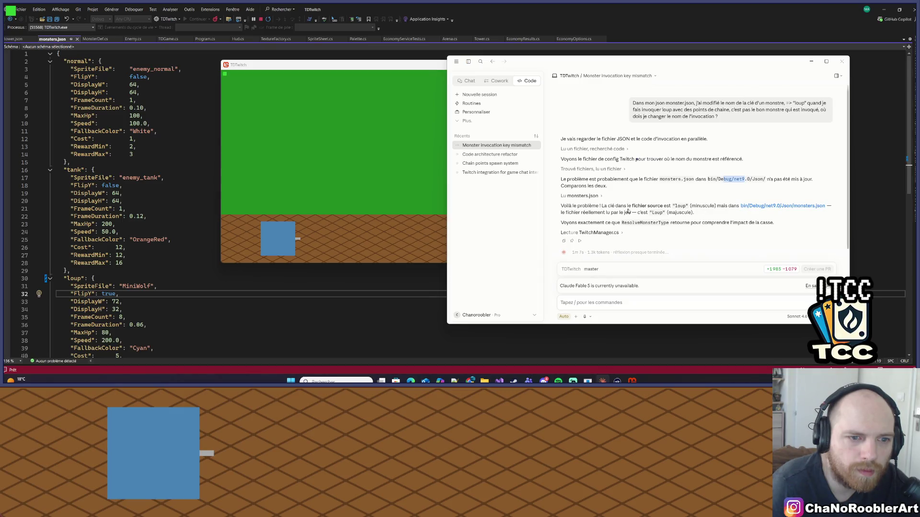
Step: Leave the Claude monster-key chat and bring the monsters.json editor back in front
scroll(671, 206, "down", 1)
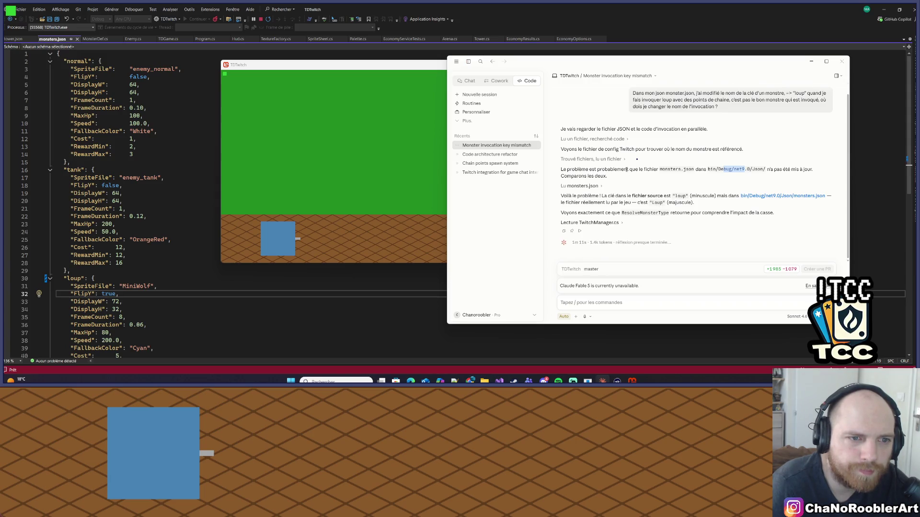
left_click(851, 124)
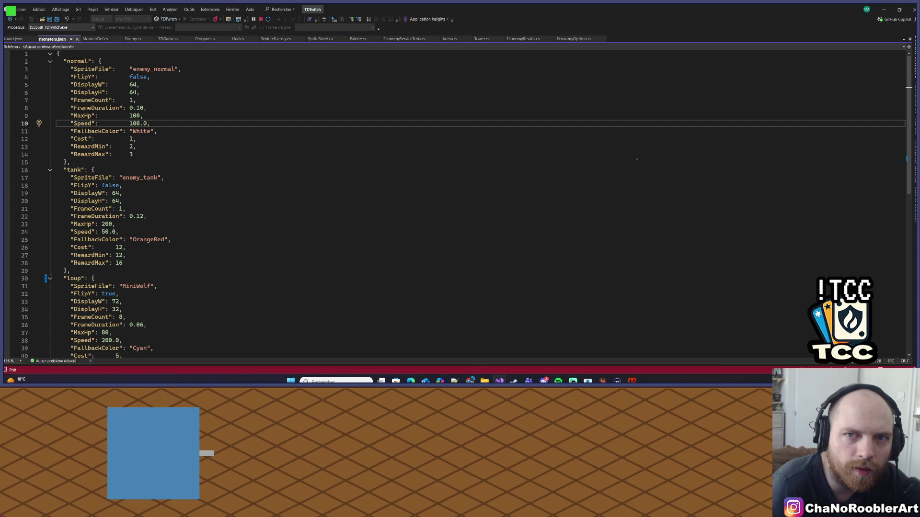
Step: Browse Content > obj > DesktopGL > net9.0 in Solution Explorer, collapse it, and bring up the running game
left_click(910, 65)
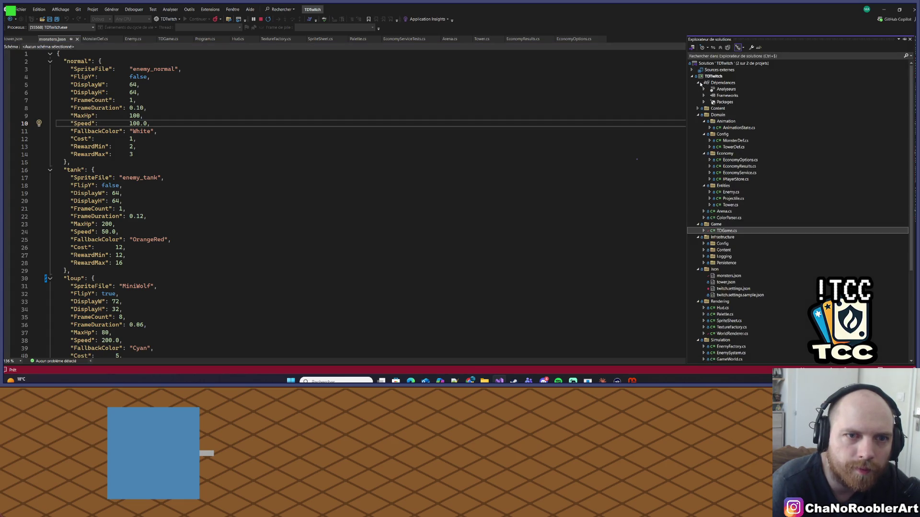
left_click(699, 90)
left_click(704, 103)
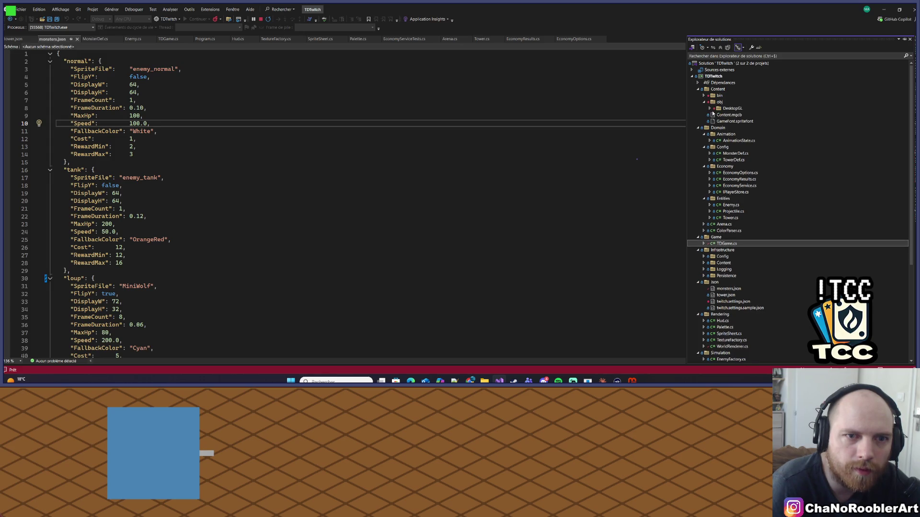
left_click(710, 109)
left_click(716, 115)
left_click(721, 121)
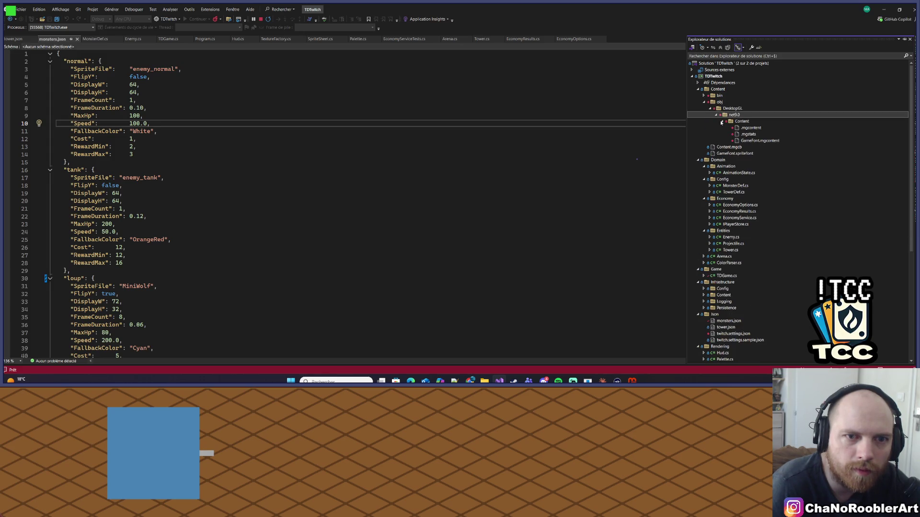
left_click(704, 98)
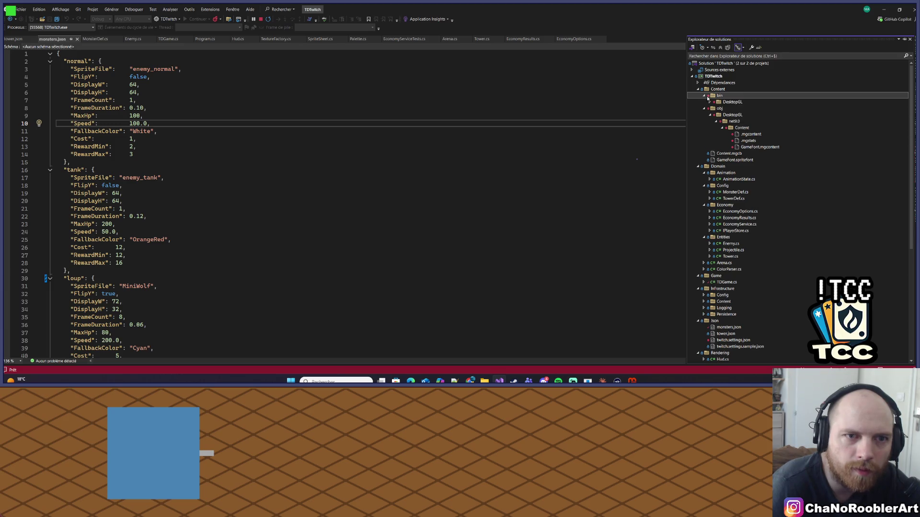
left_click(703, 102)
left_click(699, 83)
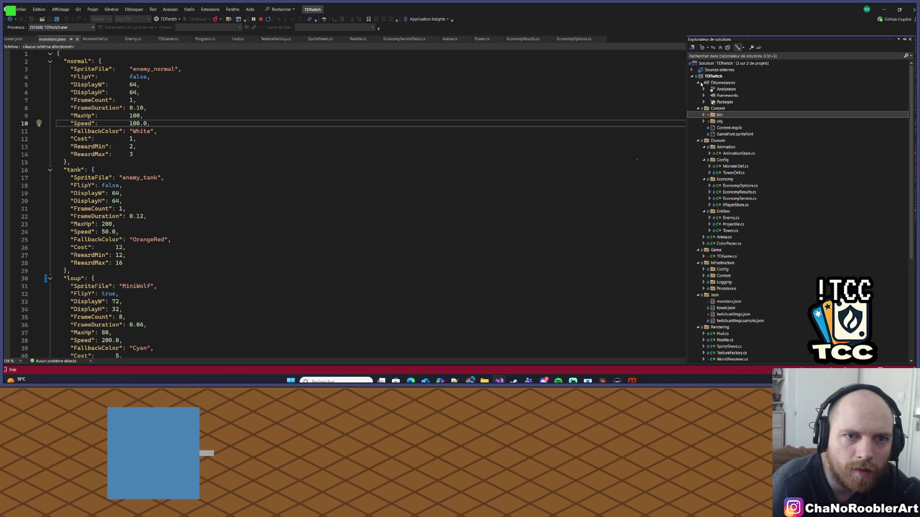
left_click(699, 83)
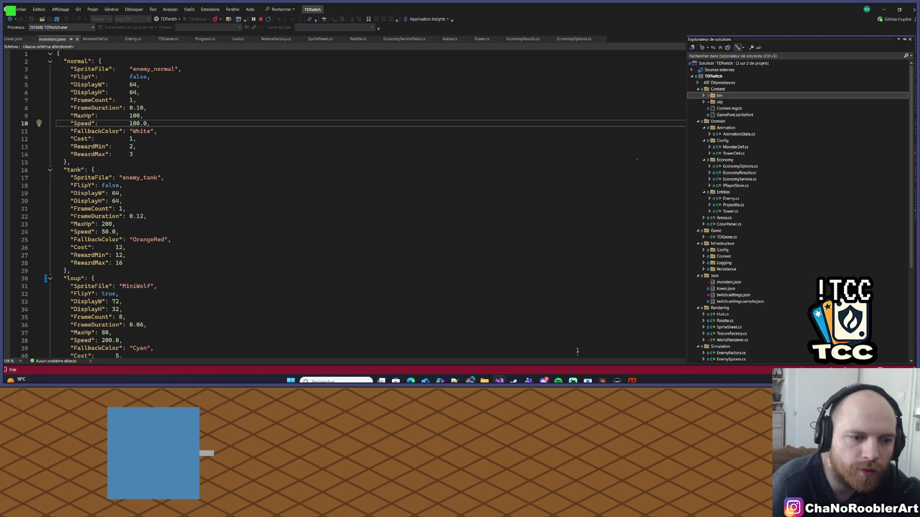
left_click(632, 382)
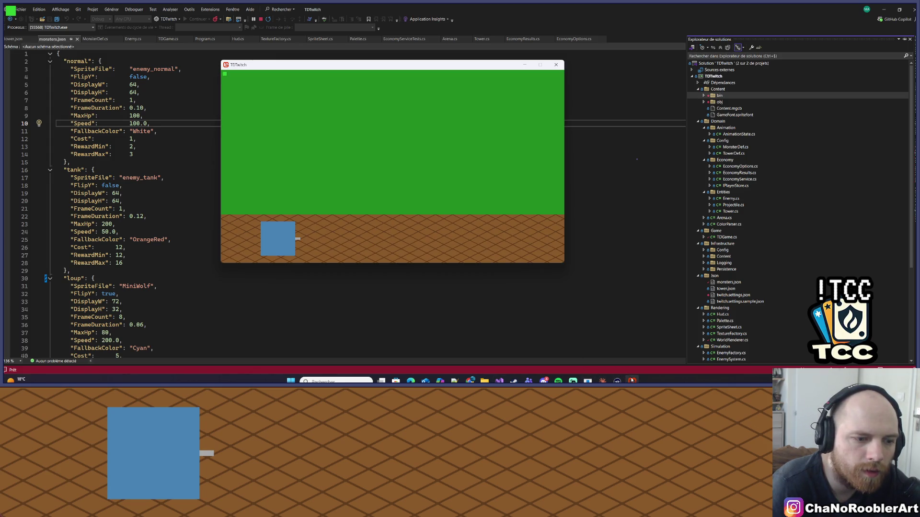
Step: Stop the game, run Générer > Nettoyer, and relaunch TDTwitch with a fresh build
left_click(261, 19)
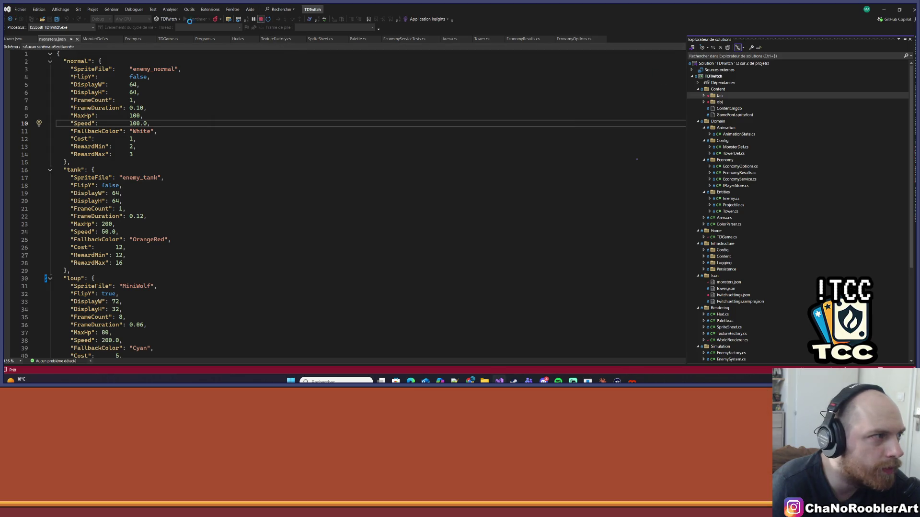
left_click(82, 11)
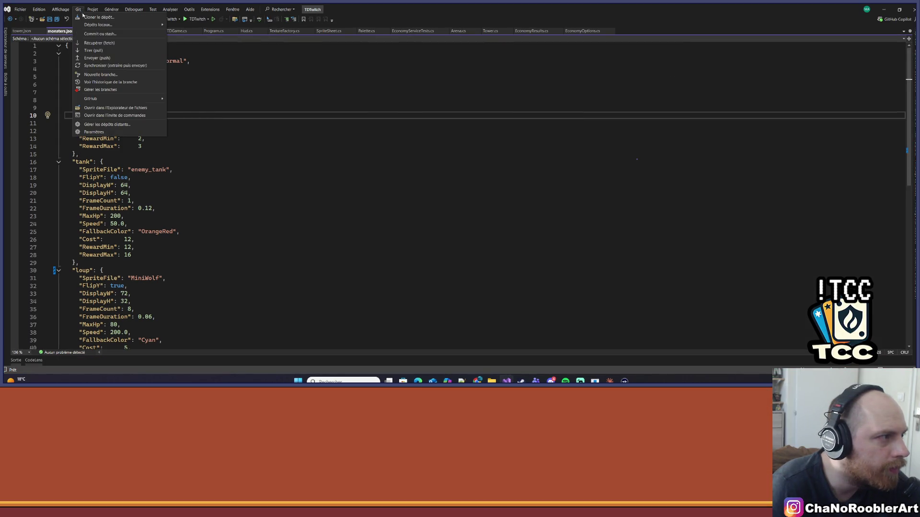
left_click(79, 9)
left_click(111, 10)
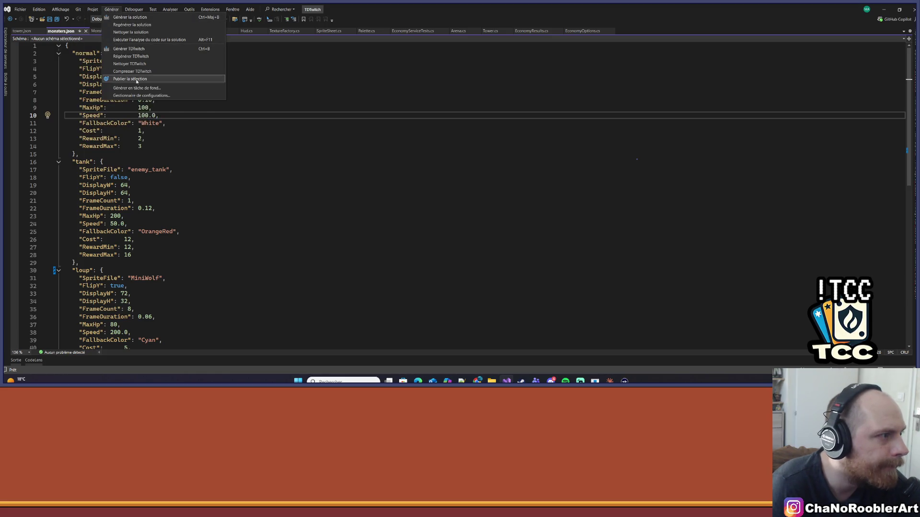
left_click(137, 64)
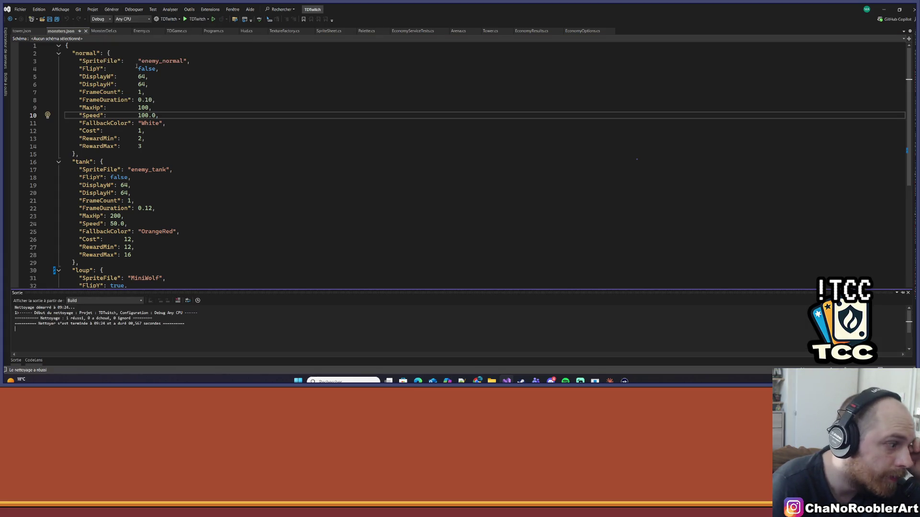
left_click(191, 21)
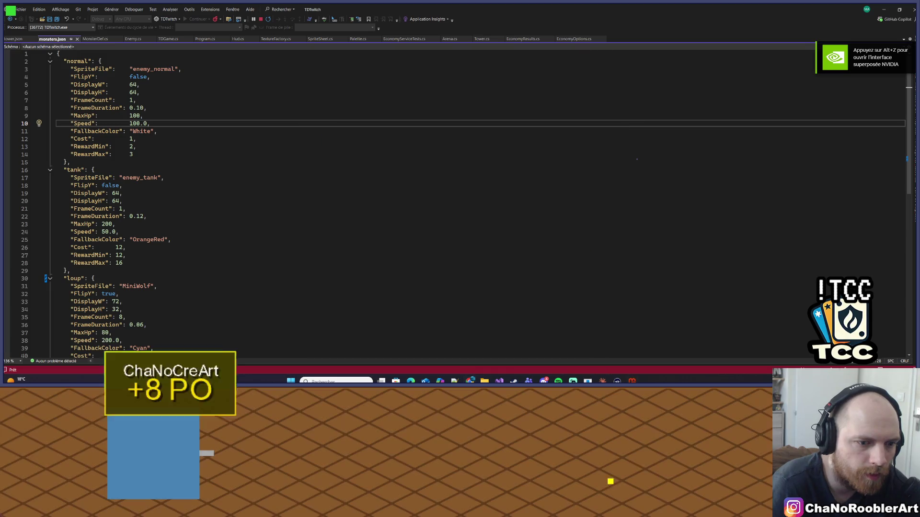
Step: Read Claude's diagnosis, minimize the chat, and nudge the game window up-left
key("alt+Tab")
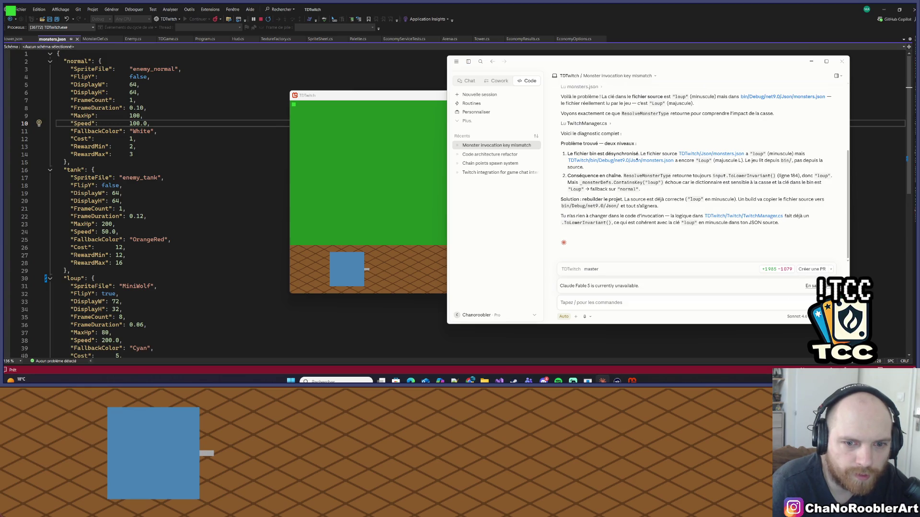
left_click(811, 61)
mouse_move(371, 96)
left_mouse_down()
mouse_move(378, 96)
mouse_move(355, 85)
left_mouse_up()
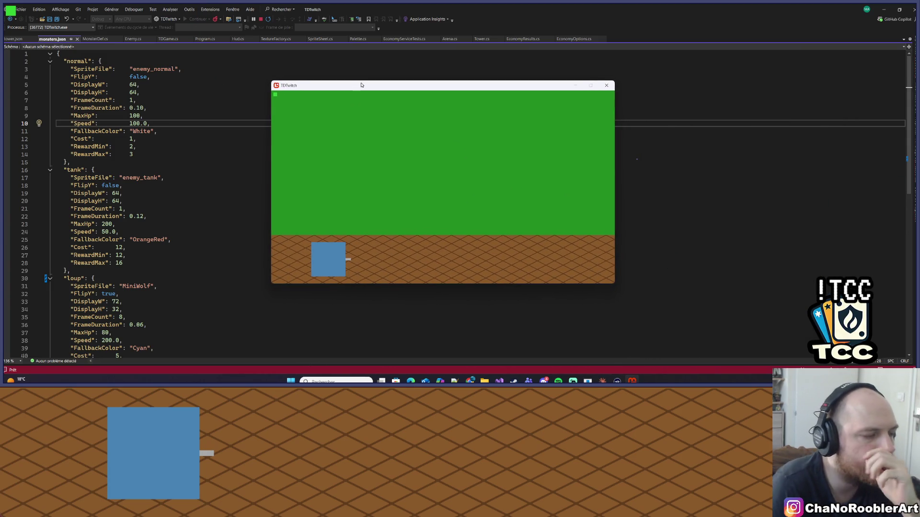
Step: Look over the monsters.json stats and put the running game back in front
scroll(147, 222, "down", 2)
scroll(147, 223, "up", 2)
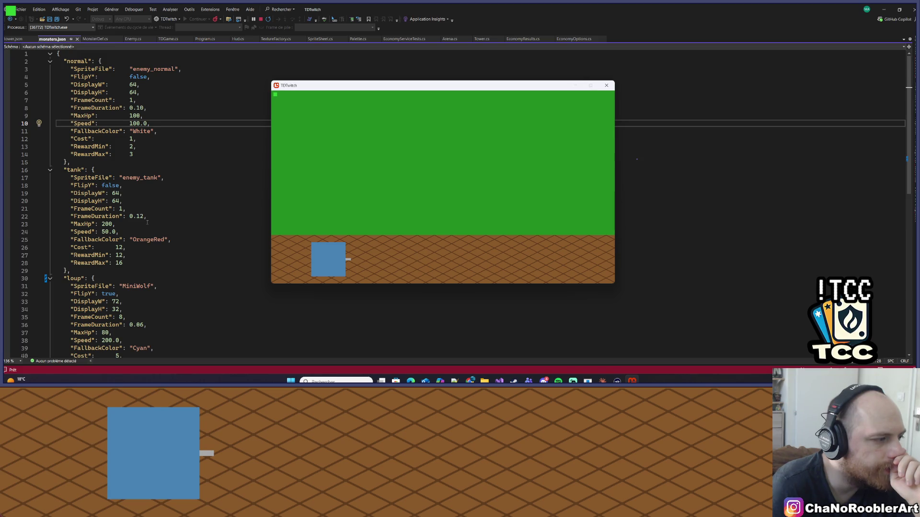
scroll(147, 222, "down", 2)
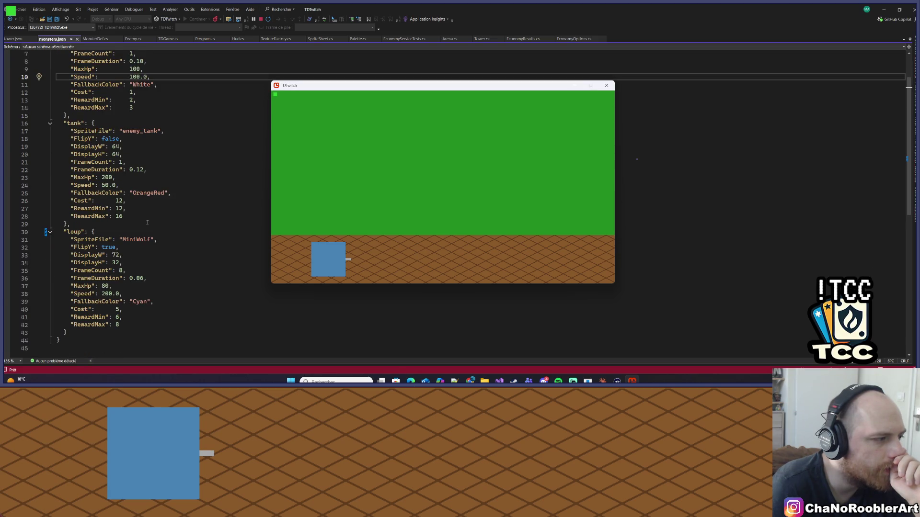
scroll(147, 223, "up", 2)
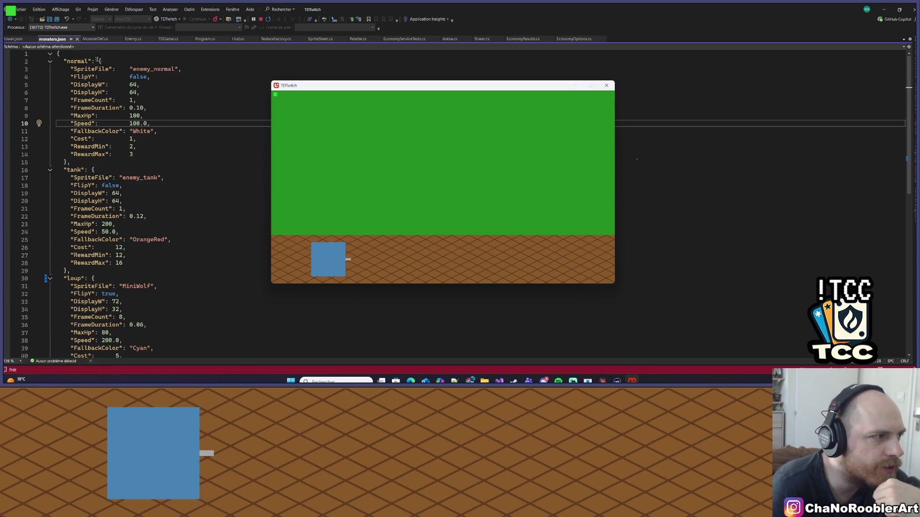
left_click(80, 163)
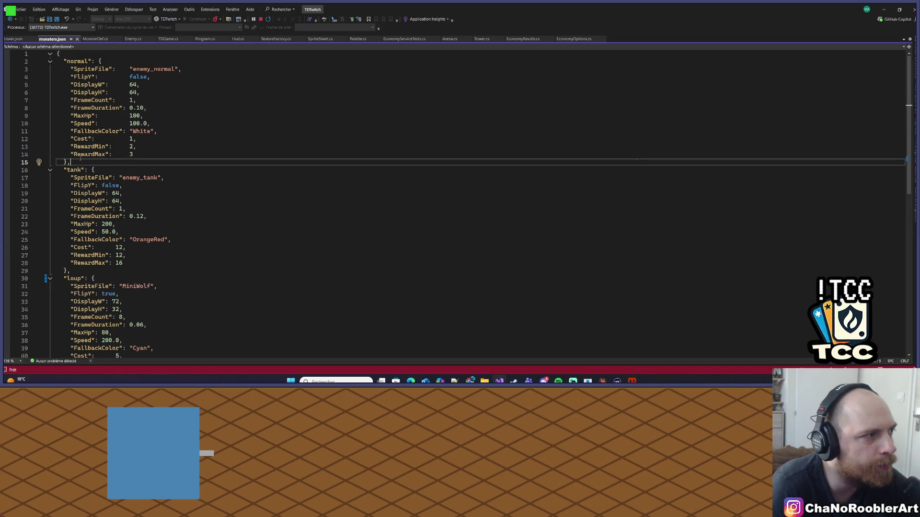
key("alt+Tab")
scroll(80, 159, "down", 2)
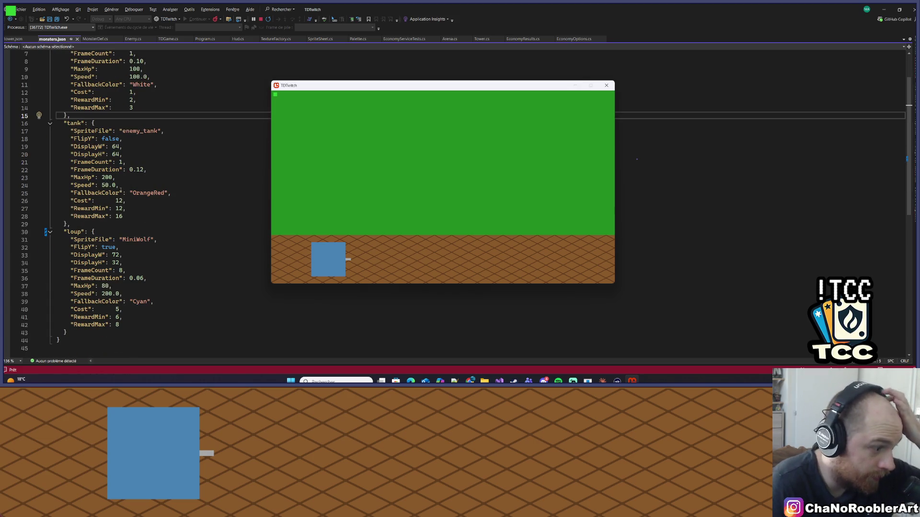
scroll(119, 234, "up", 2)
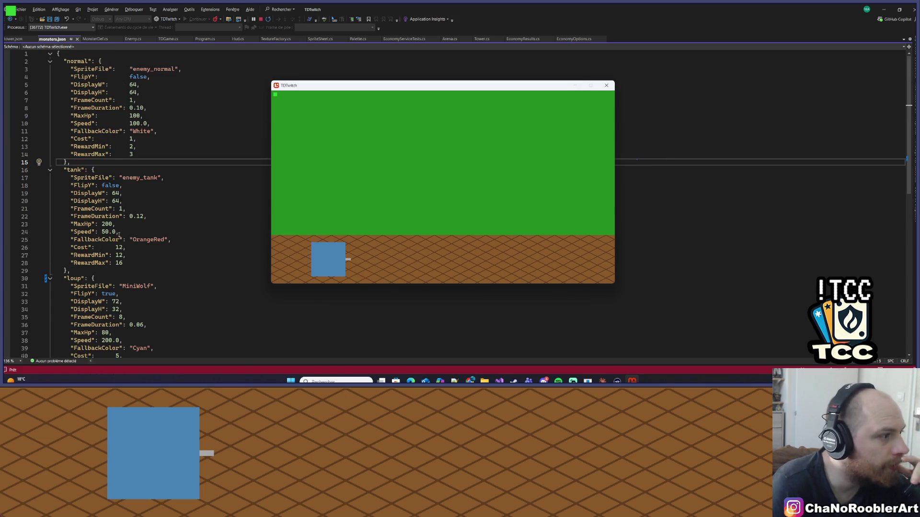
Step: Change the normal monster's MaxHp from 100 to 50 and save monsters.json
double_click(131, 115)
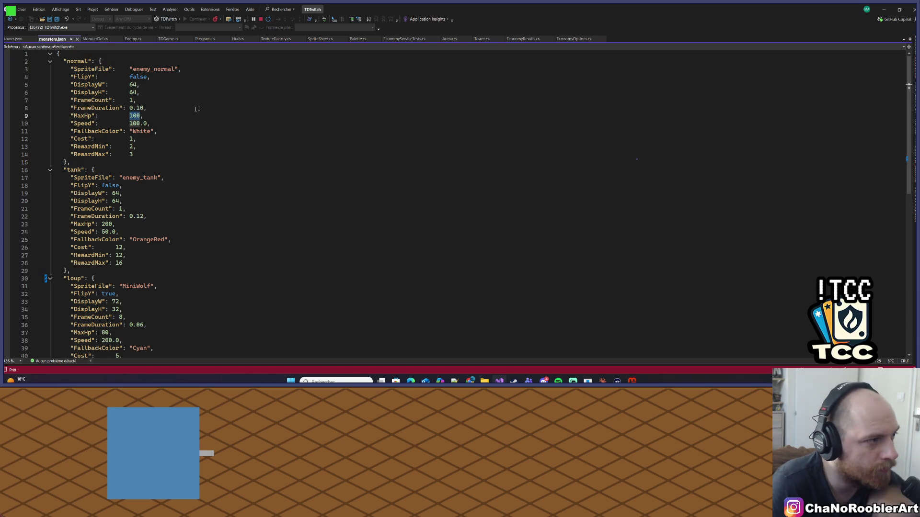
type("50")
key("ctrl+s")
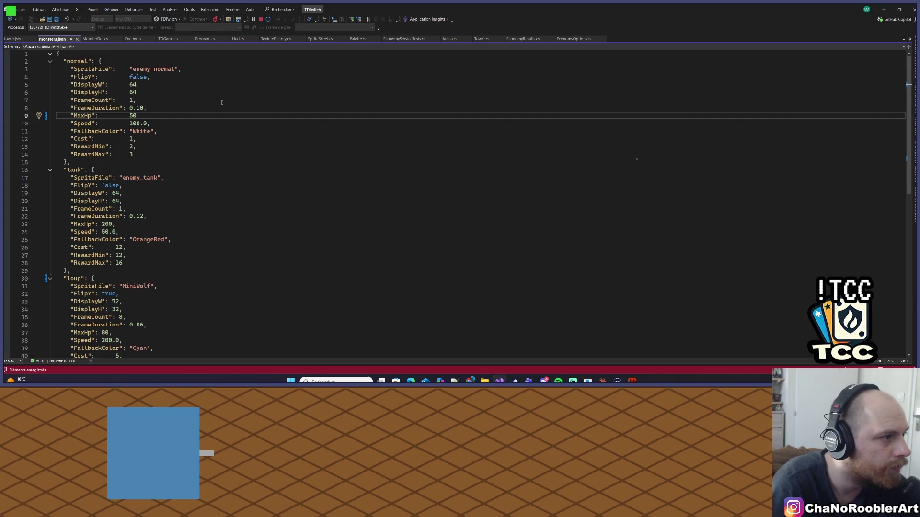
Step: Change the loup's MaxHp from 80 to 10 and bring the game forward to test
scroll(192, 143, "down", 3)
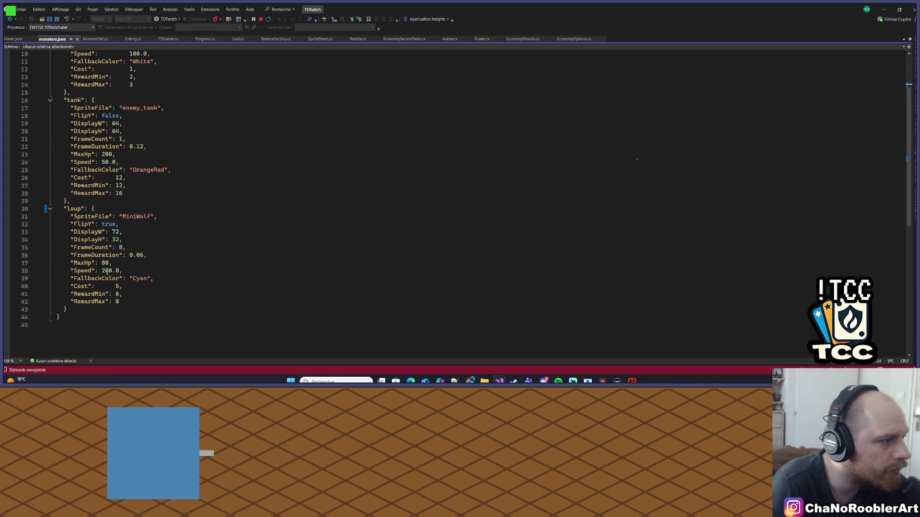
left_click(104, 263)
double_click(104, 264)
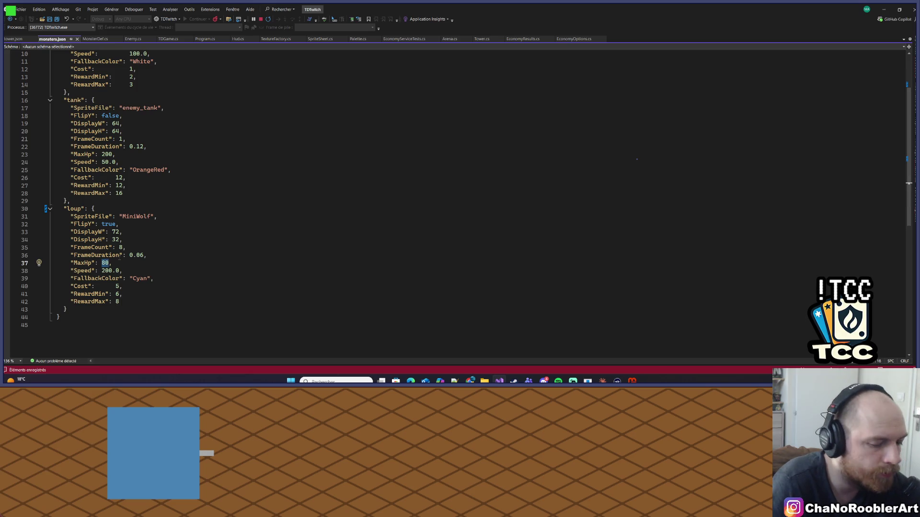
type("10")
scroll(205, 302, "up", 3)
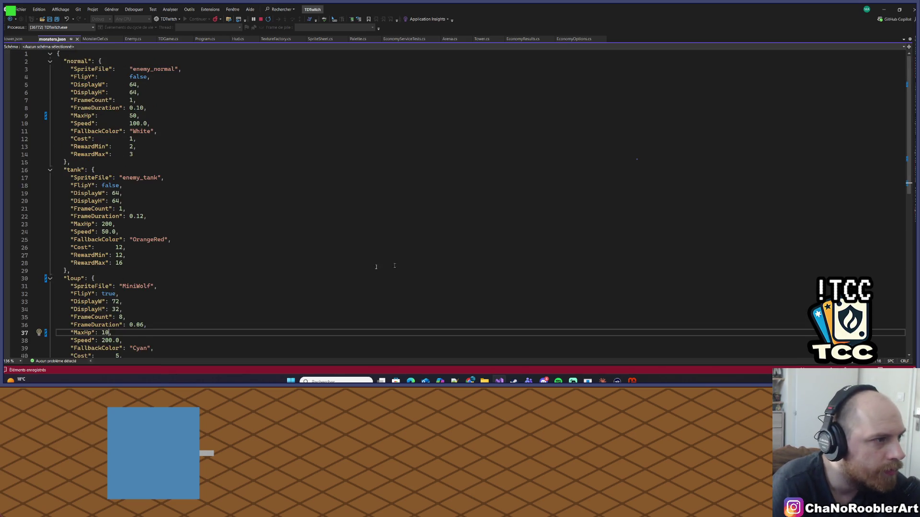
left_click(635, 381)
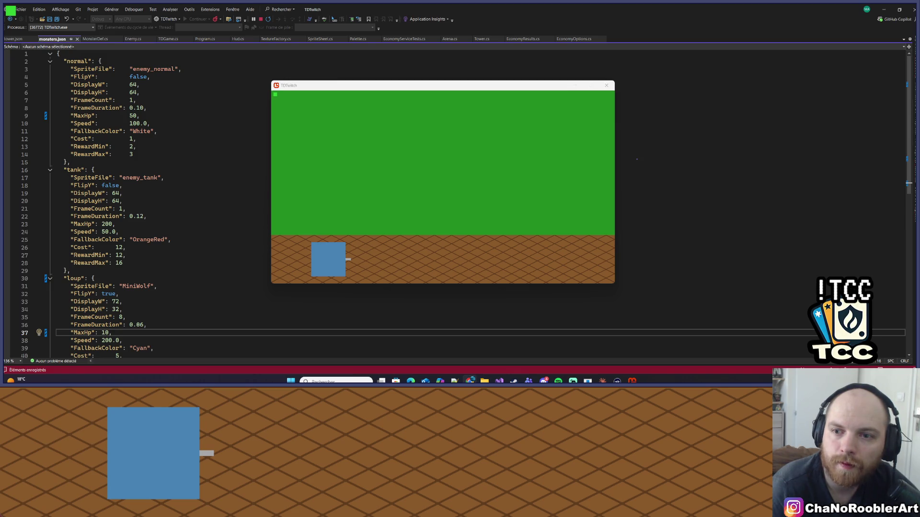
Step: Bring the TDTwitch game window forward and move it up and left
left_click(197, 231)
left_click(95, 278)
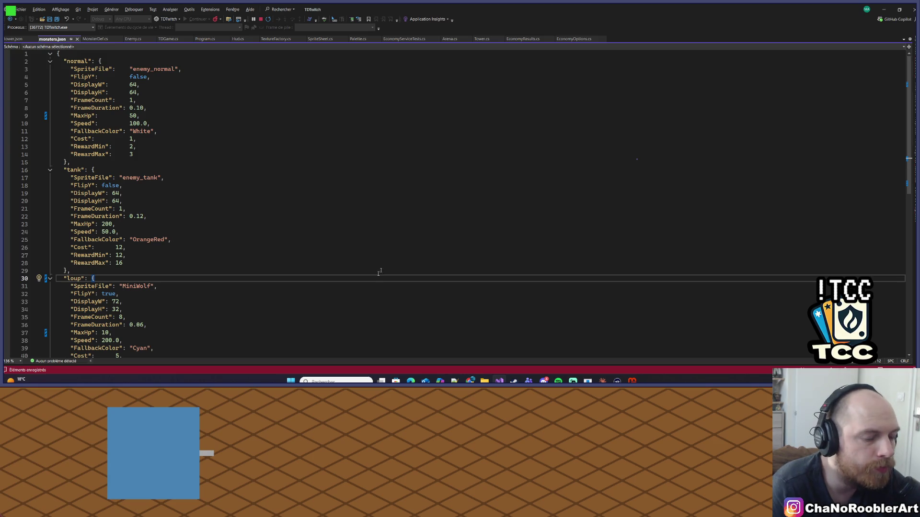
left_click(632, 381)
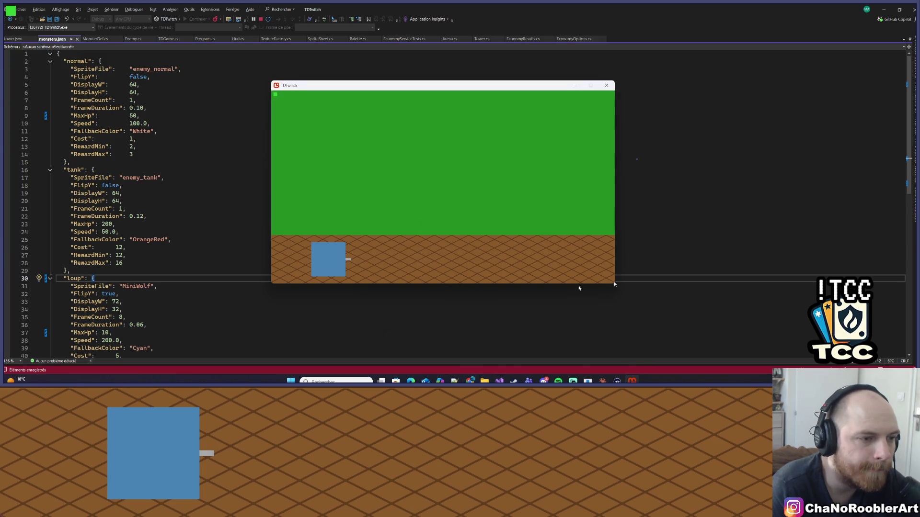
left_click_drag(494, 87, 448, 76)
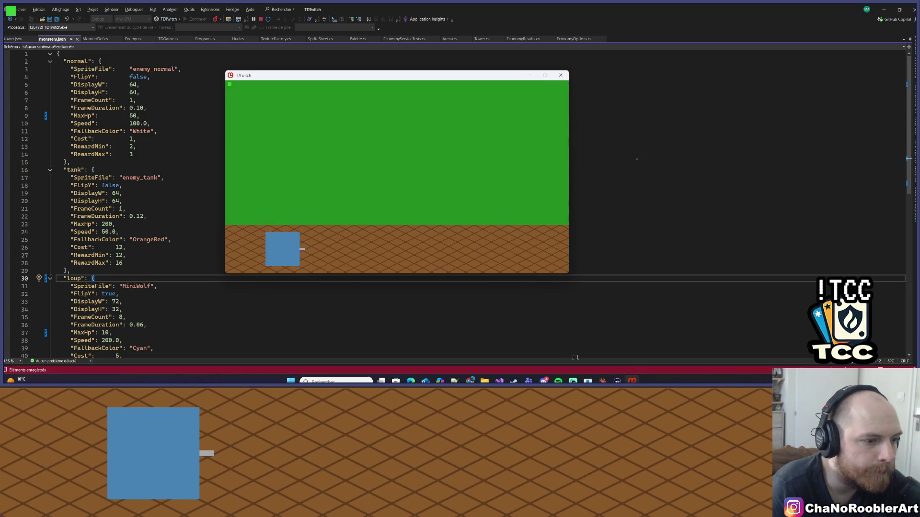
Step: Show the desktop, restore Visual Studio, dismiss Windows search, and go to the loup's FrameDuration line
left_click(499, 381)
left_click(499, 381)
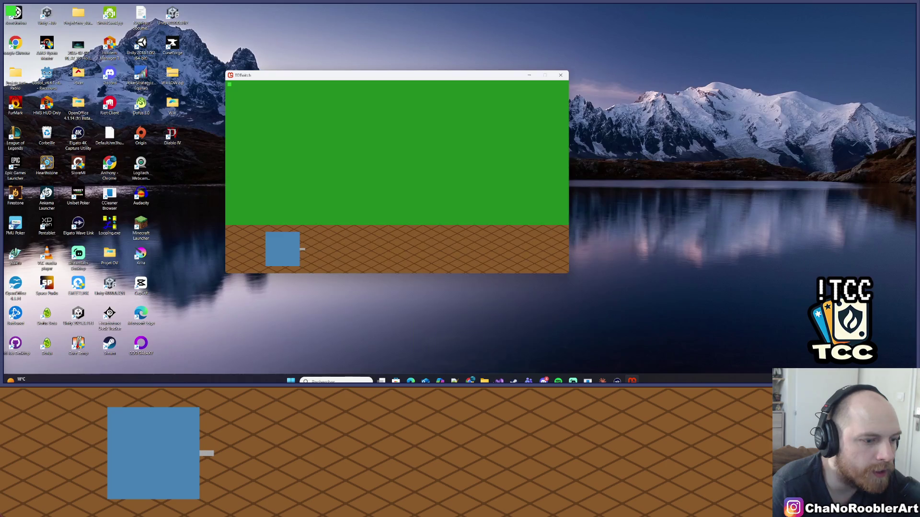
left_click(499, 381)
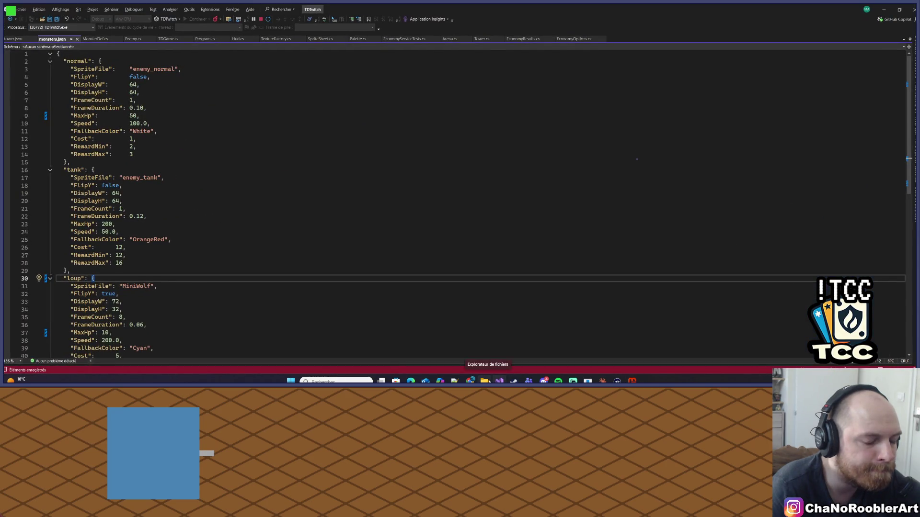
left_click(314, 381)
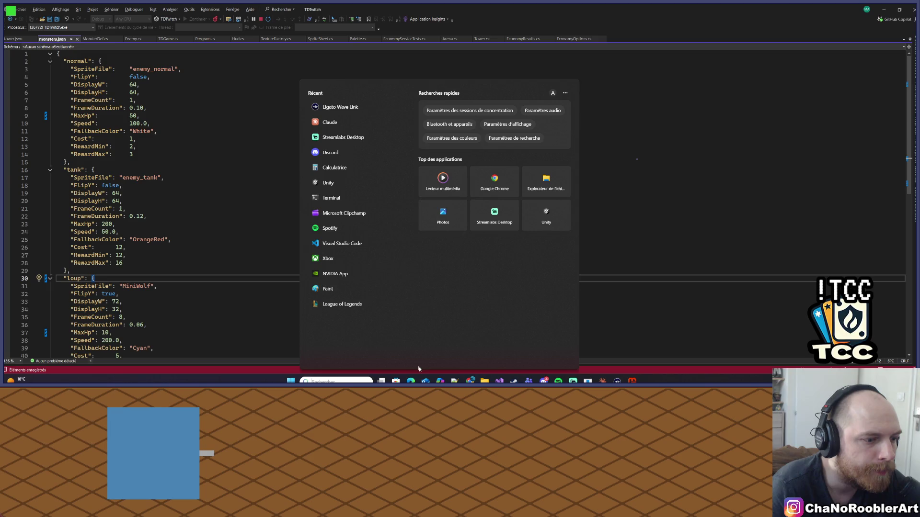
key("Escape")
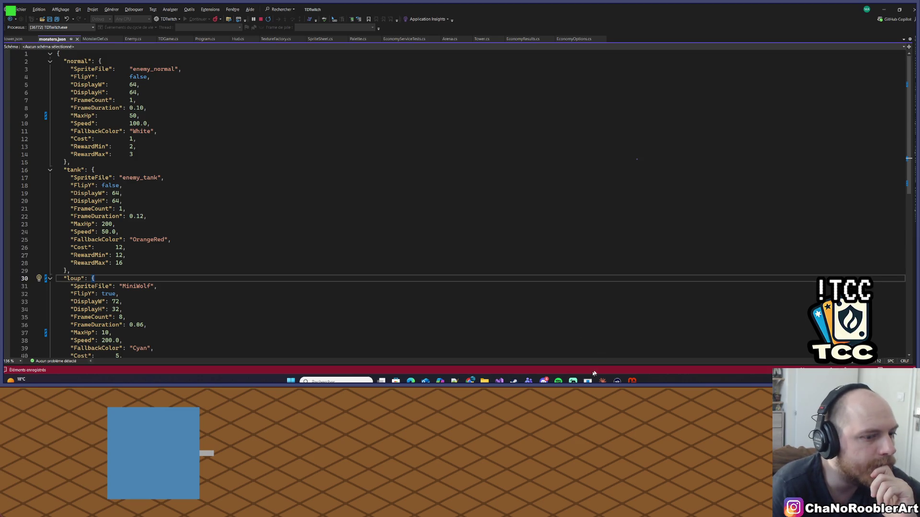
left_click(493, 340)
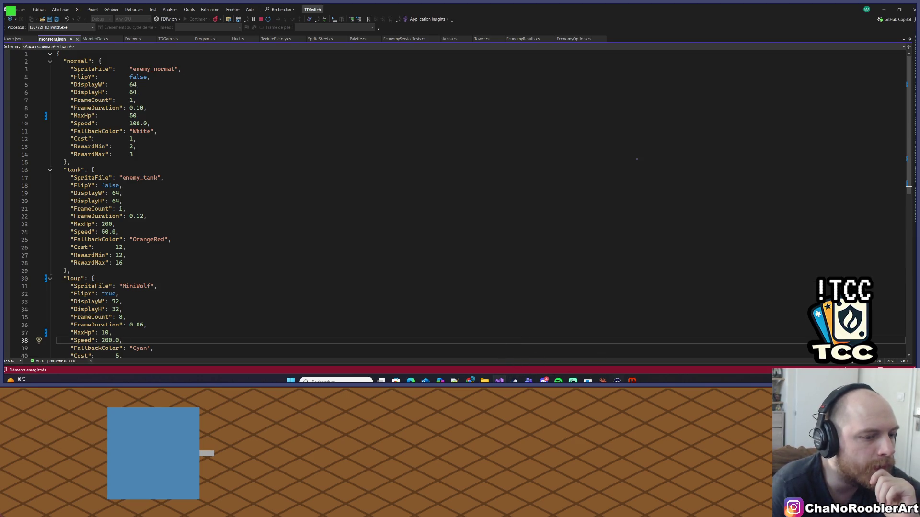
key("Up")
key("Up")
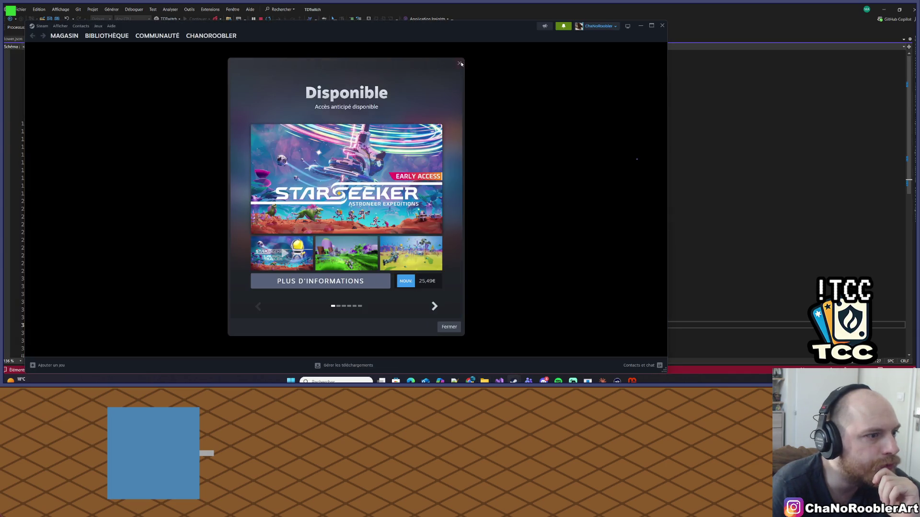
Step: Dismiss Steam's popup, launch Aseprite from Bibliothèque, minimize Steam, and bring Aseprite's home screen forward
left_click(461, 63)
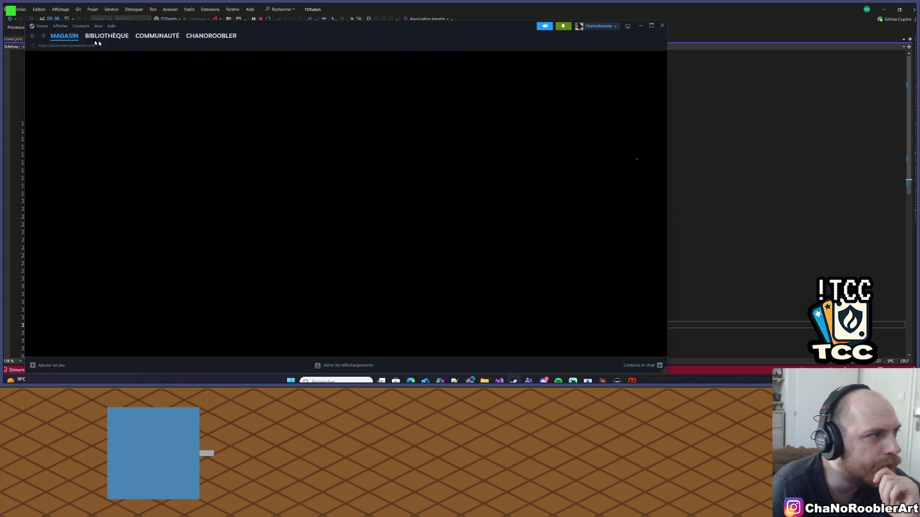
left_click(107, 35)
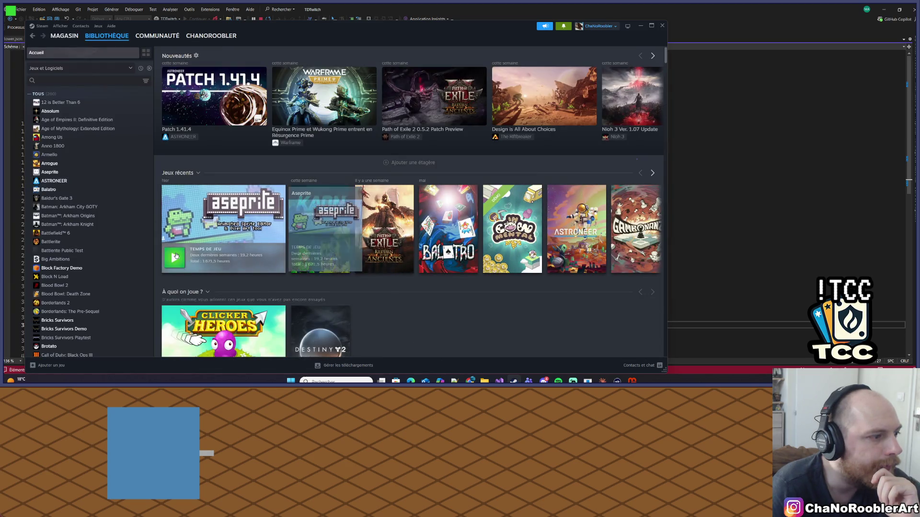
left_click(175, 258)
left_click(642, 26)
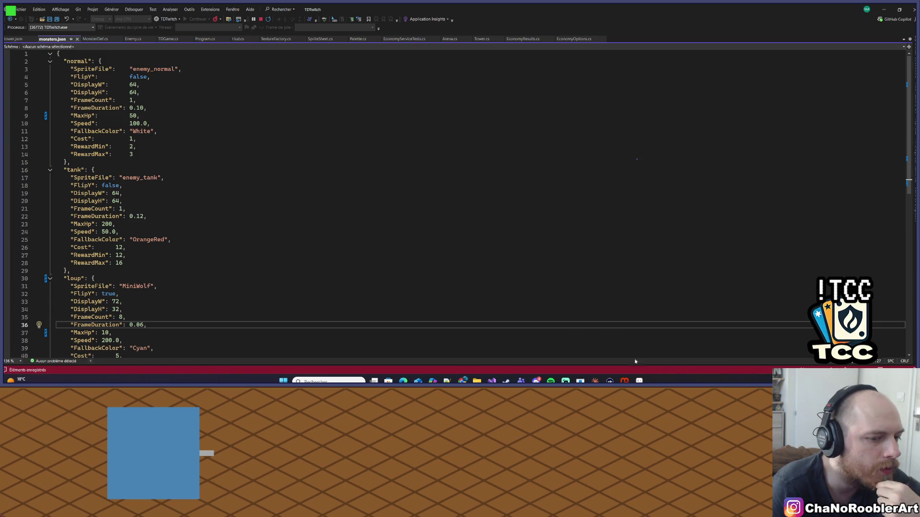
left_click(639, 381)
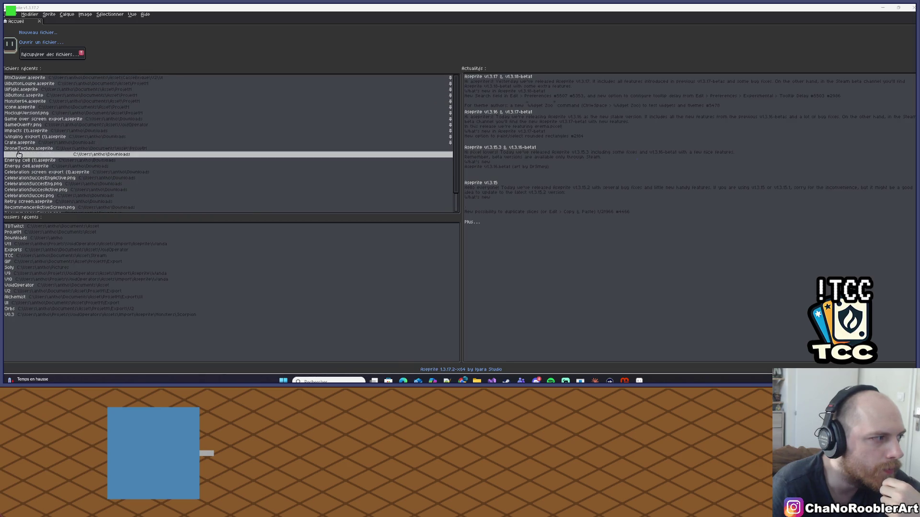
Step: Open Aseprite's file browser through Fichier > Ouvrir
left_click(12, 16)
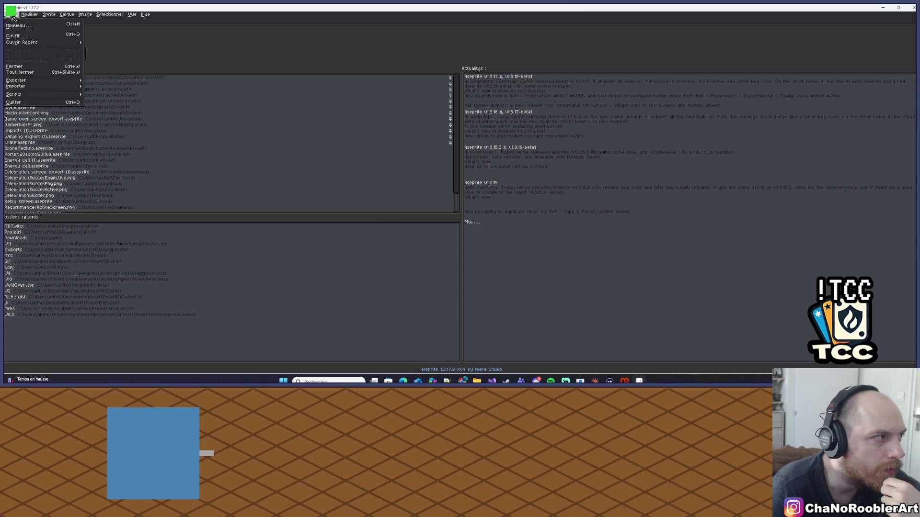
left_click(12, 36)
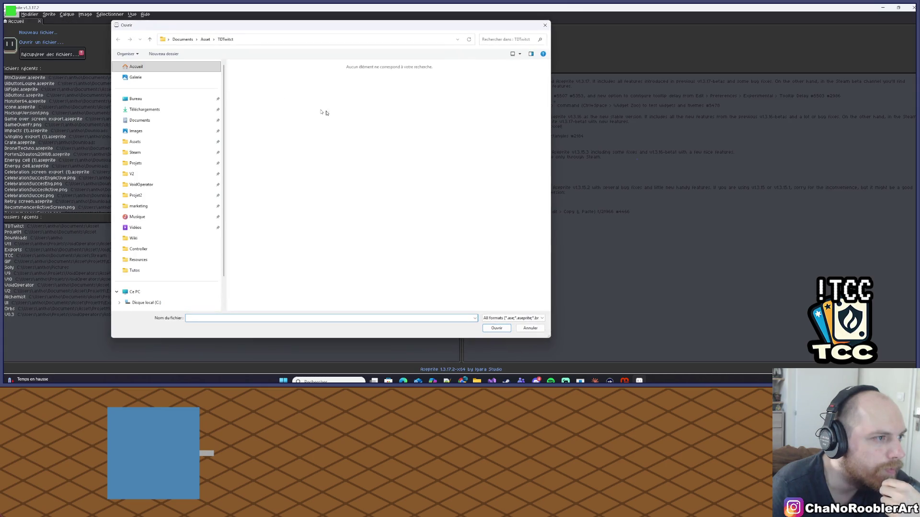
left_click(544, 25)
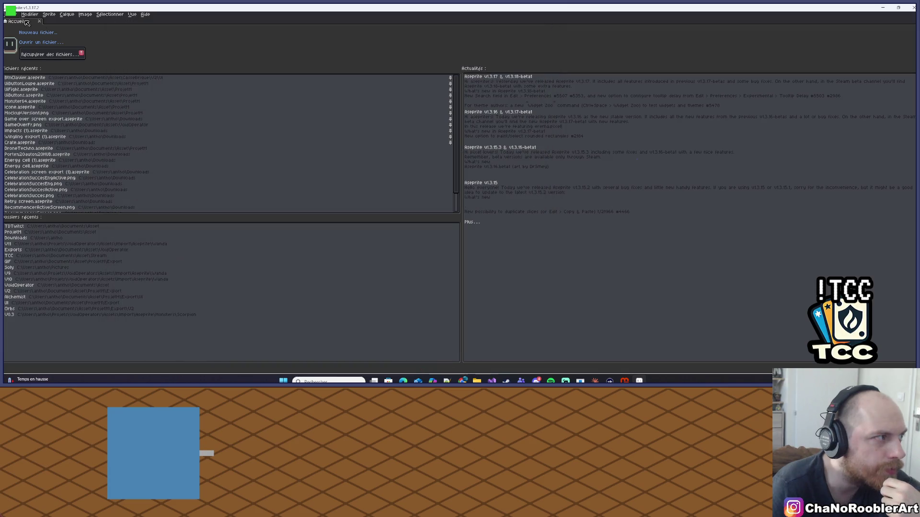
left_click(12, 14)
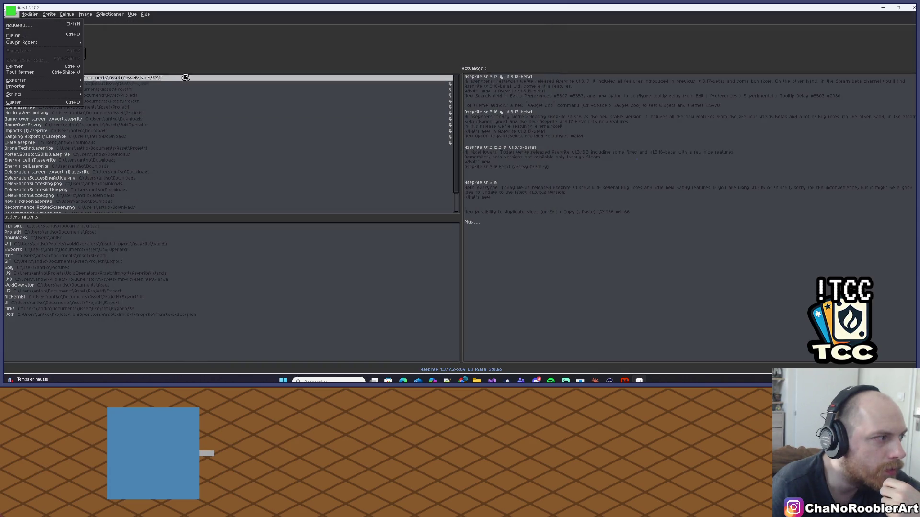
left_click(30, 37)
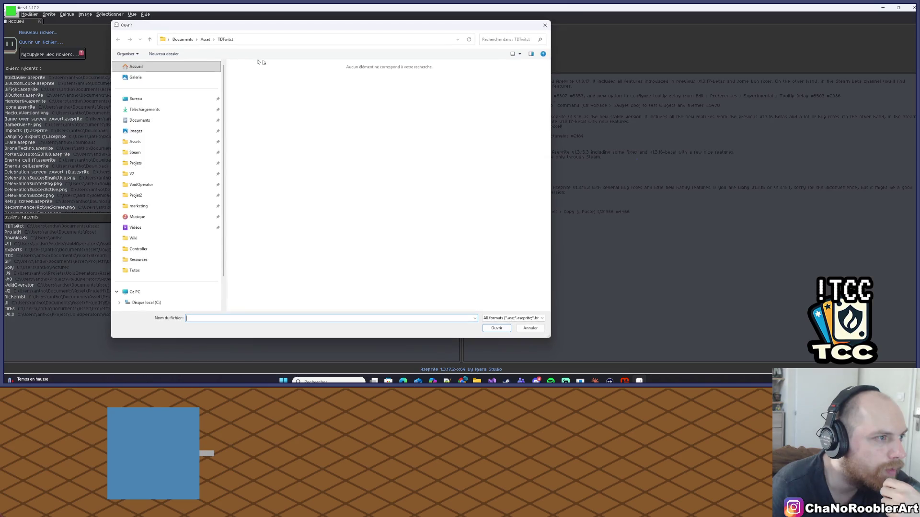
scroll(187, 191, "down", 2)
scroll(187, 192, "up", 2)
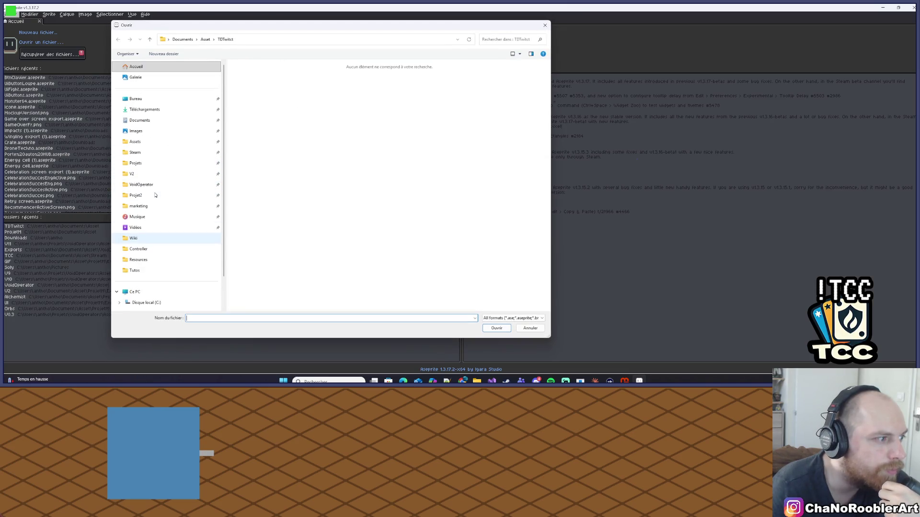
Step: Browse to Projet2 > ArtisanMeurtrier and open Rat.aseprite
left_click(145, 175)
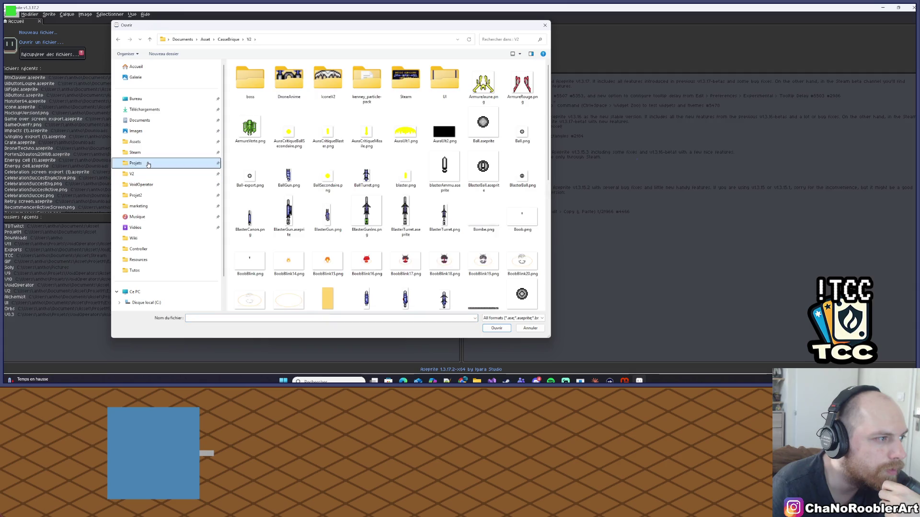
left_click(144, 152)
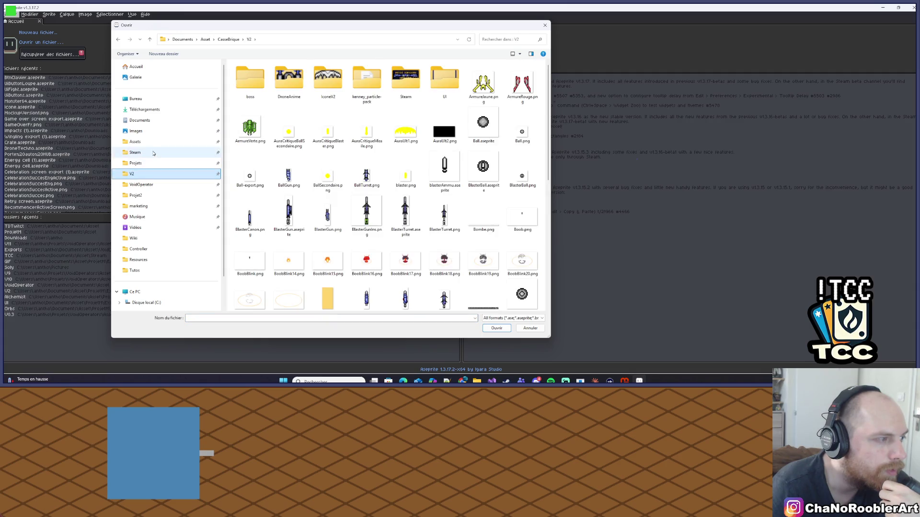
left_click(141, 195)
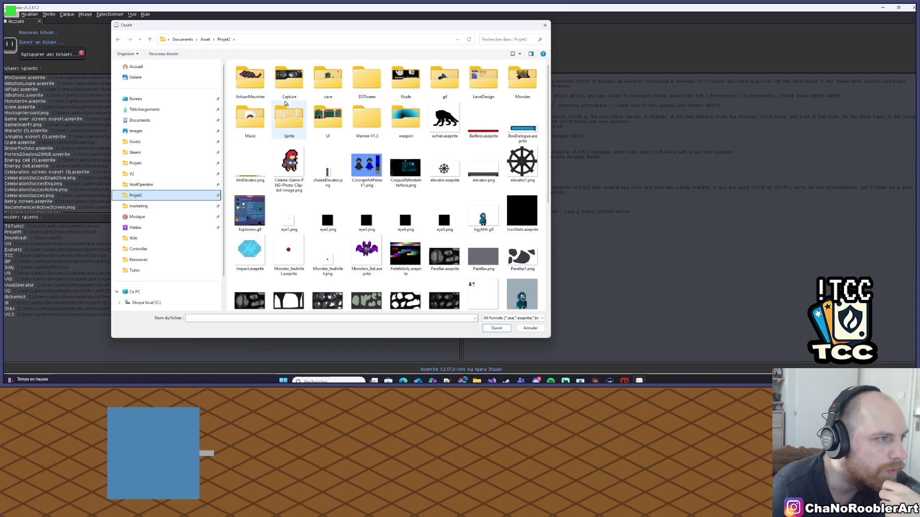
double_click(258, 82)
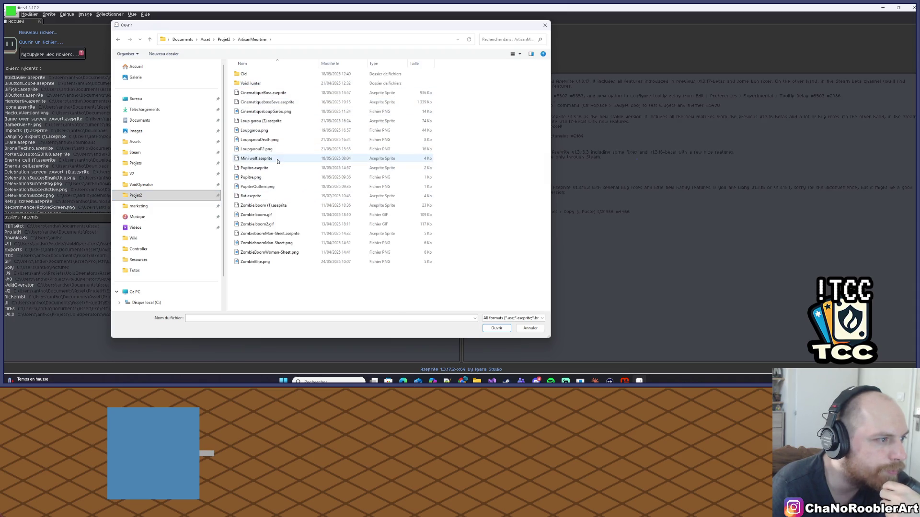
double_click(268, 196)
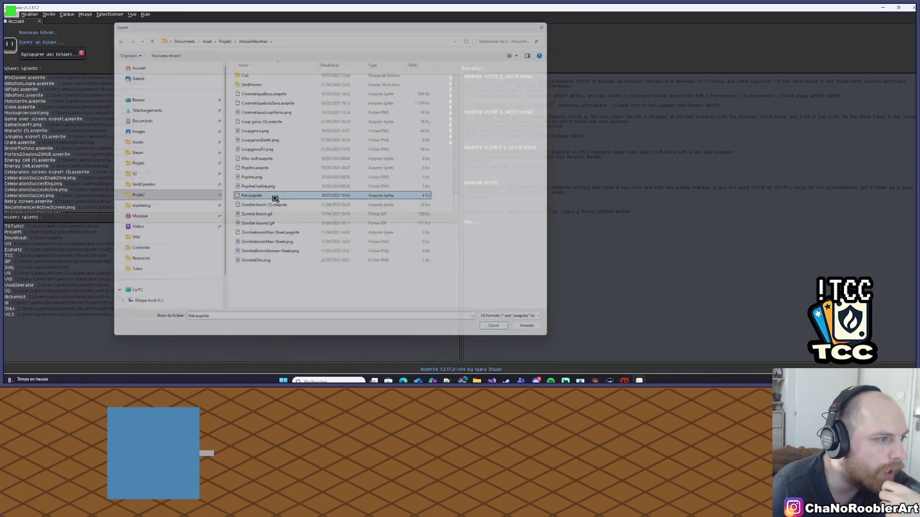
Step: Zoom in, play the rat animation, select Idle frames 7–12, then return to the first Run frame
scroll(326, 194, "up", 5)
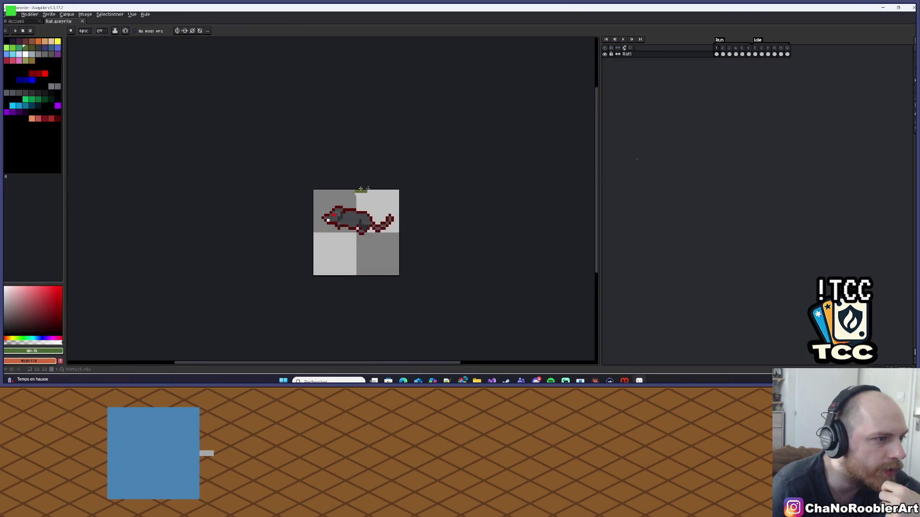
left_click(624, 39)
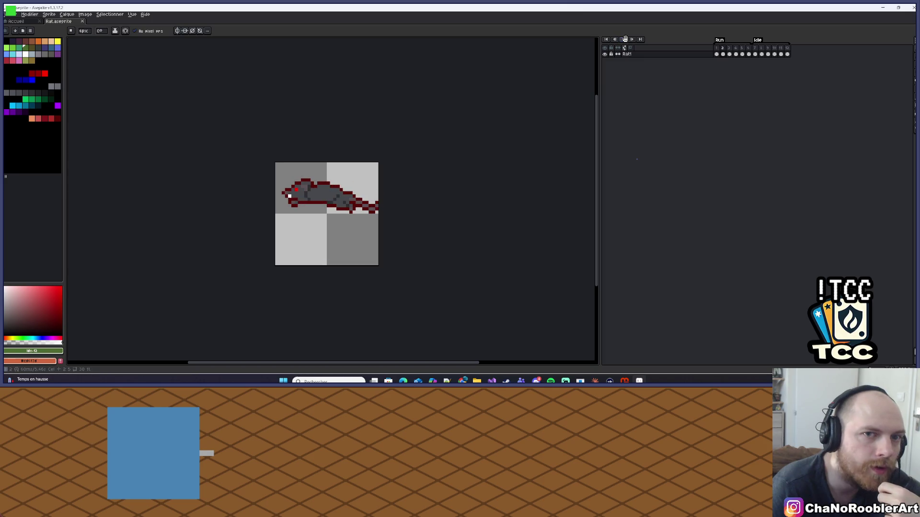
left_click_drag(758, 52, 788, 52)
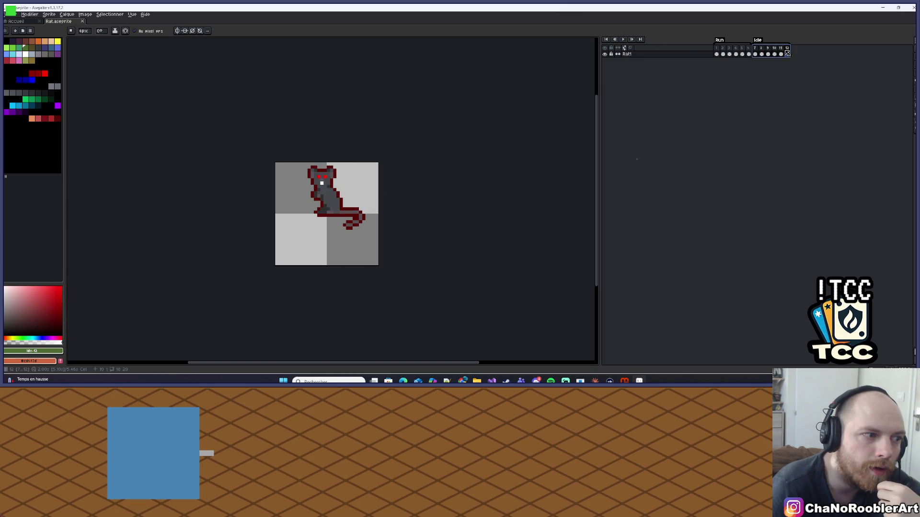
left_click(720, 50)
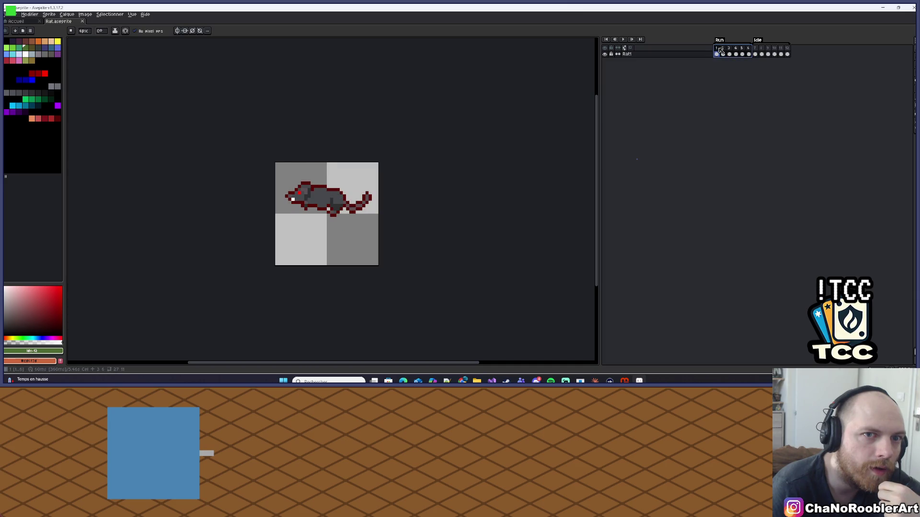
left_click(11, 14)
Step: In Export Sprite Sheet's Sprite tab, set Images to 'Étiquette : Run'
mouse_move(19, 80)
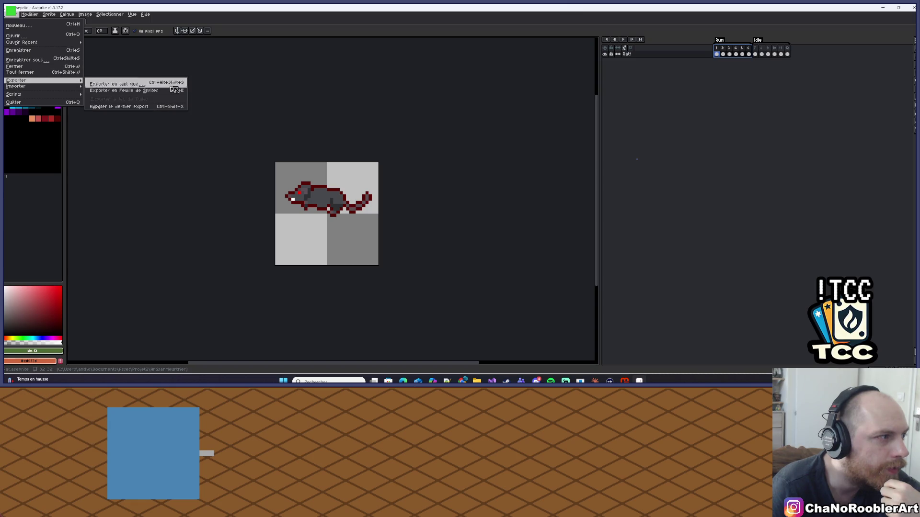
left_click(137, 91)
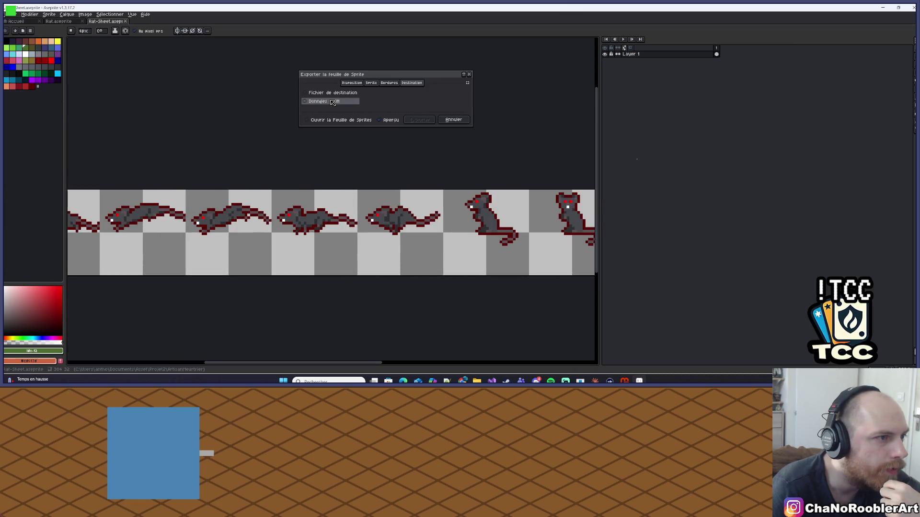
left_click(362, 85)
left_click(371, 83)
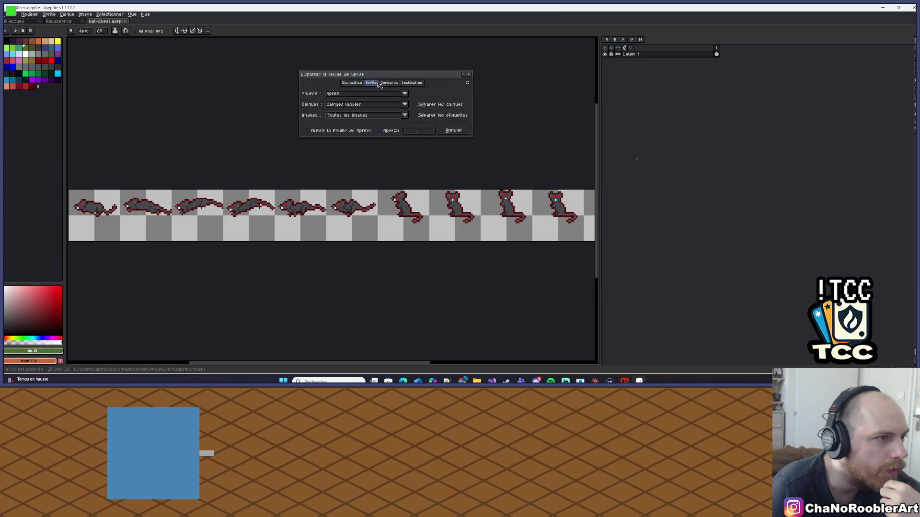
left_click(389, 82)
left_click(353, 83)
left_click(371, 83)
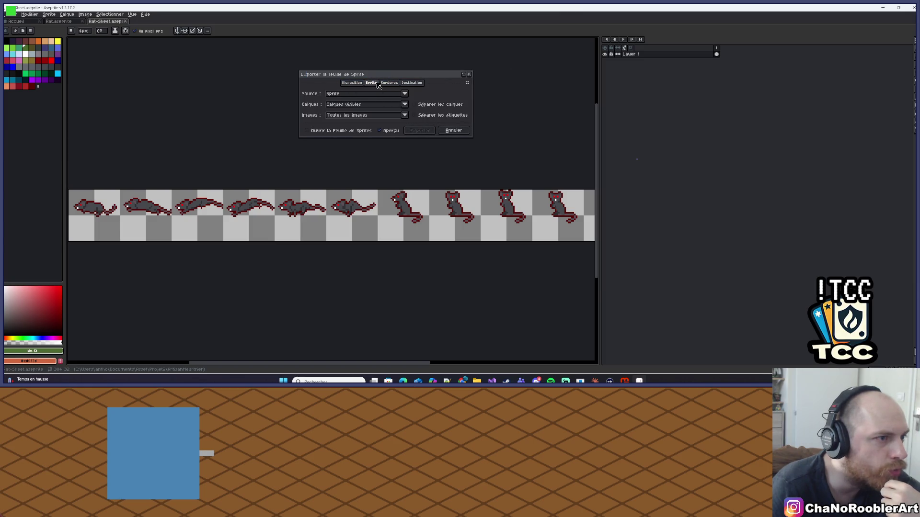
left_click(405, 115)
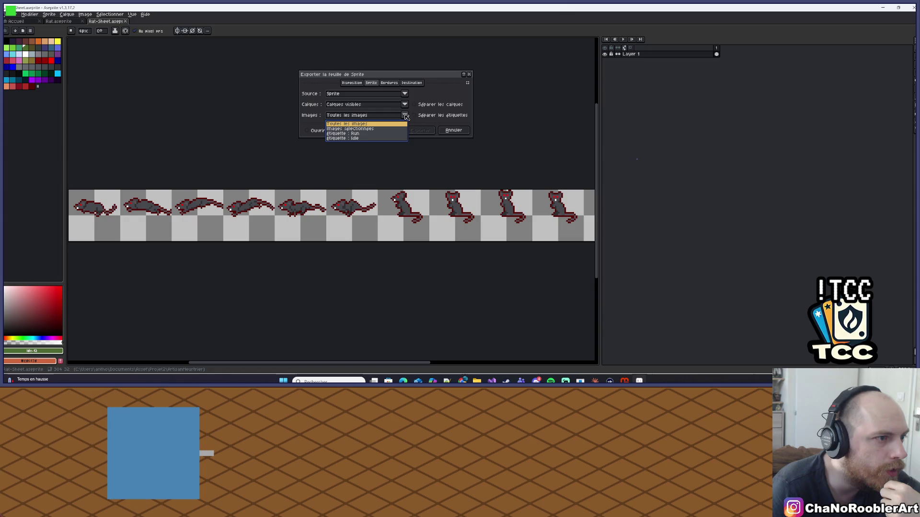
left_click(353, 139)
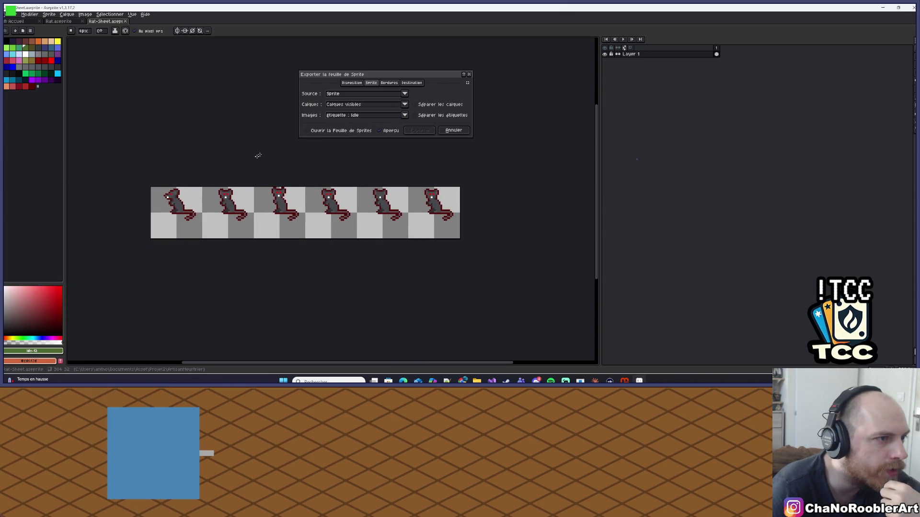
left_click(368, 120)
left_click(356, 134)
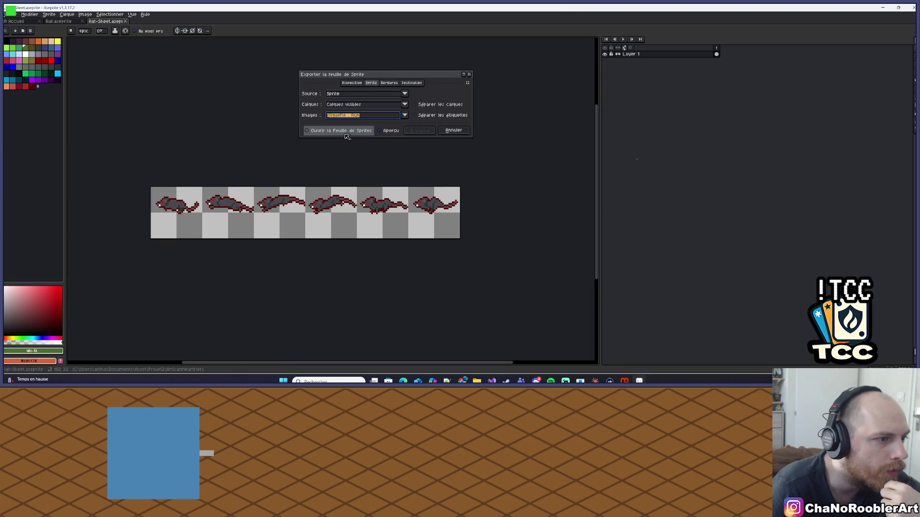
Step: Inspect the six Run frames in the preview and tick 'Fichier de destination' to write Rat.png
scroll(211, 149, "up", 2)
scroll(212, 148, "down", 2)
scroll(224, 156, "up", 2)
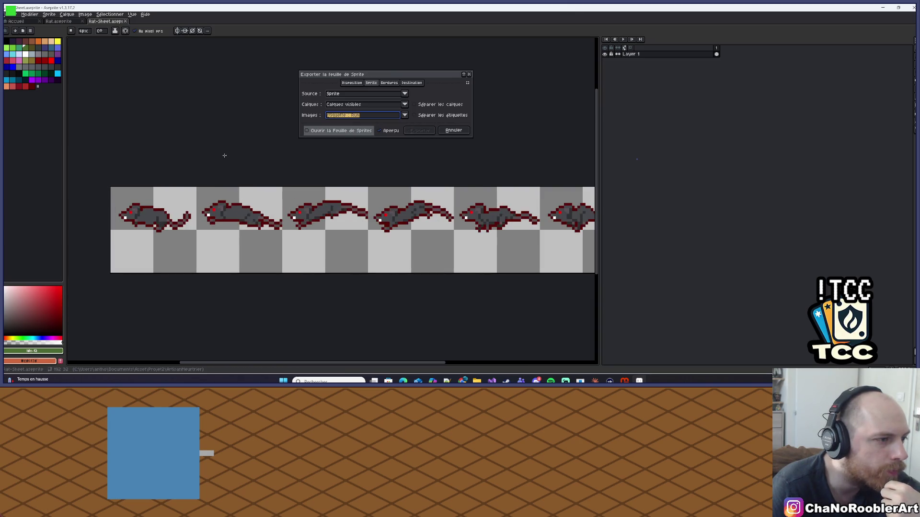
mouse_move(229, 157)
left_mouse_down()
mouse_move(171, 148)
mouse_move(215, 146)
mouse_move(198, 145)
left_mouse_up()
left_click_drag(215, 246, 119, 248)
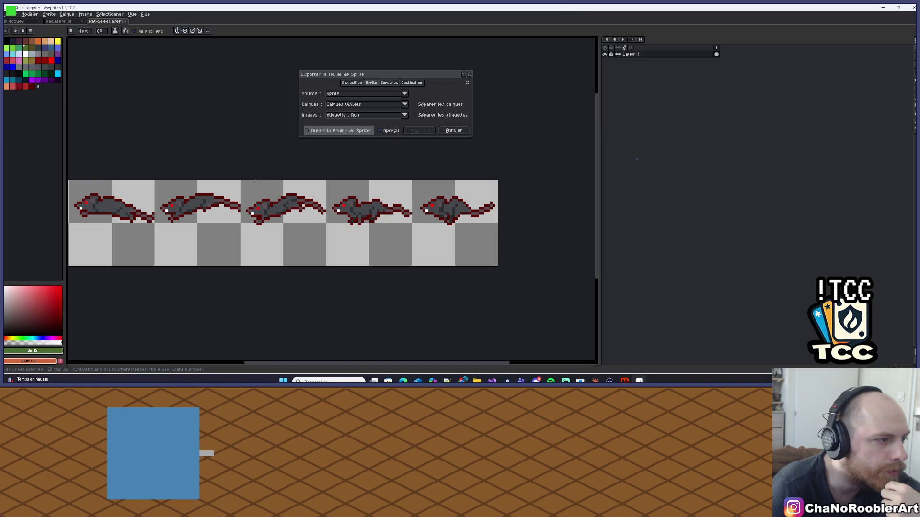
left_click_drag(254, 181, 407, 178)
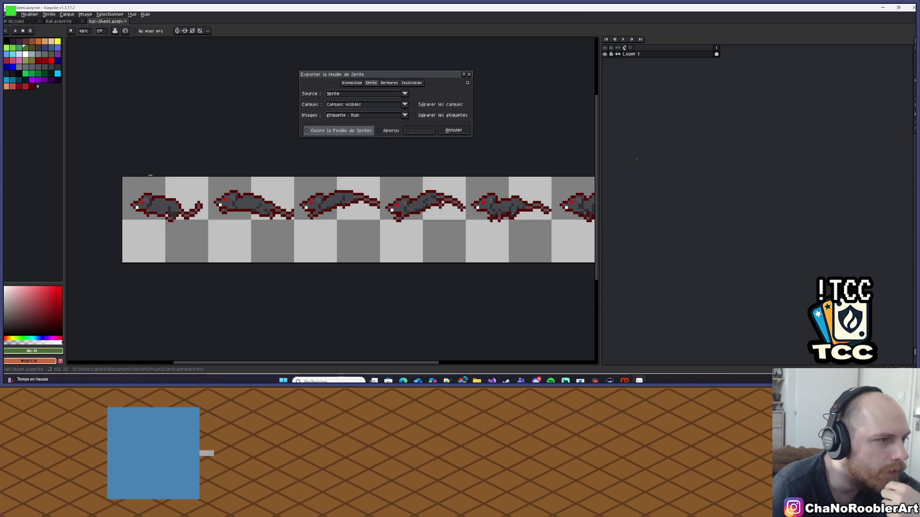
mouse_move(268, 146)
left_mouse_down()
mouse_move(238, 150)
mouse_move(322, 151)
left_mouse_up()
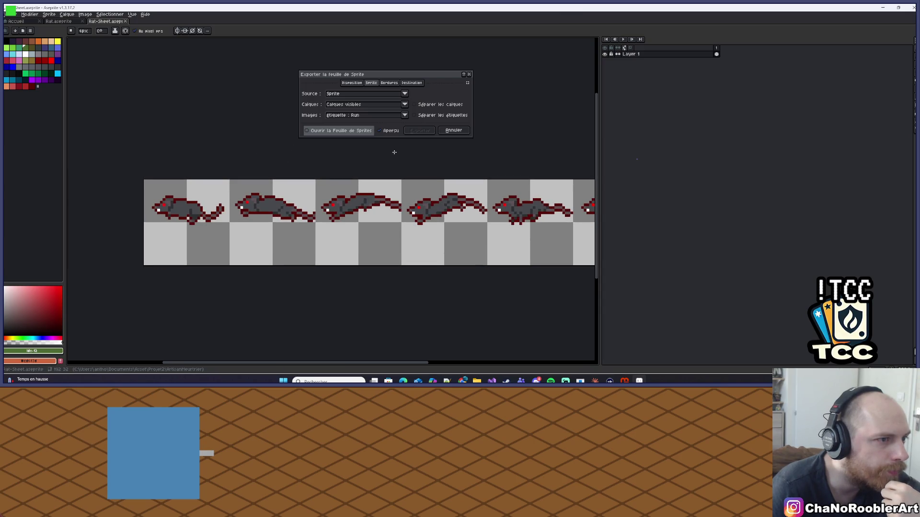
mouse_move(395, 152)
left_mouse_down()
mouse_move(304, 150)
mouse_move(312, 130)
left_mouse_up()
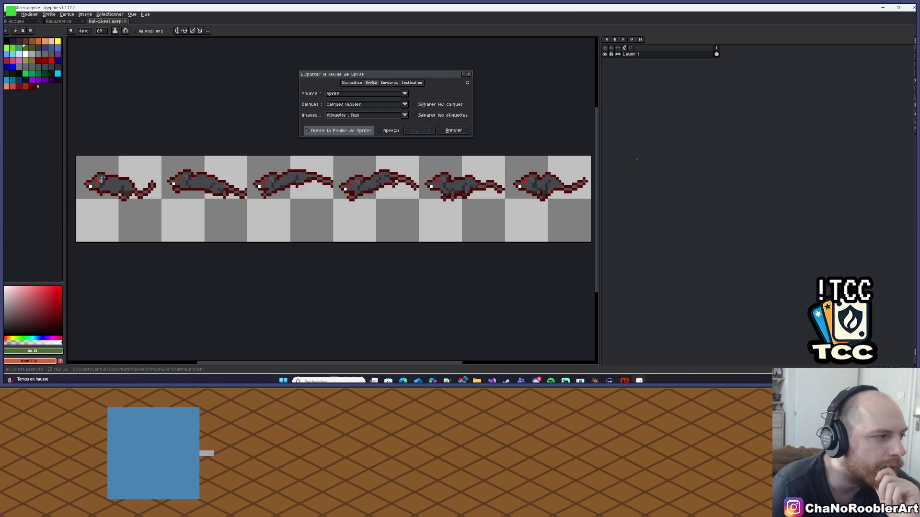
scroll(207, 106, "right", 2)
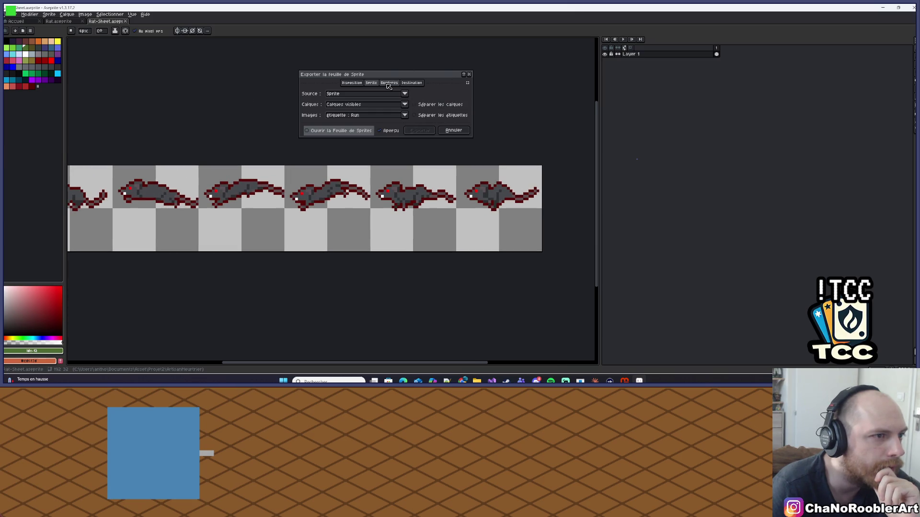
left_click(411, 83)
left_click(330, 93)
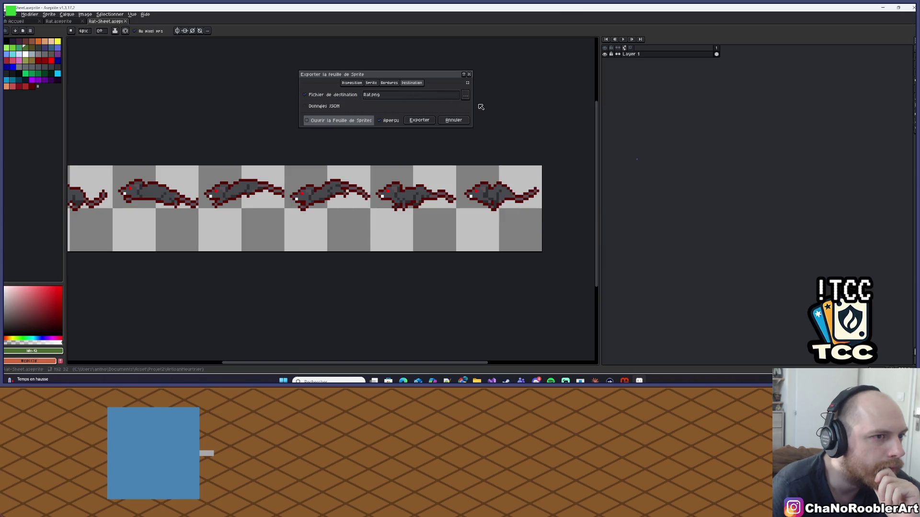
Step: Save the rat sprite sheet as Rat.png in Documents > Asset > TDTwitch and export it
left_click(465, 95)
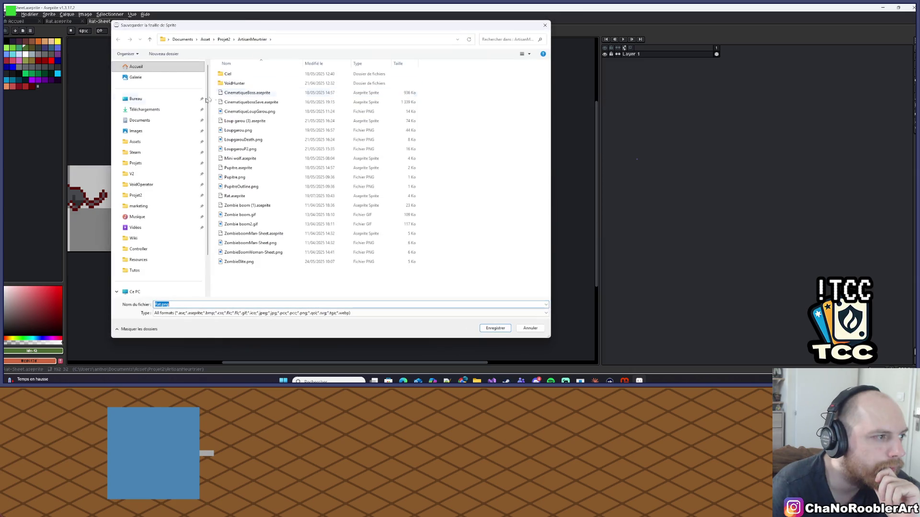
left_click(135, 141)
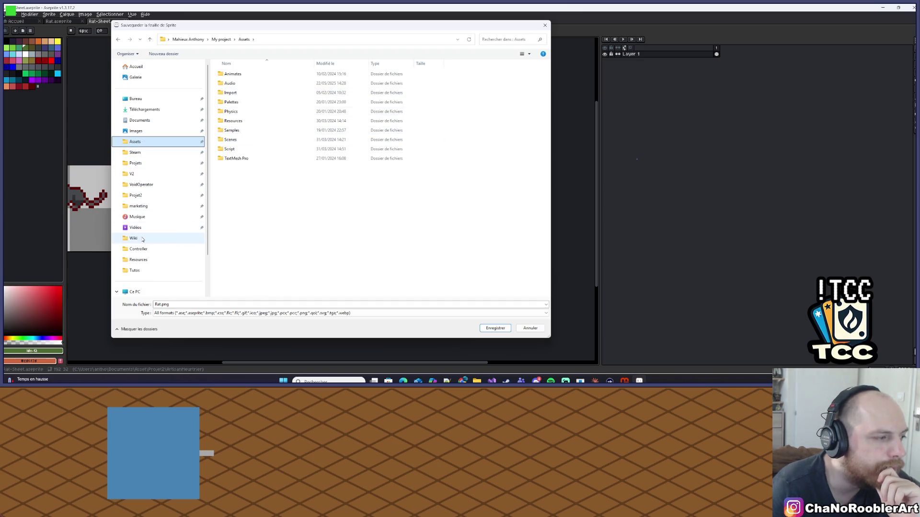
left_click(135, 163)
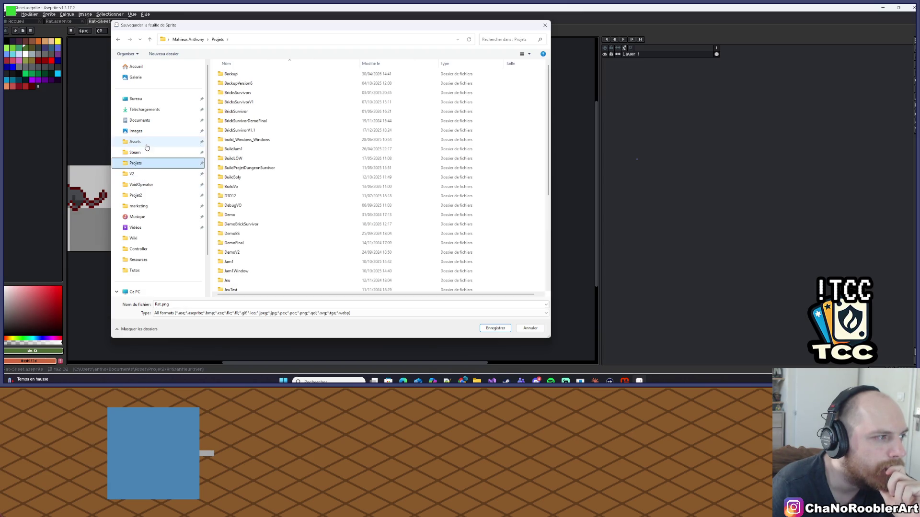
left_click(139, 120)
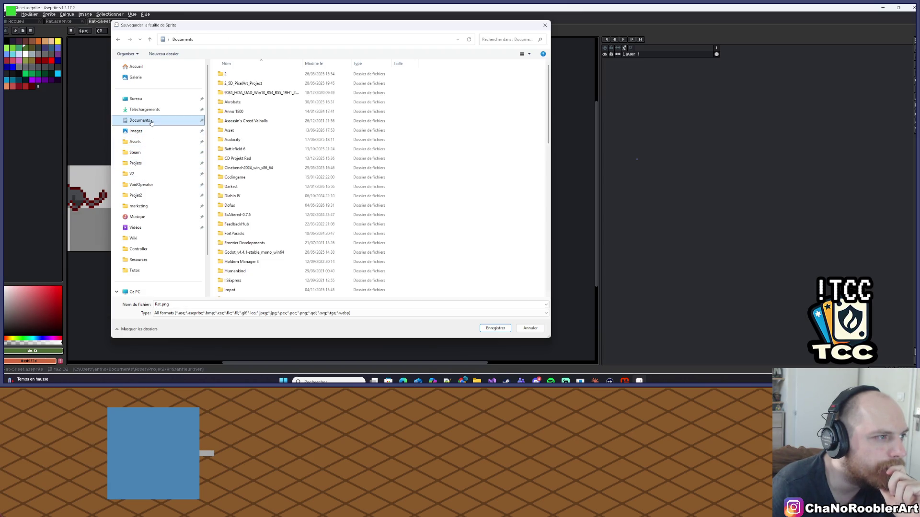
left_click(232, 131)
double_click(233, 131)
scroll(240, 191, "down", 10)
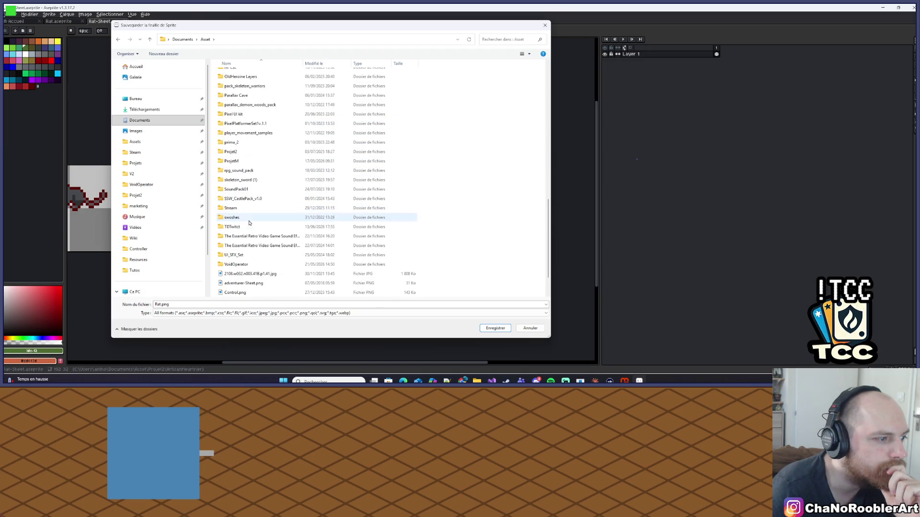
double_click(241, 227)
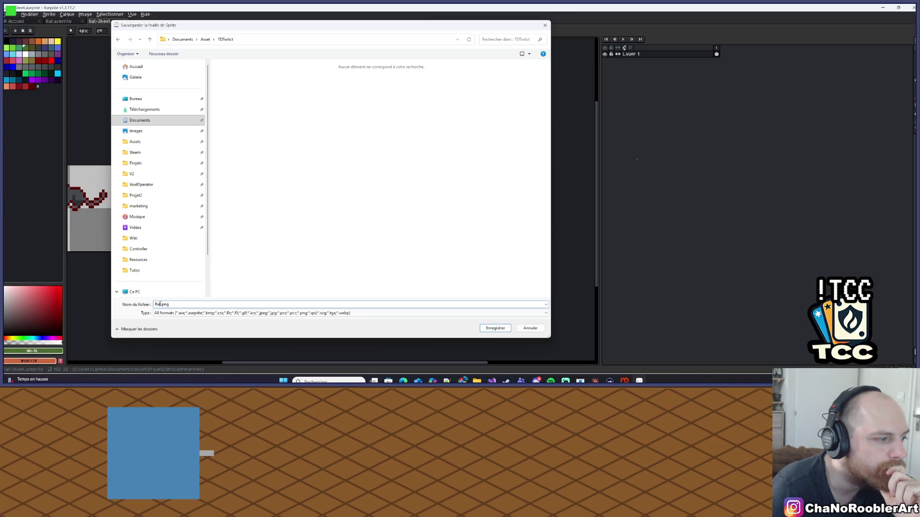
left_click(495, 328)
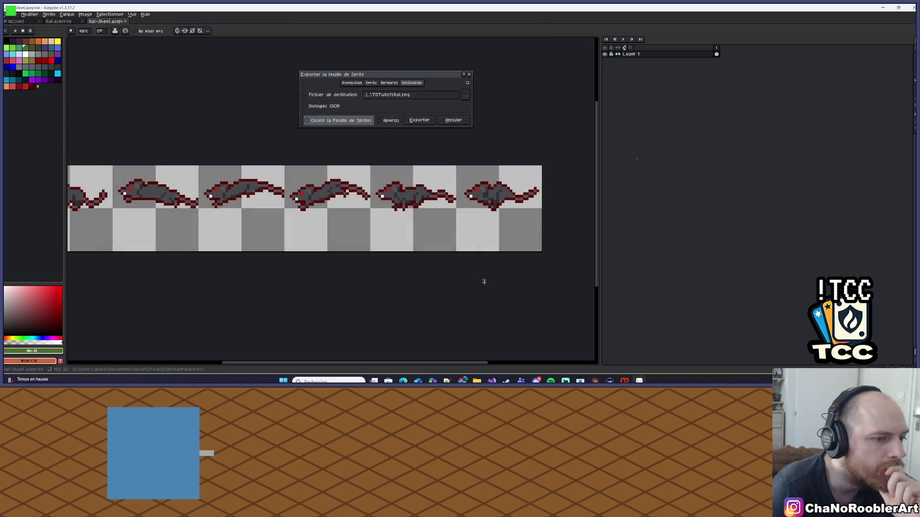
left_click(384, 120)
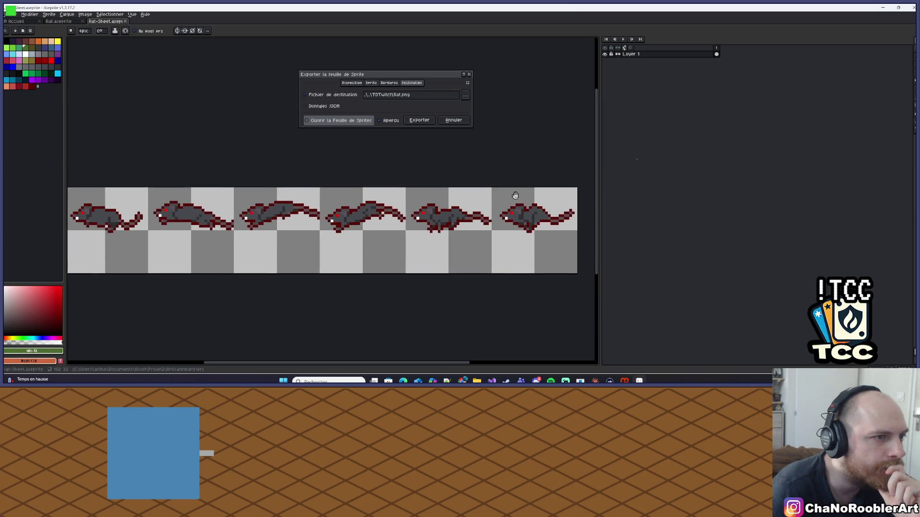
left_click(419, 120)
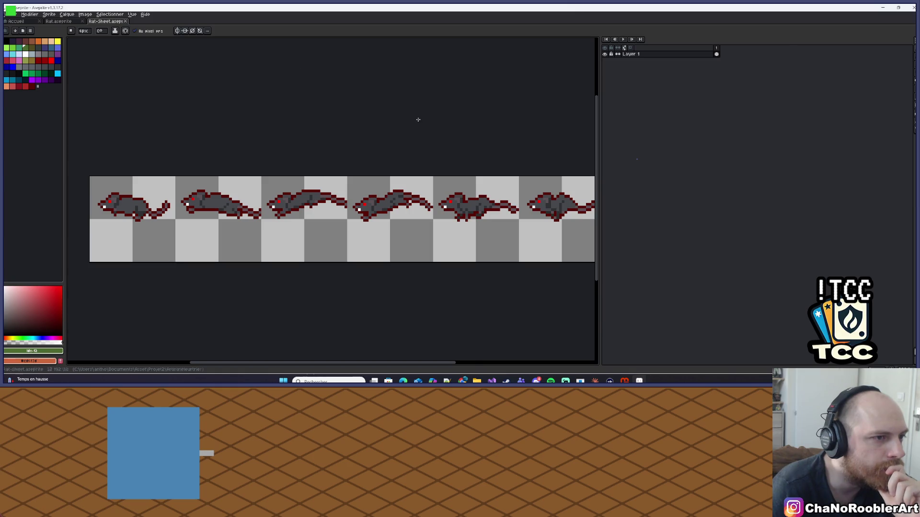
Step: In monsters.json, rename the first monster entry to 'rat' and set its SpriteFile to 'rat'
left_click(882, 7)
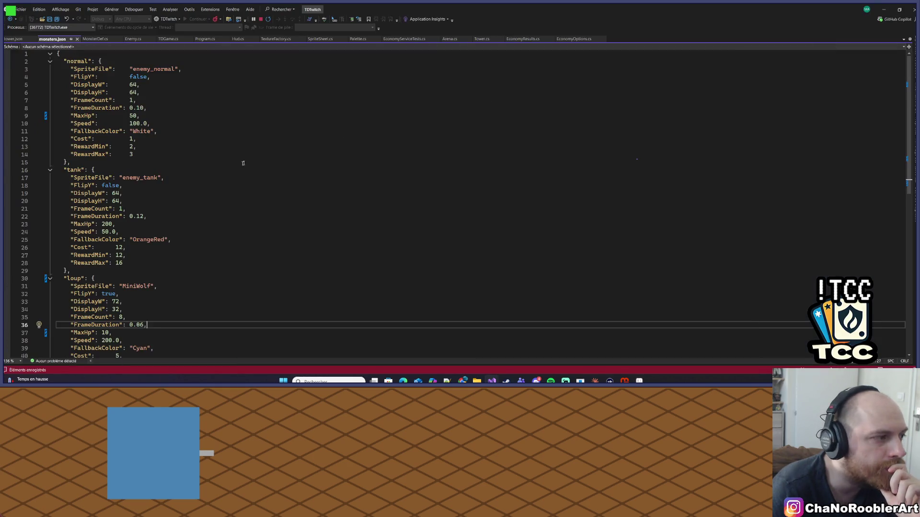
scroll(131, 302, "down", 4)
scroll(132, 302, "up", 1)
left_click(139, 217)
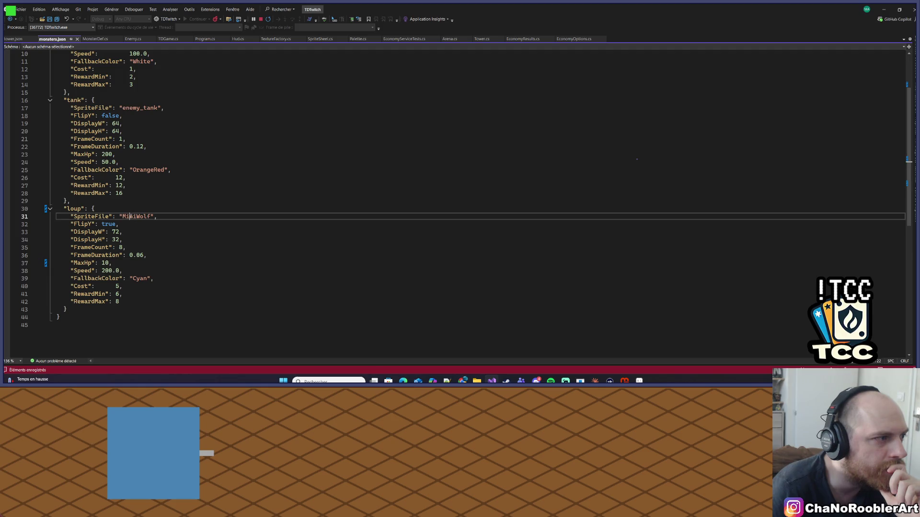
scroll(143, 138, "up", 3)
double_click(153, 69)
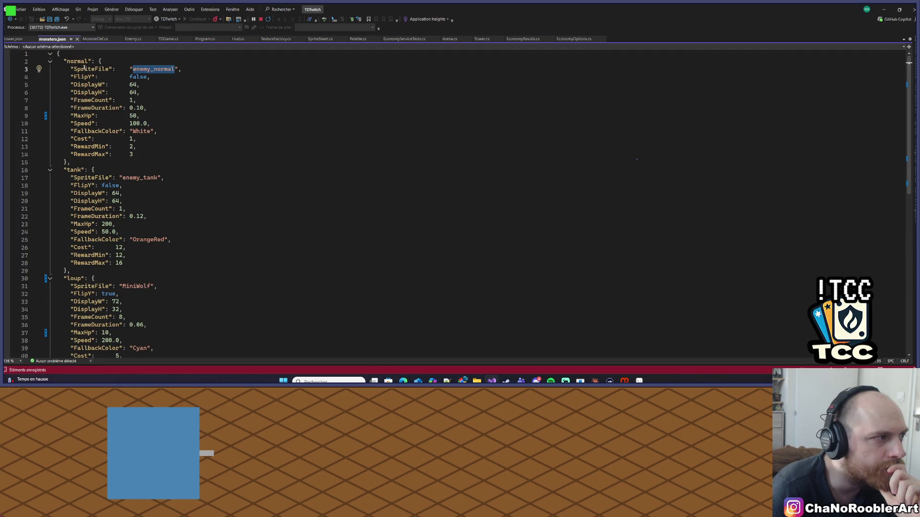
double_click(78, 62)
scroll(101, 93, "down", 2)
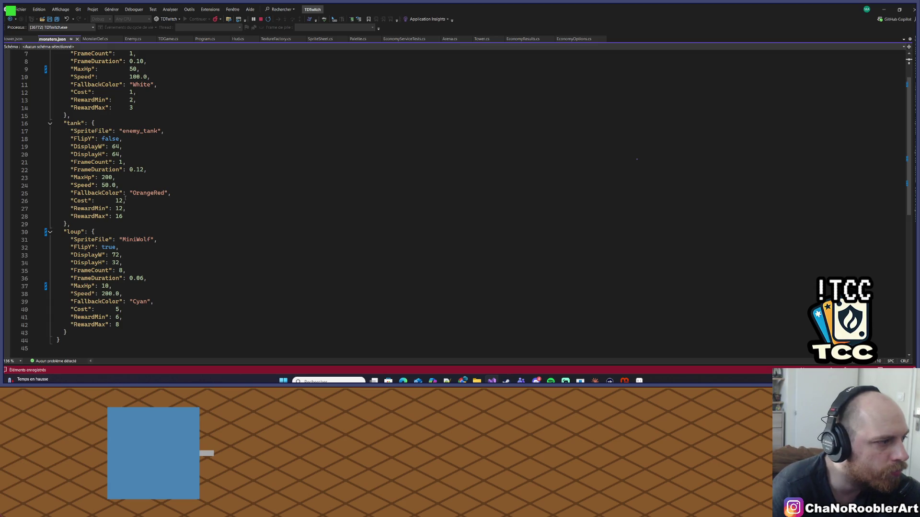
scroll(126, 198, "up", 2)
type("ra")
type("t")
left_click(183, 90)
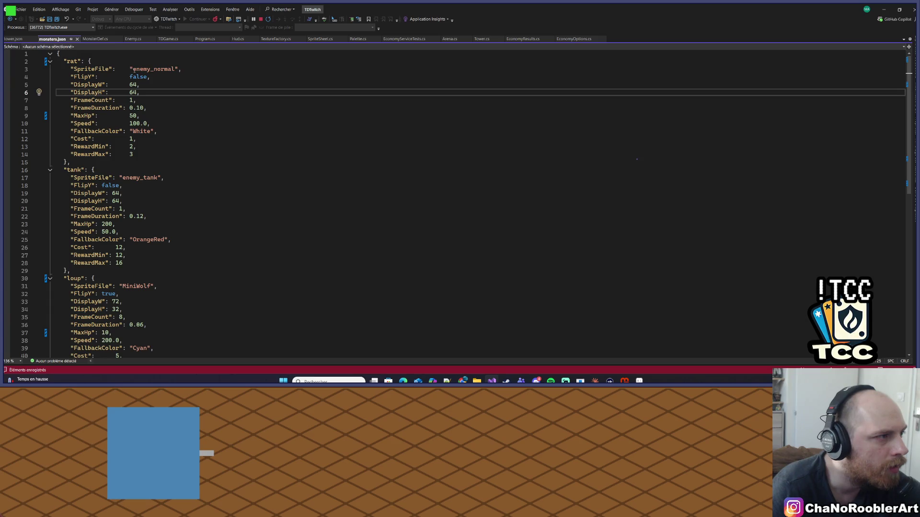
left_click_drag(133, 70, 176, 70)
type("rat")
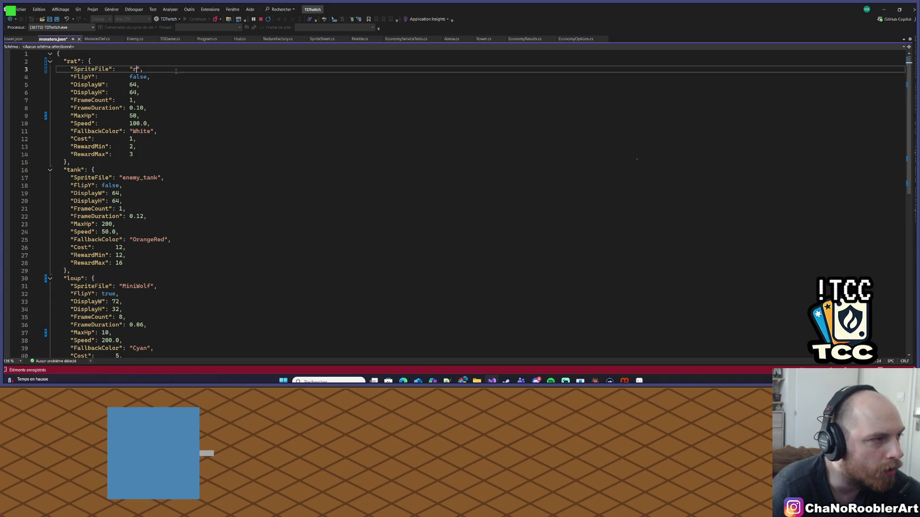
left_click(169, 83)
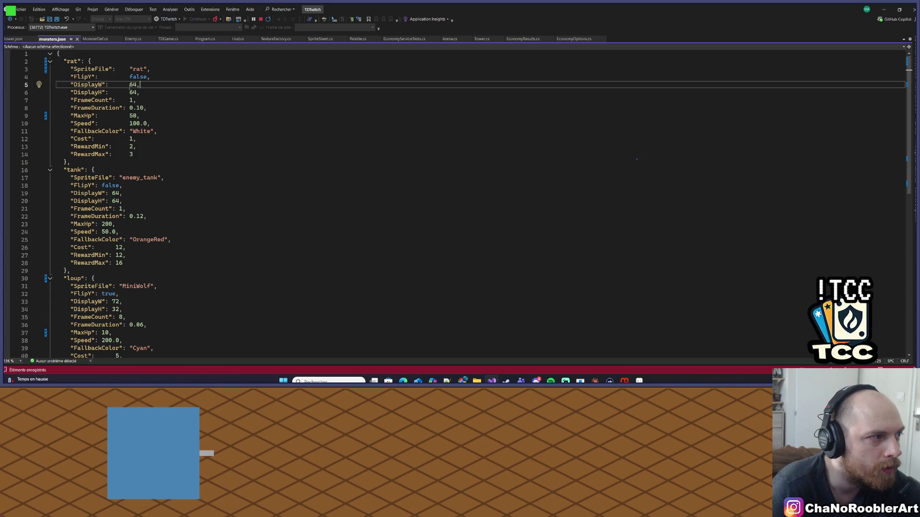
Step: Set the rat's DisplayW and DisplayH to 32
double_click(132, 84)
type("32")
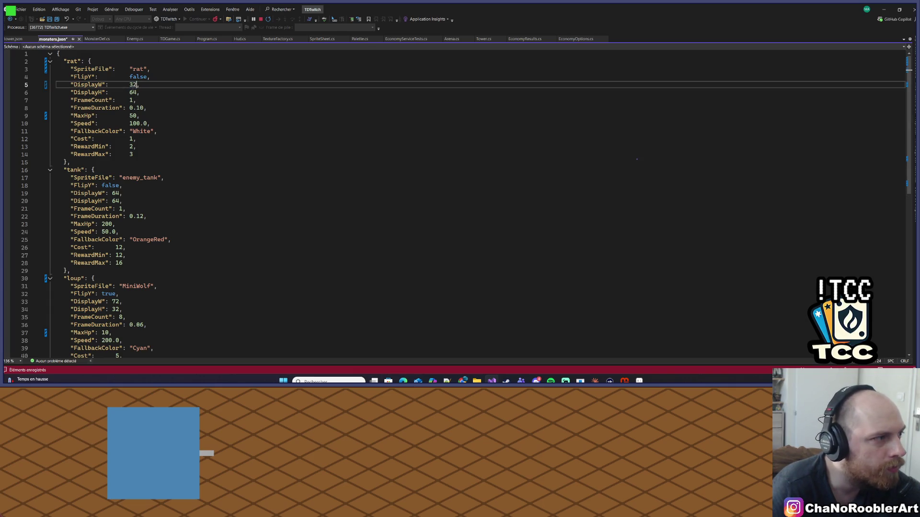
double_click(132, 91)
type("32")
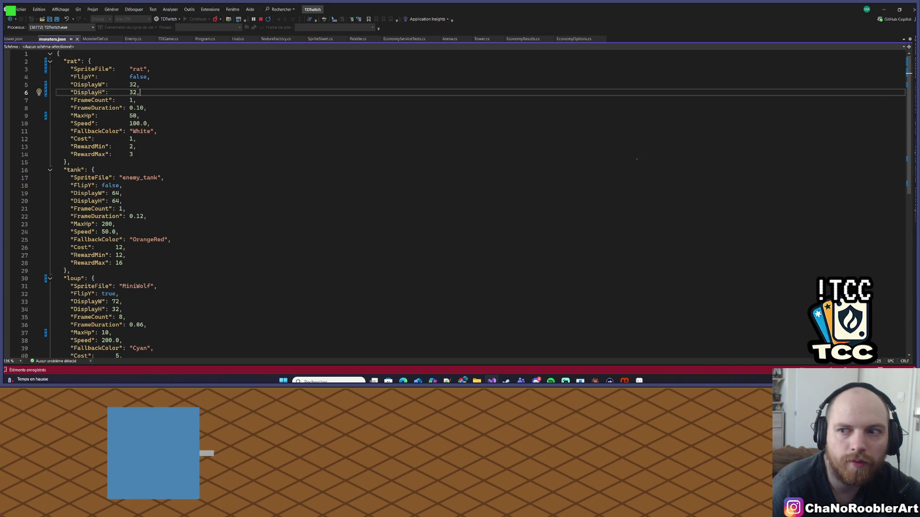
Step: Open AnimationState.cs from Solution Explorer
left_click(916, 67)
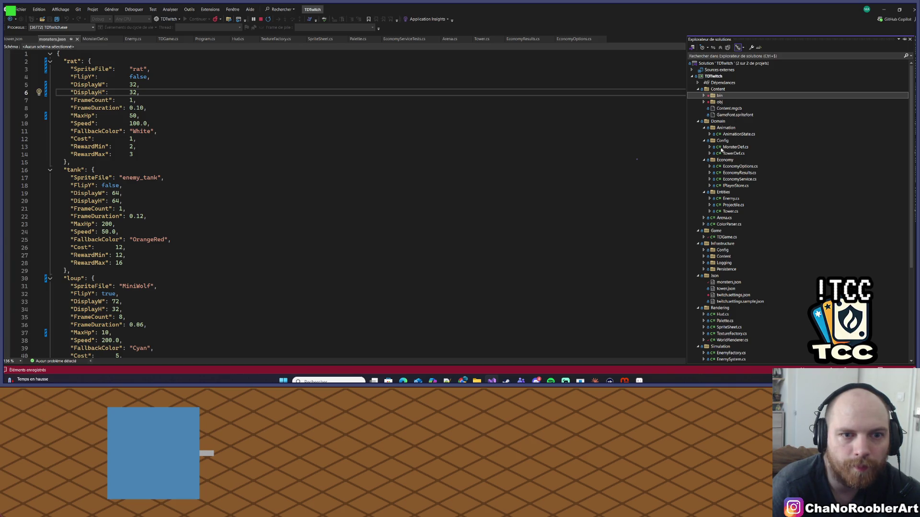
double_click(708, 135)
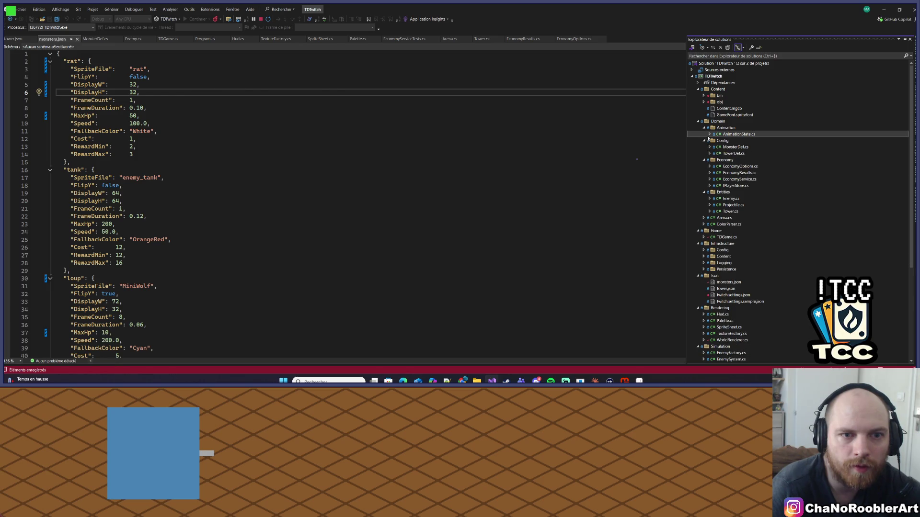
scroll(726, 227, "down", 6)
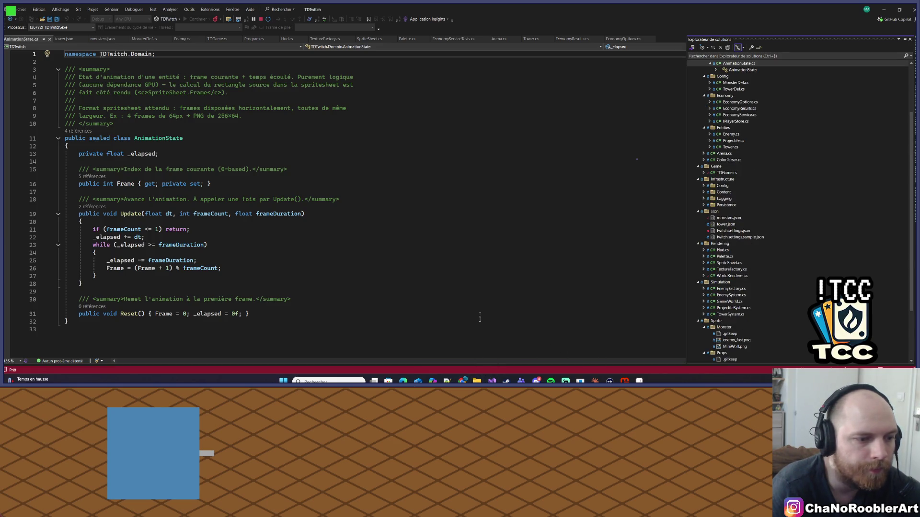
Step: Browse File Explorer to Documents > Asset > TDTwitch and move the window aside
left_click(477, 381)
left_click(236, 111)
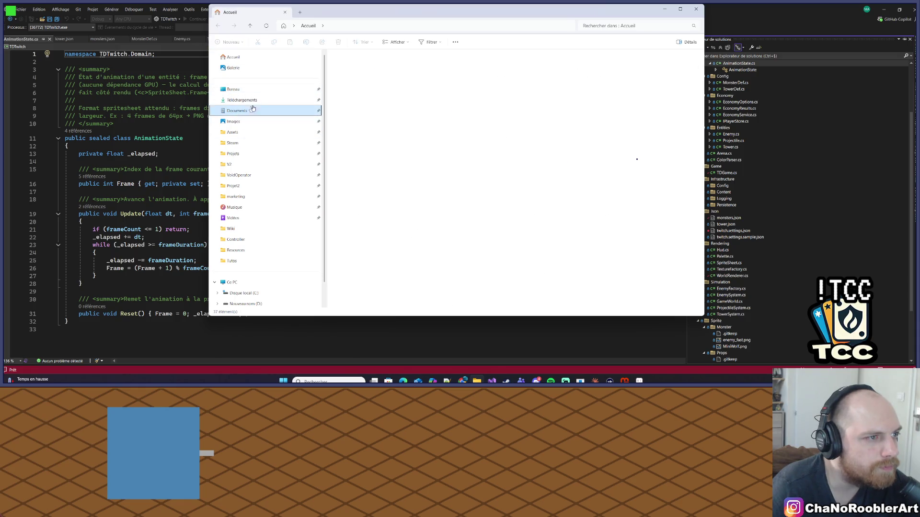
double_click(352, 127)
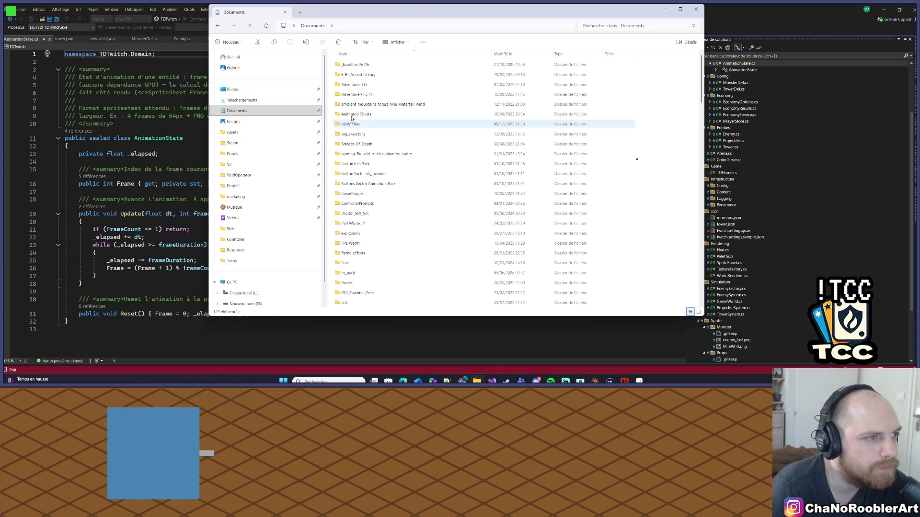
scroll(367, 226, "down", 10)
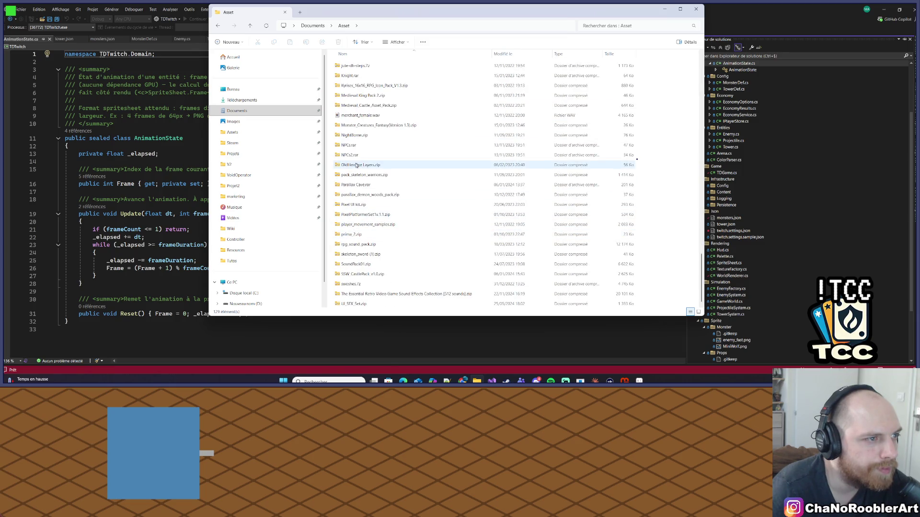
scroll(363, 234, "up", 7)
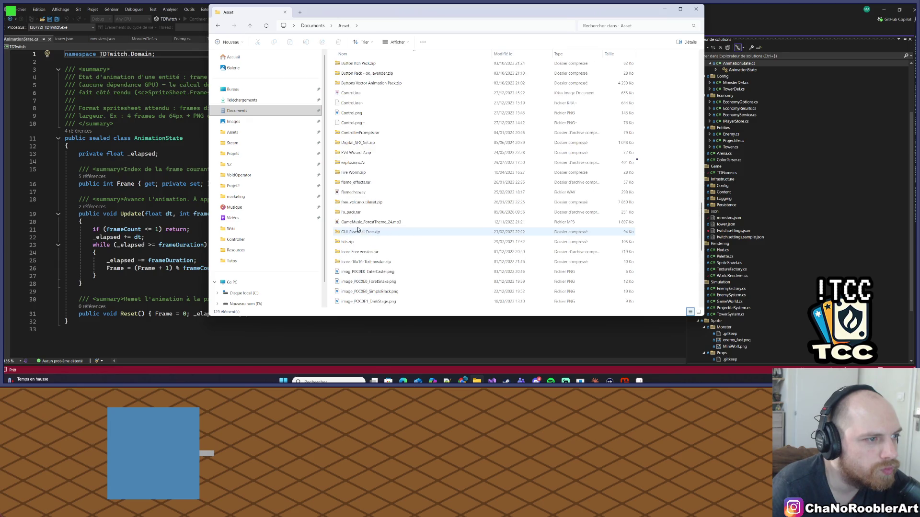
scroll(360, 229, "up", 8)
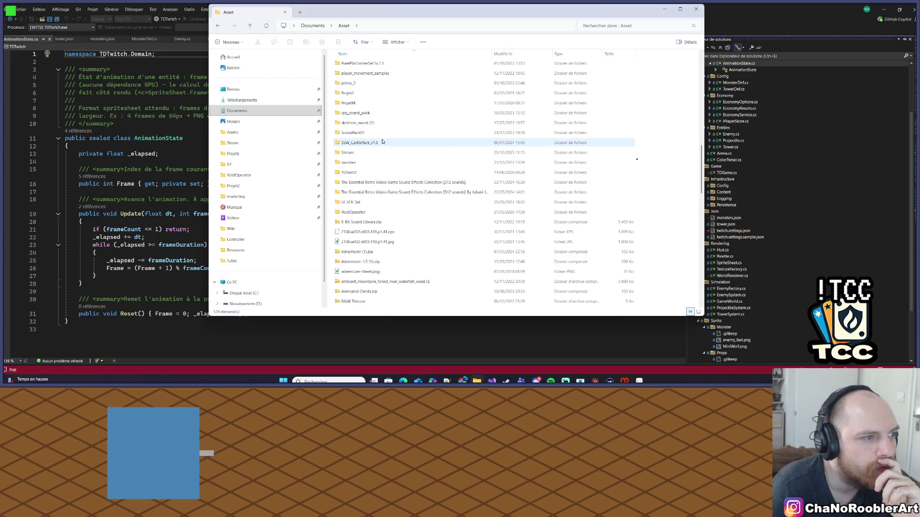
scroll(355, 162, "up", 1)
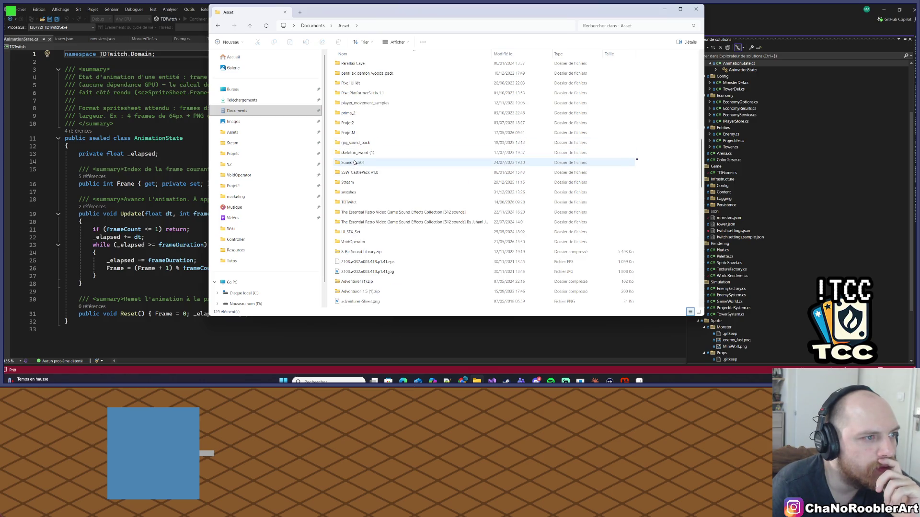
double_click(356, 201)
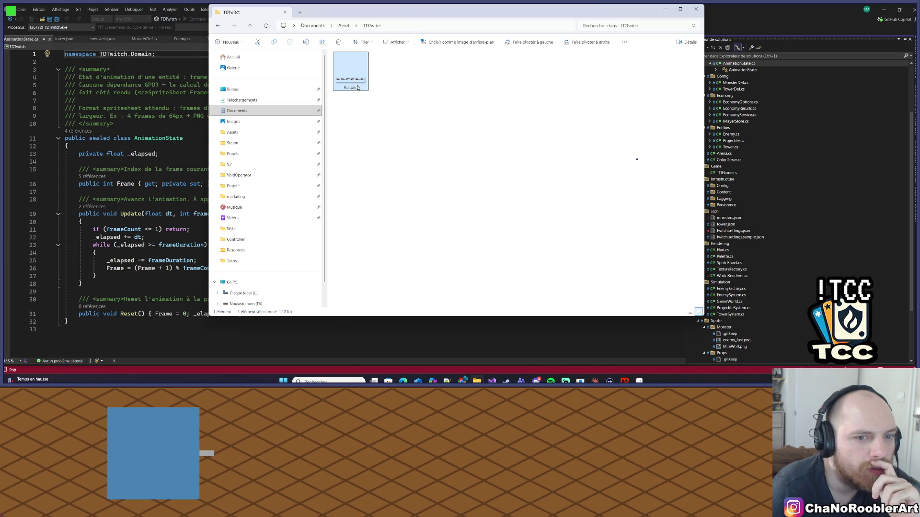
left_click_drag(446, 17, 360, 33)
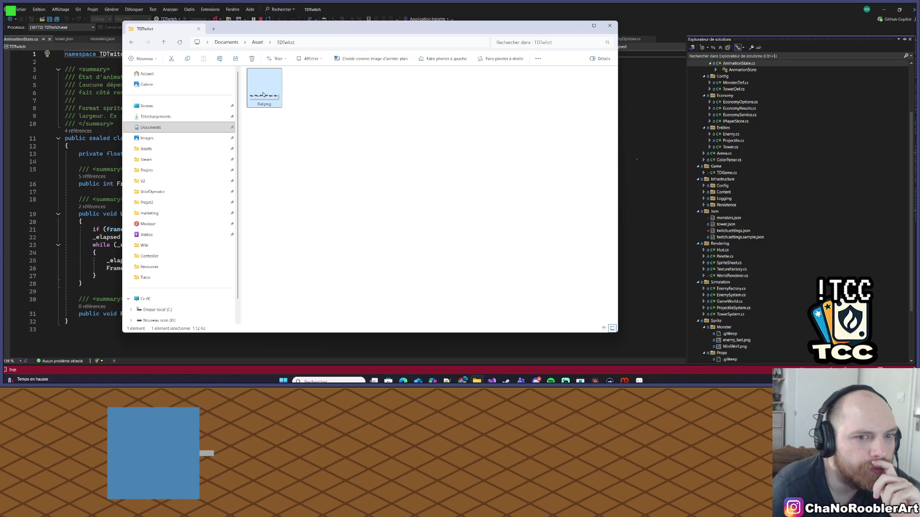
Step: Try dragging Rat.png into the project's Monster sprite folder in Visual Studio
left_click(419, 98)
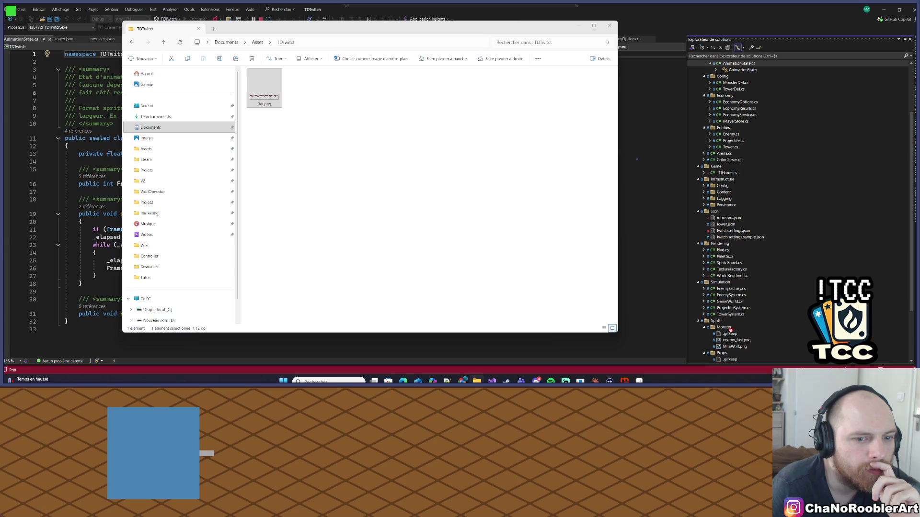
mouse_move(743, 334)
left_mouse_down()
mouse_move(738, 340)
mouse_move(768, 323)
mouse_move(759, 316)
left_mouse_up()
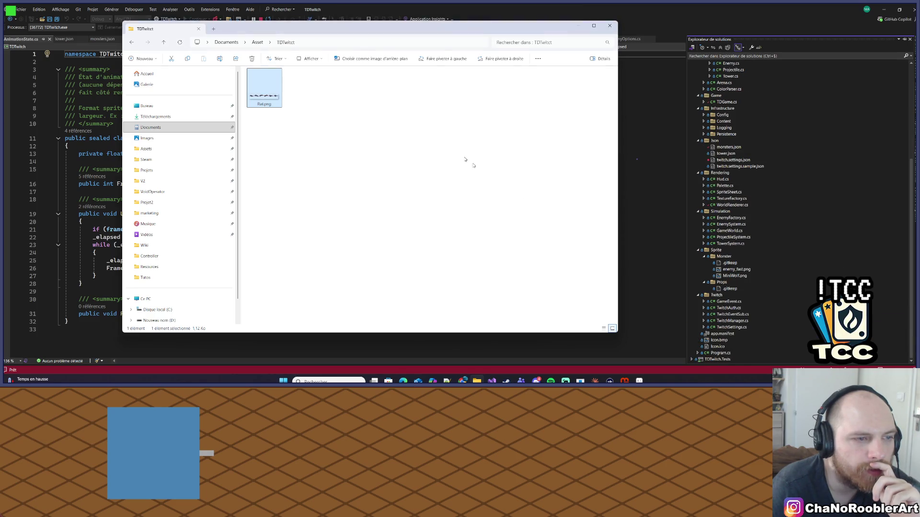
left_click_drag(255, 97, 740, 286)
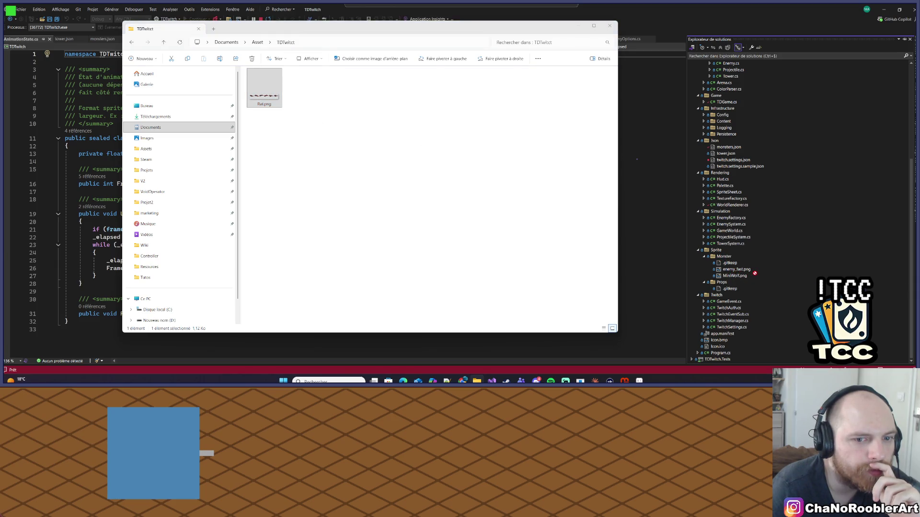
left_click_drag(756, 272, 747, 268)
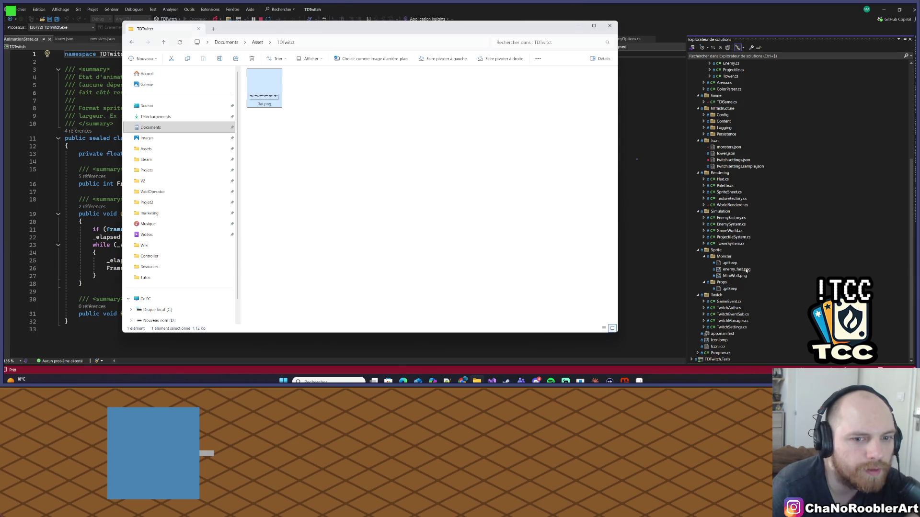
left_click(307, 111)
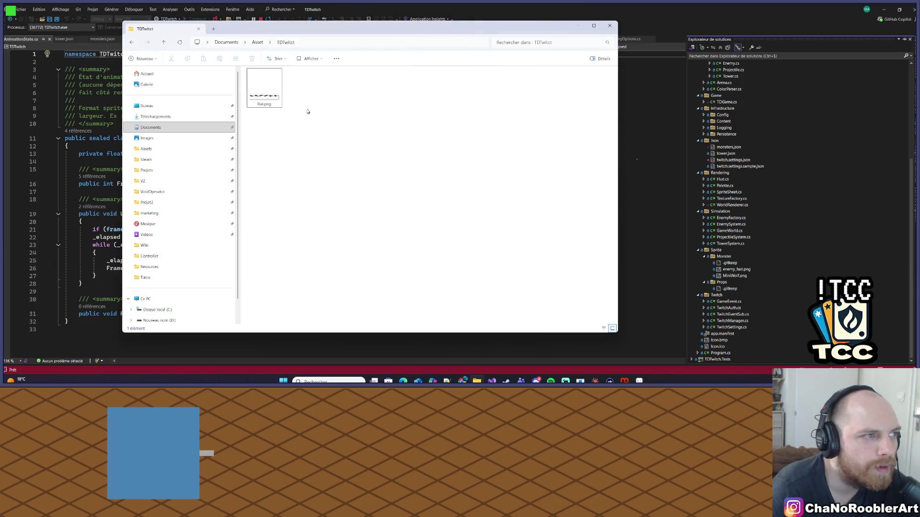
left_click(740, 257)
Step: Preview Rat.png in the image viewer, zoom in on the six rat frames, then close it
key("alt+Tab")
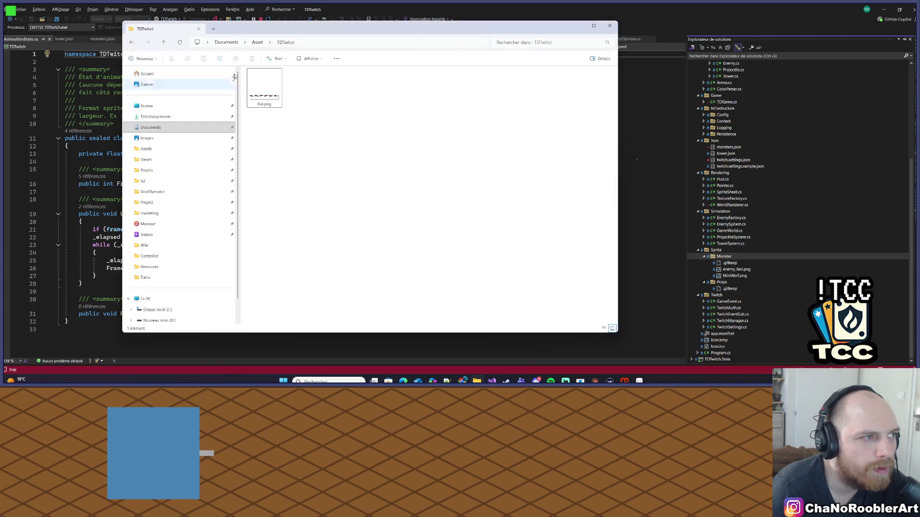
left_click(265, 92)
key("Return")
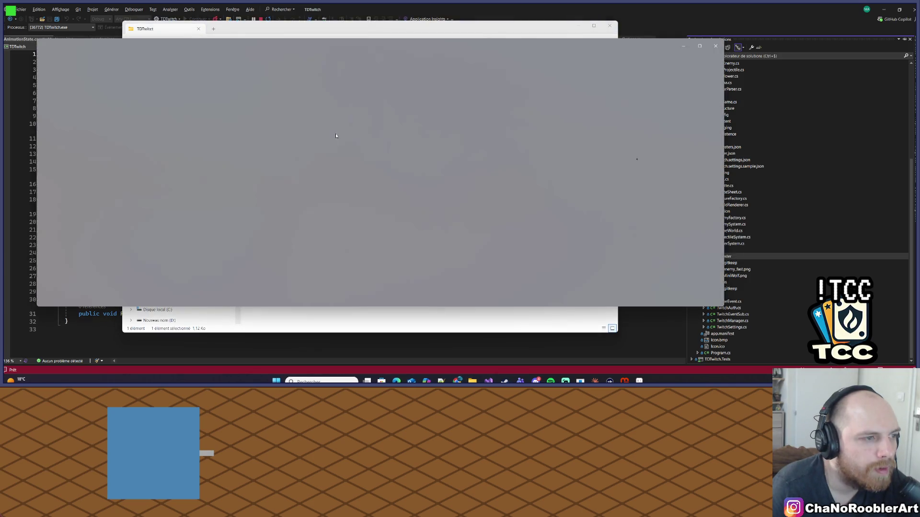
scroll(351, 174, "up", 3)
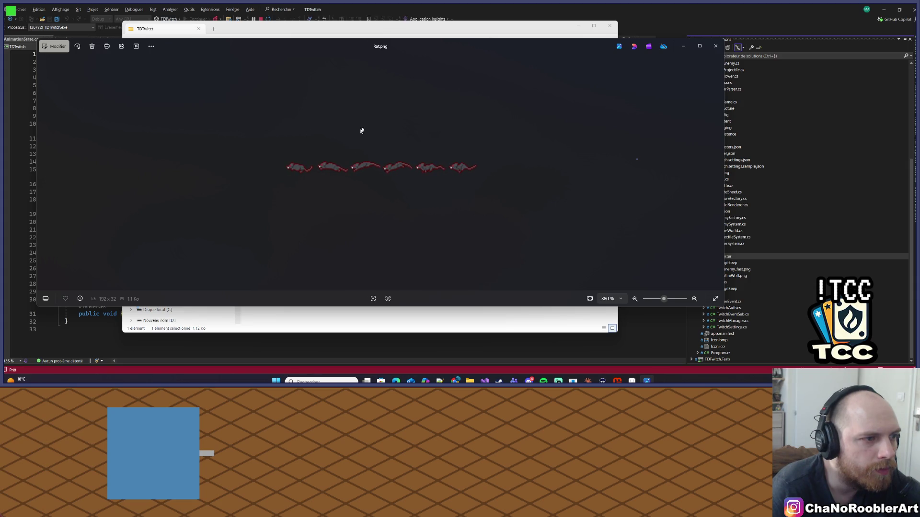
left_click(715, 46)
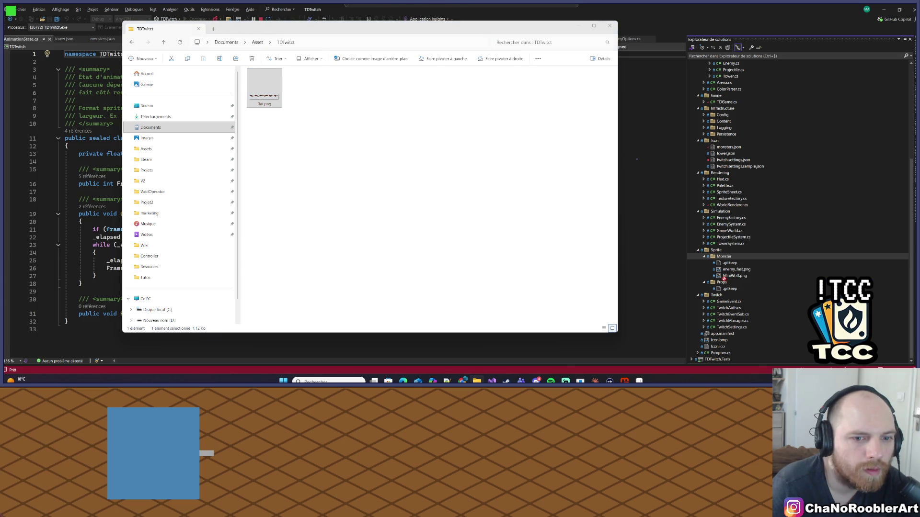
Step: Copy the full path of the project's Monster sprite folder from Solution Explorer
left_click(724, 257)
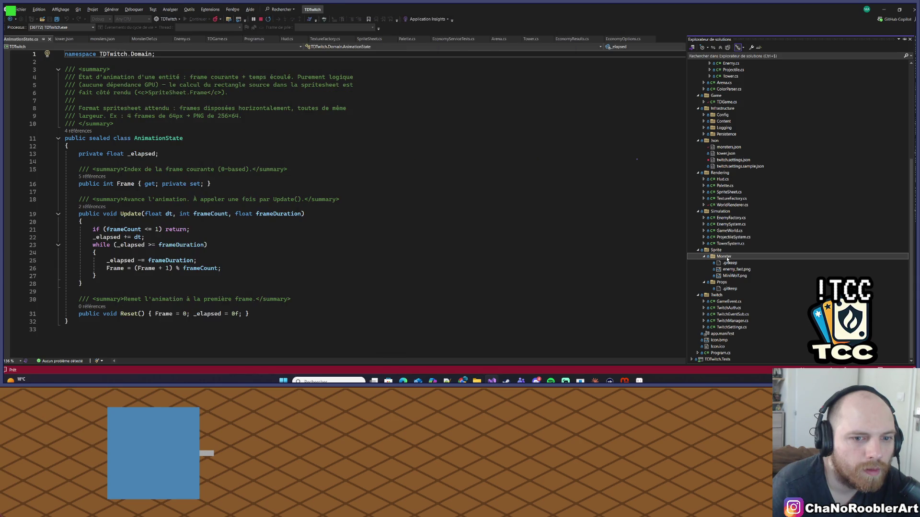
right_click(727, 258)
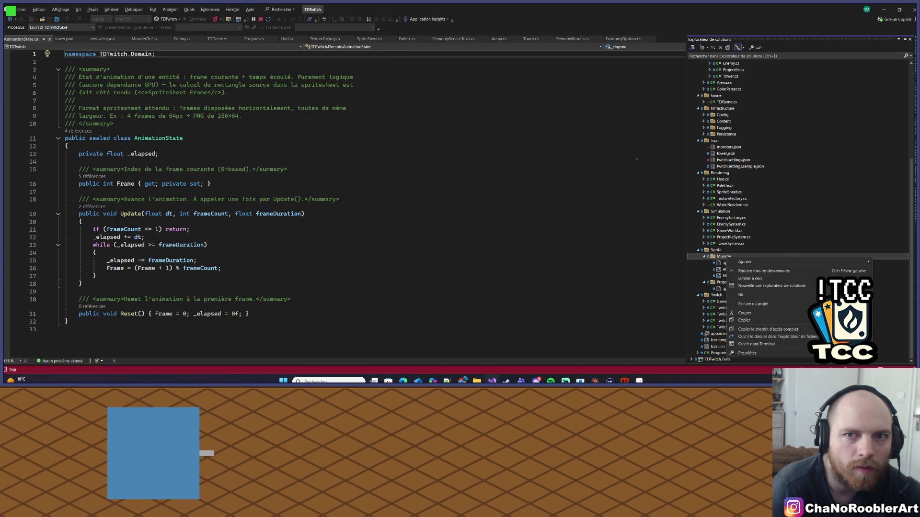
key("Escape")
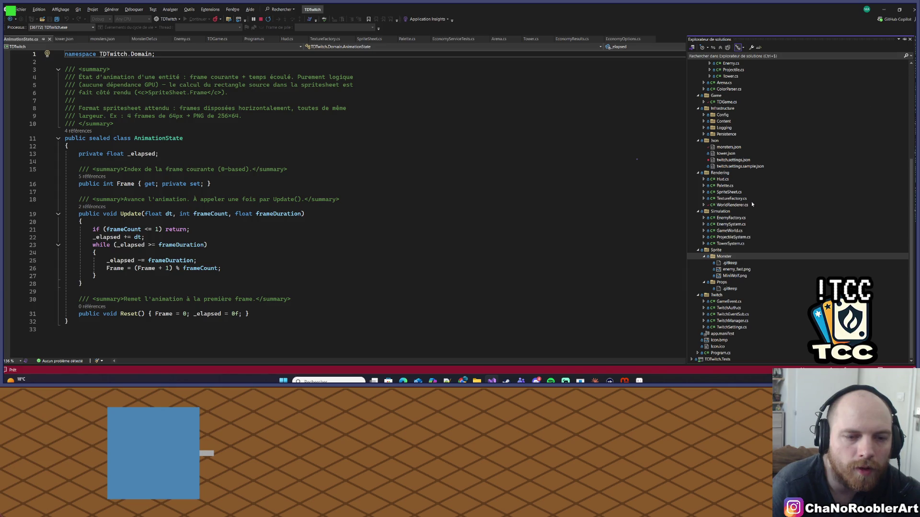
key("alt+Tab")
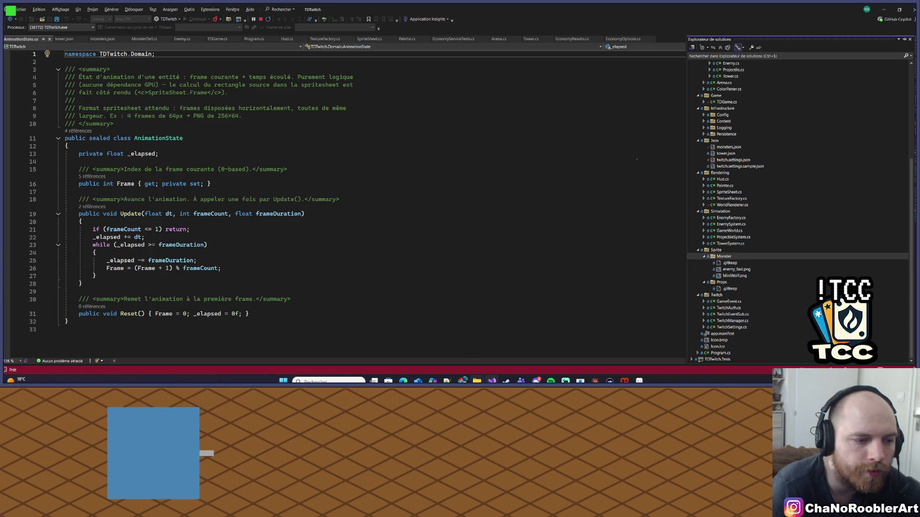
right_click(723, 257)
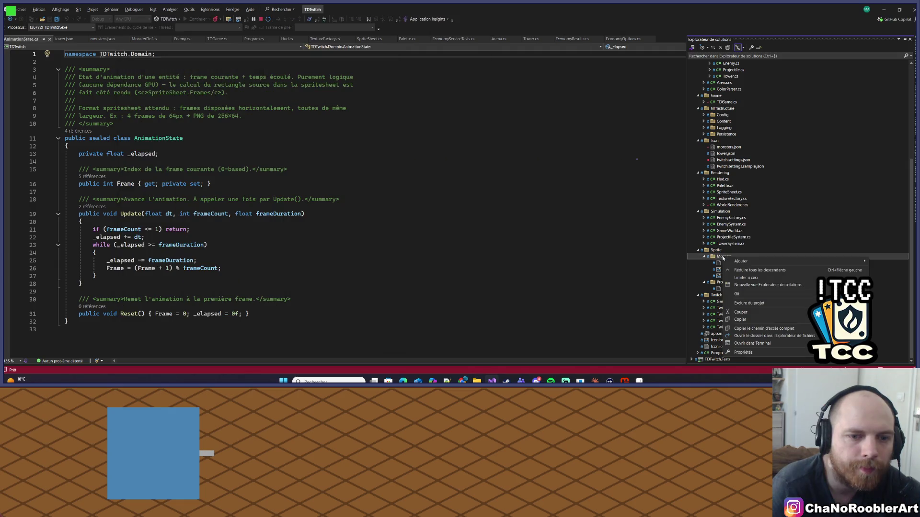
mouse_move(748, 261)
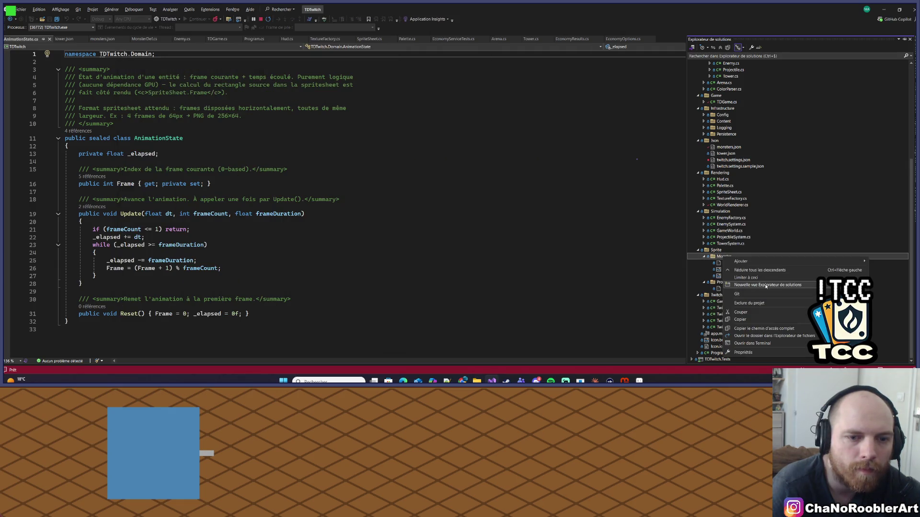
left_click(757, 330)
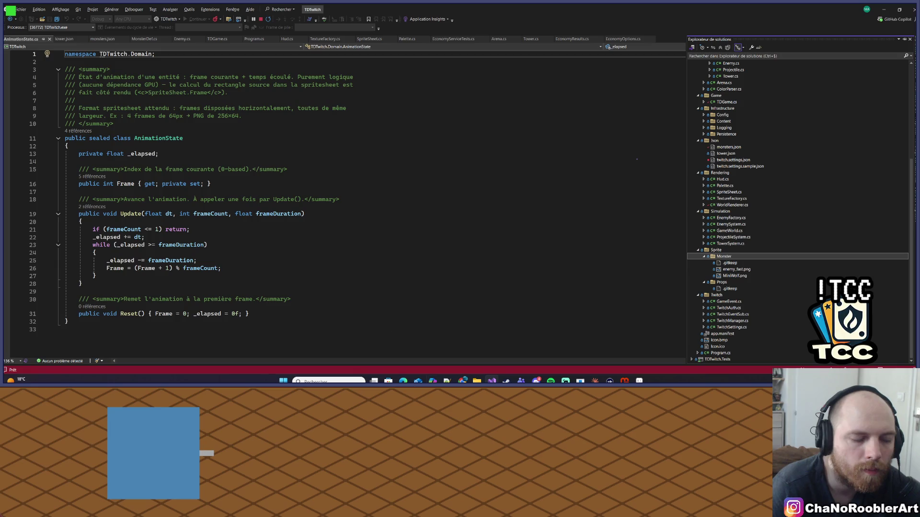
left_click(477, 381)
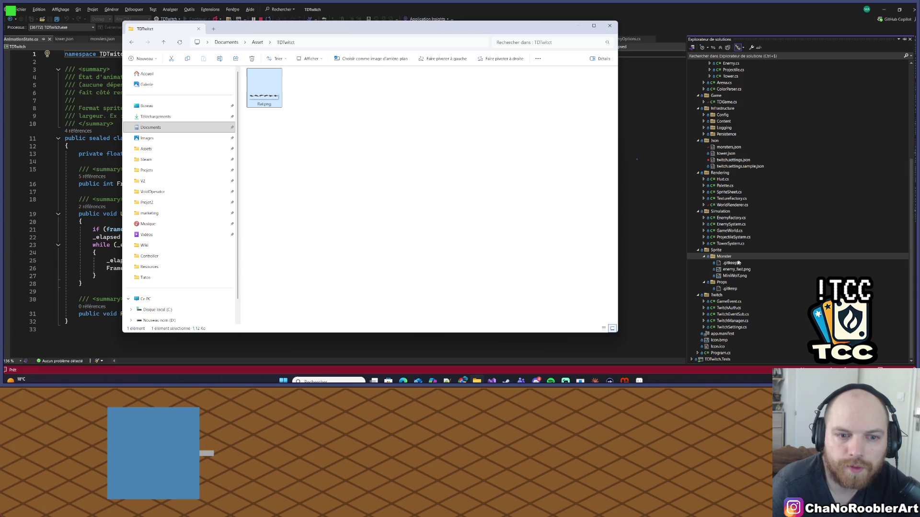
Step: Open the Monster sprite folder in File Explorer next to the asset folder window
right_click(720, 258)
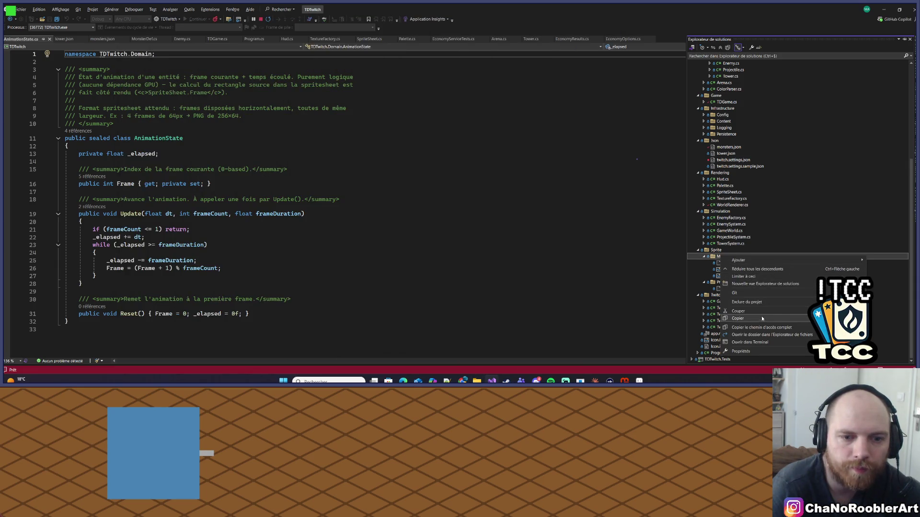
left_click(766, 337)
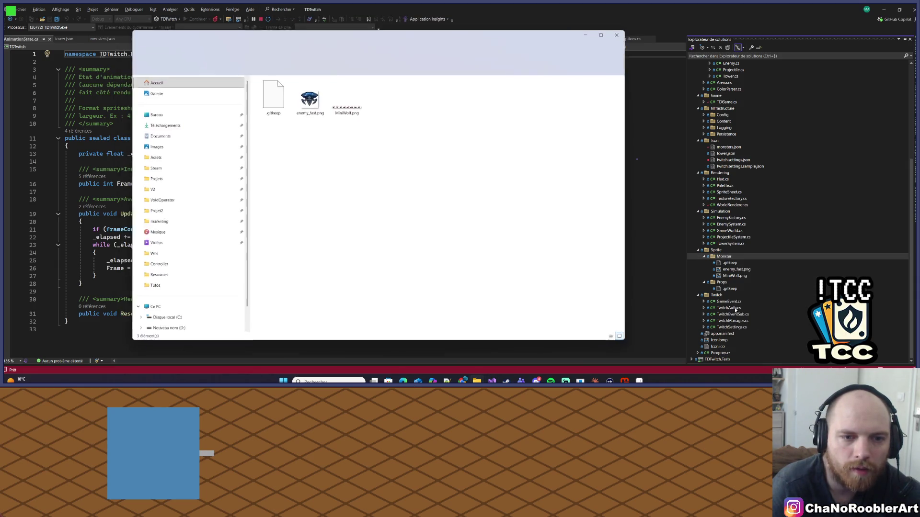
left_click_drag(420, 41, 650, 55)
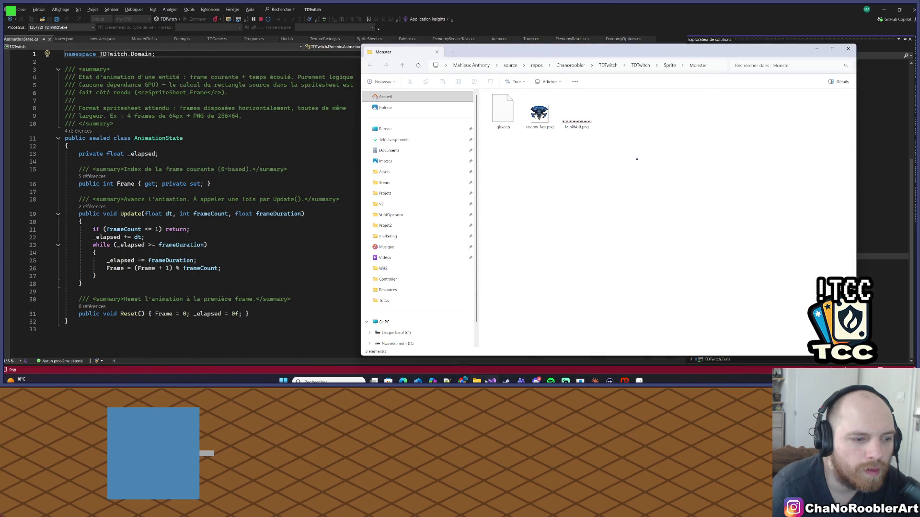
mouse_move(477, 381)
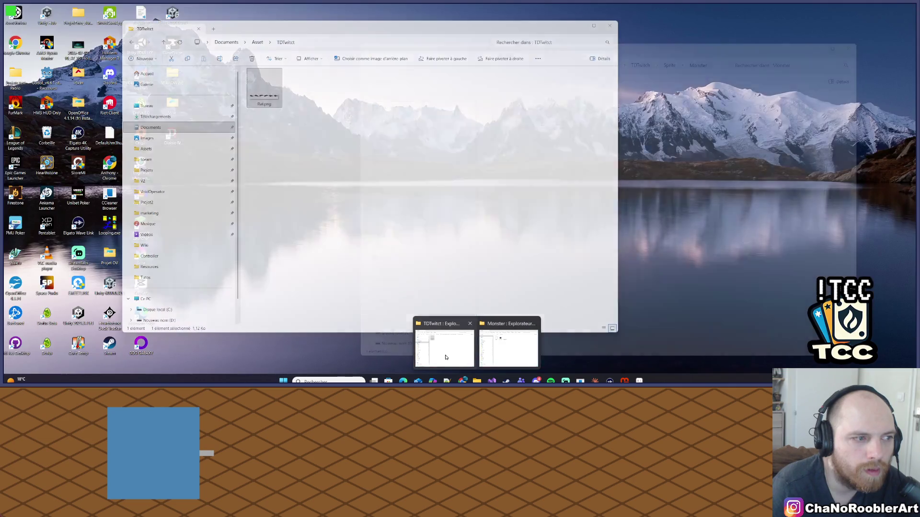
left_click(446, 357)
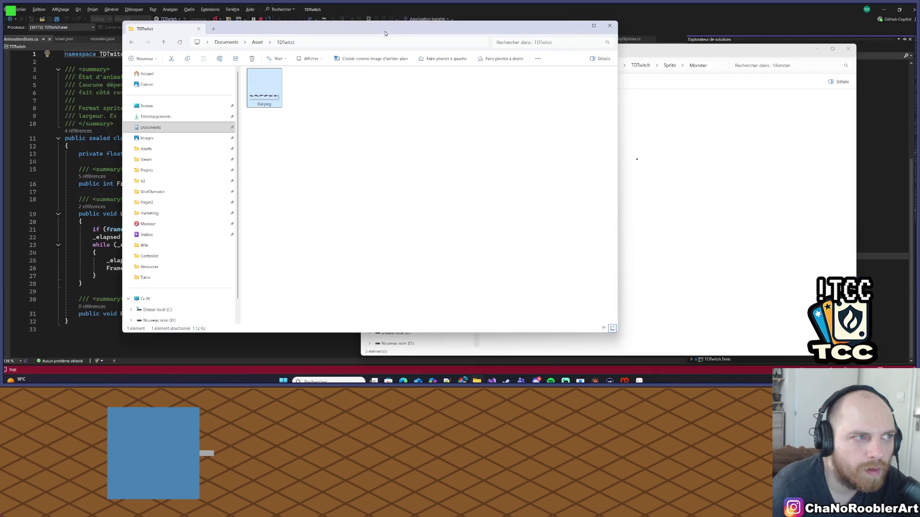
Step: Move Rat.png into the Monster folder, then close the emptied asset folder window
left_click_drag(410, 26, 336, 45)
left_click_drag(211, 108, 607, 150)
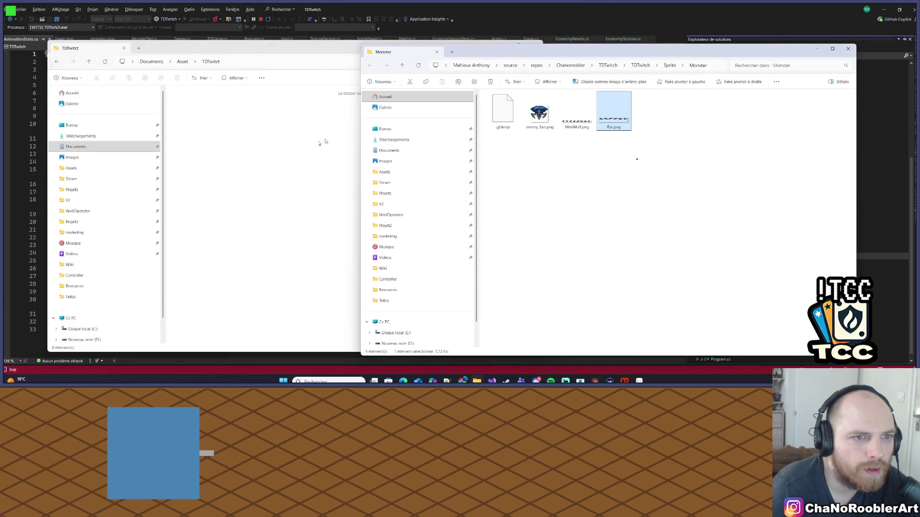
left_click(297, 131)
left_click(534, 46)
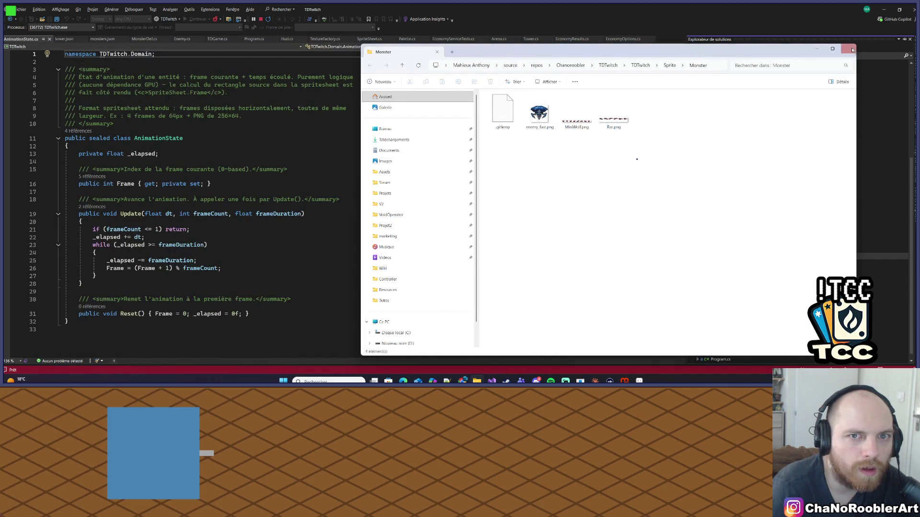
left_click(813, 51)
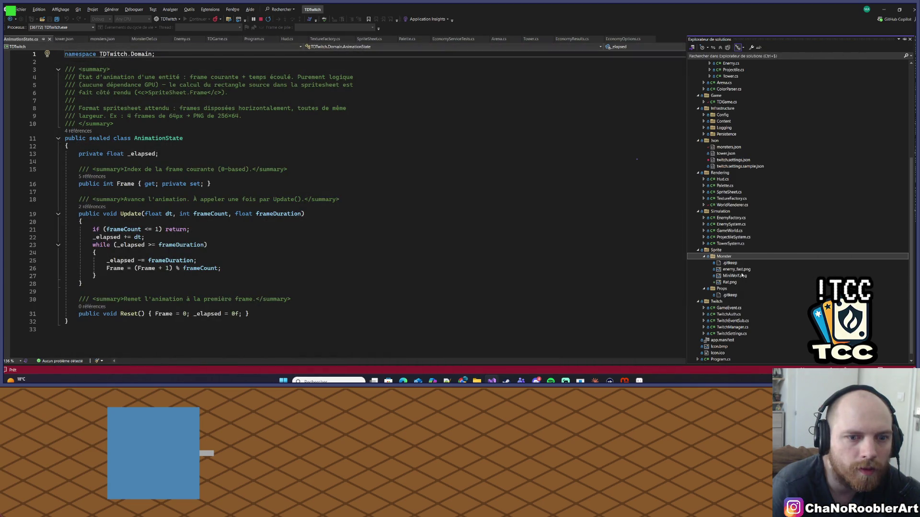
Step: Switch to monsters.json and preview the Rat.png sprite strip from the Monster folder
left_click(723, 284)
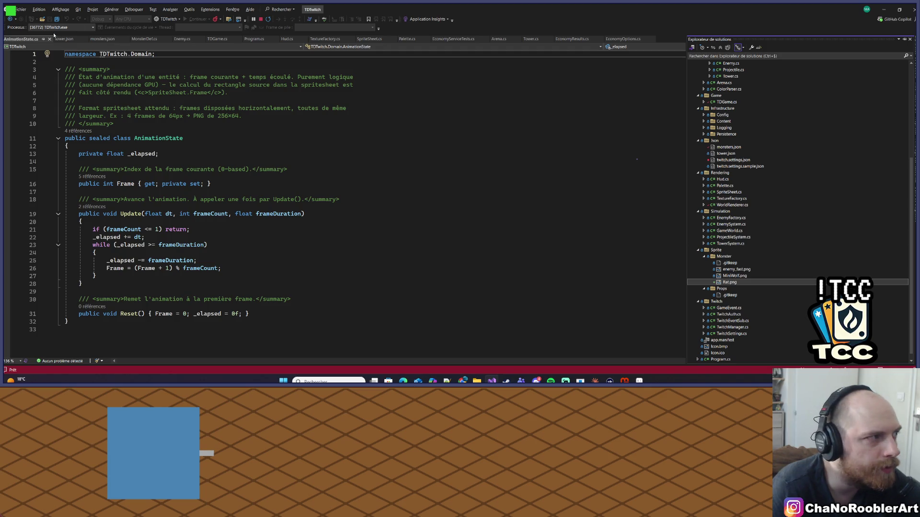
left_click(102, 39)
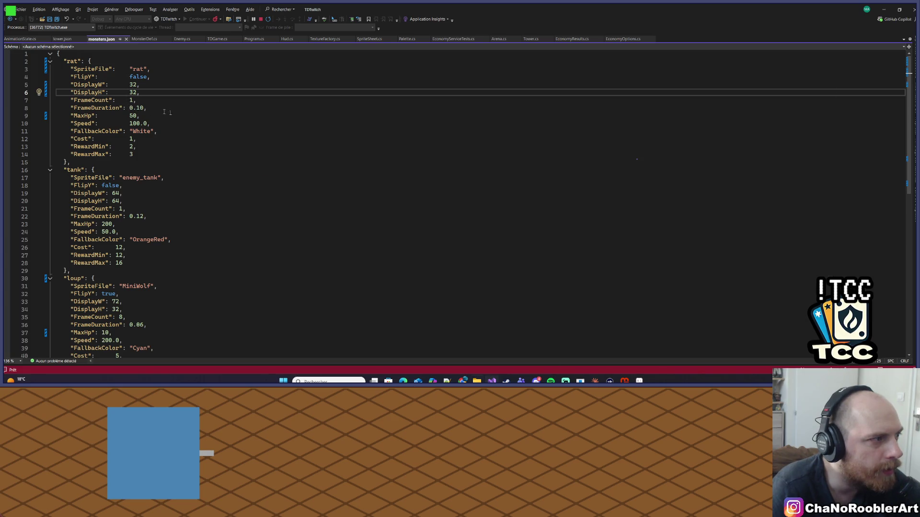
left_click(477, 381)
double_click(605, 129)
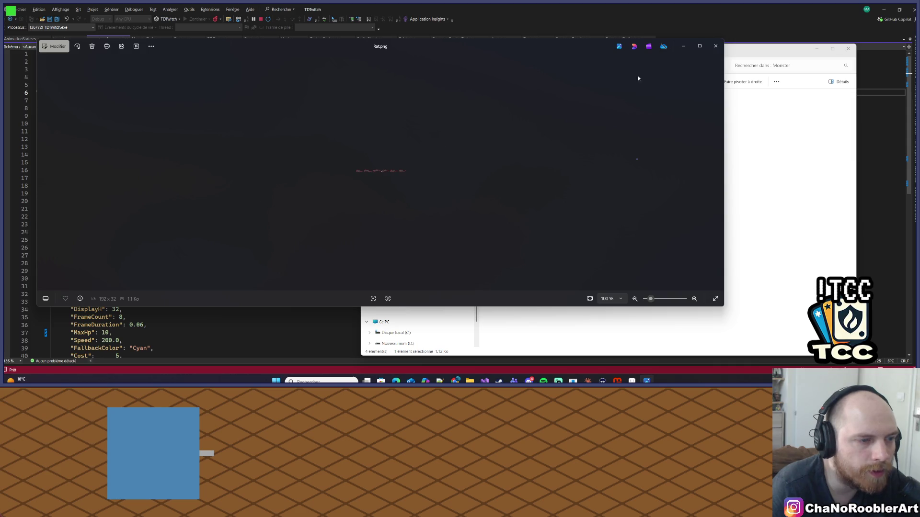
left_click(716, 46)
left_click(477, 380)
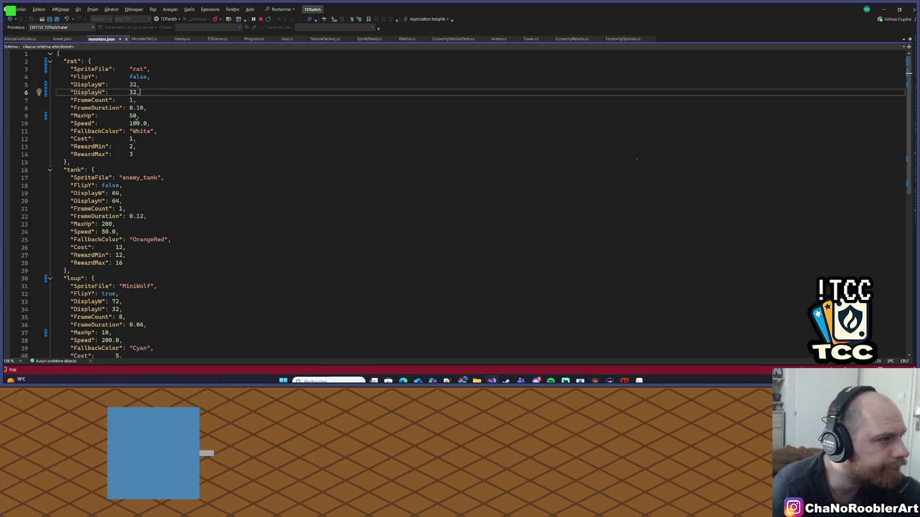
Step: Set the rat's FrameCount to 6 and FrameDuration to 0.07, saving monsters.json
double_click(131, 101)
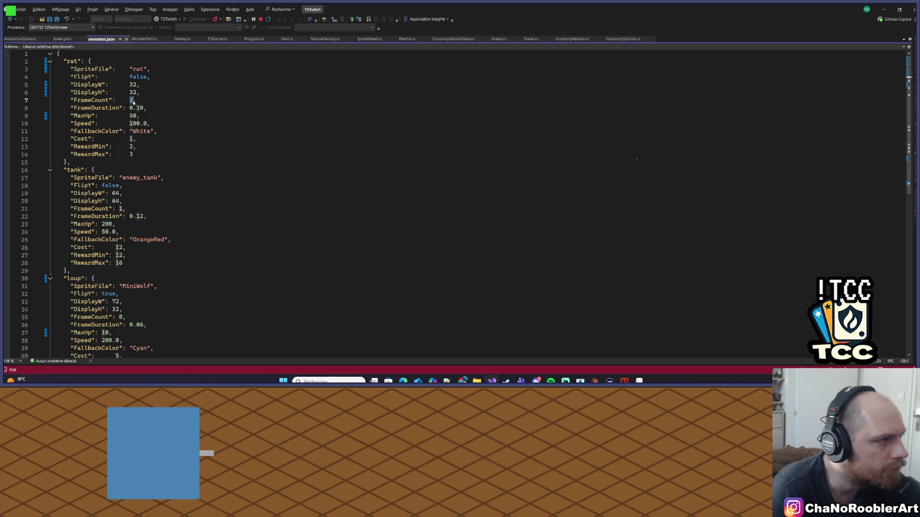
type("6")
key("ctrl+s")
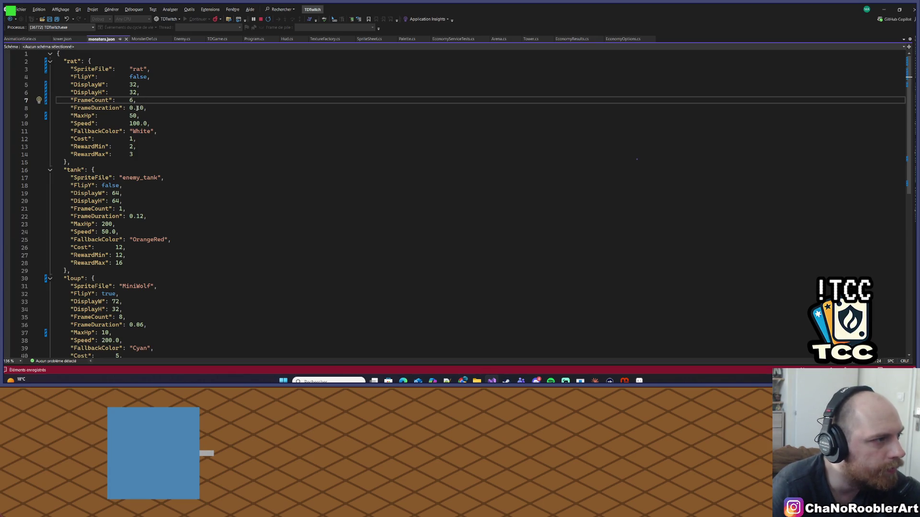
double_click(137, 108)
type("0")
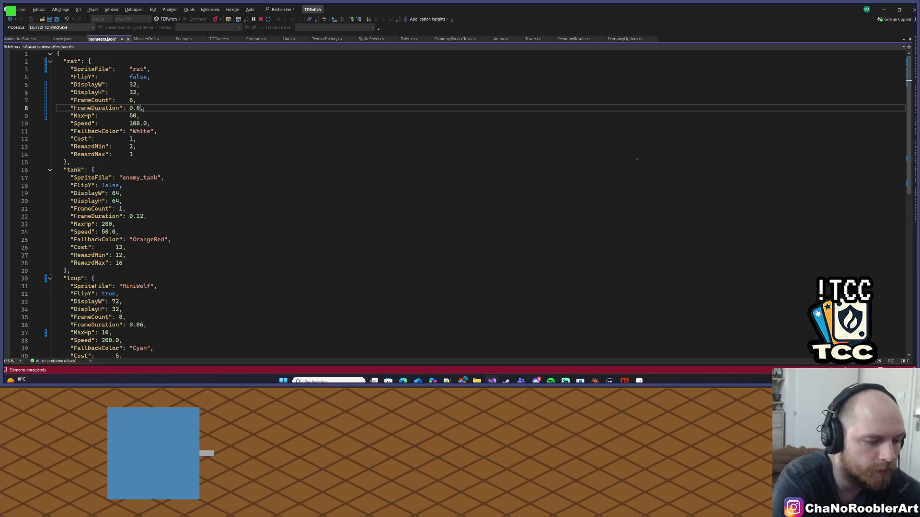
type("7")
key("ctrl+s")
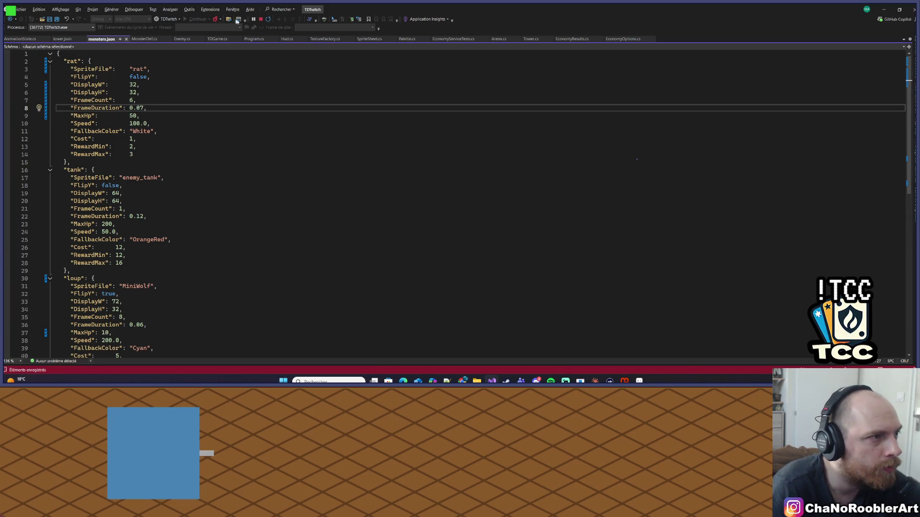
Step: Stop the game, rebuild the TDTwitch project, and launch it again
left_click(261, 19)
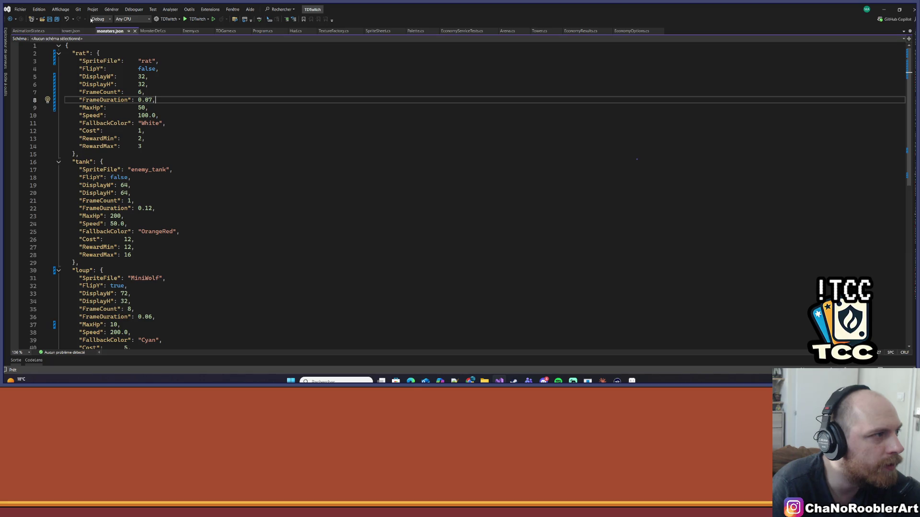
left_click(93, 10)
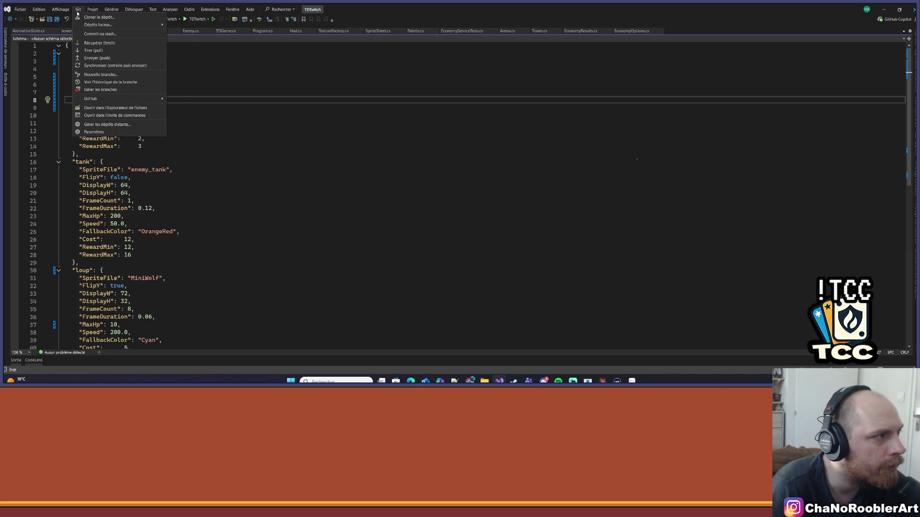
left_click(77, 9)
left_click(112, 9)
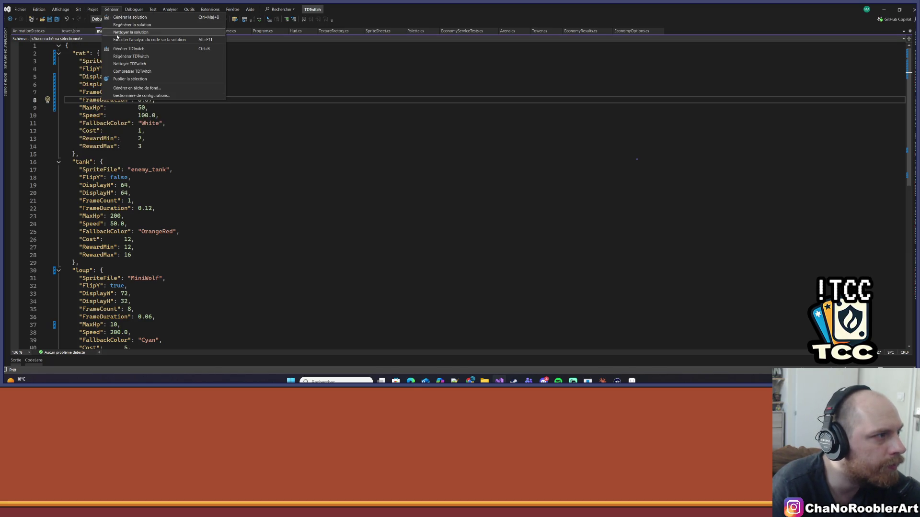
left_click(131, 57)
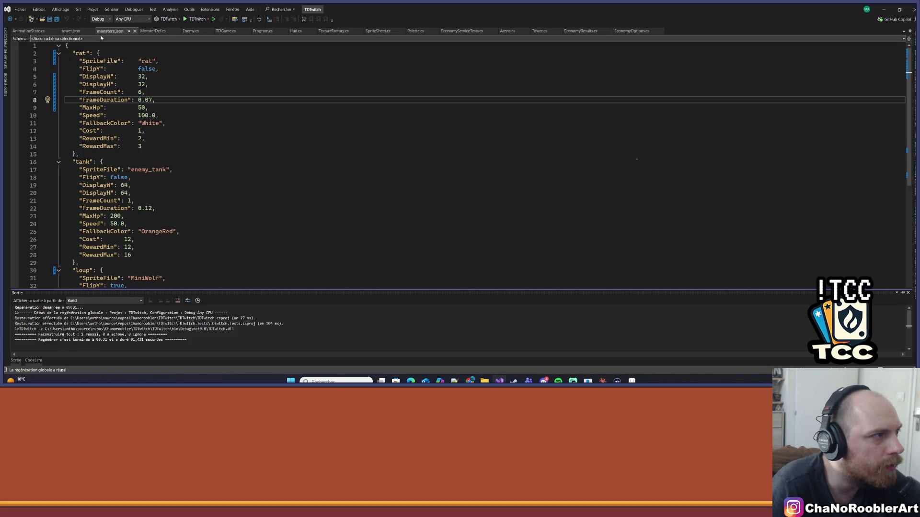
left_click(192, 19)
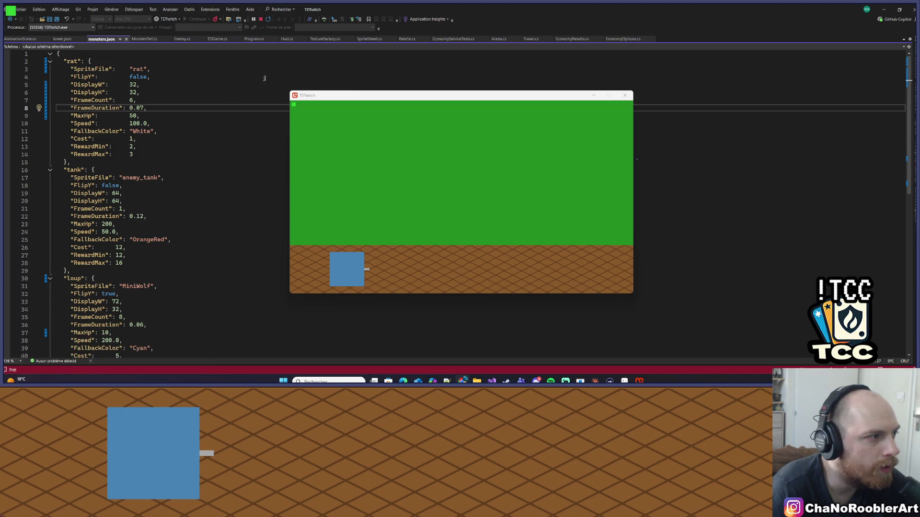
Step: Set the rat's MaxHp to 100 in monsters.json and save
left_click(142, 101)
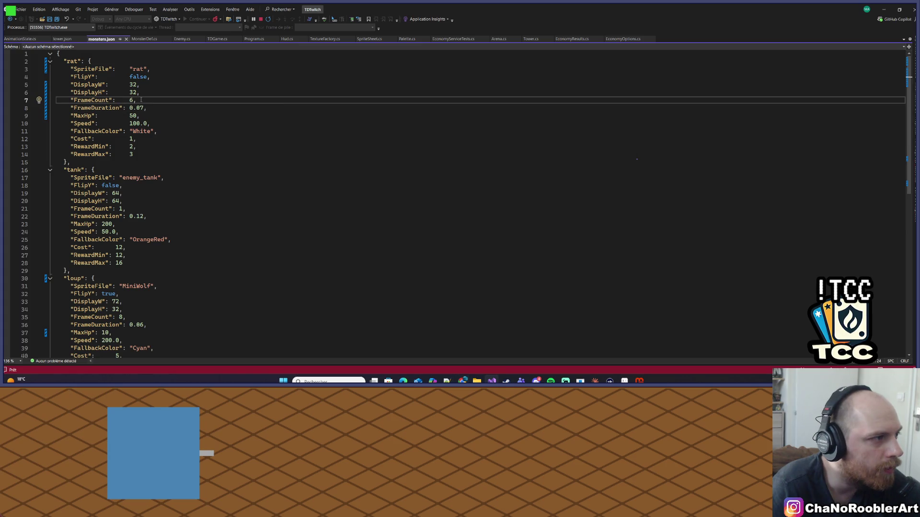
left_click(206, 114)
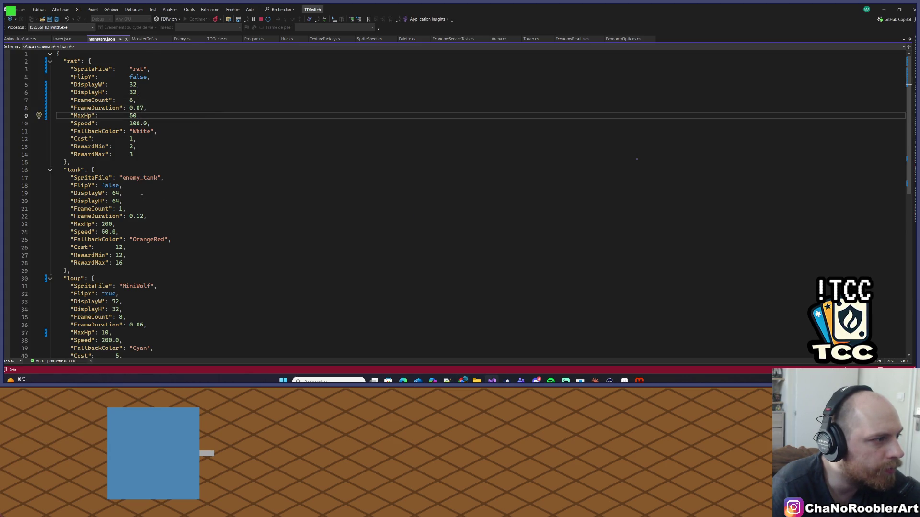
scroll(136, 196, "down", 1)
scroll(136, 195, "up", 1)
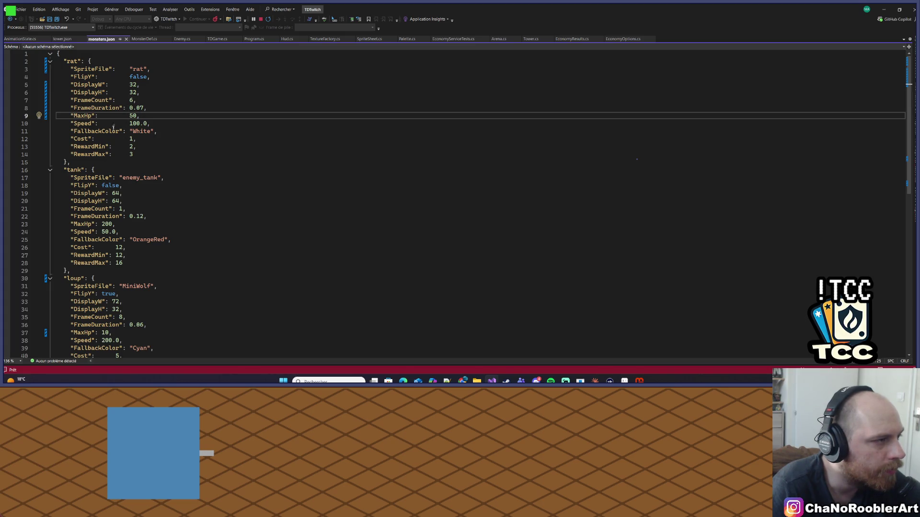
double_click(136, 70)
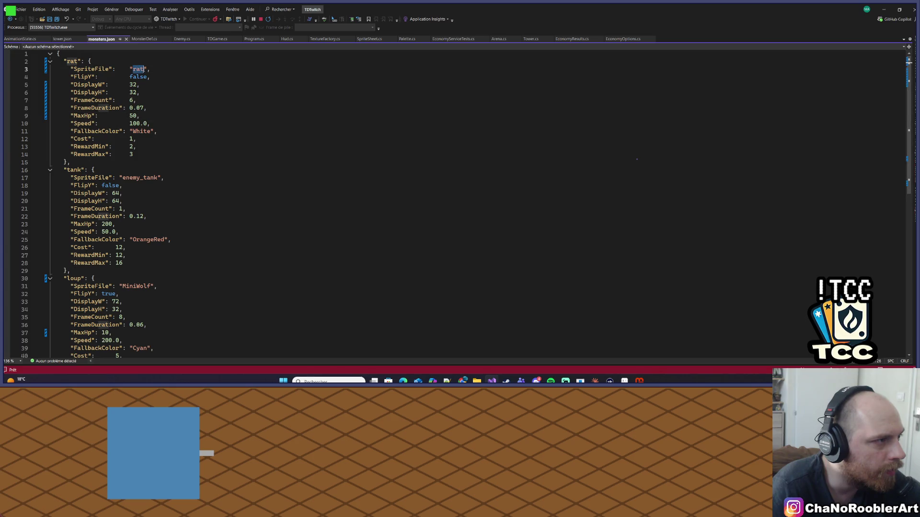
double_click(132, 115)
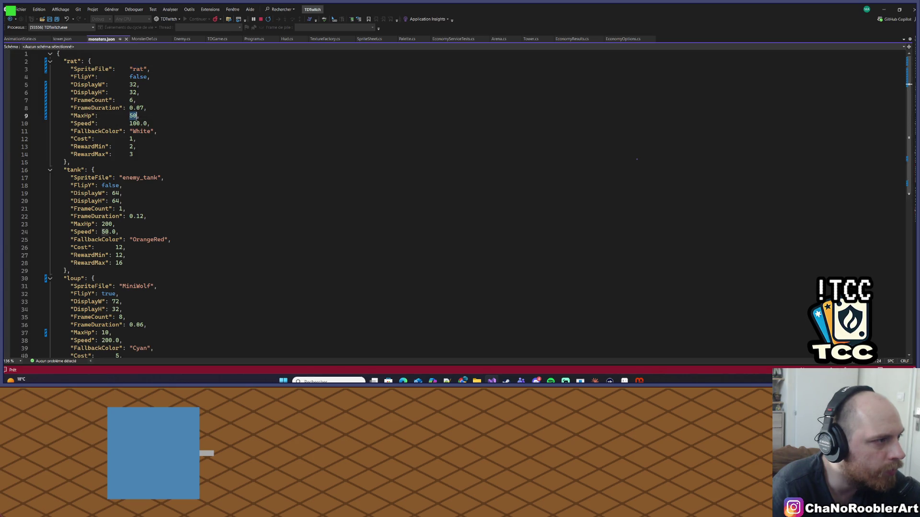
type("100")
key("ctrl+s")
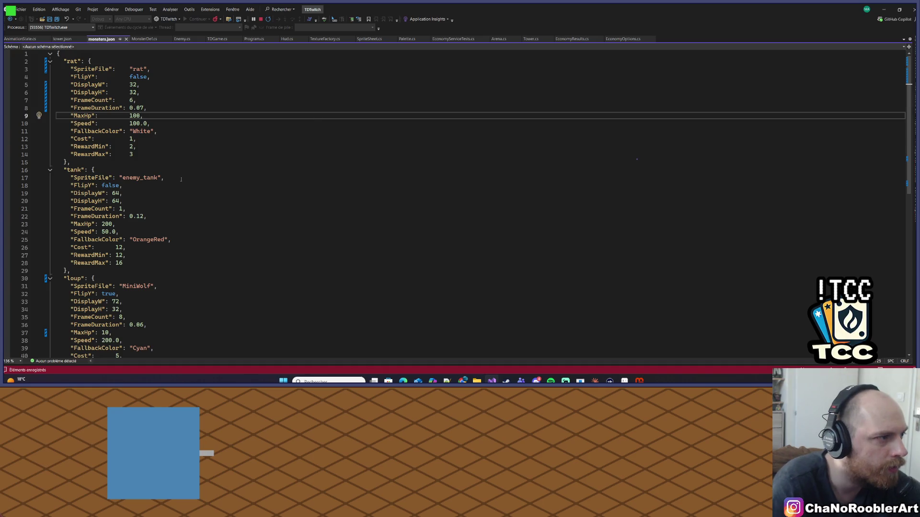
Step: Stop the game, save monsters.json, and relaunch TDTwitch in debug mode to check it
scroll(270, 173, "down", 4)
scroll(270, 173, "up", 4)
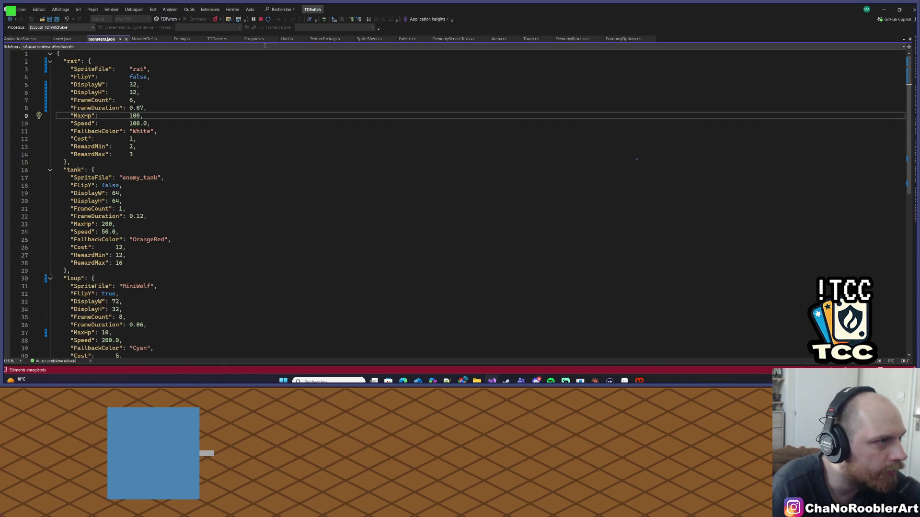
left_click(260, 19)
scroll(98, 269, "down", 2)
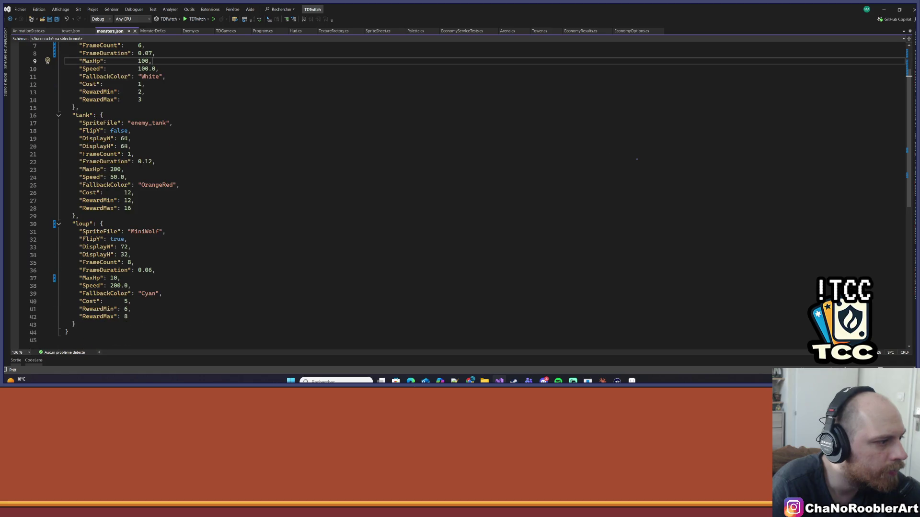
scroll(144, 192, "up", 2)
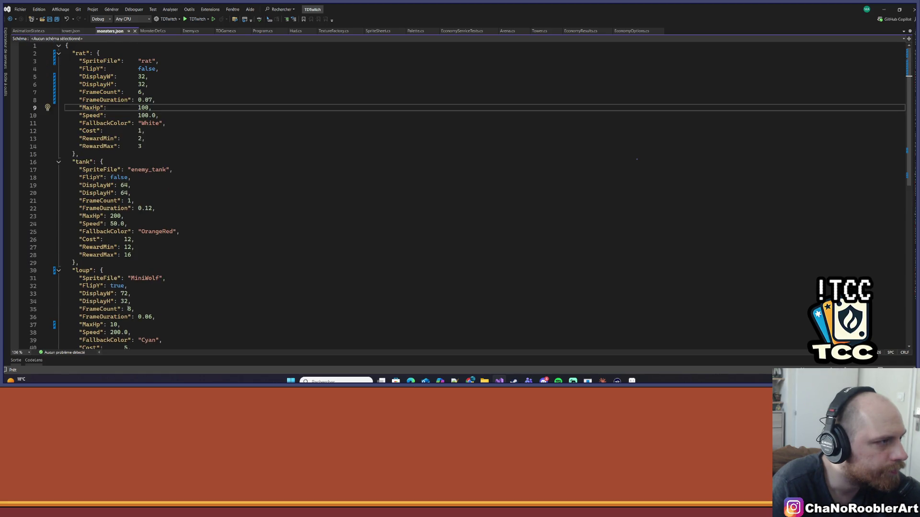
left_click(170, 170)
key("ctrl+s")
left_click(197, 19)
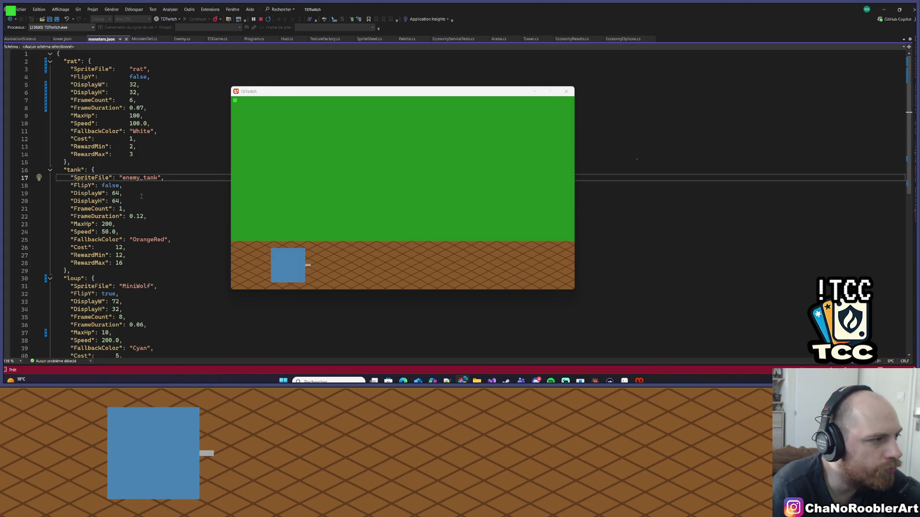
scroll(132, 193, "down", 4)
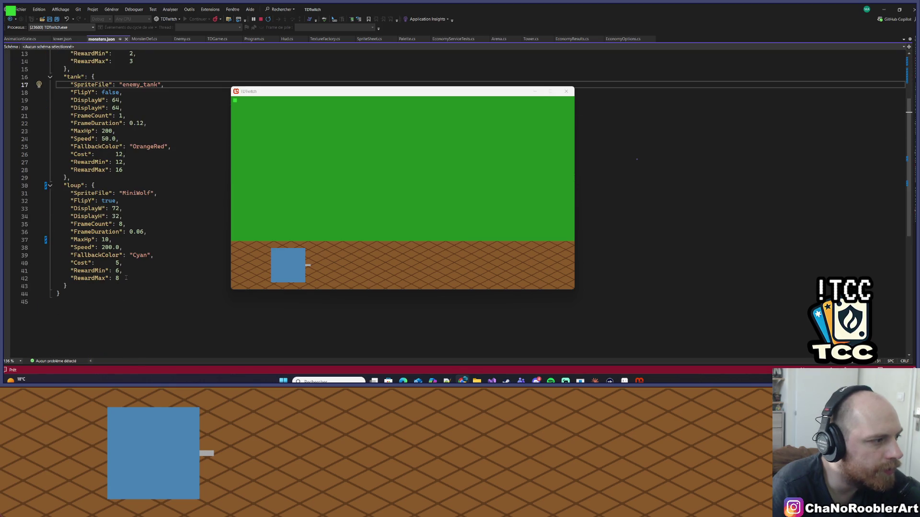
scroll(126, 278, "up", 4)
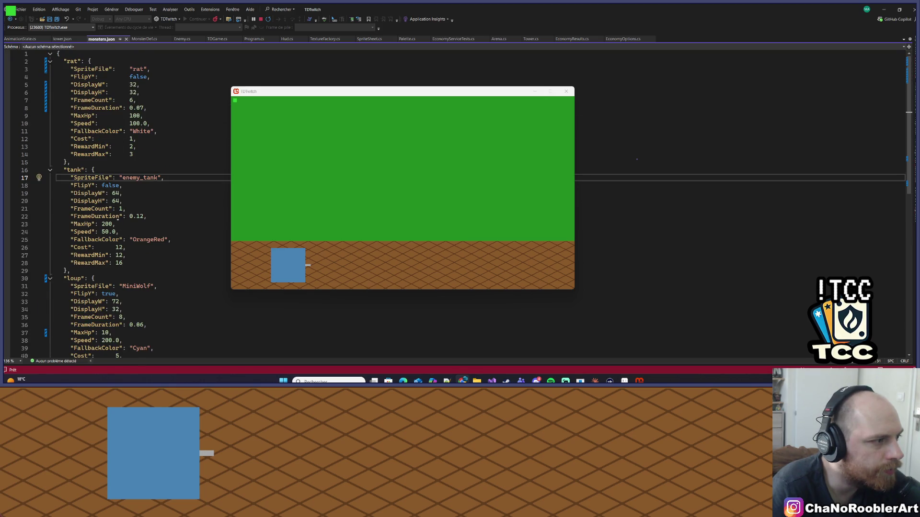
scroll(110, 193, "down", 3)
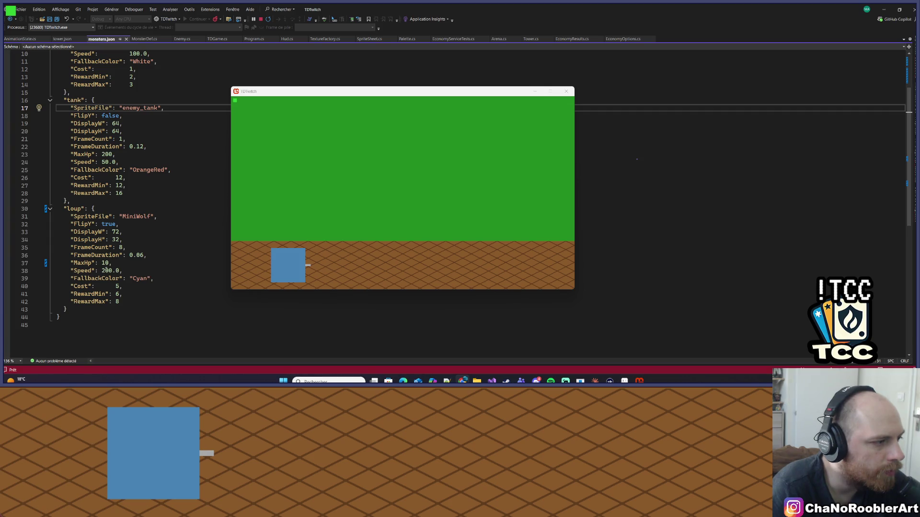
scroll(637, 159, "up", 3)
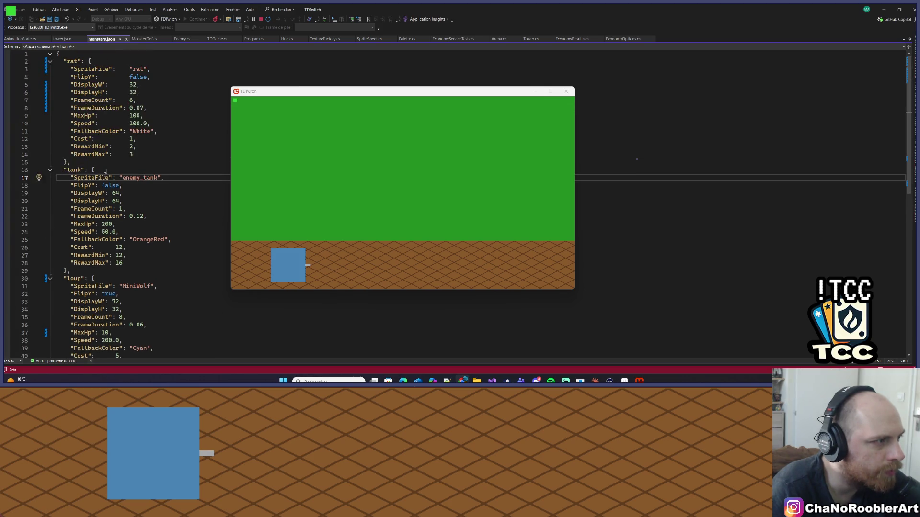
scroll(106, 171, "down", 2)
Step: Set the loup MaxHp to 200 and the tank MaxHp to 300, saving each
left_click(105, 287)
double_click(105, 286)
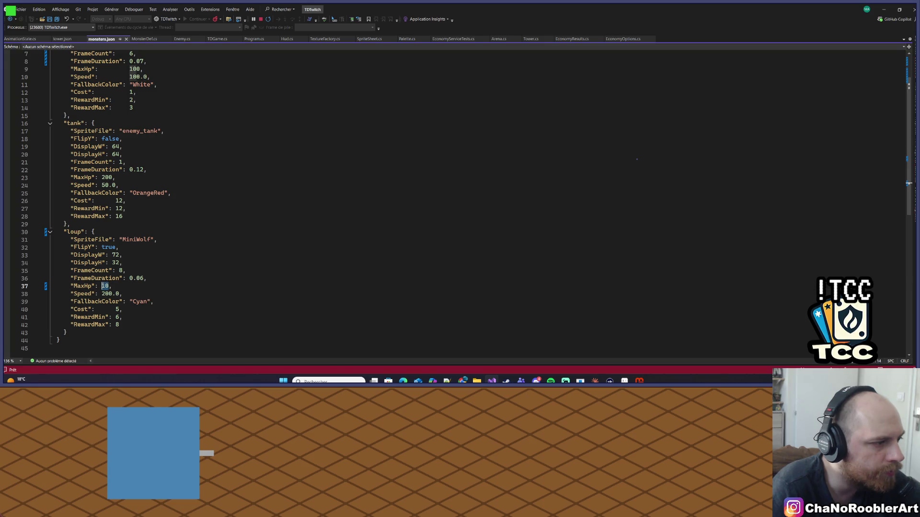
type("200")
key("ctrl+s")
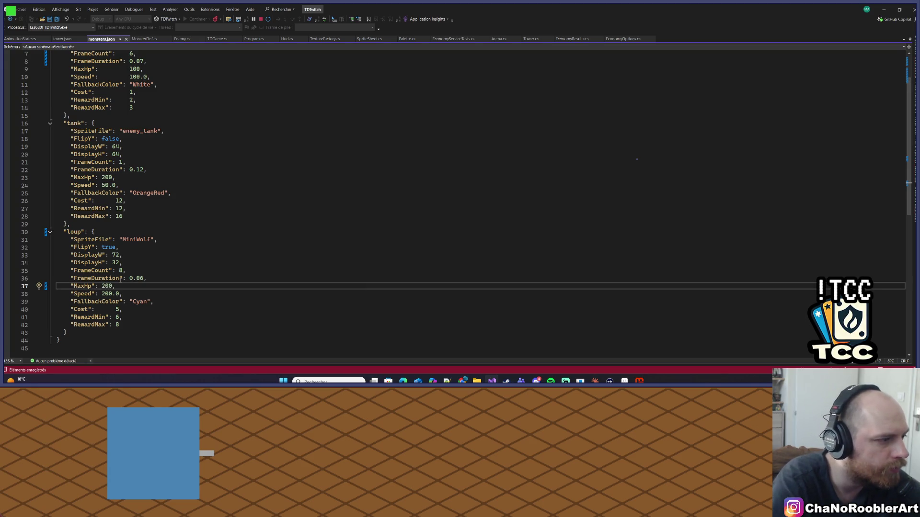
scroll(113, 194, "up", 1)
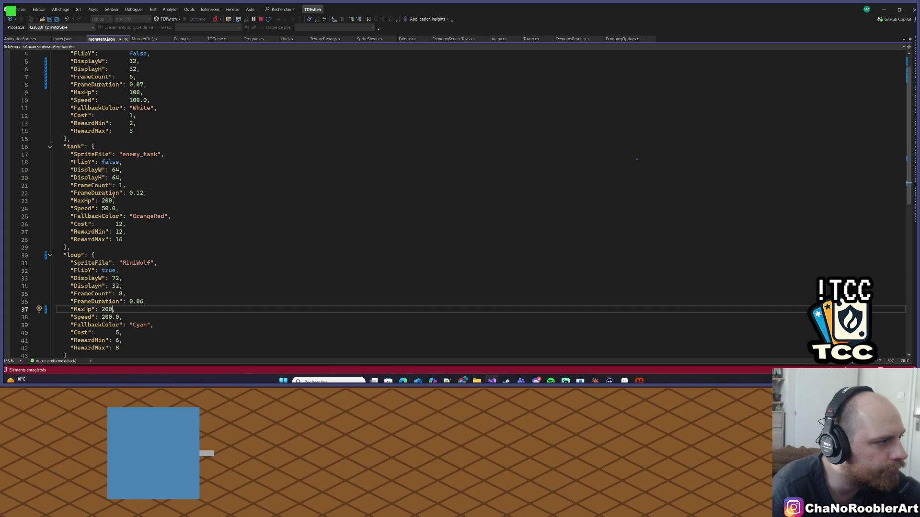
double_click(106, 201)
type("300")
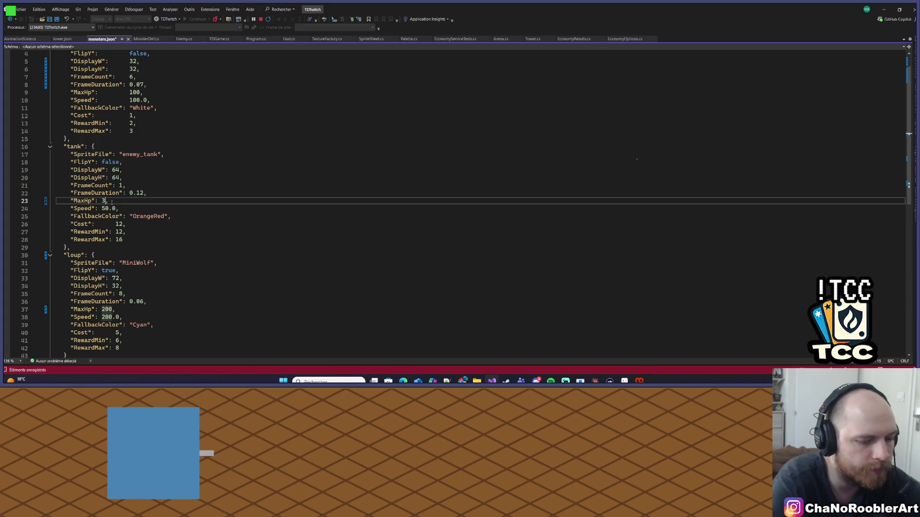
key("ctrl+s")
Step: Change the rat's Speed to 150.0, save, and stop the running game
scroll(175, 233, "up", 1)
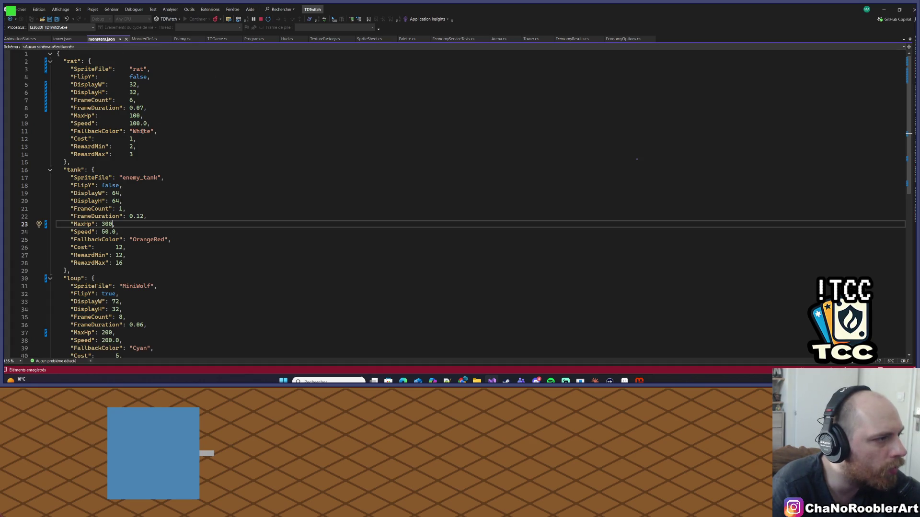
mouse_move(63, 170)
left_mouse_down()
mouse_move(122, 199)
mouse_move(96, 277)
mouse_move(69, 271)
left_mouse_up()
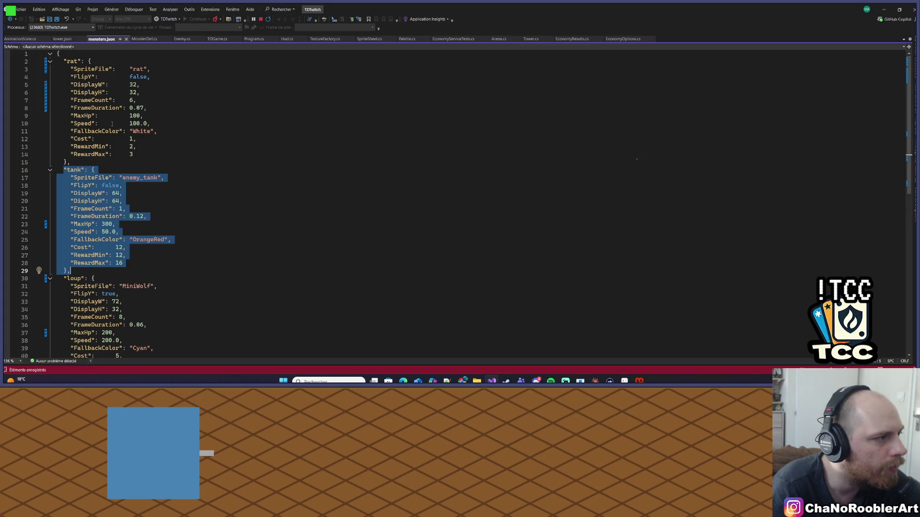
scroll(130, 123, "down", 2)
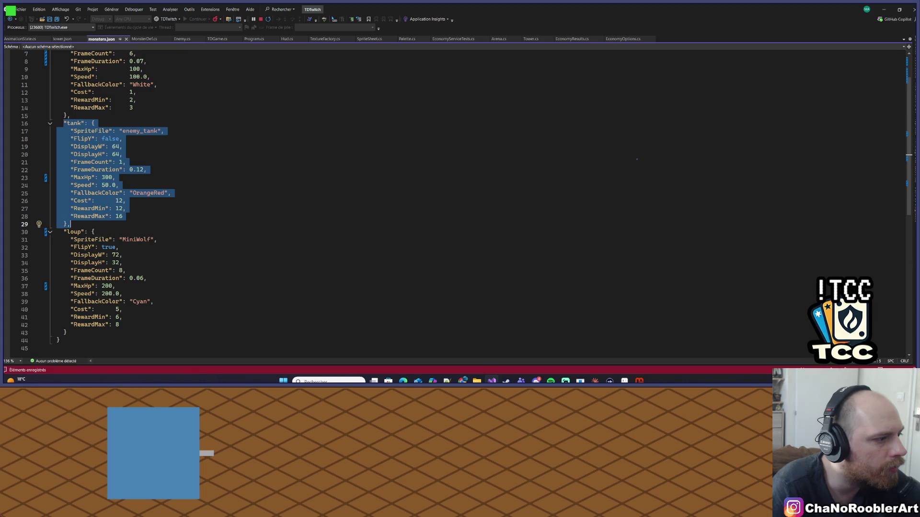
scroll(142, 206, "up", 2)
left_click(131, 124)
double_click(134, 123)
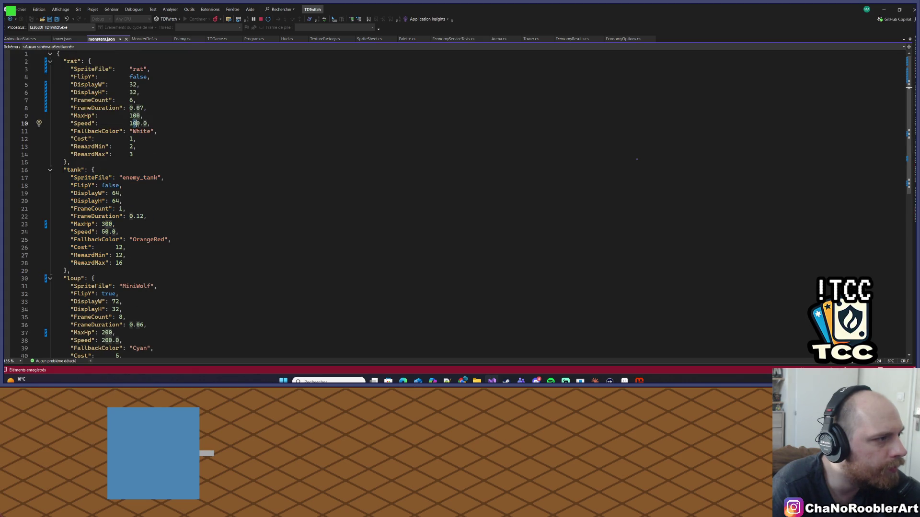
type("150")
key("ctrl+s")
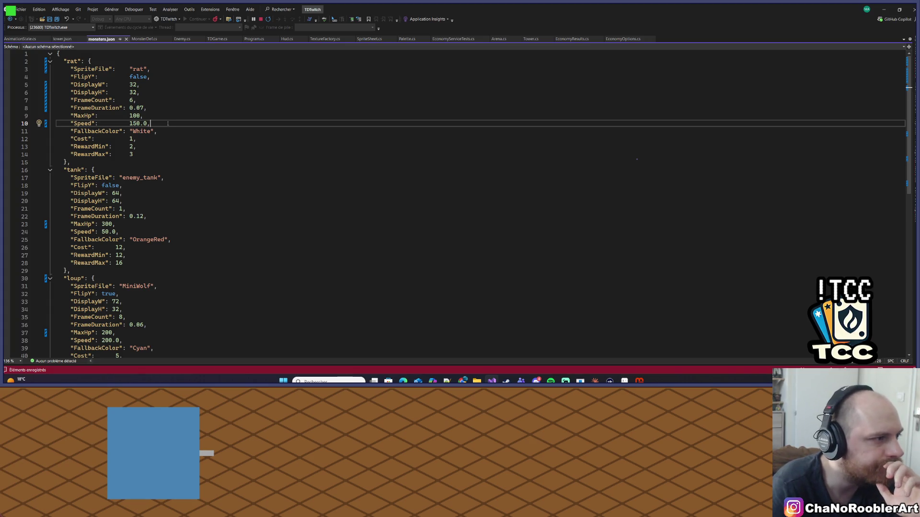
scroll(195, 188, "down", 2)
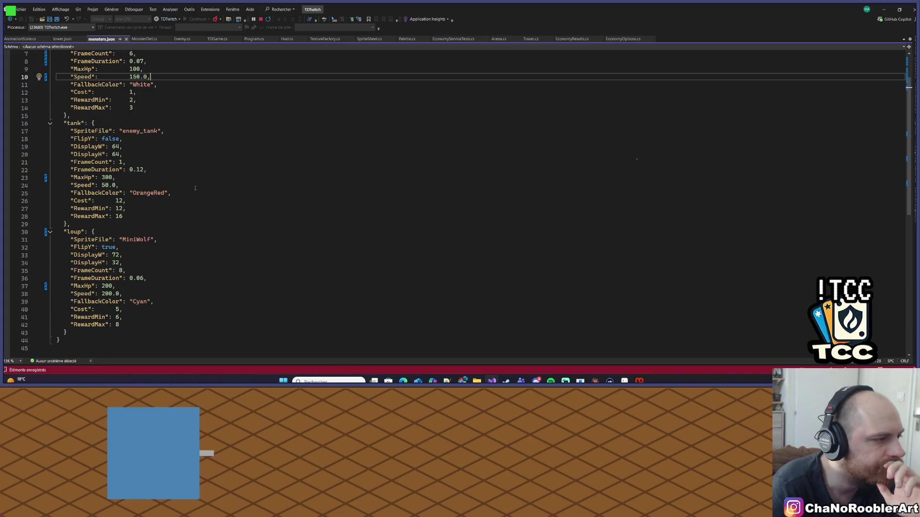
scroll(73, 152, "up", 2)
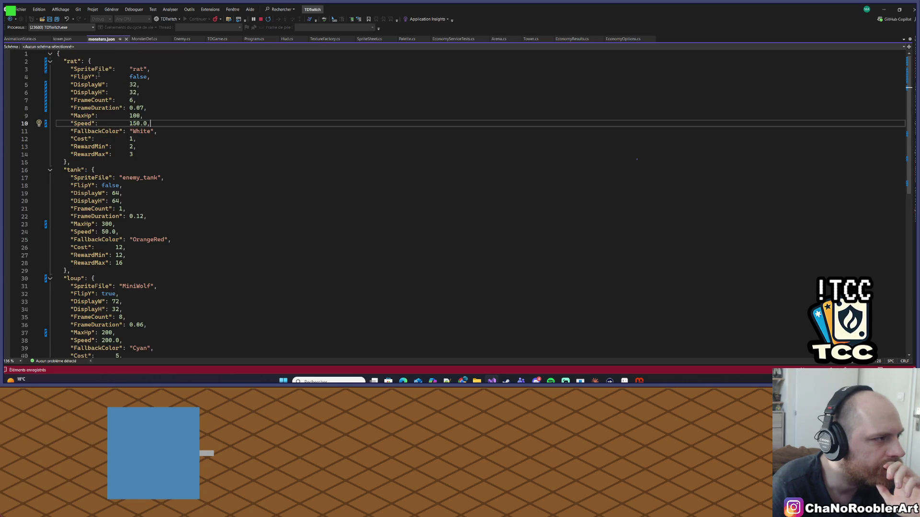
left_click(260, 19)
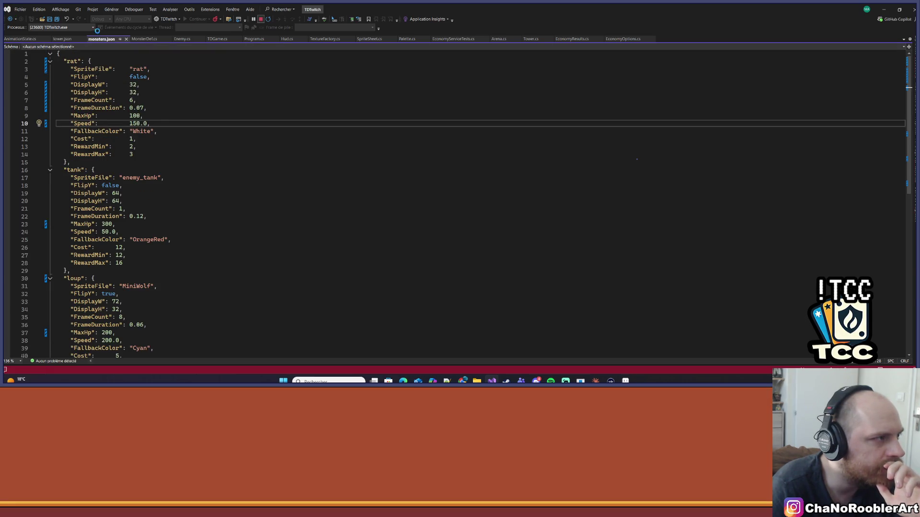
Step: Rebuild and relaunch TDTwitch in debug mode, then return to Claude for a new message
left_click(185, 19)
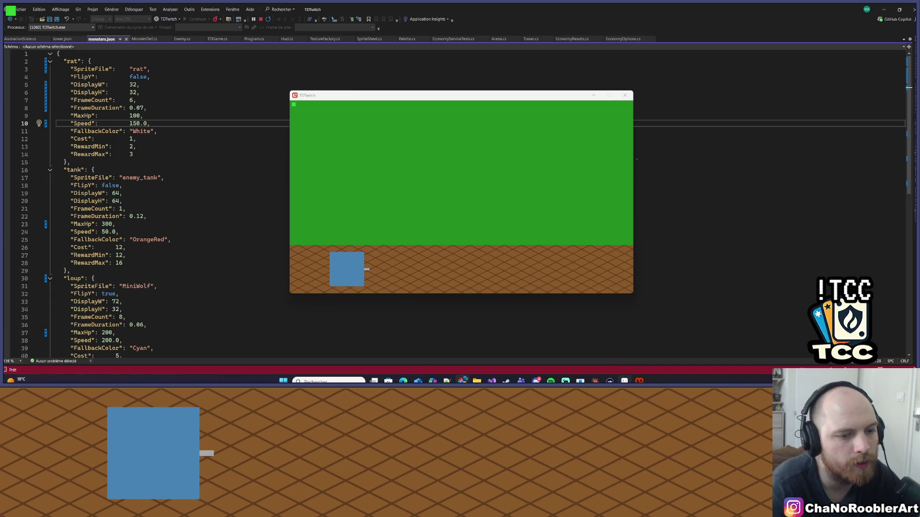
left_click(463, 381)
left_click(462, 381)
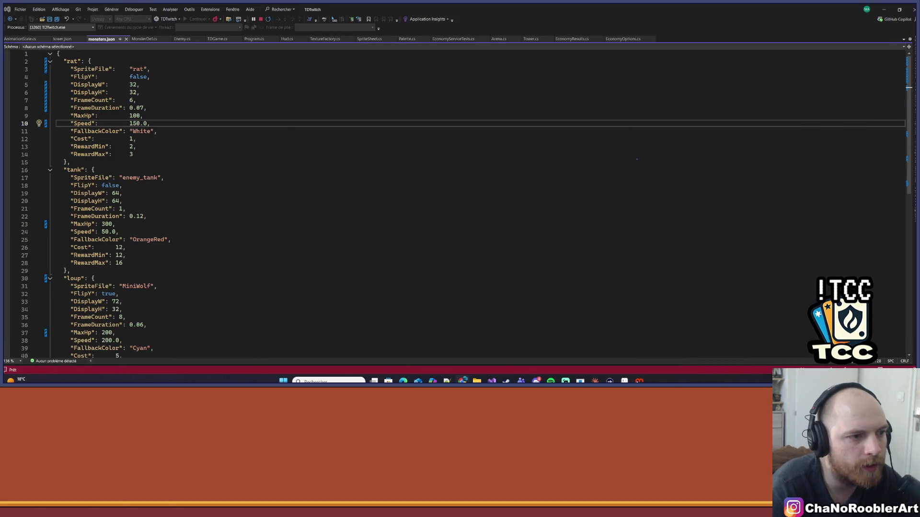
left_click(595, 381)
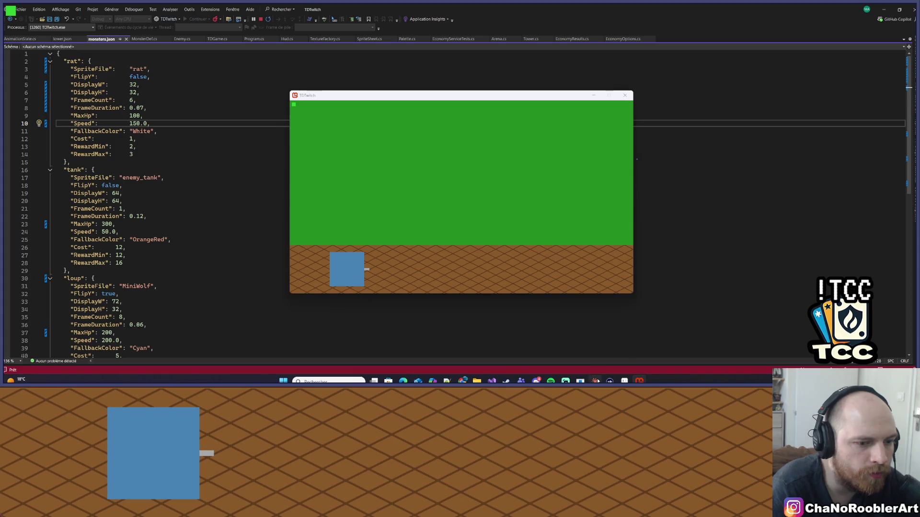
left_click(615, 299)
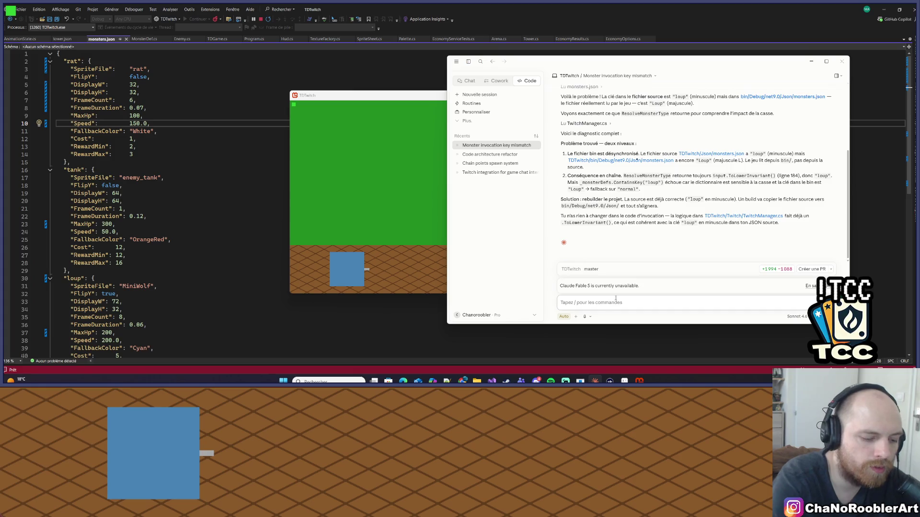
Step: Draft a request for channel-point tower upgrades and separate cannon assets with configurable placement
type("La tour doit pouvo")
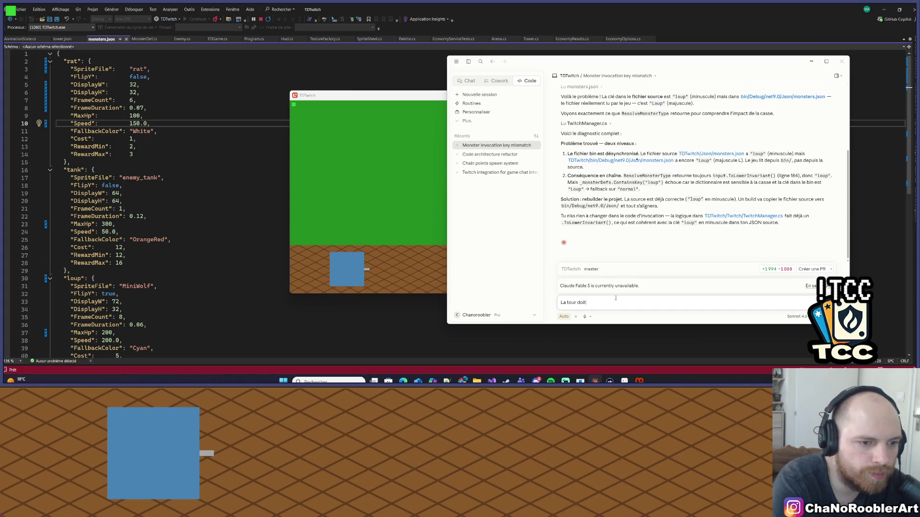
type("ir êt")
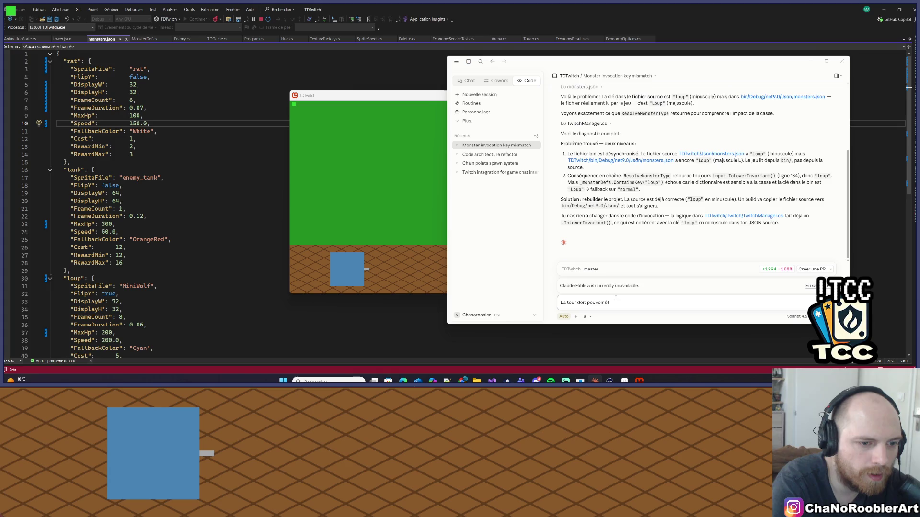
type("re u")
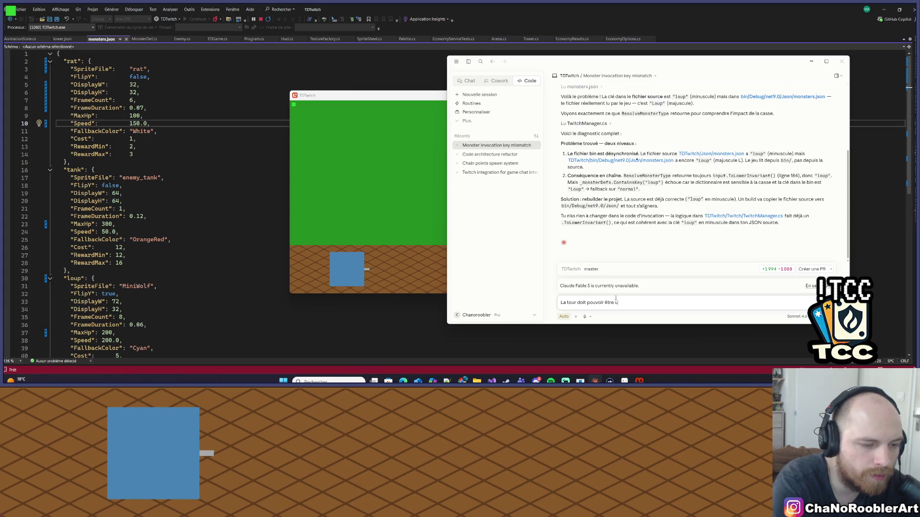
type("p")
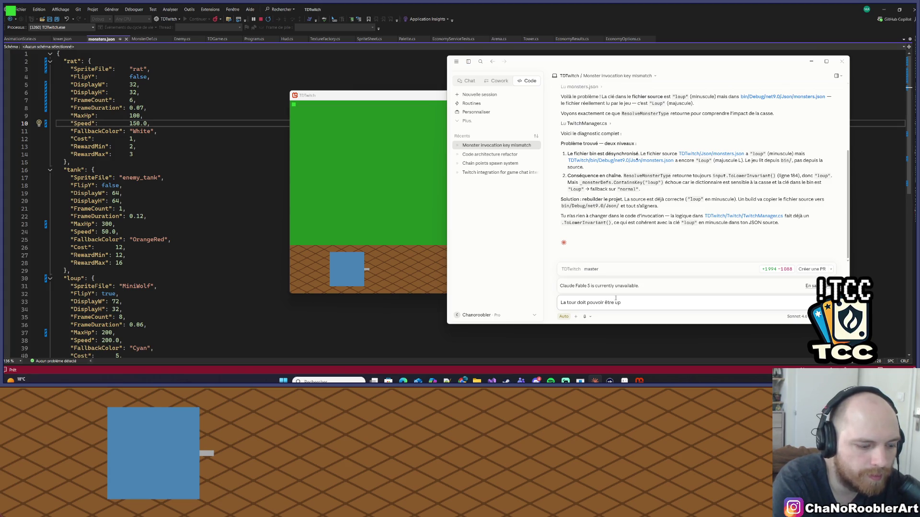
type("grade avec")
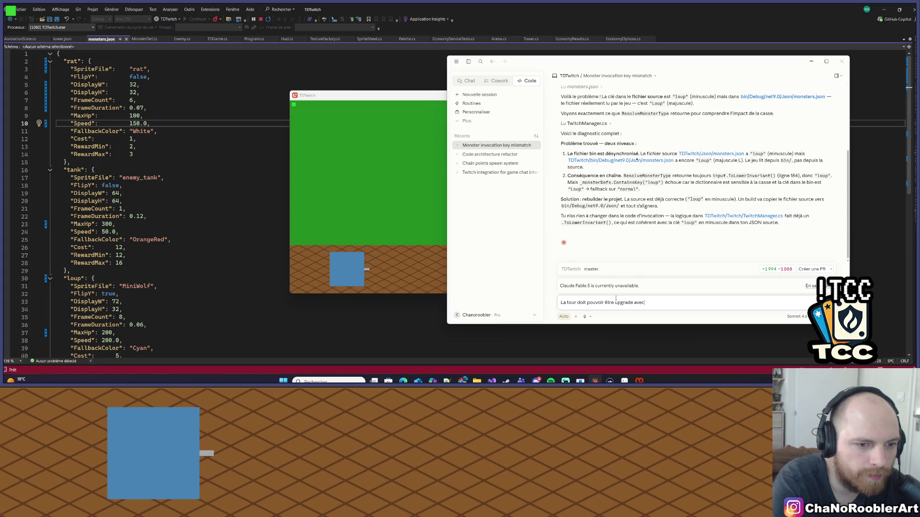
type(" des point")
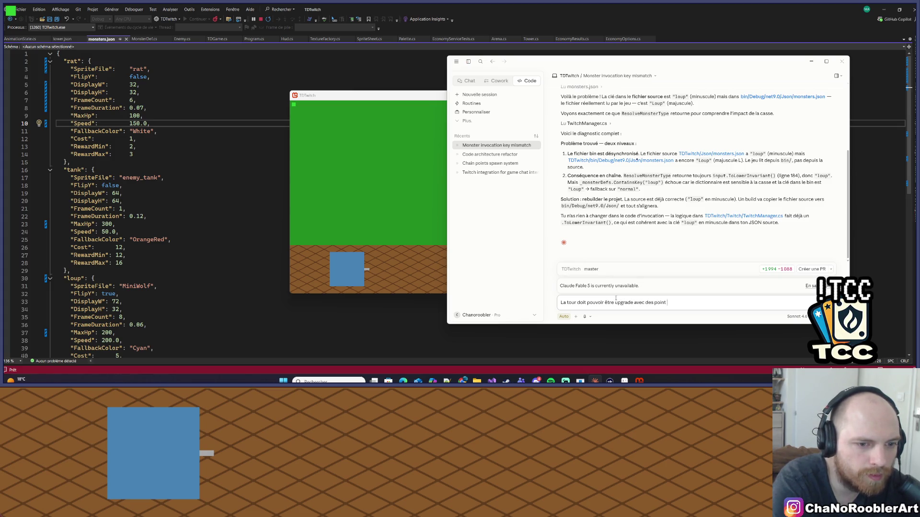
type("s de chaine.")
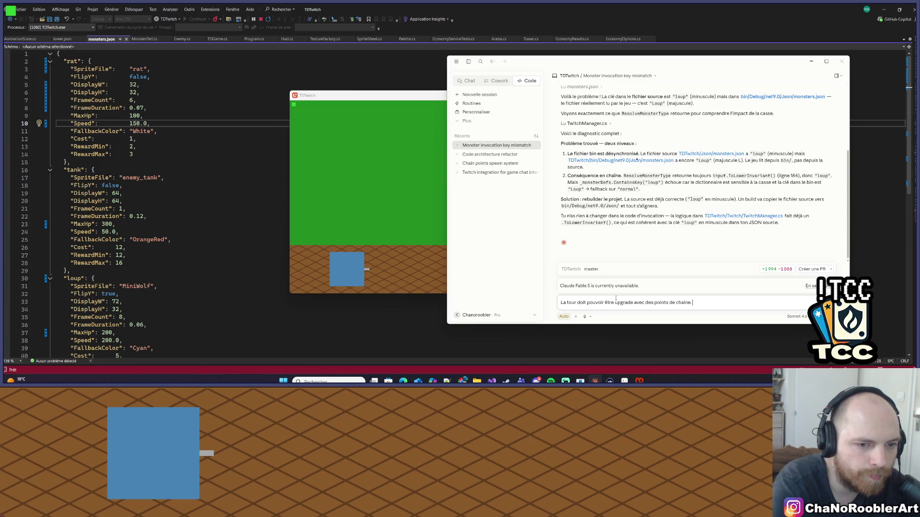
key("shift+Return")
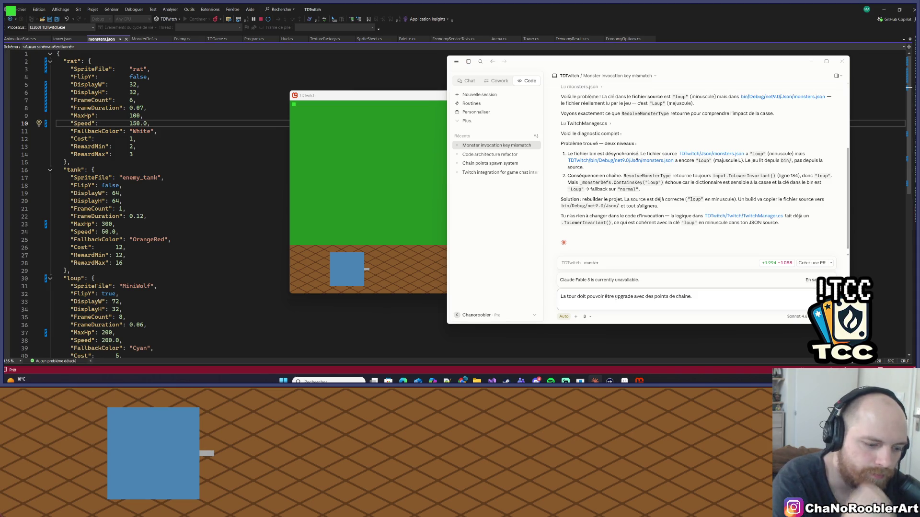
type("J'im")
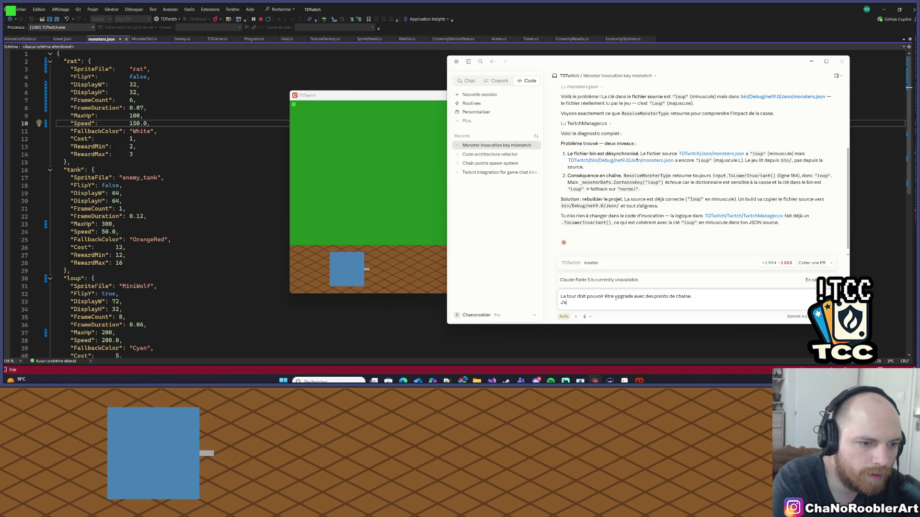
type("imeral que tu ")
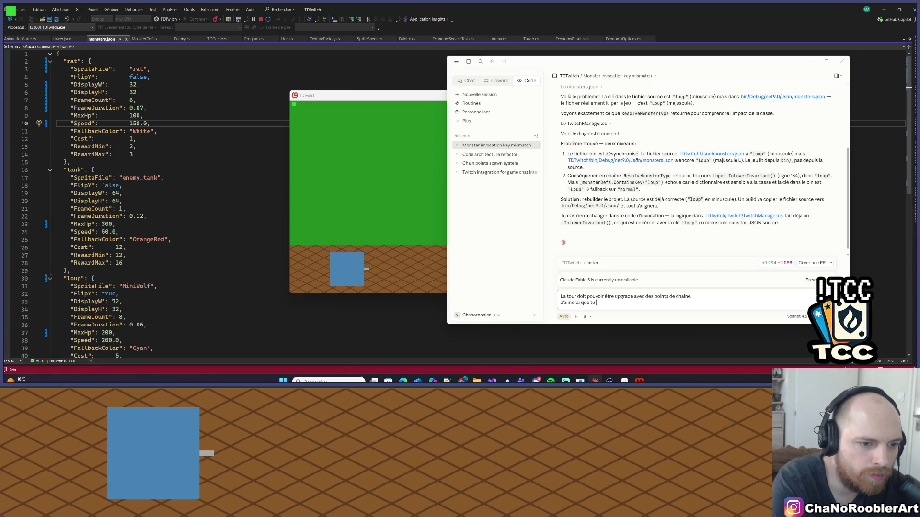
type("détache")
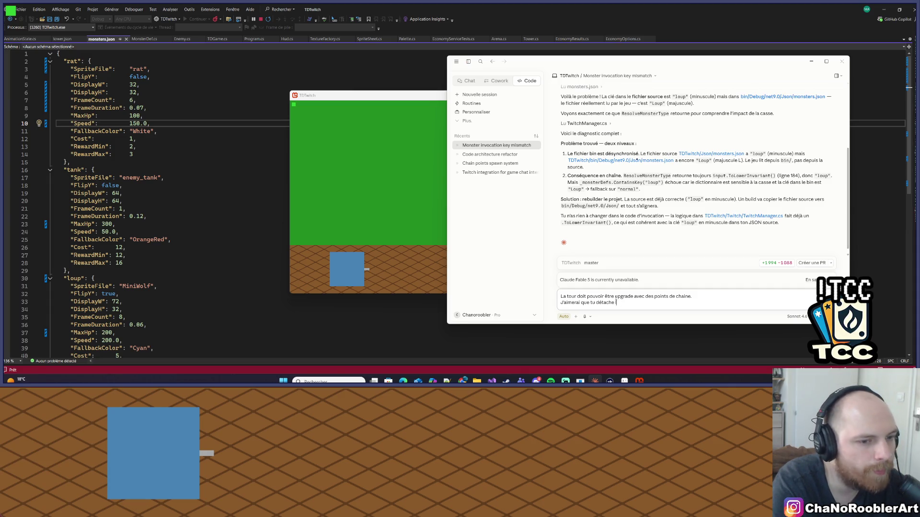
type("le")
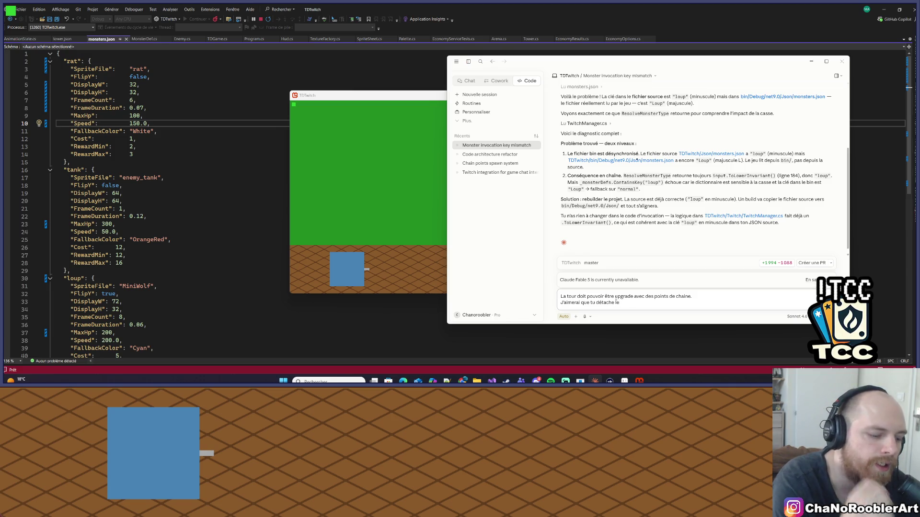
type("s caons de la tour,")
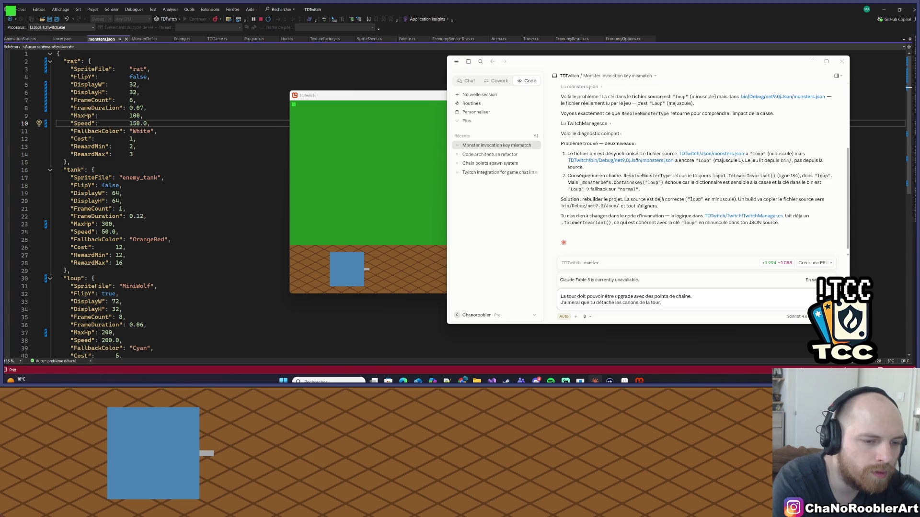
type(" que je pui")
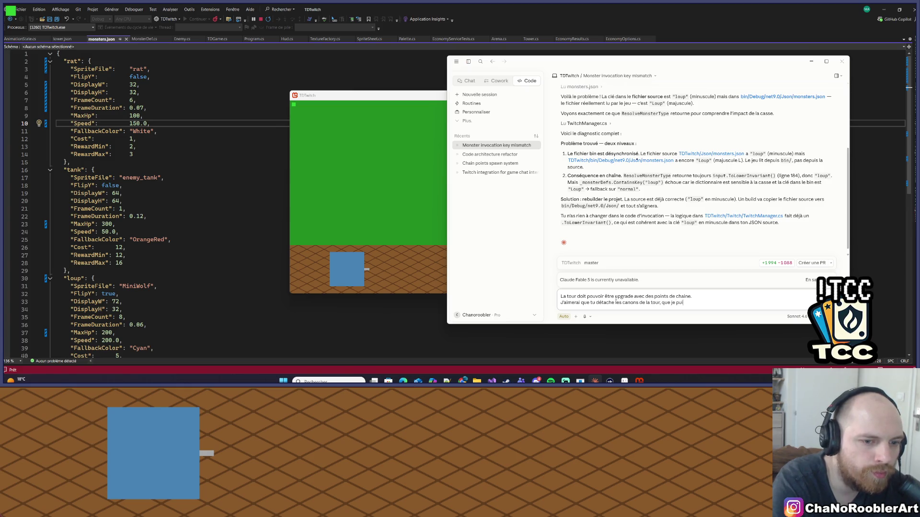
type("sse créer")
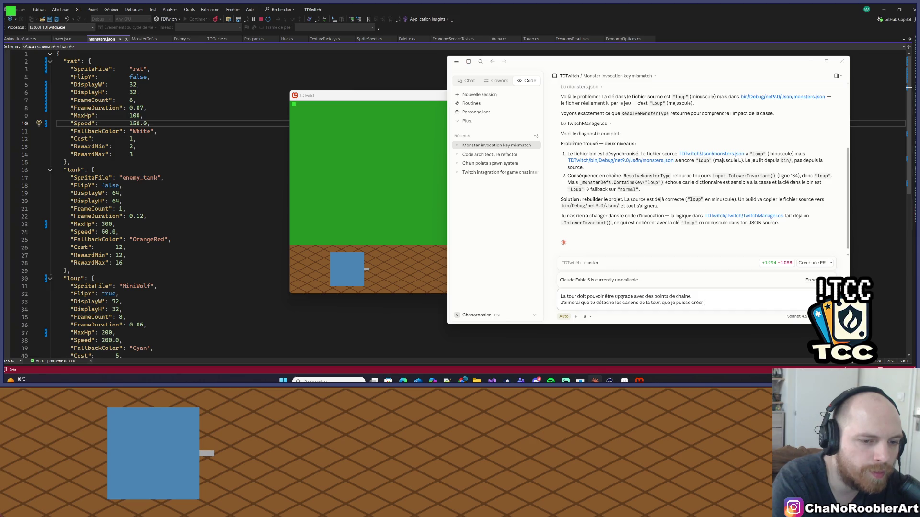
type(" sépar")
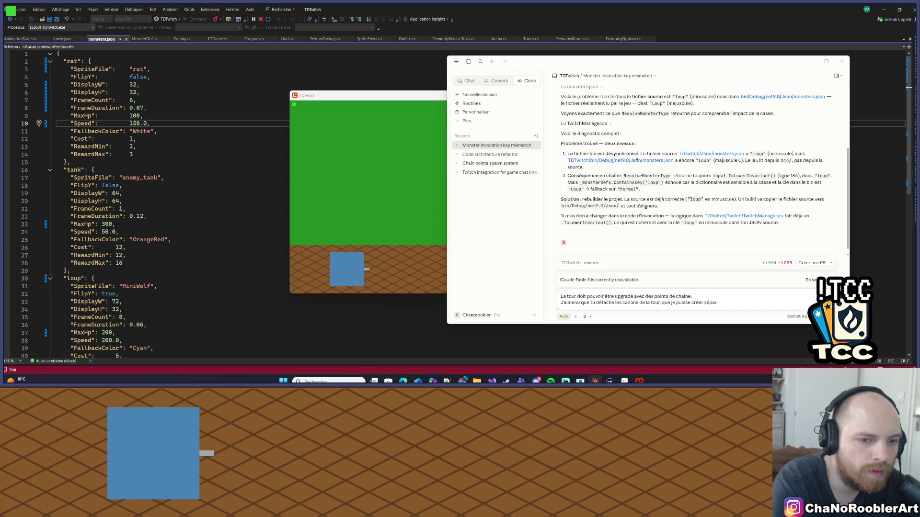
type("er des assets pour la ")
type("tour, e")
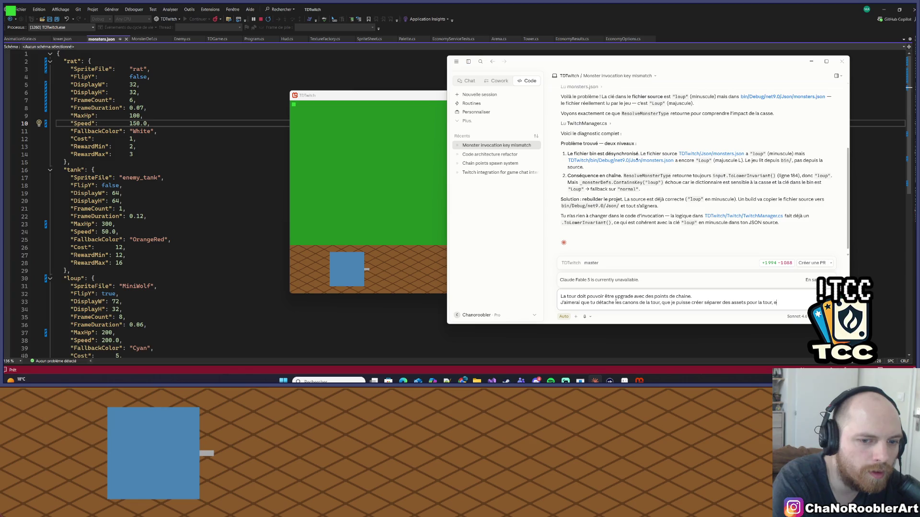
type("t pour les canons")
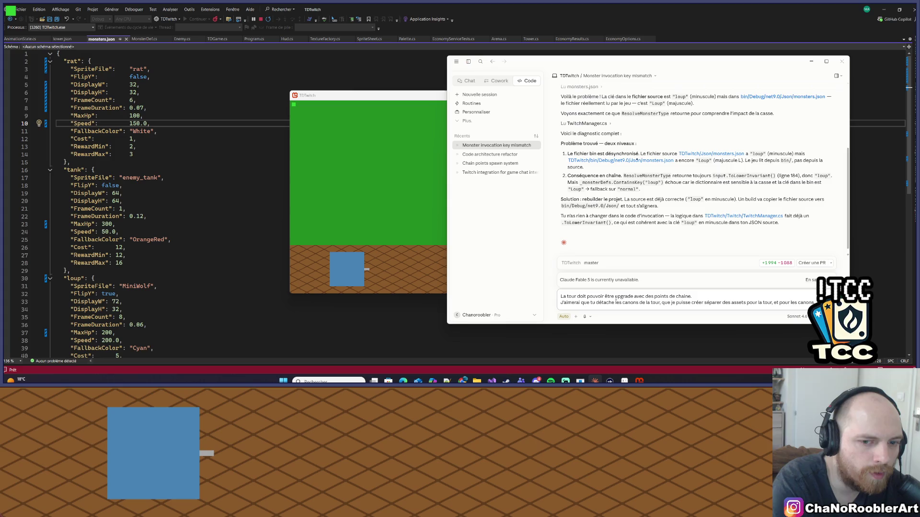
type(", rend")
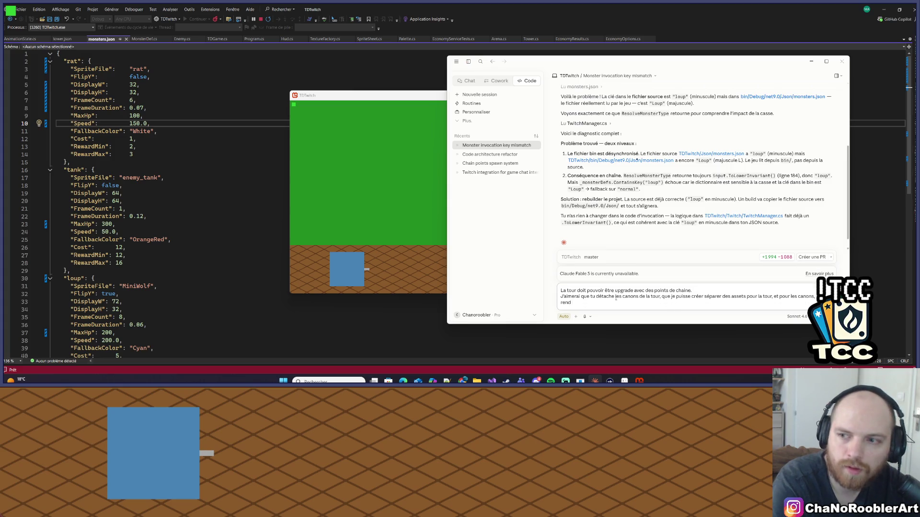
type(" la placem")
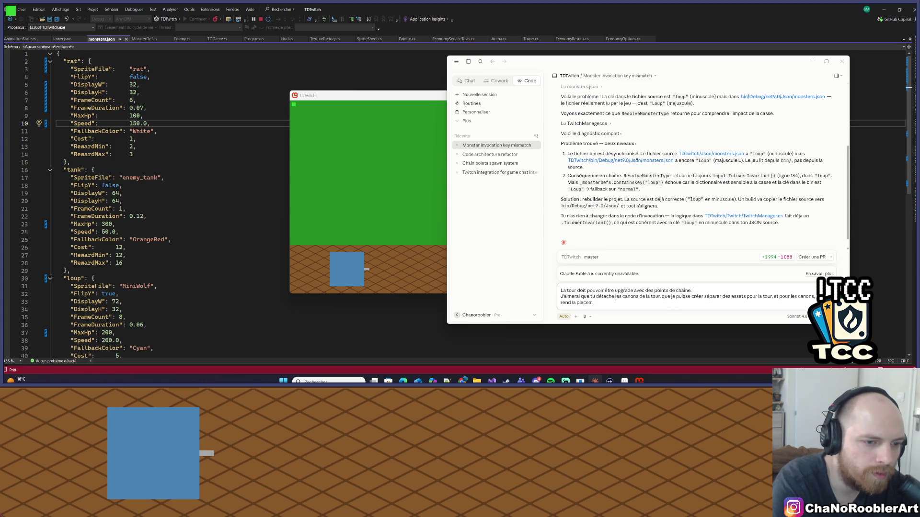
type("ent des cano")
type("ns paramétra")
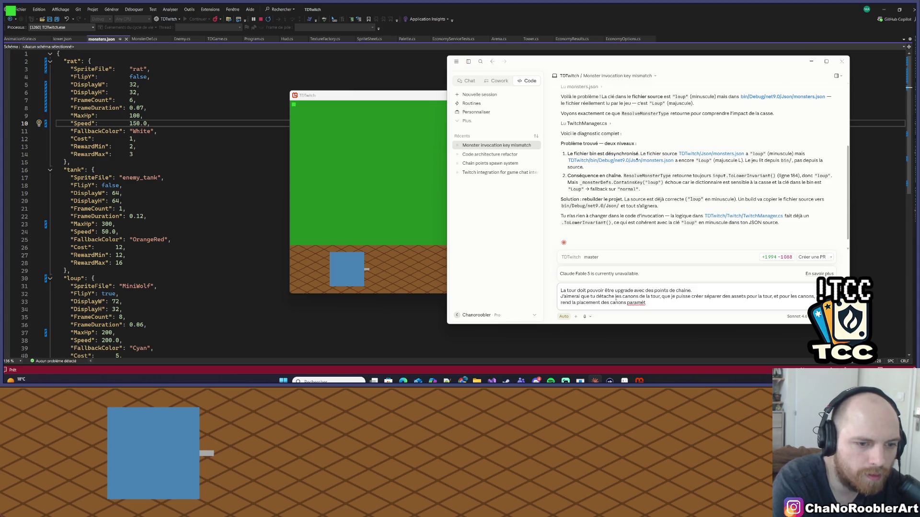
type("rable que")
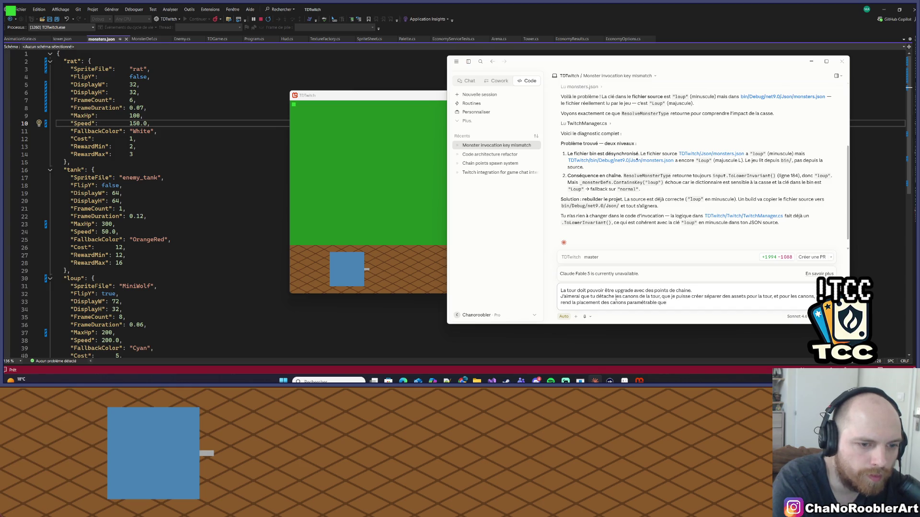
type(" je puiss")
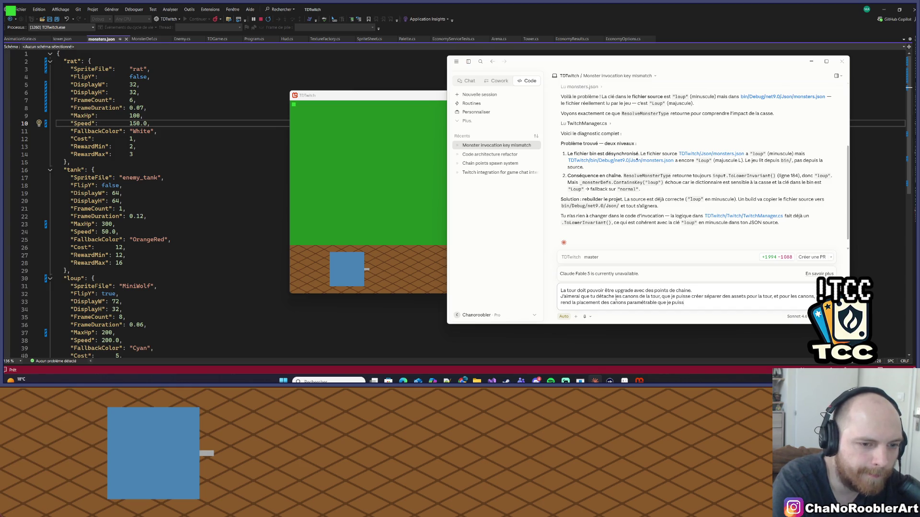
type("e placer")
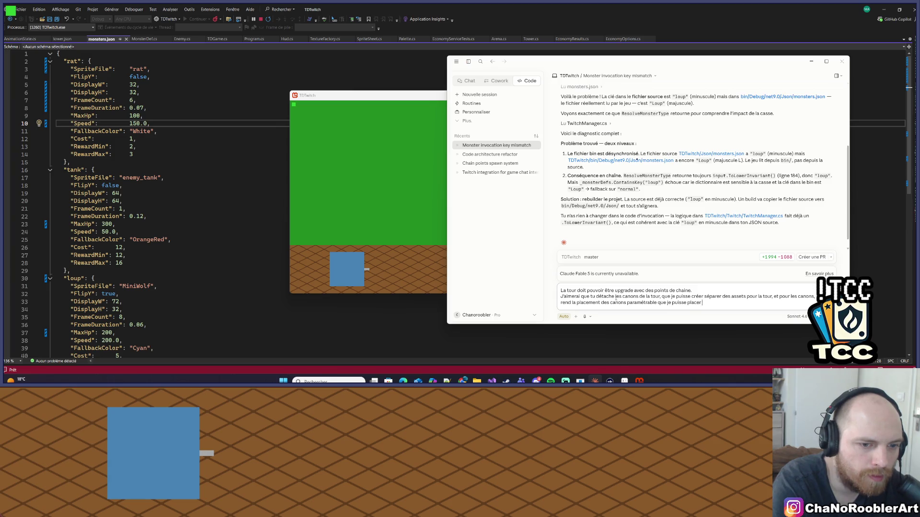
type("facil")
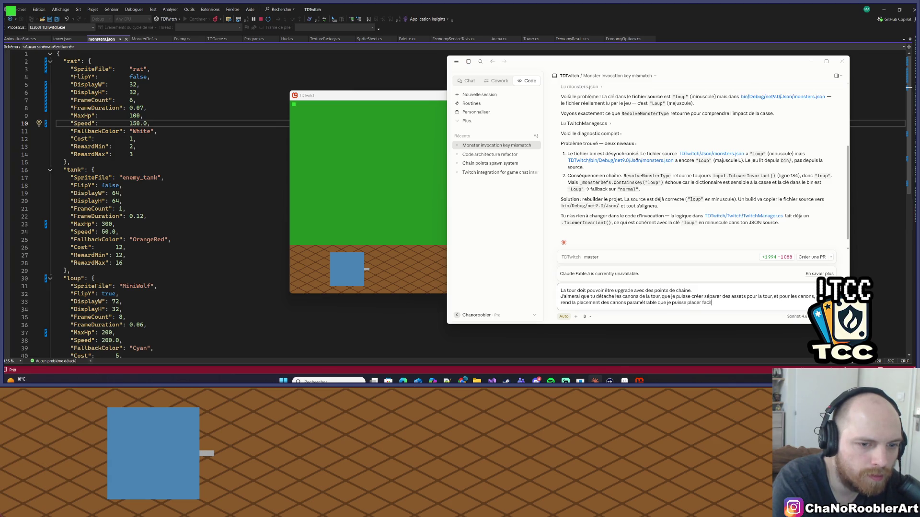
type("ement les canon")
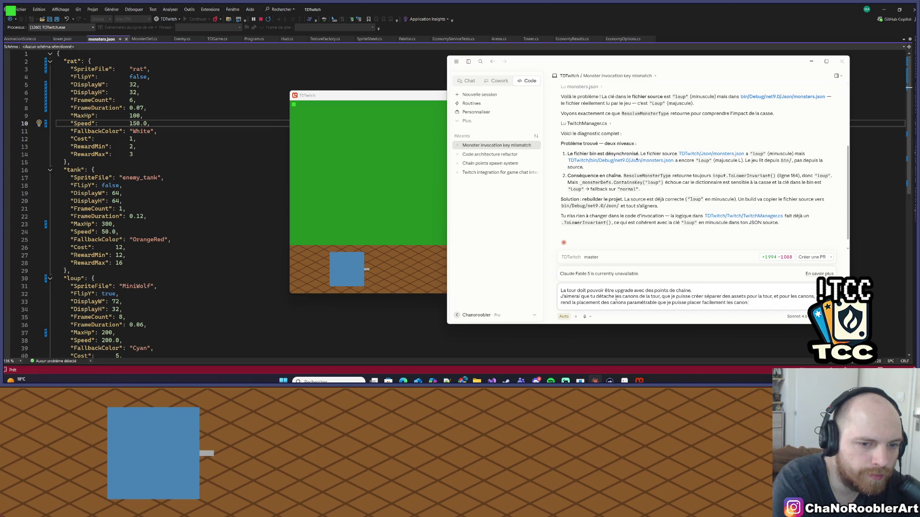
type(" sur la tour.")
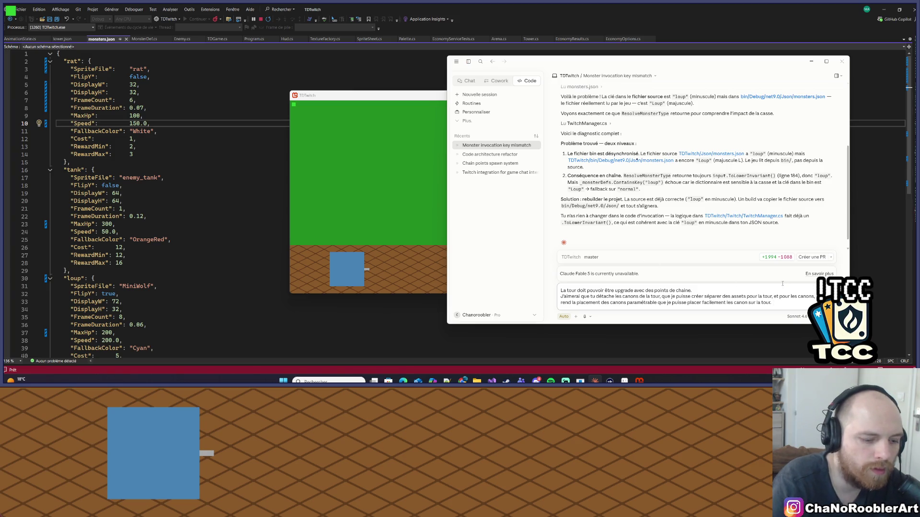
Step: Add a line: tower upgrades raise the cannon count and each cannon's damage, all costing gold
key("shift+Return")
type("Un up")
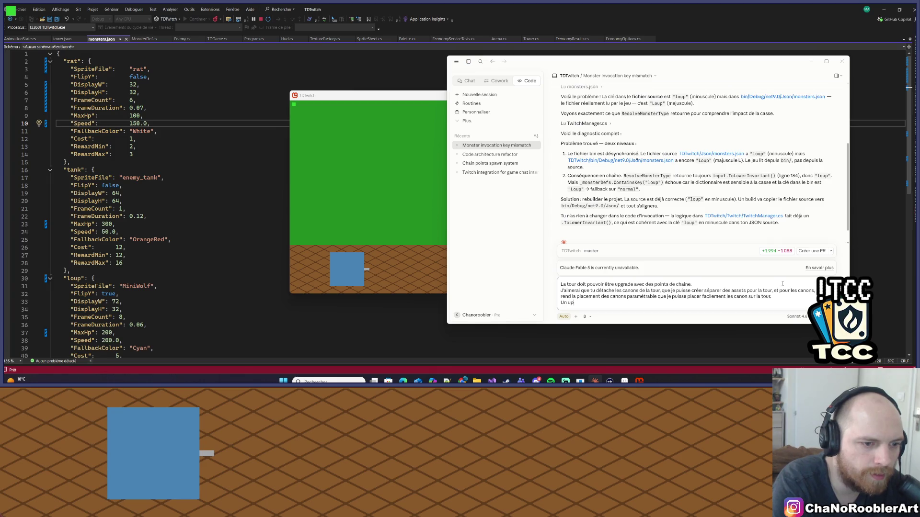
type("grade")
key("BackSpace")
key("BackSpace")
key("BackSpace")
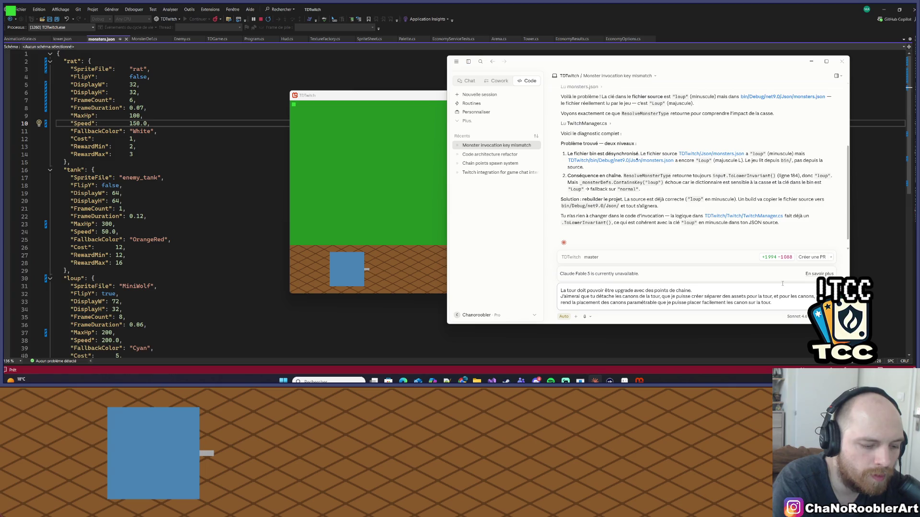
type("On pu")
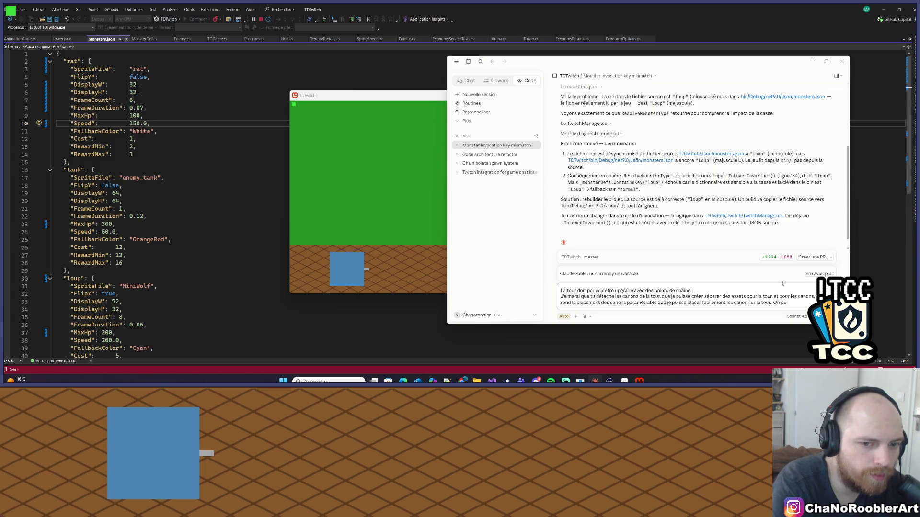
key("BackSpace")
type("eut upgra")
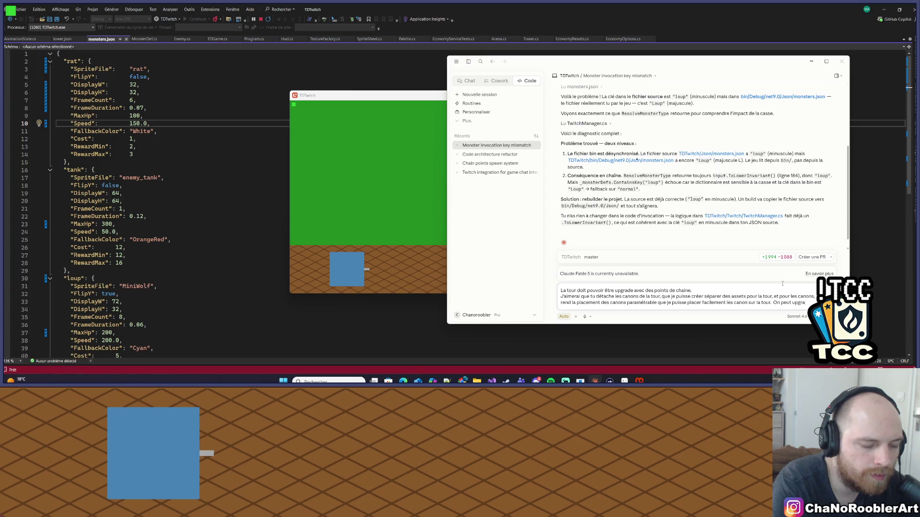
type("d ela")
key("BackSpace")
key("BackSpace")
key("BackSpace")
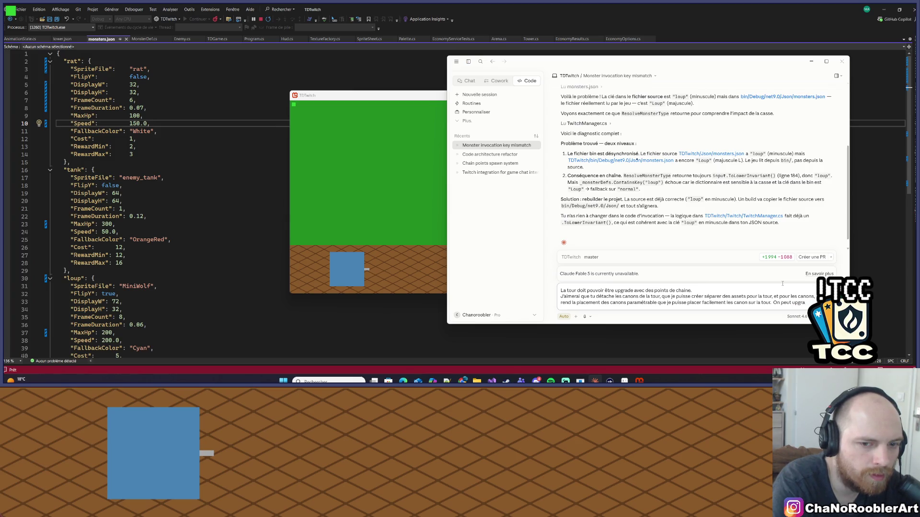
type("tour")
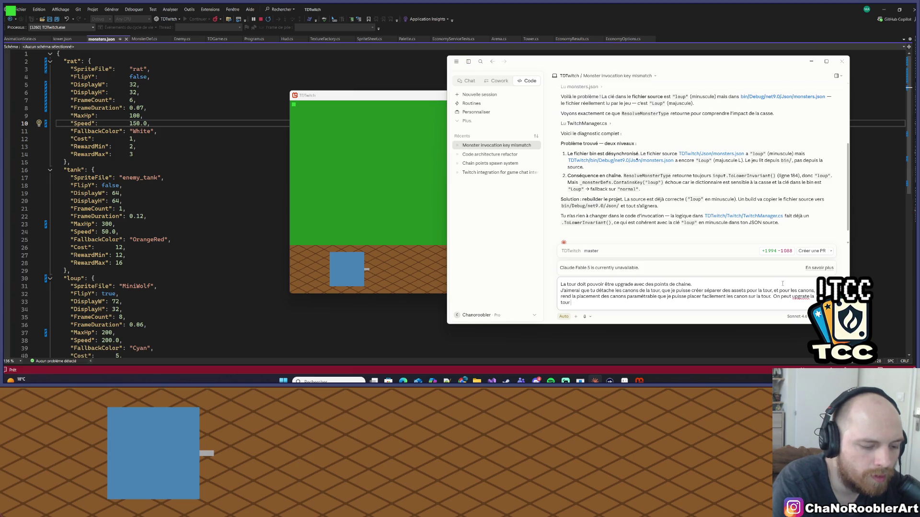
type(" pour augmenter le l")
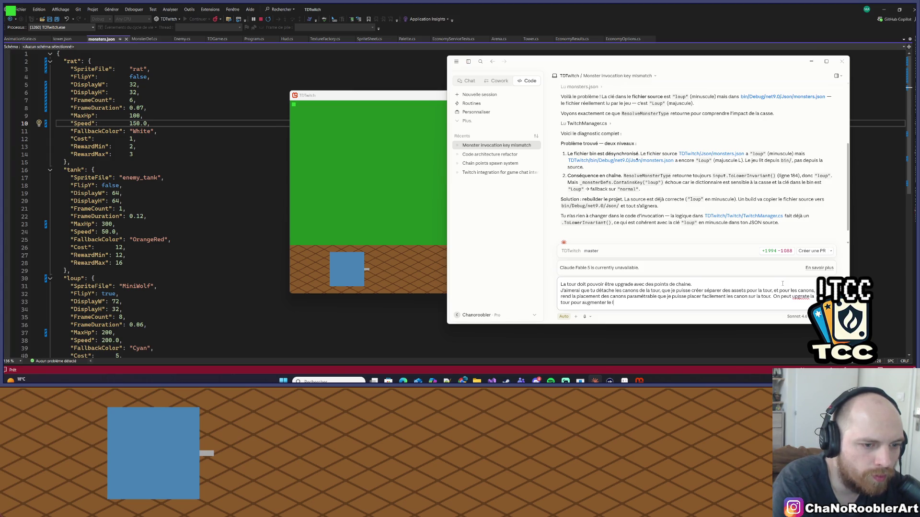
type("nombre de c")
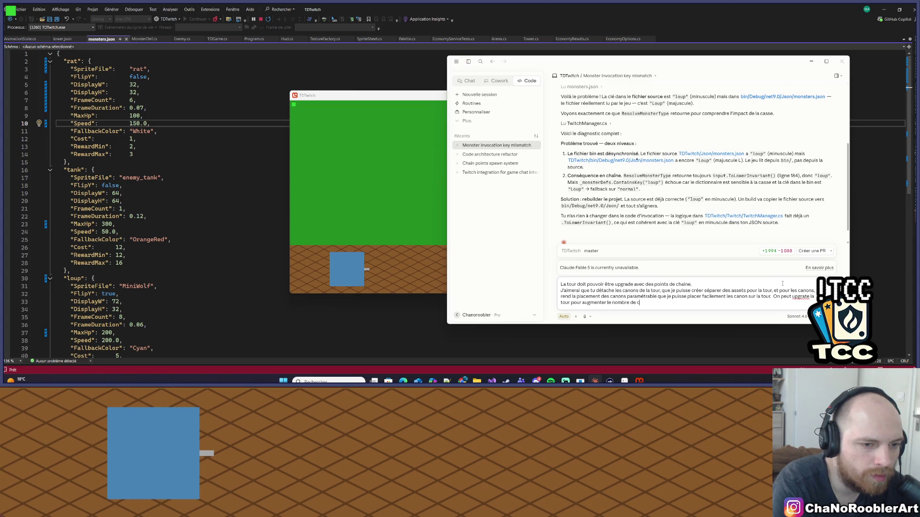
type("anon possibl")
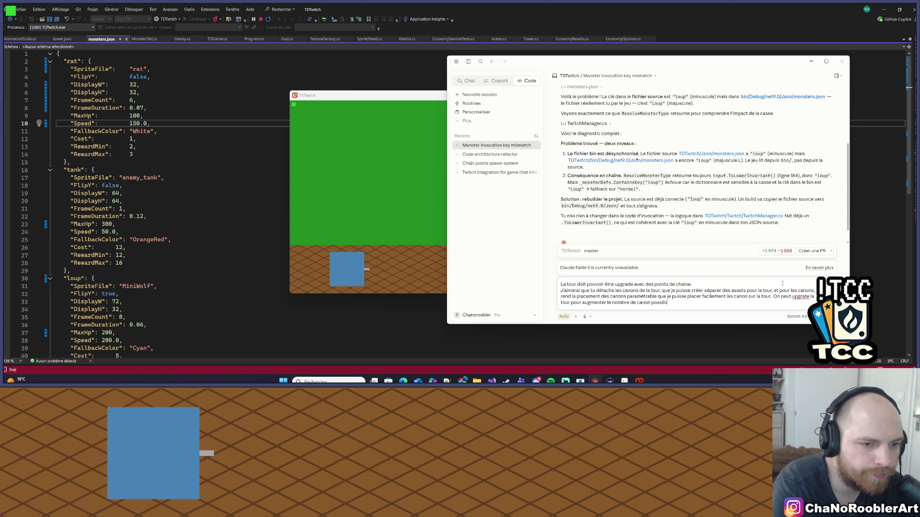
type("e, et on peut")
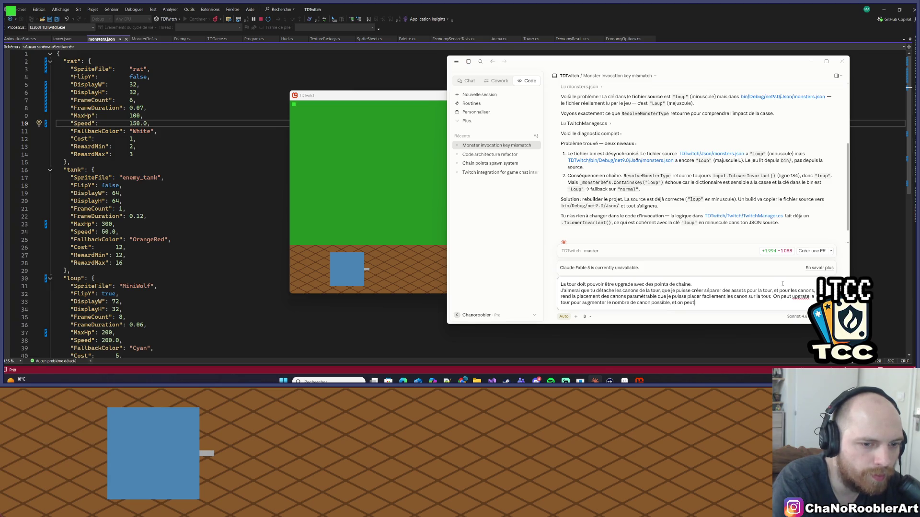
type(" upgrade chaque can")
type("on")
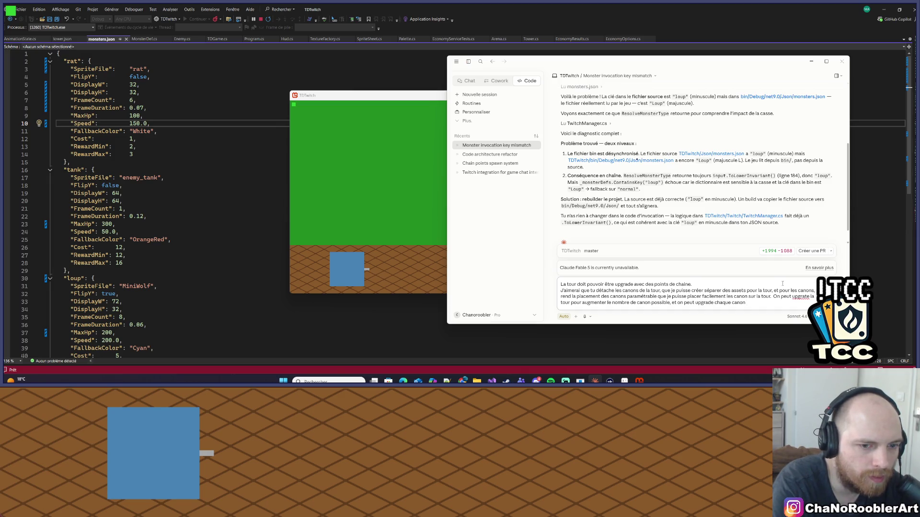
key("BackSpace")
key("BackSpace")
key("BackSpace")
type("les dégats")
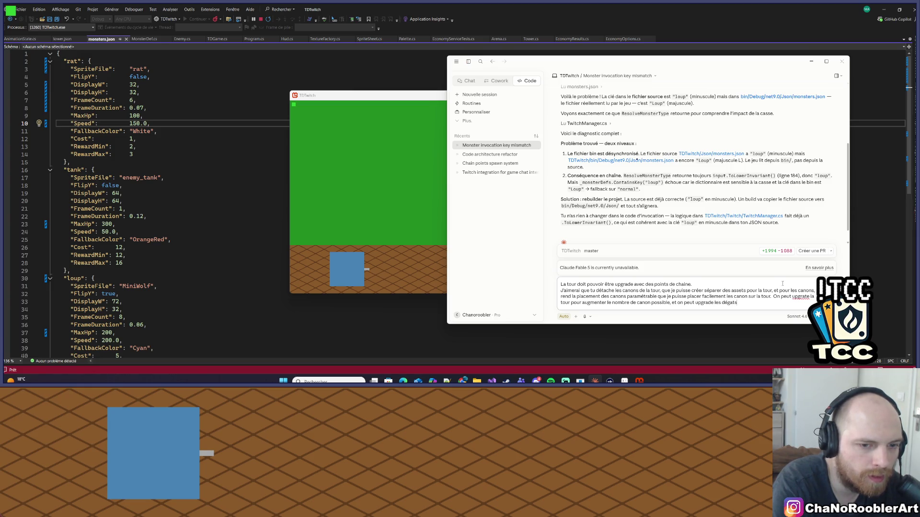
type(" de chaque canon")
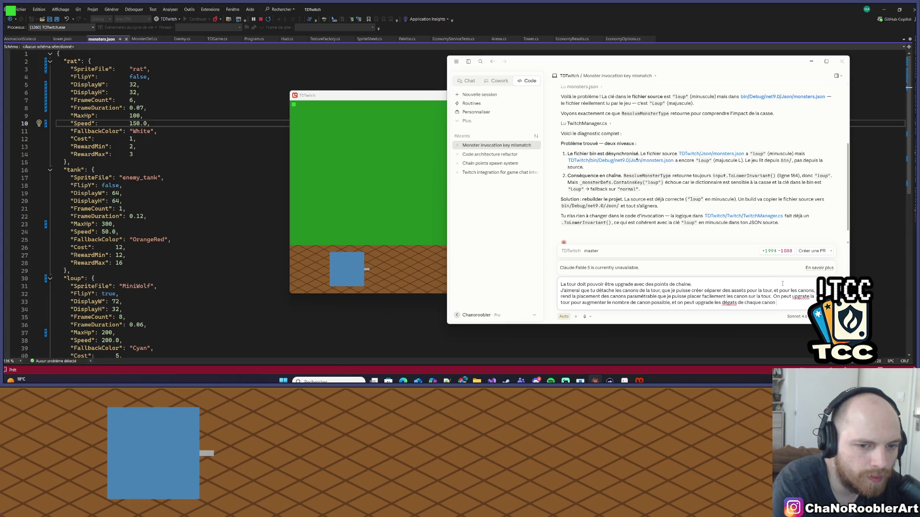
type("sépar")
type("ement.")
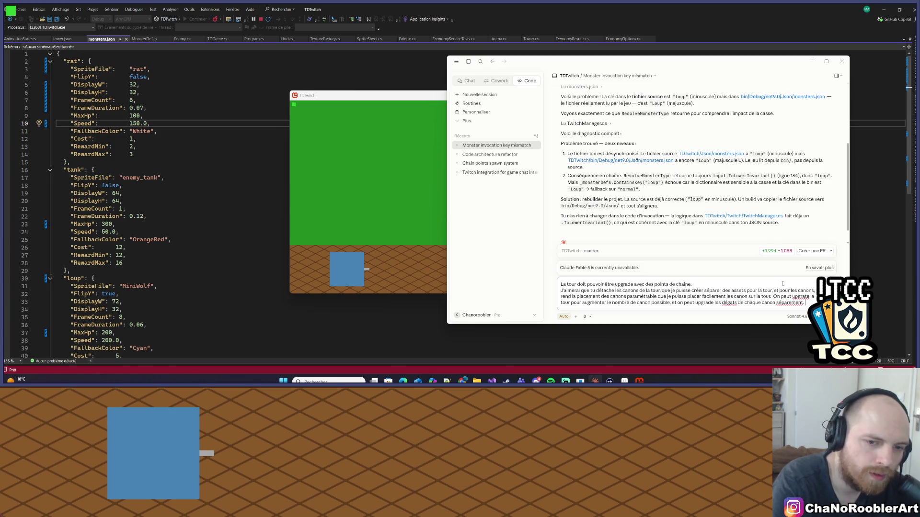
type(" Chaque upg")
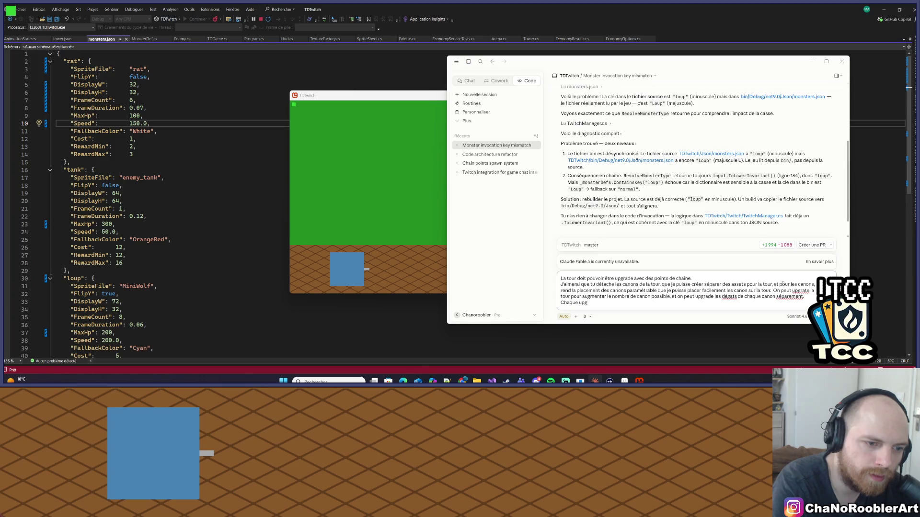
type("rade cout ")
type("des p")
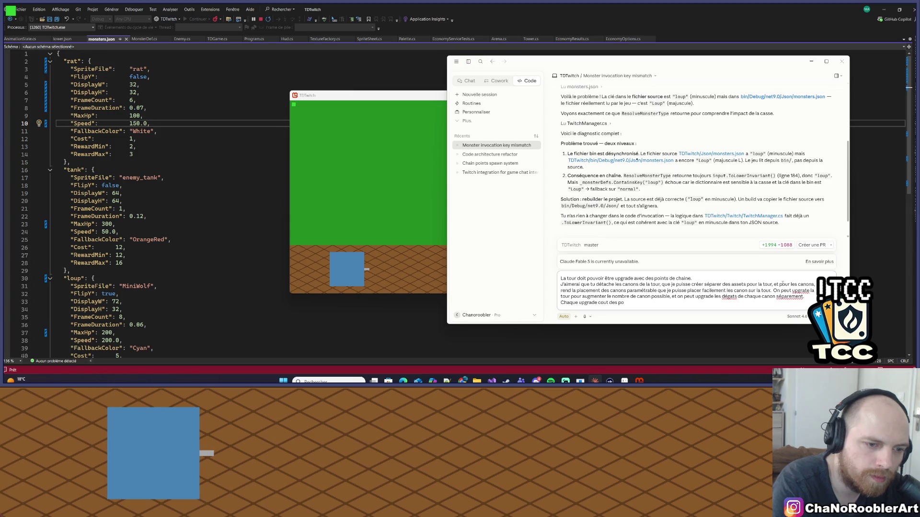
type("O")
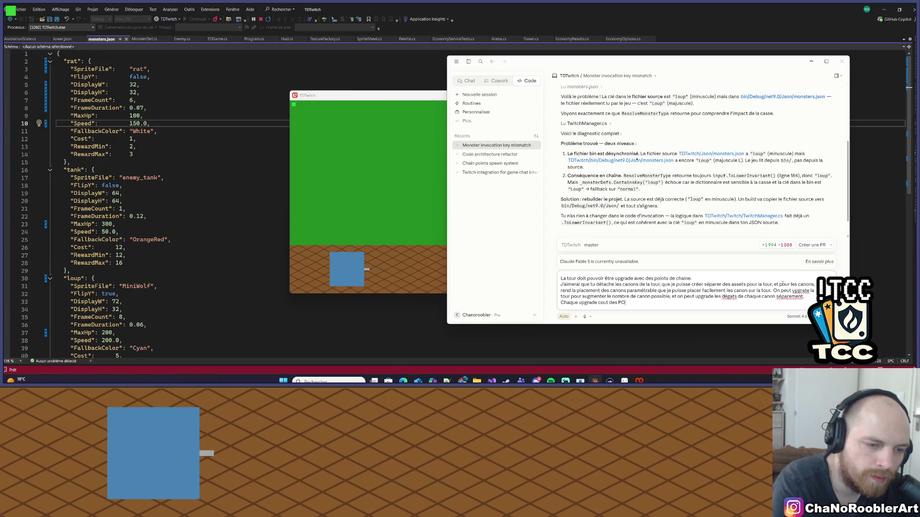
type(".")
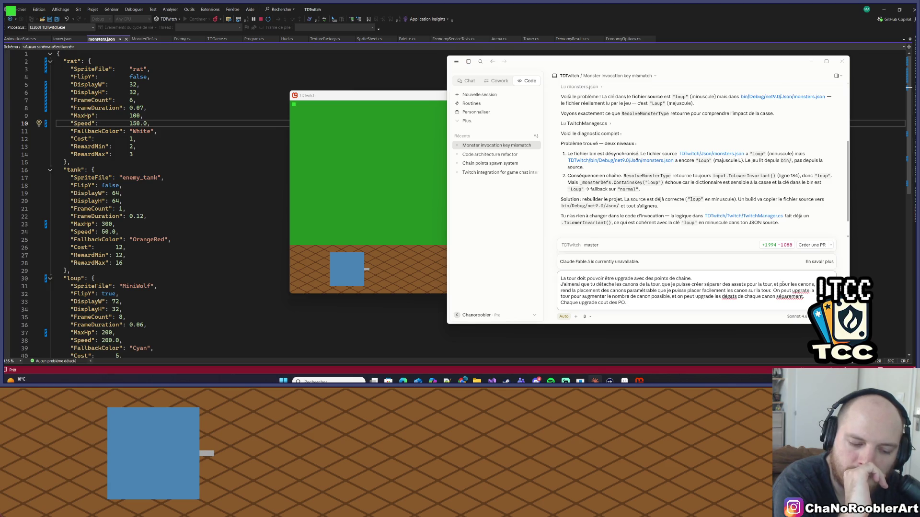
Step: Send the tower-upgrade request to Opus 4.6 with a higher Effort setting
left_click(798, 317)
left_click(775, 262)
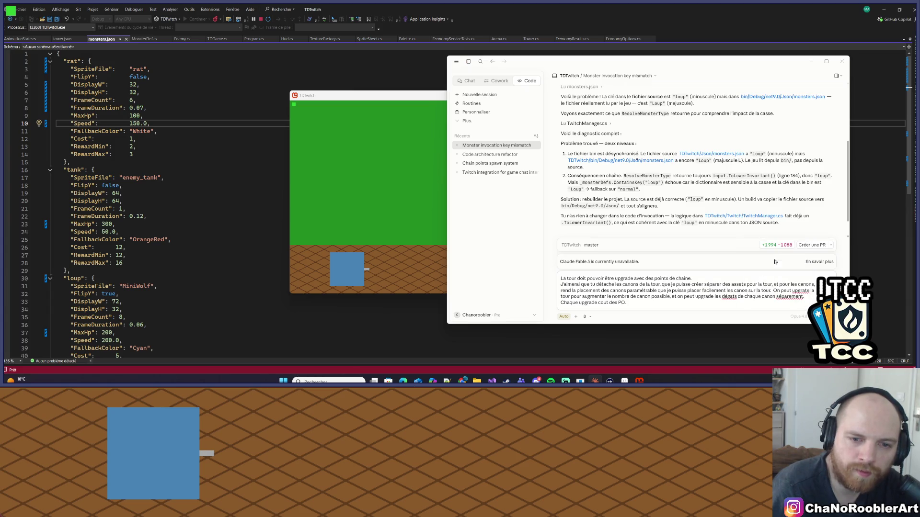
mouse_move(809, 316)
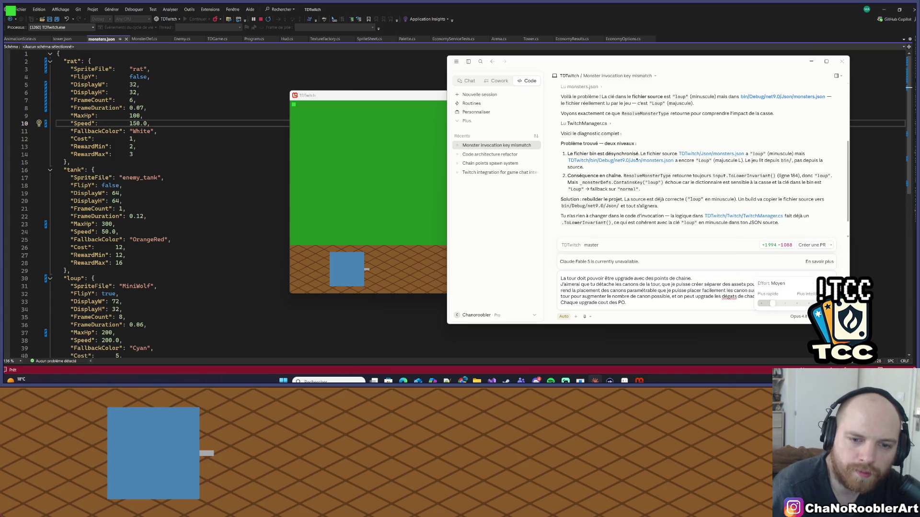
left_click(789, 303)
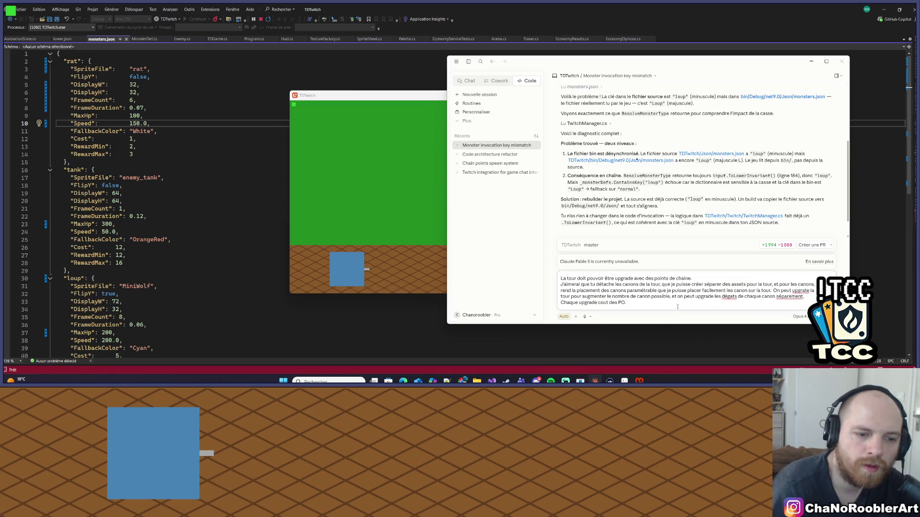
key("Return")
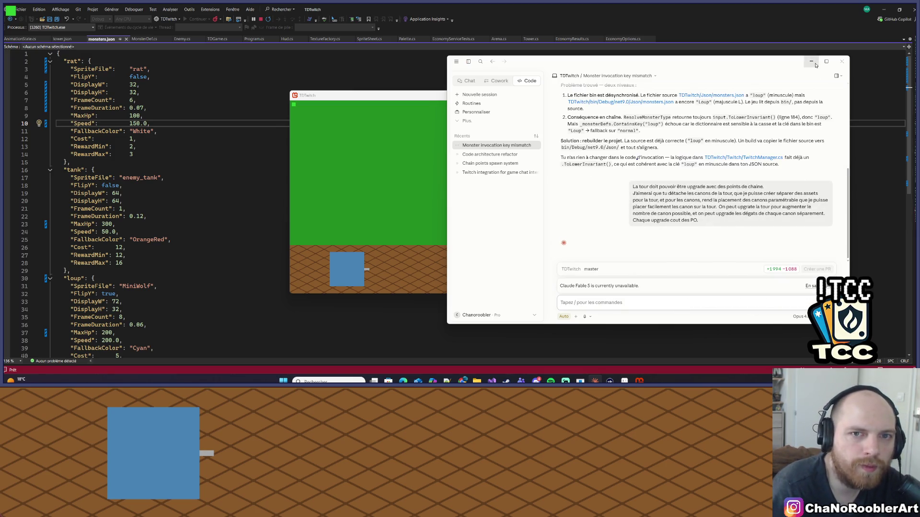
Step: Minimize Claude, open the Monster sprite folder, and return to Aseprite's Rat sprite
left_click(812, 62)
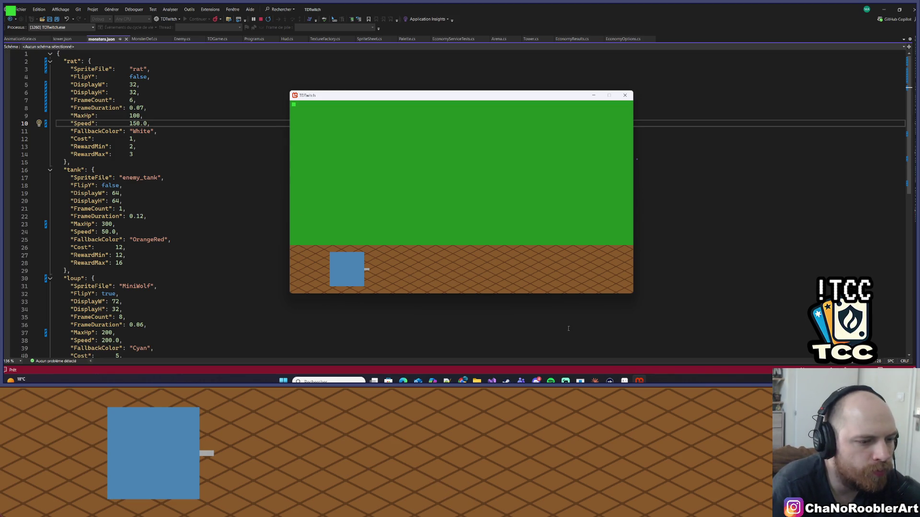
left_click(477, 381)
left_click(571, 192)
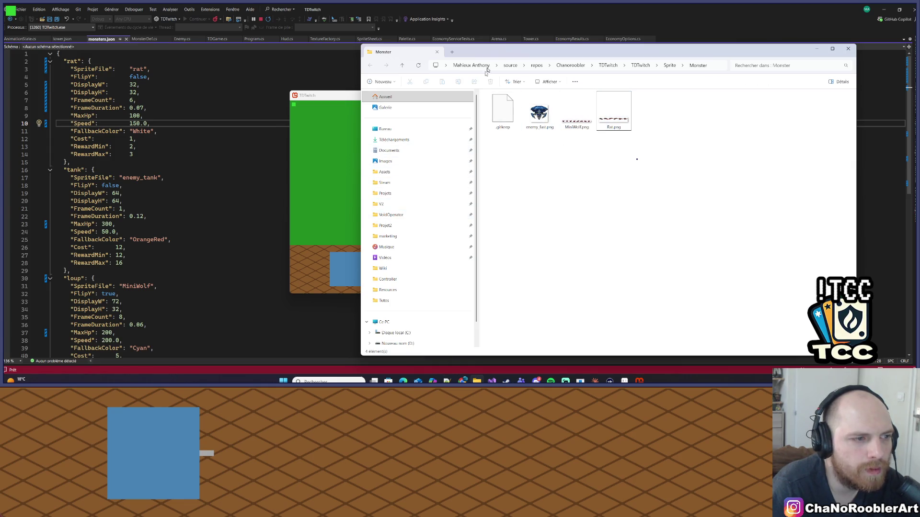
left_click_drag(485, 53, 393, 59)
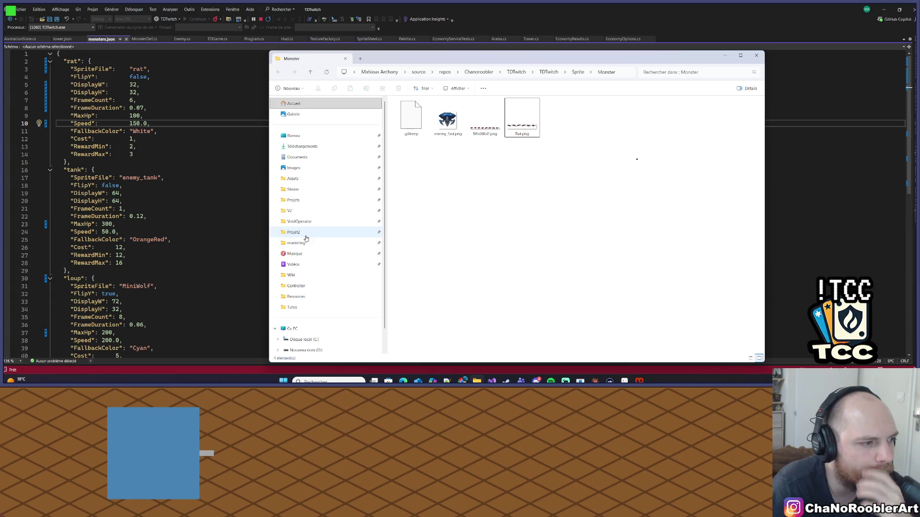
key("alt+Tab")
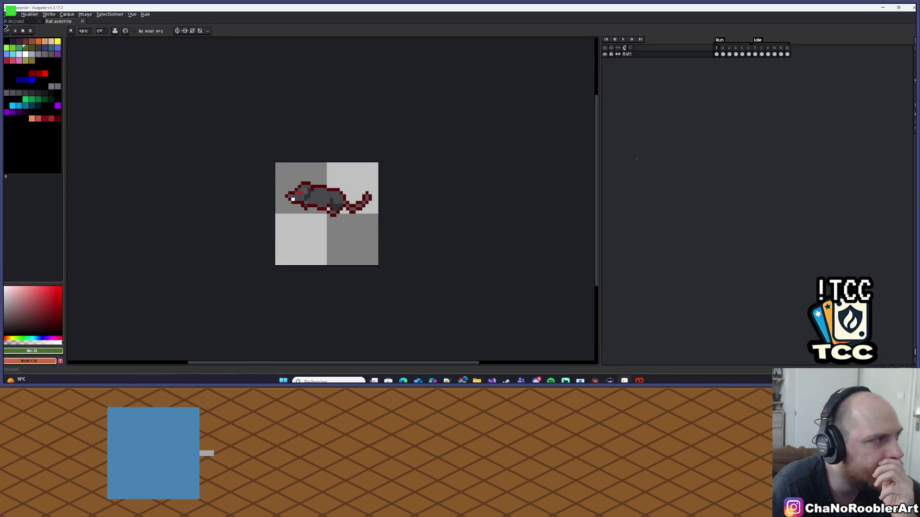
Step: Open Aseprite's file browser and navigate via Projet2 and CasseBrique V2 to the Projets folder
left_click(9, 14)
key("Escape")
key("ctrl+o")
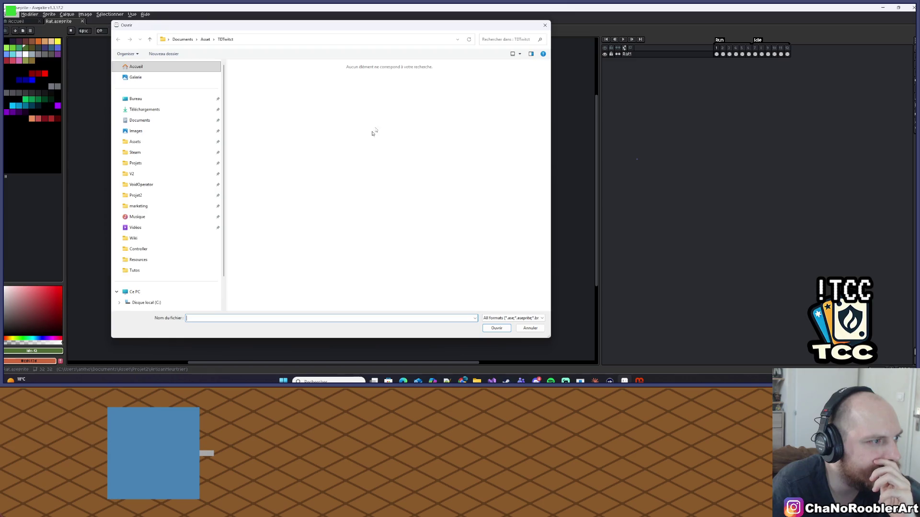
left_click(139, 196)
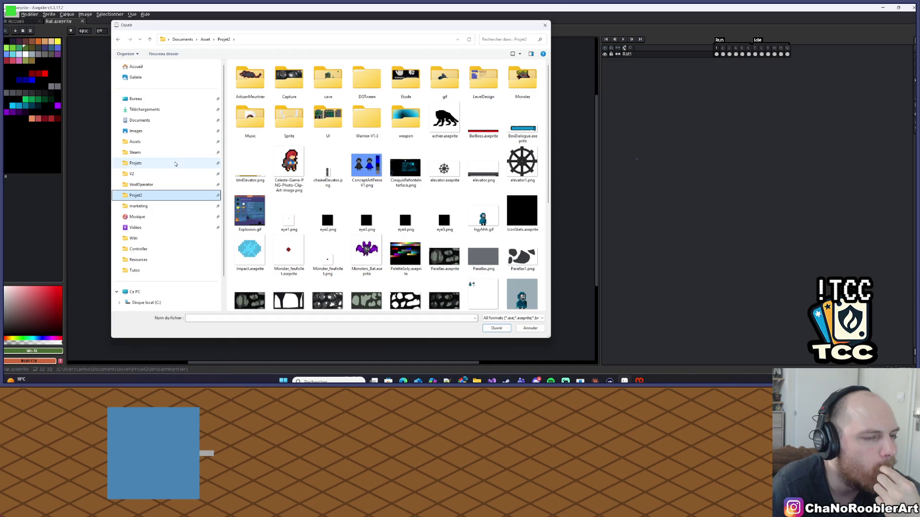
left_click(144, 174)
scroll(336, 168, "down", 5)
scroll(337, 167, "up", 5)
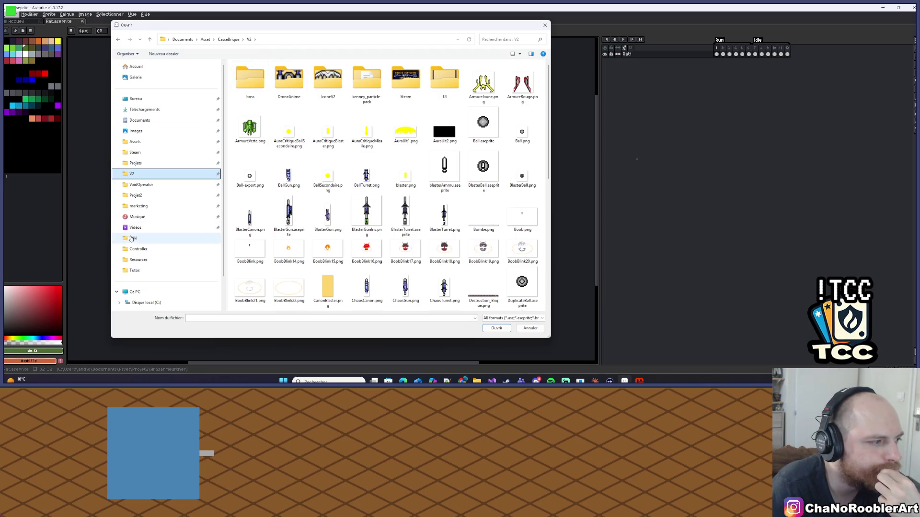
left_click(135, 163)
scroll(293, 251, "down", 5)
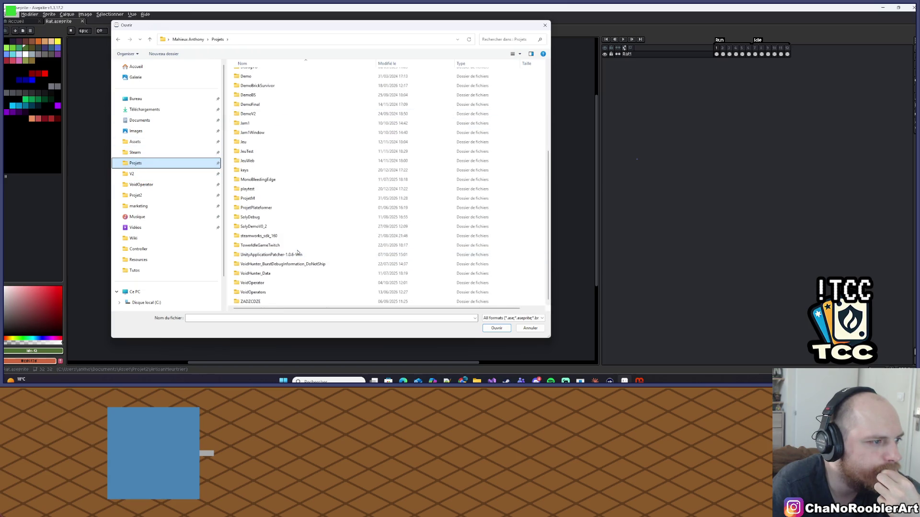
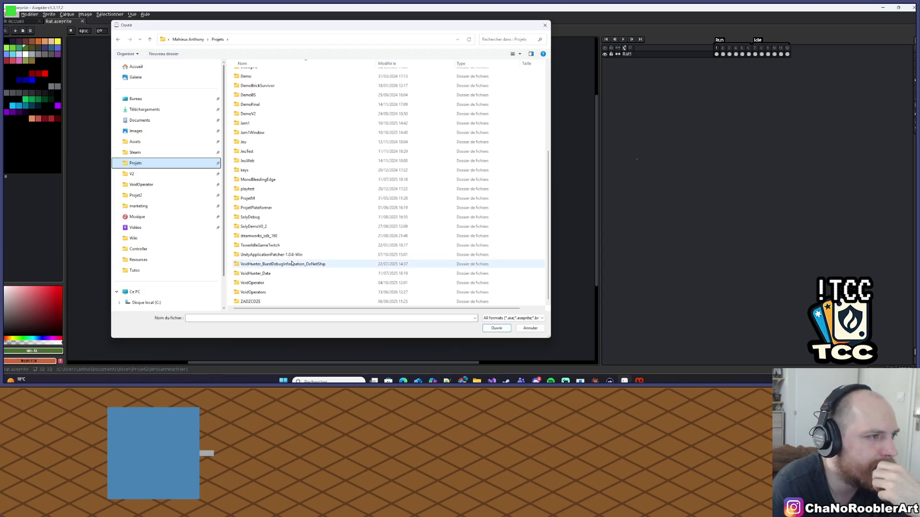
Step: Open Voidling export mort v2.aseprite from VoidOperators/Assets/Import/Aseprite/Monsters/Voidling
scroll(318, 250, "up", 5)
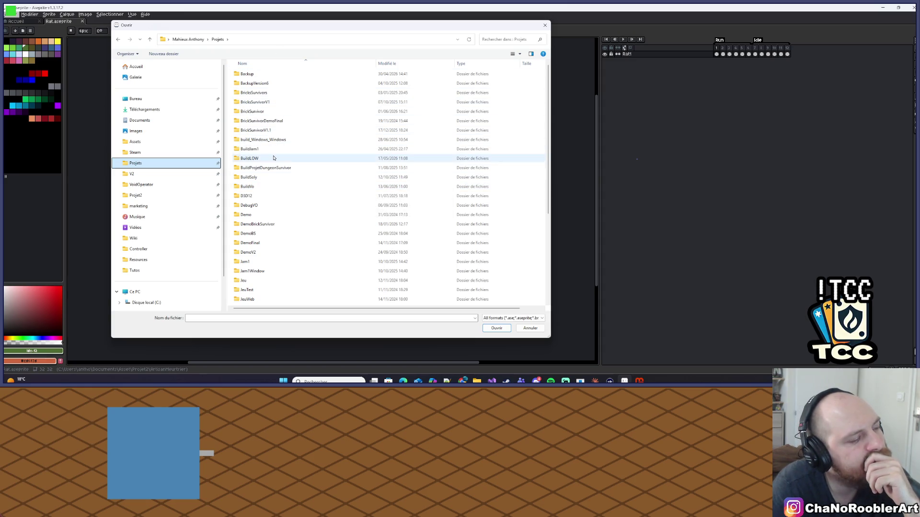
scroll(309, 256, "down", 4)
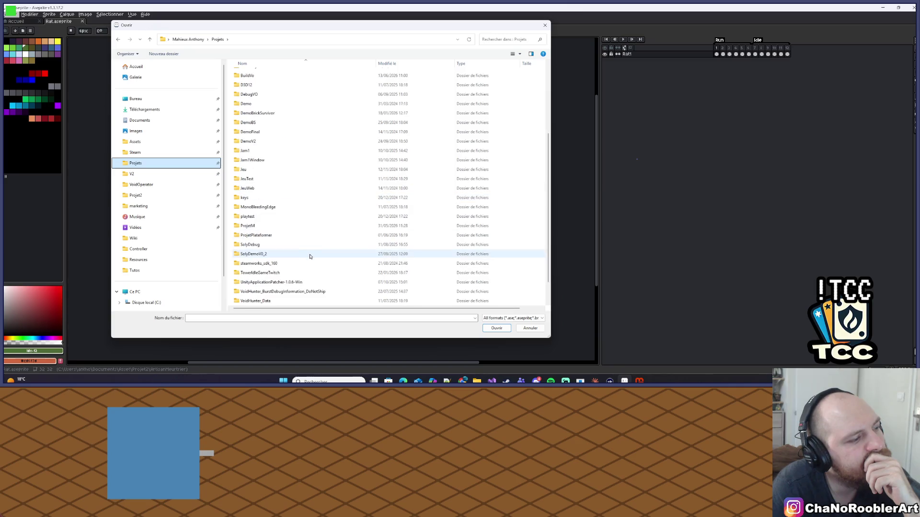
scroll(309, 256, "down", 1)
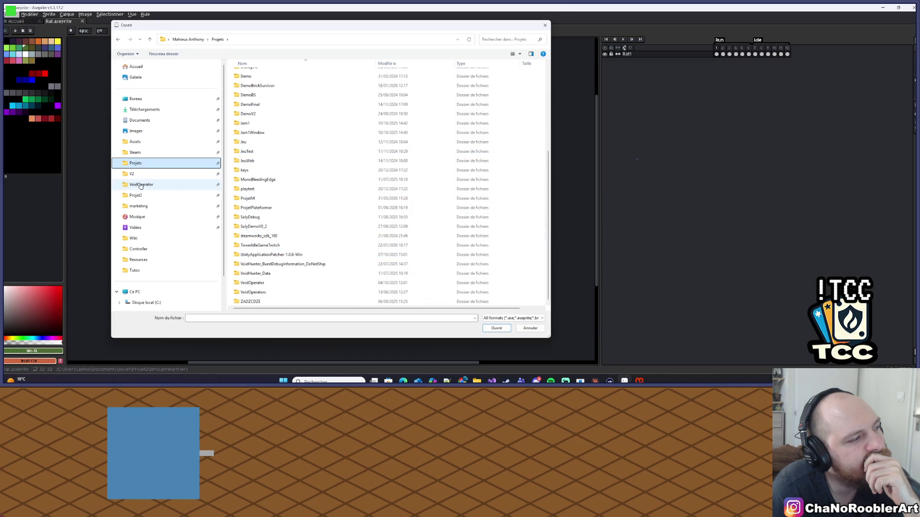
double_click(266, 293)
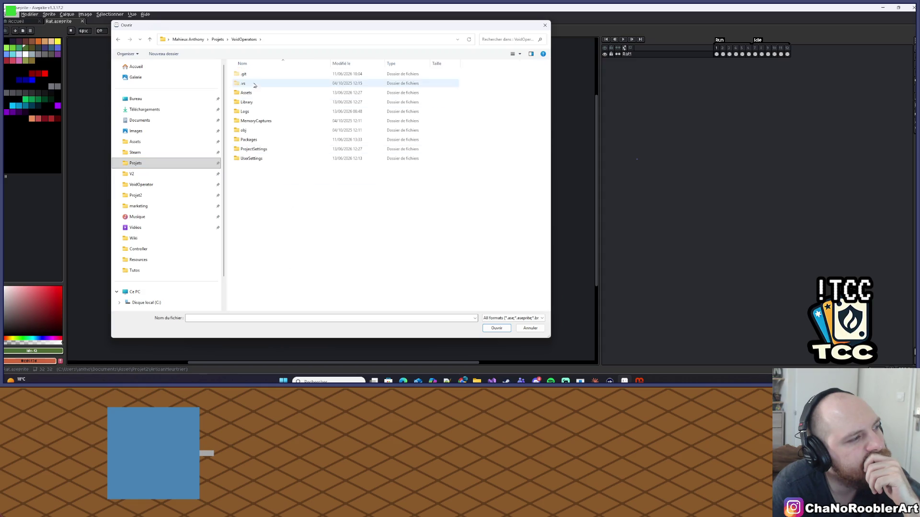
double_click(246, 93)
double_click(256, 83)
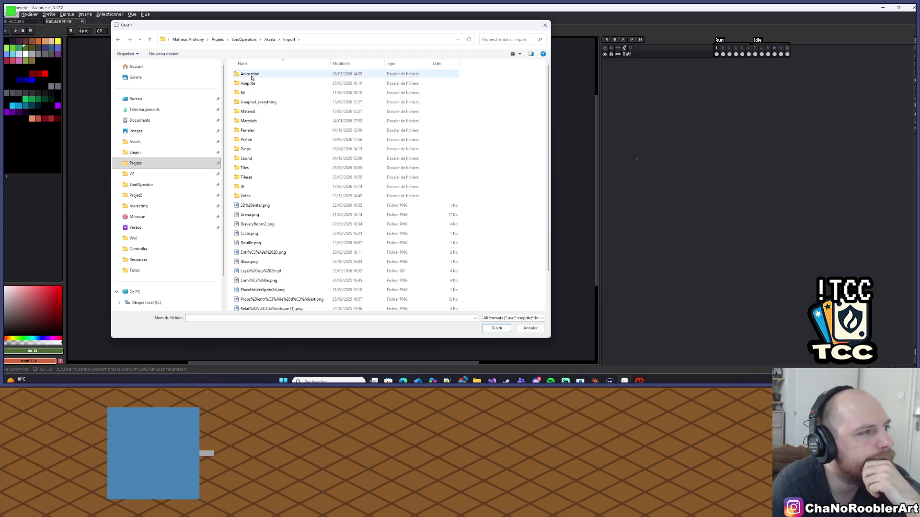
double_click(249, 84)
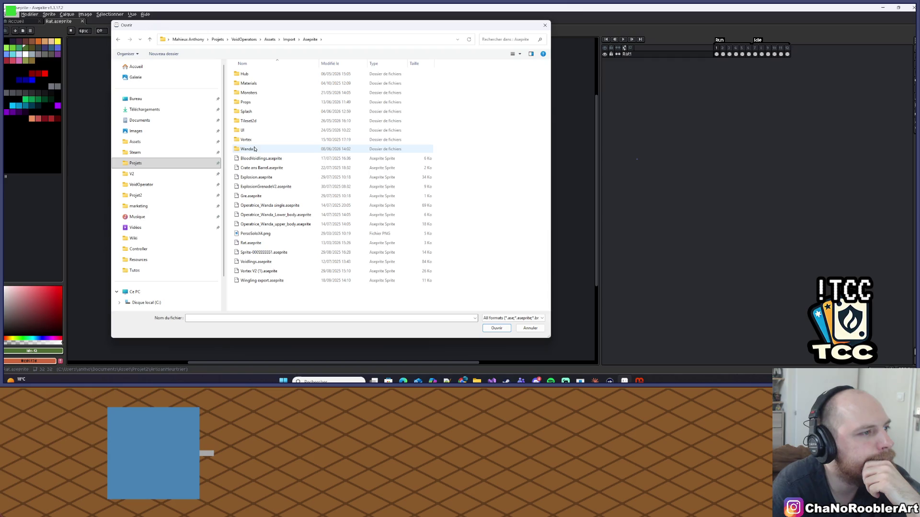
double_click(255, 92)
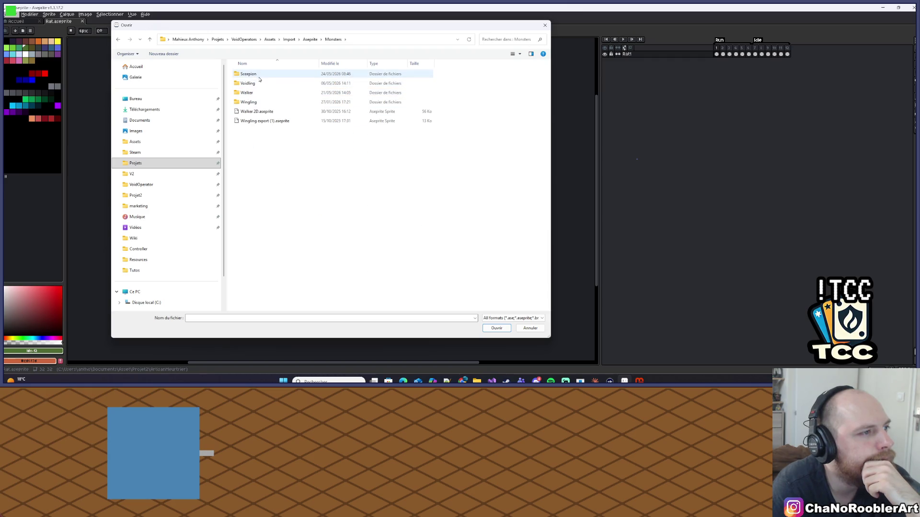
double_click(258, 84)
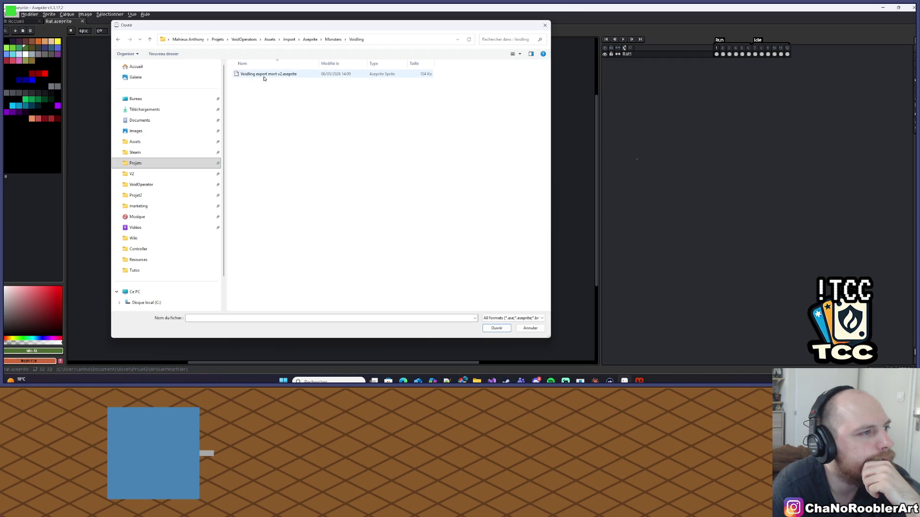
double_click(263, 75)
Step: Play the Voidling animation in the timeline
scroll(358, 146, "up", 1)
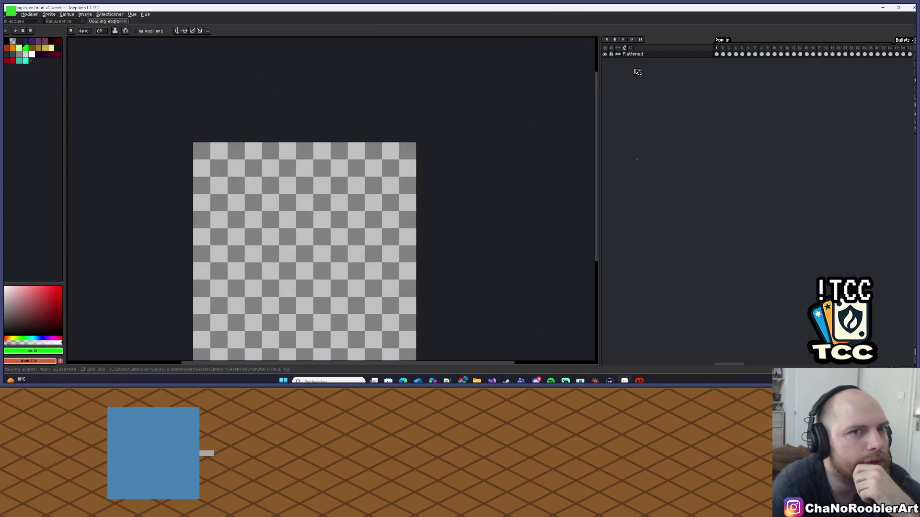
left_click(624, 40)
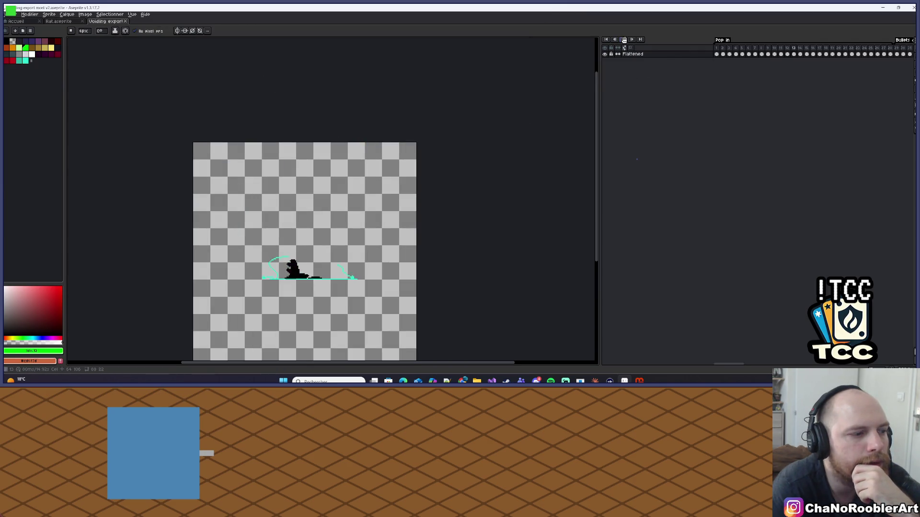
mouse_move(726, 363)
left_mouse_down()
mouse_move(883, 359)
mouse_move(717, 364)
left_mouse_up()
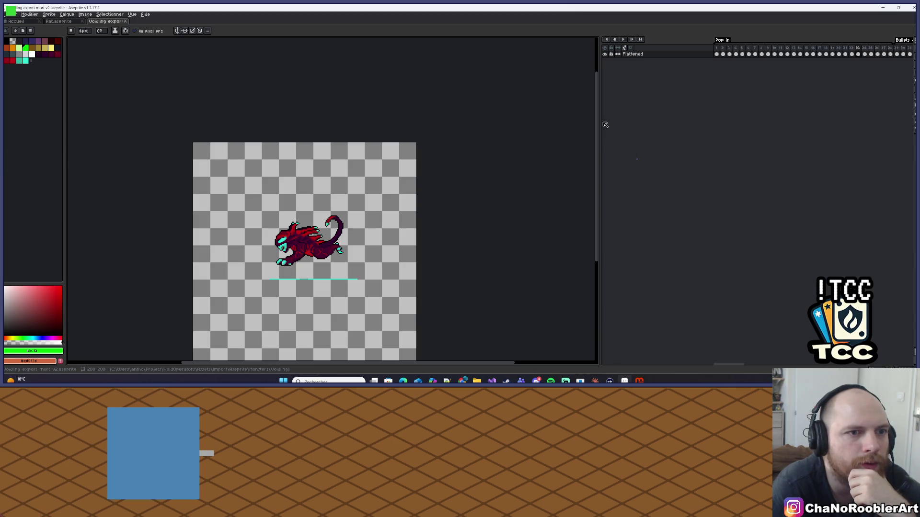
Step: Widen the timeline and inspect frames 29 and 41, the lying pose
left_click_drag(600, 122, 471, 121)
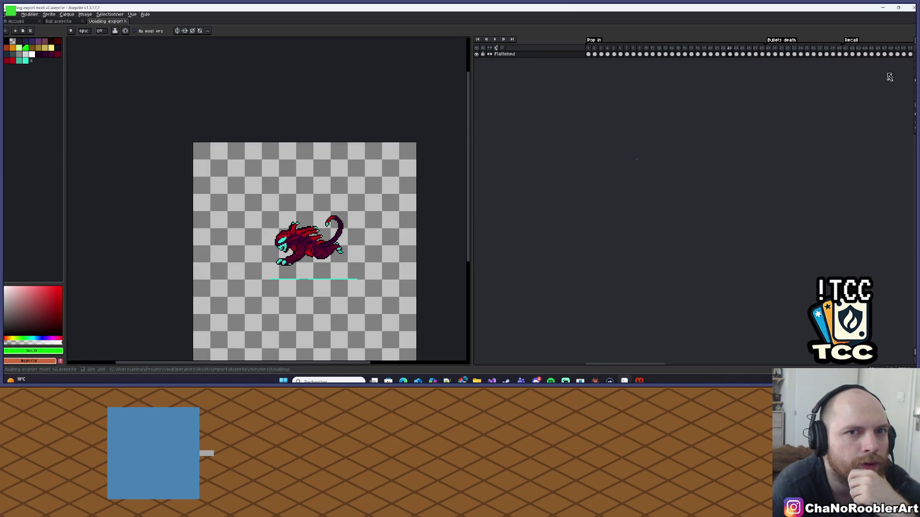
left_click(768, 54)
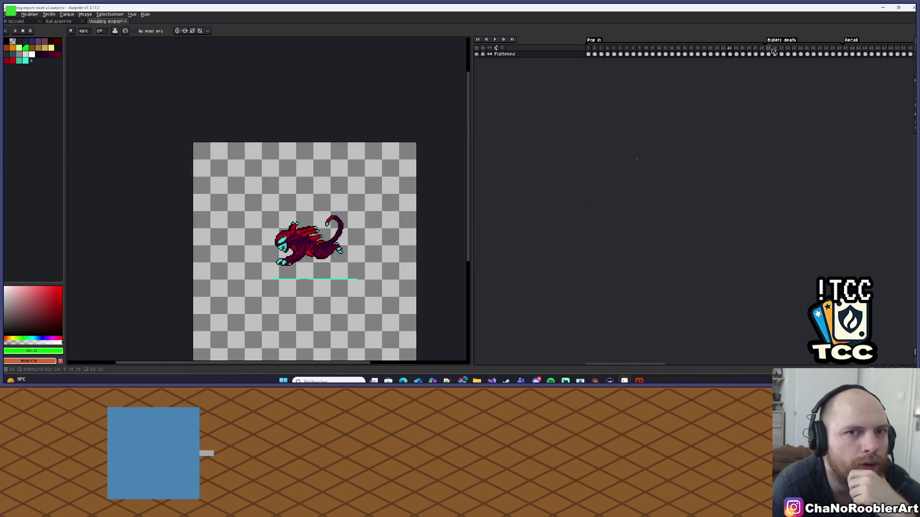
left_click(846, 54)
left_click_drag(635, 365, 713, 368)
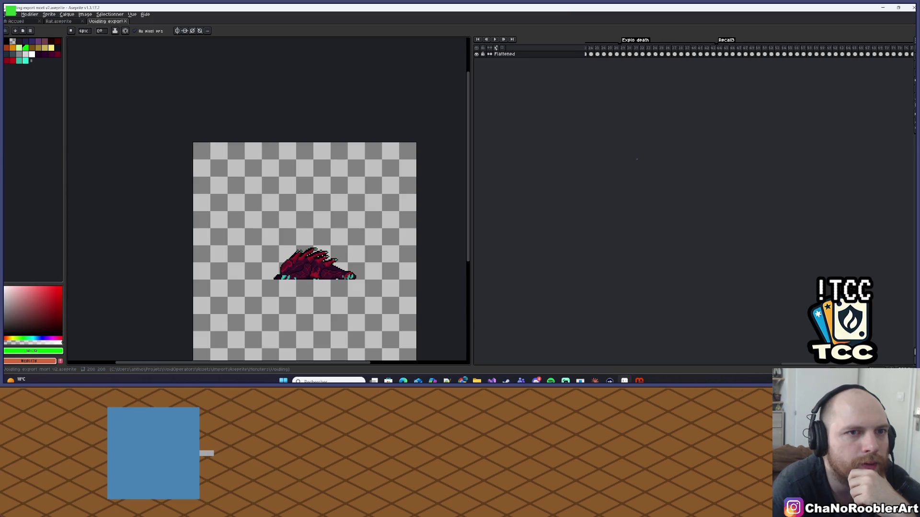
left_click(10, 15)
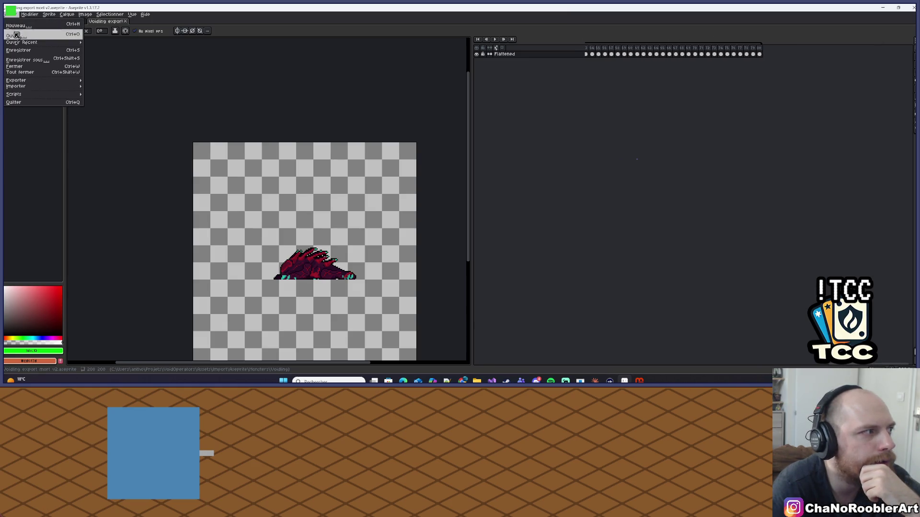
Step: Browse back to the Aseprite assets folder, glance into Props, and open Voidlings.aseprite
left_click(14, 36)
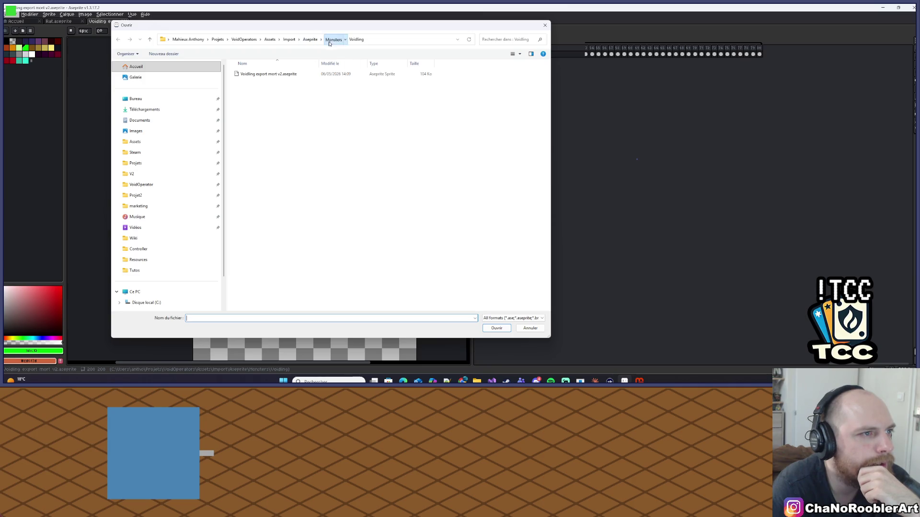
left_click(333, 39)
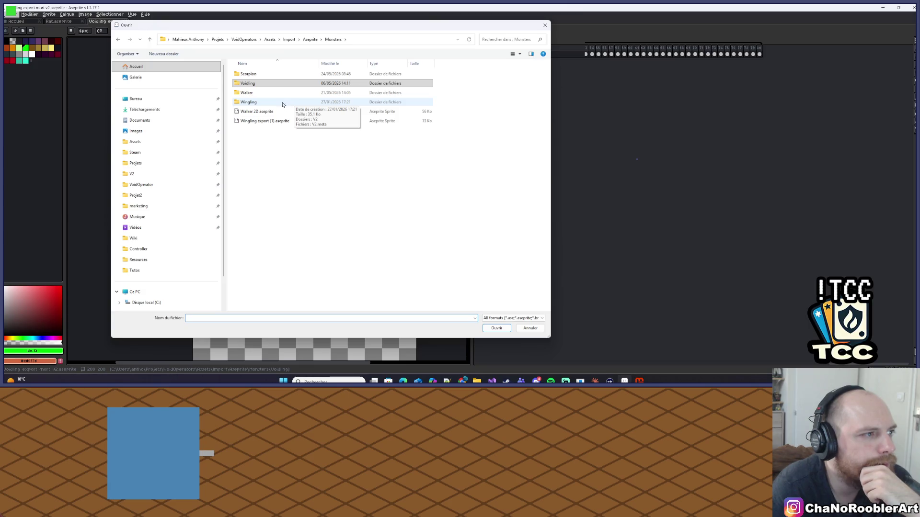
left_click(314, 40)
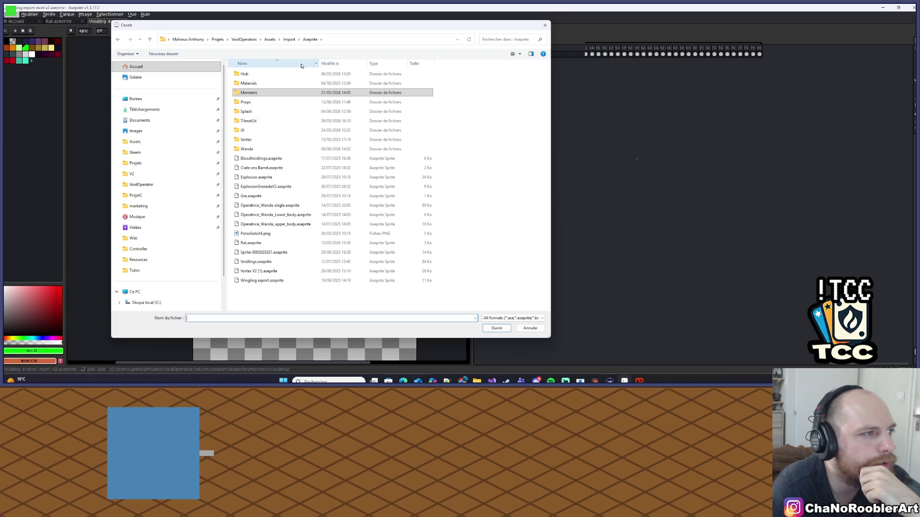
left_click(274, 96)
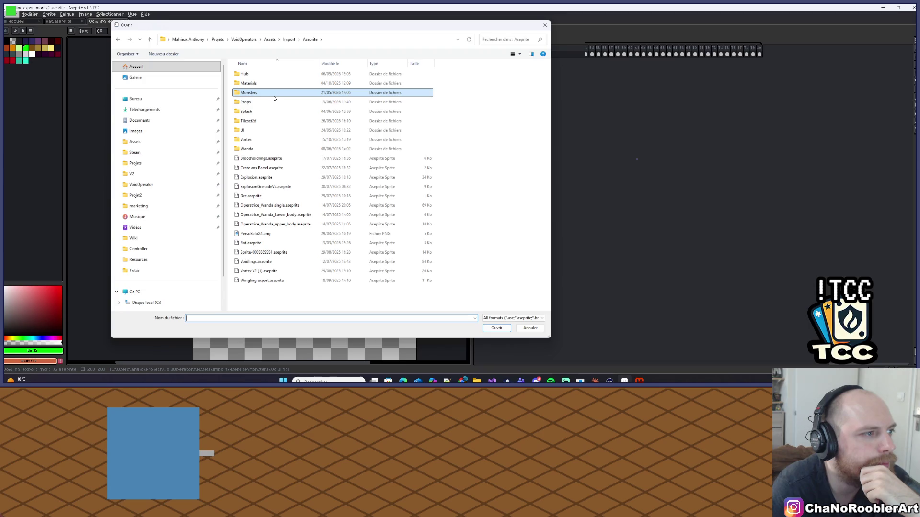
double_click(271, 102)
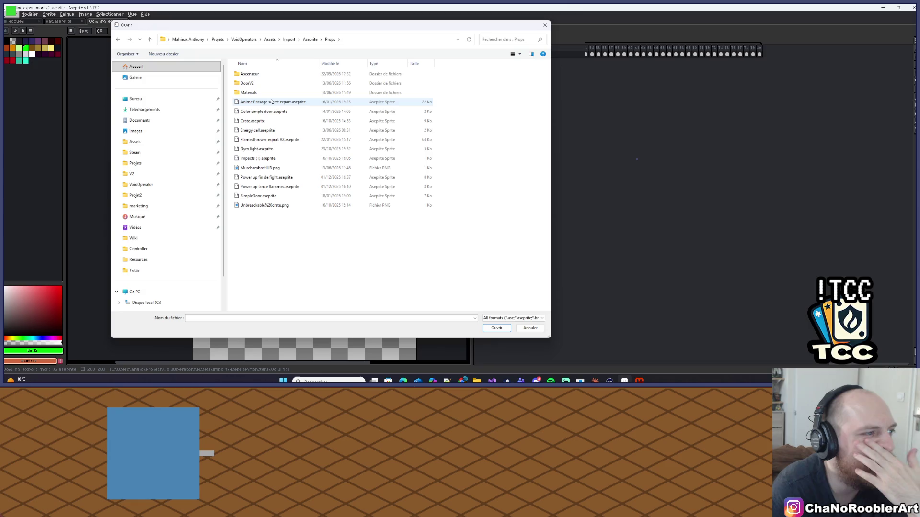
left_click(310, 39)
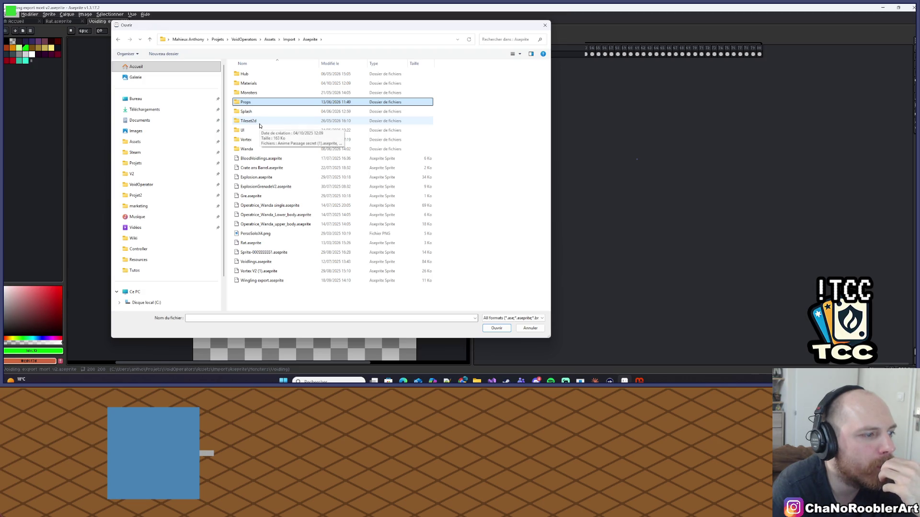
double_click(256, 261)
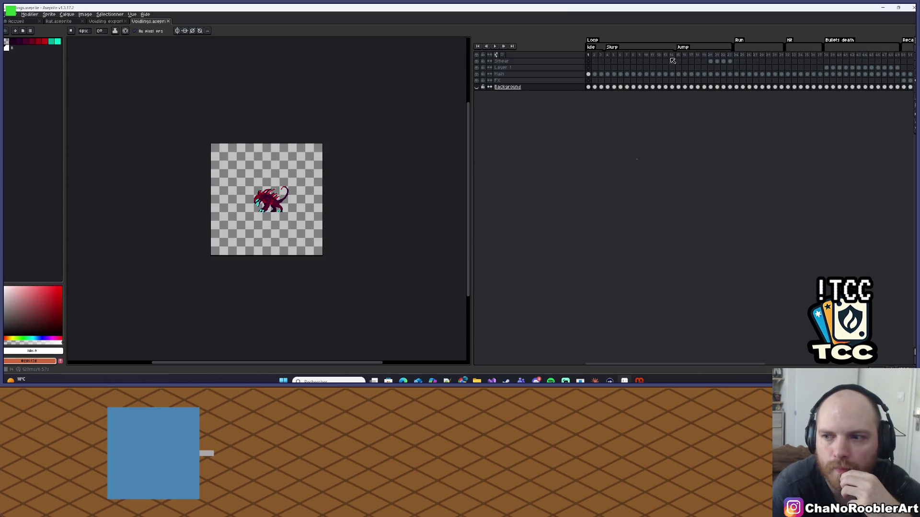
Step: Preview the Voidlings Jump and Run animations by playing from their tag starts
mouse_move(606, 365)
left_mouse_down()
mouse_move(659, 366)
mouse_move(573, 354)
left_mouse_up()
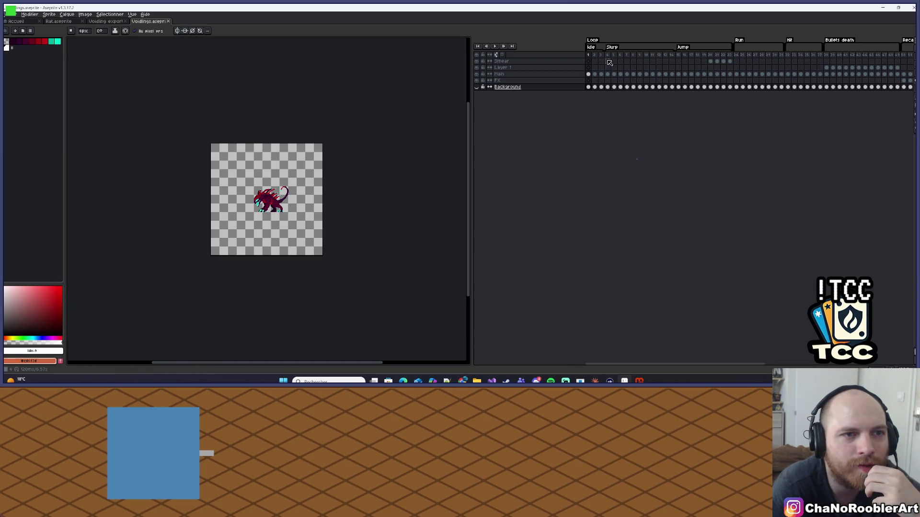
left_click(678, 56)
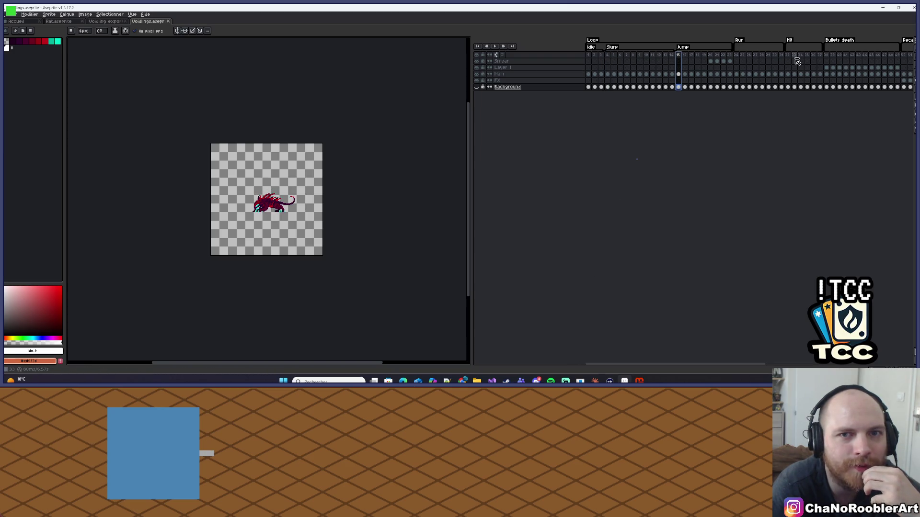
left_click_drag(672, 365, 740, 363)
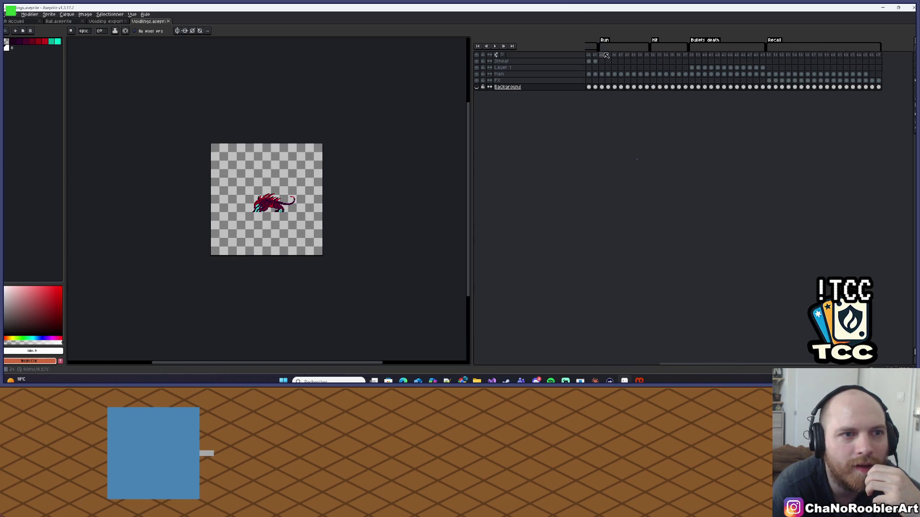
left_click(601, 55)
left_click(497, 47)
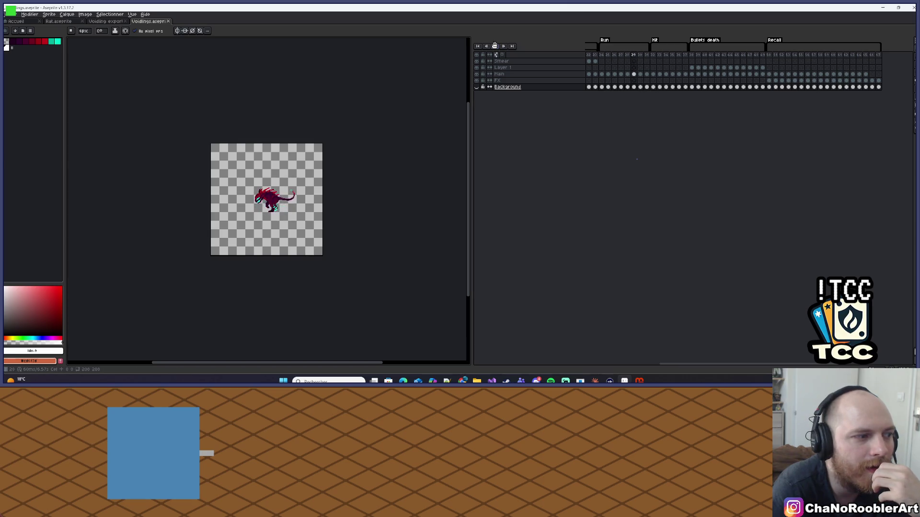
Step: Zoom the canvas, then bring up the Open dialog at the Aseprite assets folder
scroll(234, 177, "up", 4)
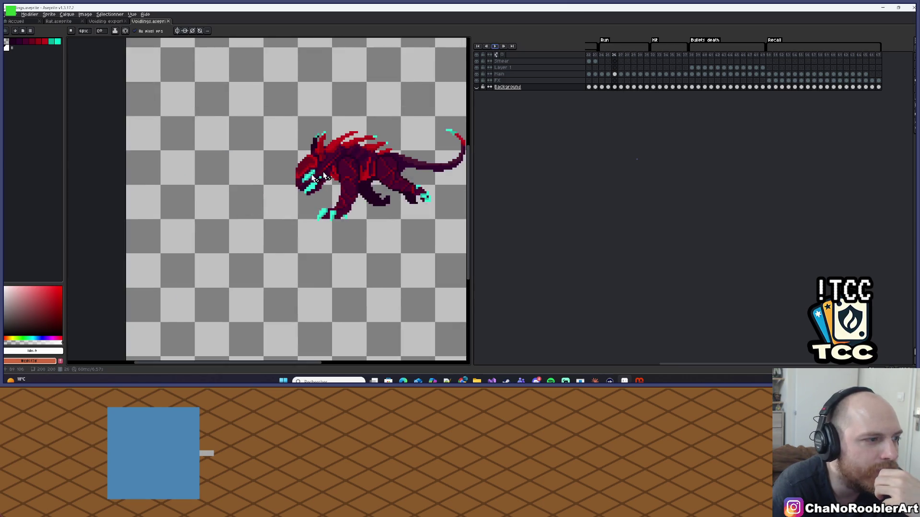
scroll(235, 177, "down", 1)
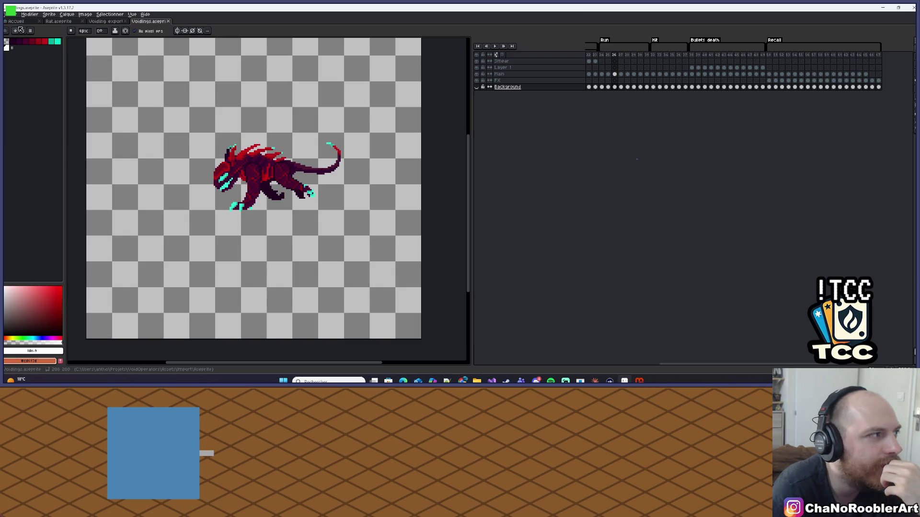
left_click(12, 14)
left_click(139, 58)
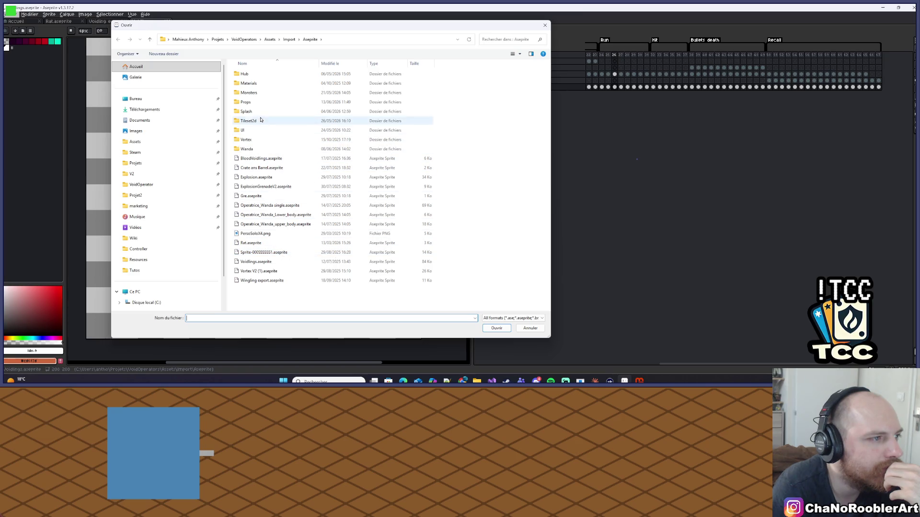
Step: Open Walker export (1).aseprite from the Monsters > Walker folder
double_click(254, 93)
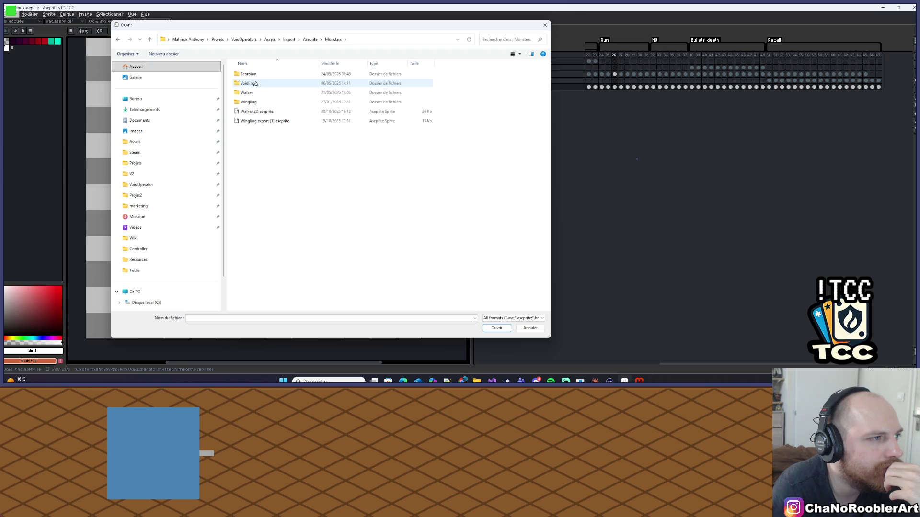
left_click(255, 85)
double_click(254, 84)
left_click(324, 40)
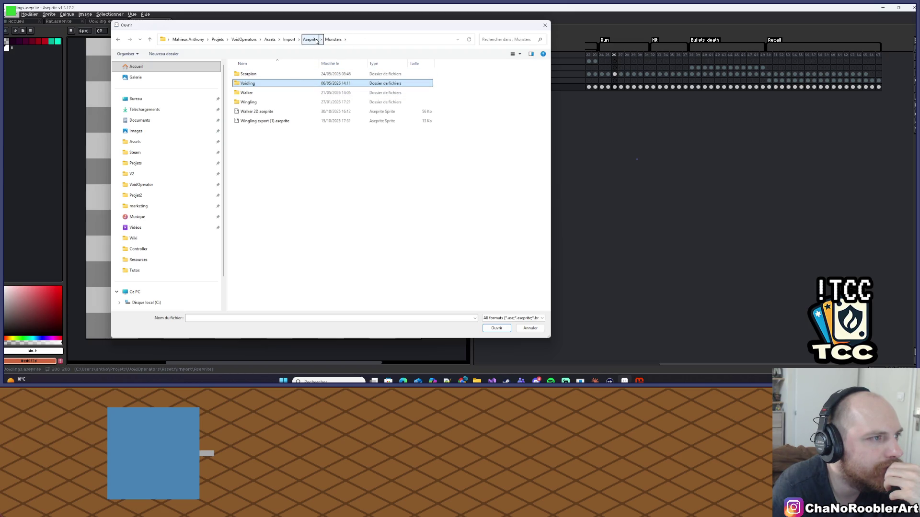
left_click(316, 41)
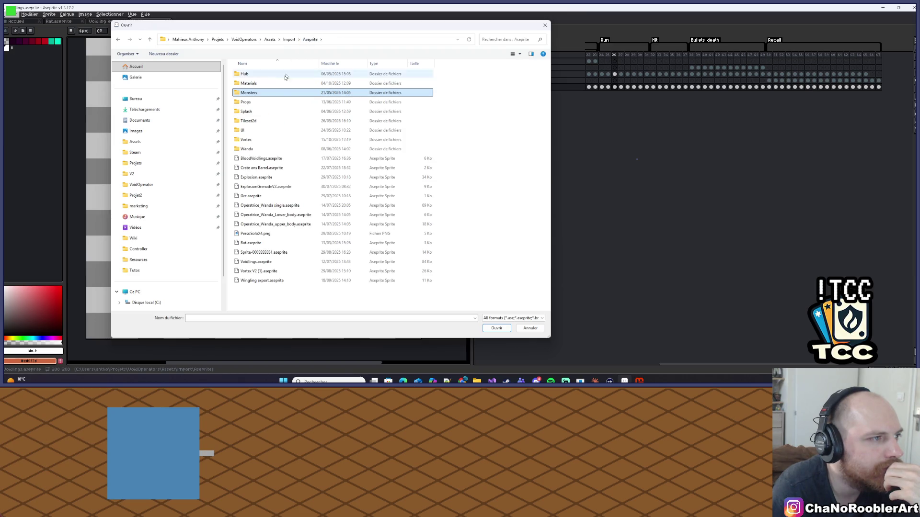
double_click(267, 93)
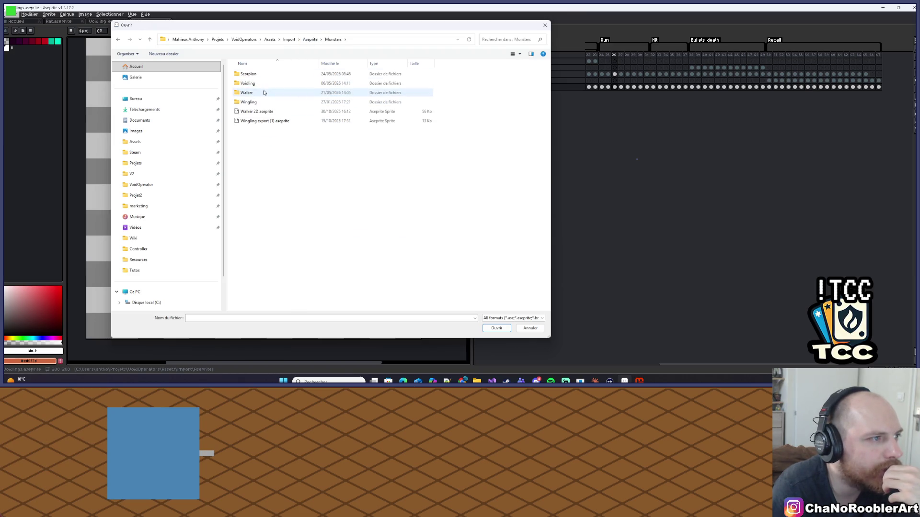
double_click(266, 92)
double_click(267, 75)
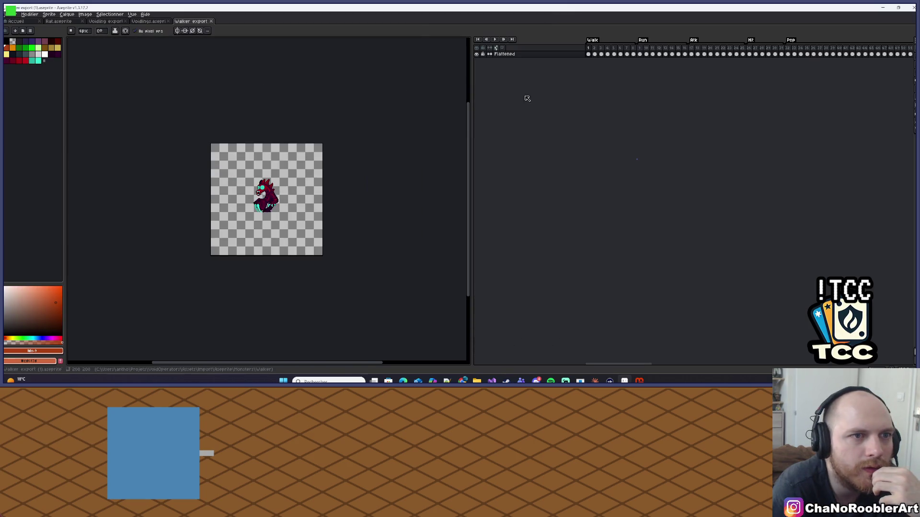
Step: Play the Walker animation and zoom and pan around the sprite
left_click(494, 39)
scroll(214, 182, "up", 3)
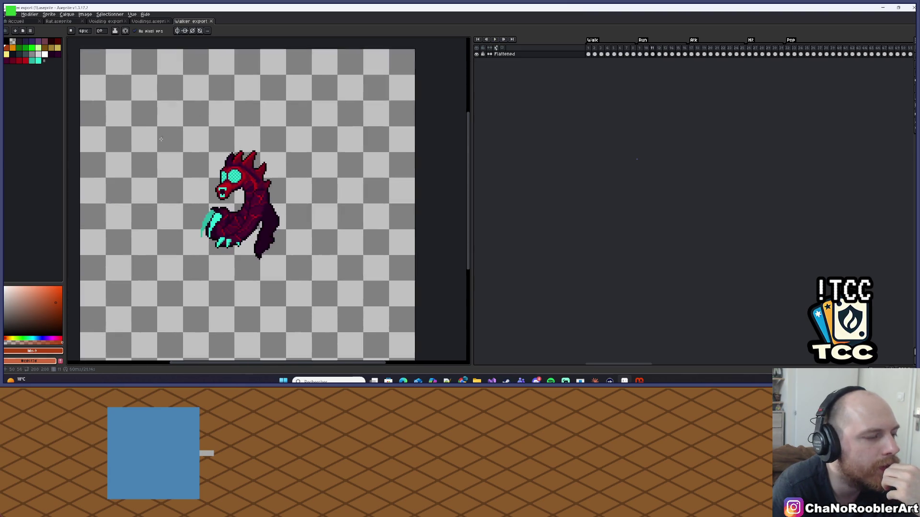
scroll(163, 134, "down", 1)
left_click_drag(203, 123, 234, 123)
scroll(234, 123, "up", 1)
scroll(234, 123, "down", 1)
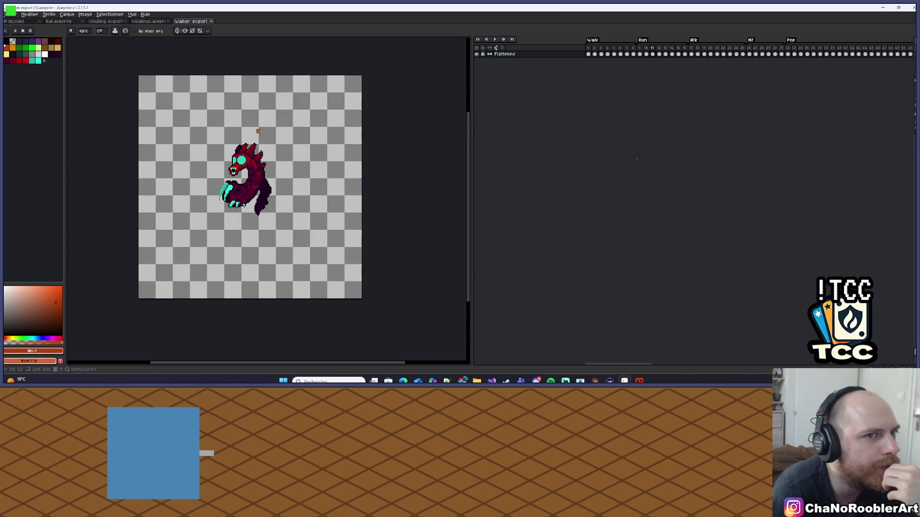
scroll(245, 119, "up", 1)
scroll(250, 113, "down", 1)
left_click(85, 14)
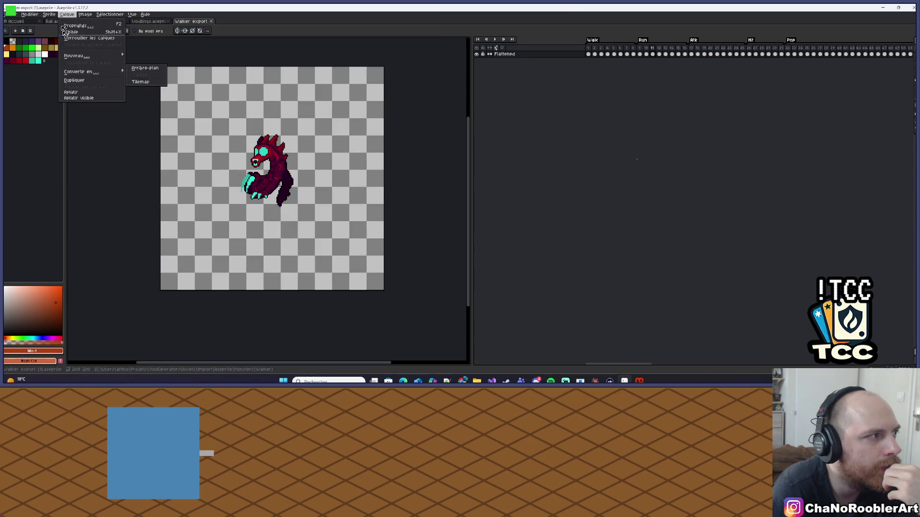
Step: In Canvas Size, drag the top, right, bottom and left edges inward to an 80×96 canvas
mouse_move(49, 14)
left_click(62, 66)
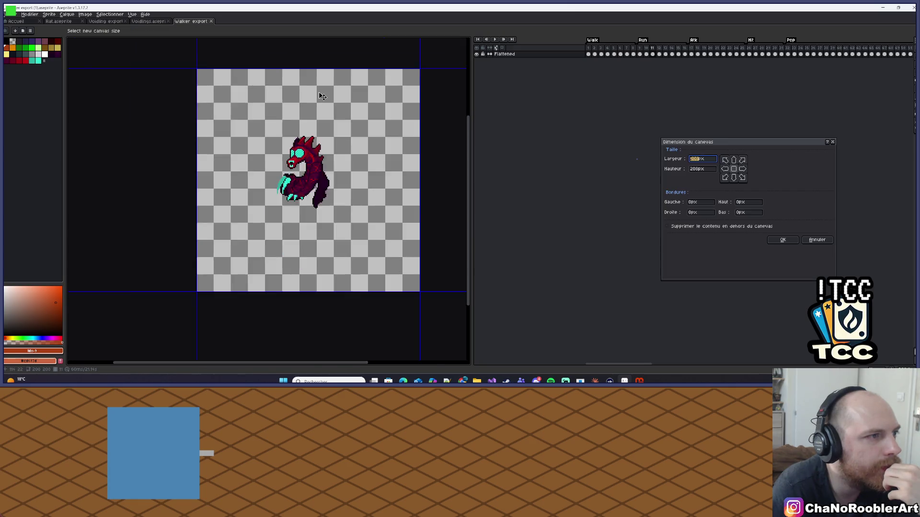
scroll(253, 72, "up", 2)
scroll(253, 66, "down", 2)
scroll(276, 53, "up", 1)
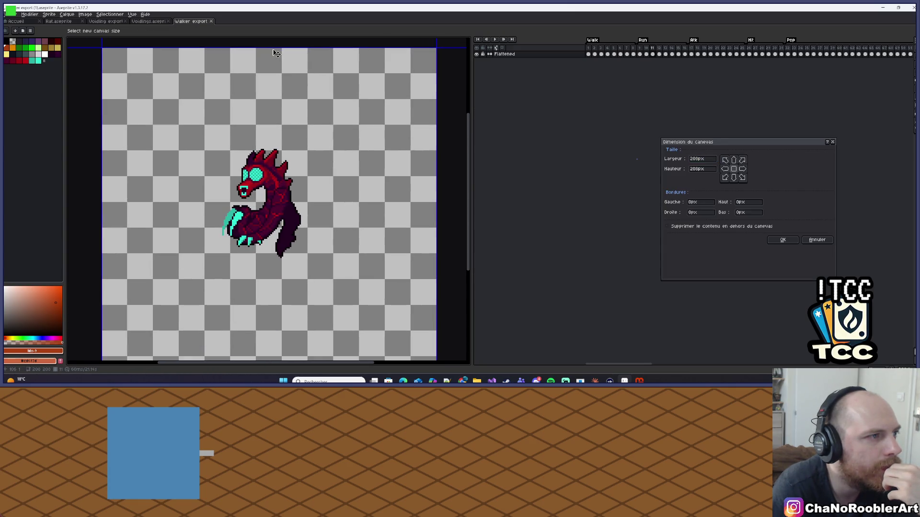
left_click_drag(271, 48, 271, 123)
left_click_drag(424, 142, 322, 142)
mouse_move(243, 359)
left_mouse_down()
mouse_move(258, 345)
mouse_move(268, 245)
left_mouse_up()
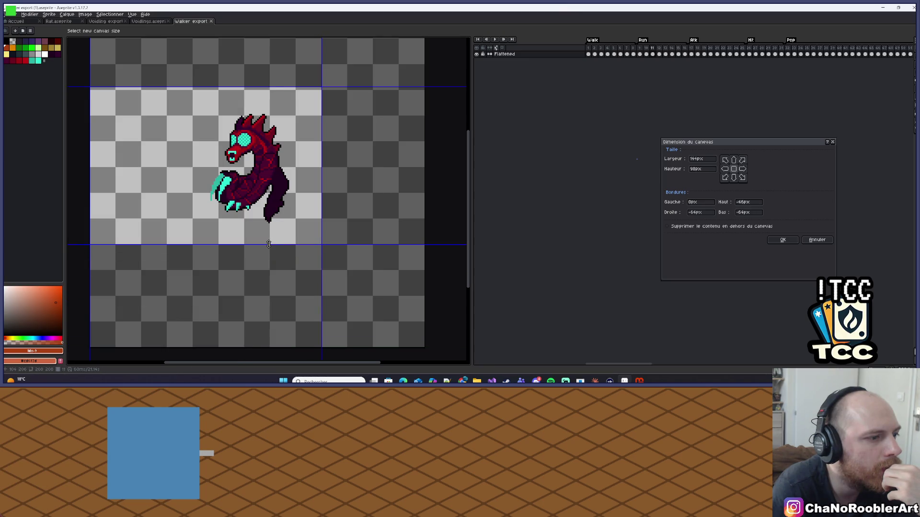
left_click_drag(84, 150, 186, 163)
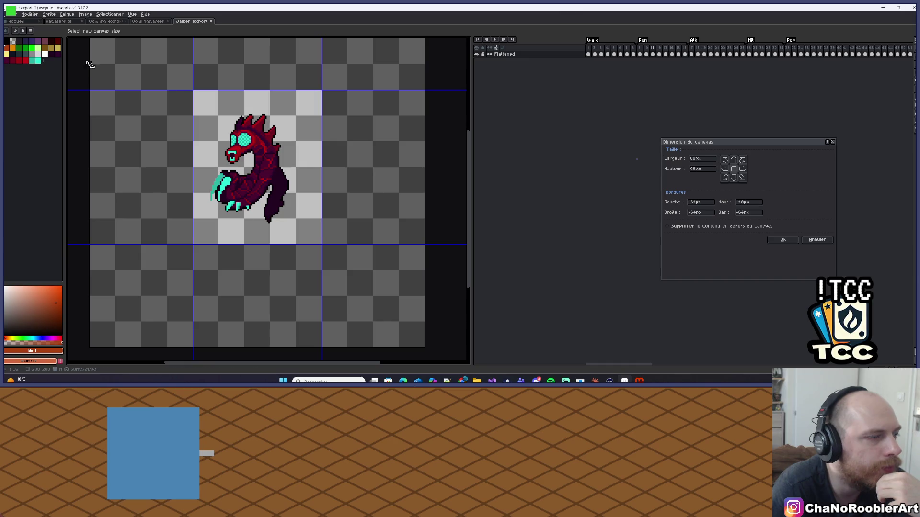
left_click(783, 240)
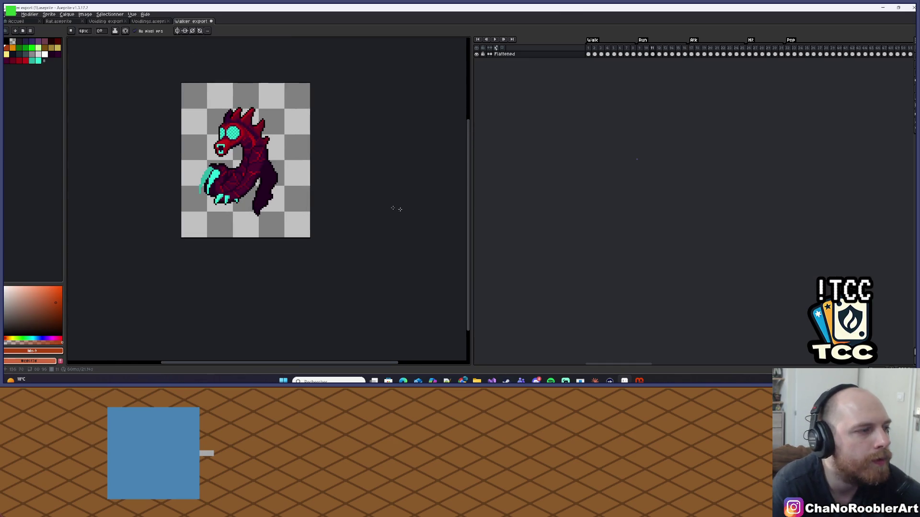
Step: Start Export Sprite Sheet and review its sprite, layout and output settings
left_click(12, 13)
mouse_move(31, 80)
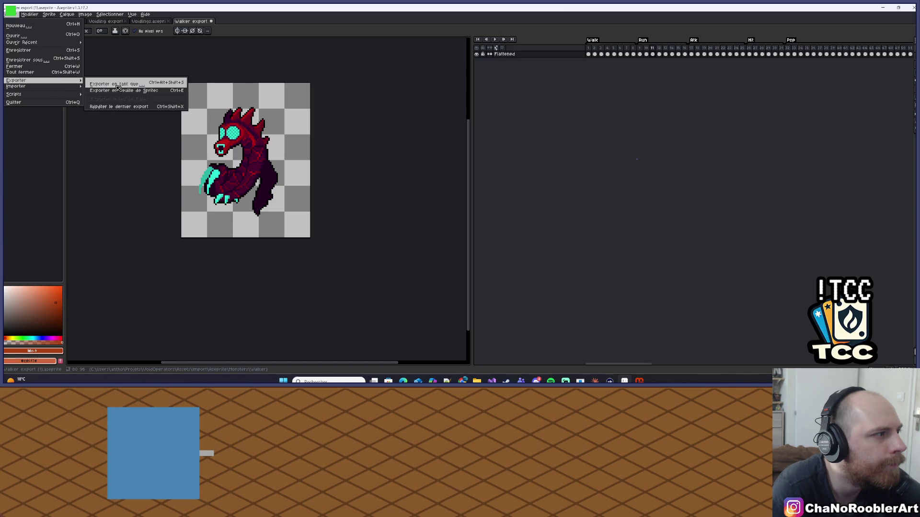
left_click(113, 90)
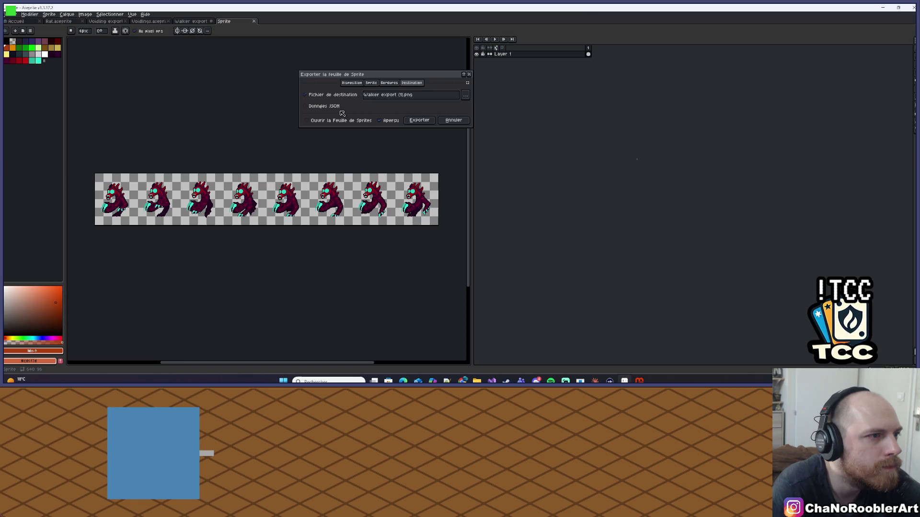
left_click(372, 83)
left_click(351, 83)
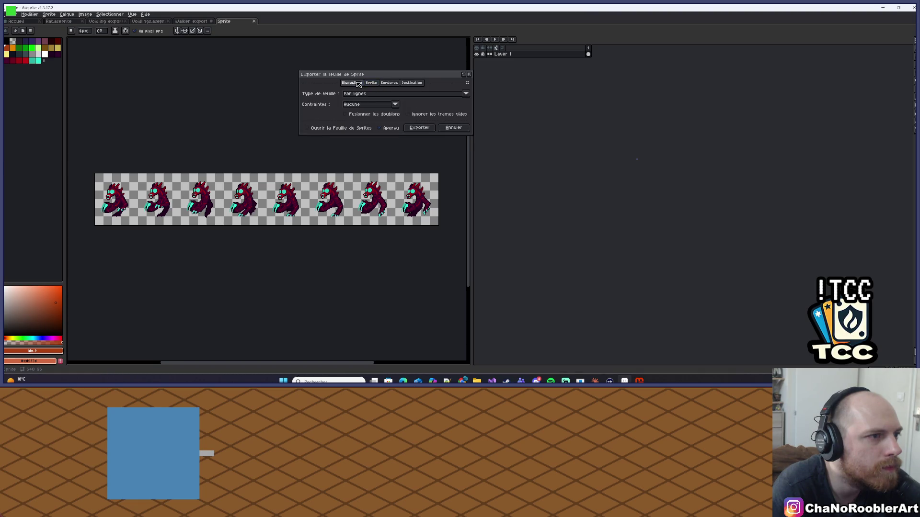
left_click(389, 83)
left_click(415, 84)
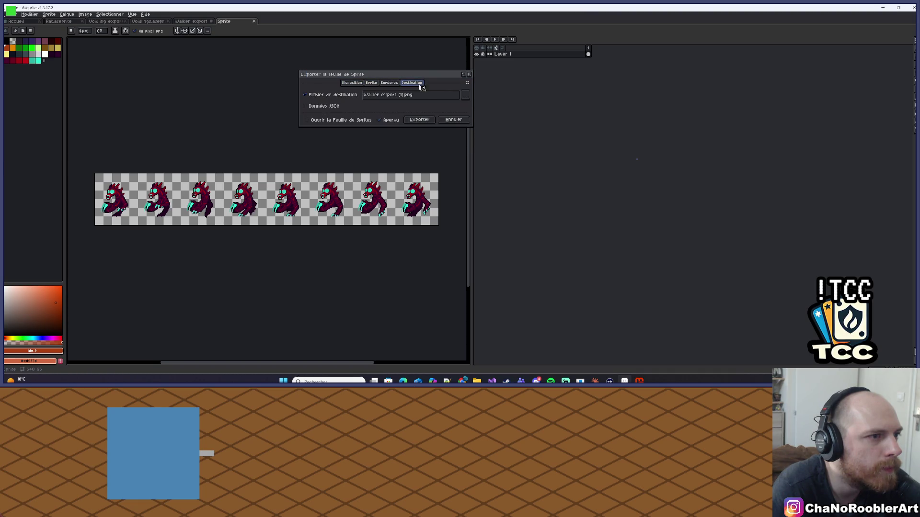
Step: Set the sheet destination to Documents/Asset/TDTwitct/Walker.png and export it
left_click(465, 94)
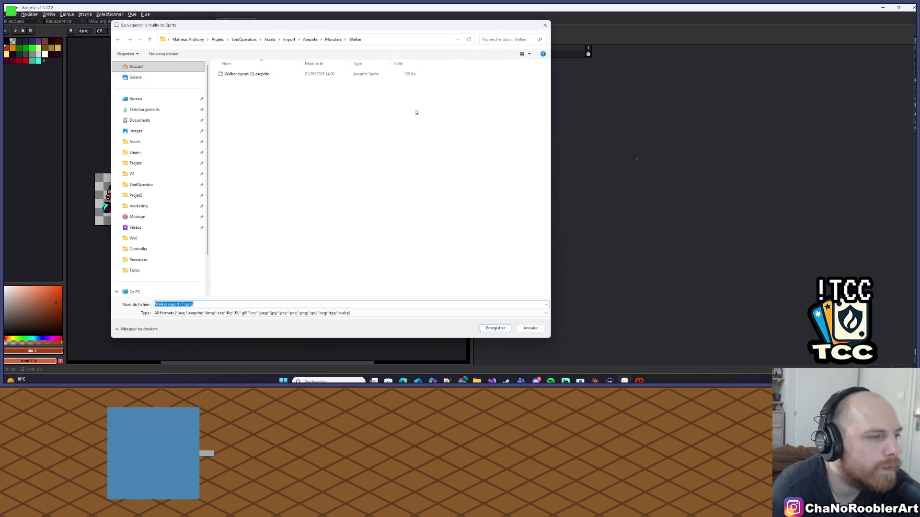
left_click(159, 120)
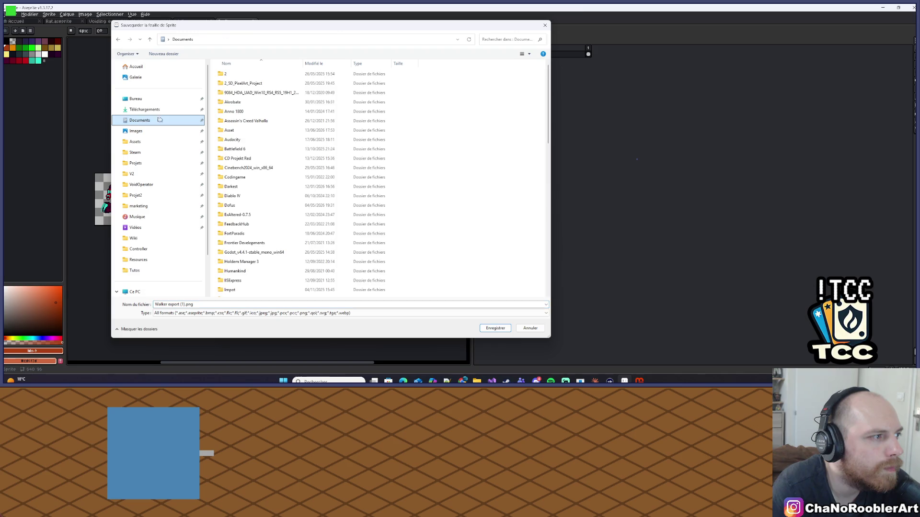
double_click(230, 130)
scroll(258, 180, "down", 3)
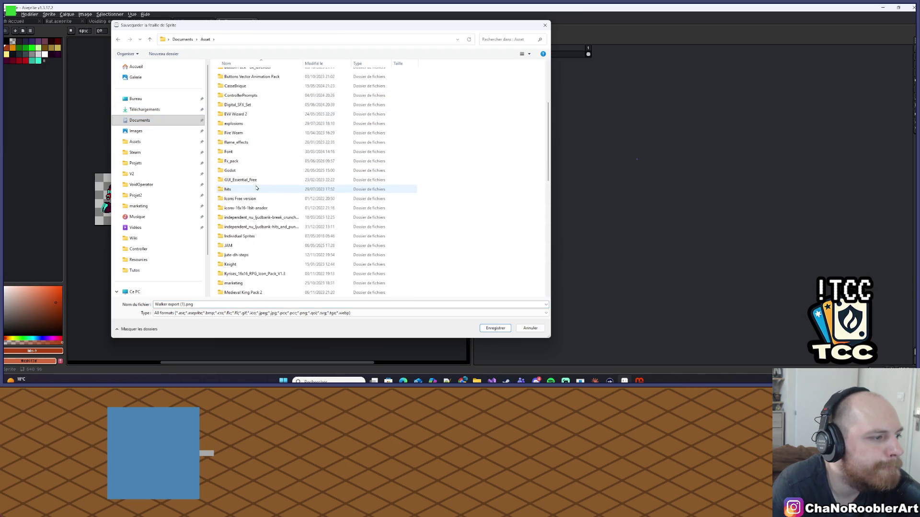
scroll(257, 180, "down", 9)
scroll(259, 227, "down", 3)
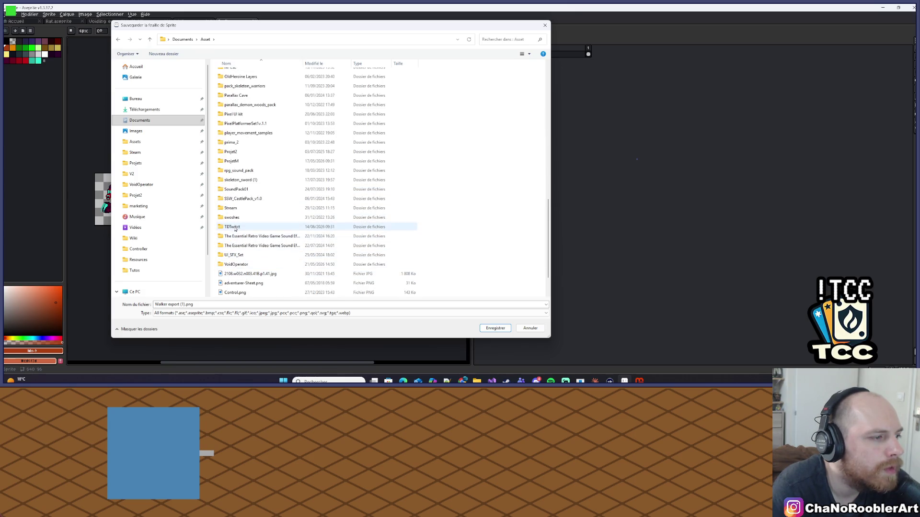
double_click(232, 227)
left_click(185, 304)
left_click(185, 304)
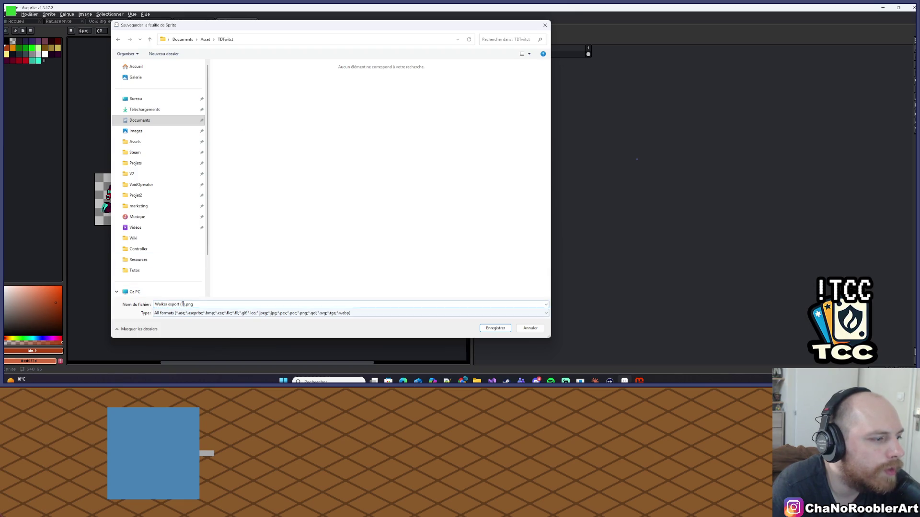
key("BackSpace")
key("BackSpace")
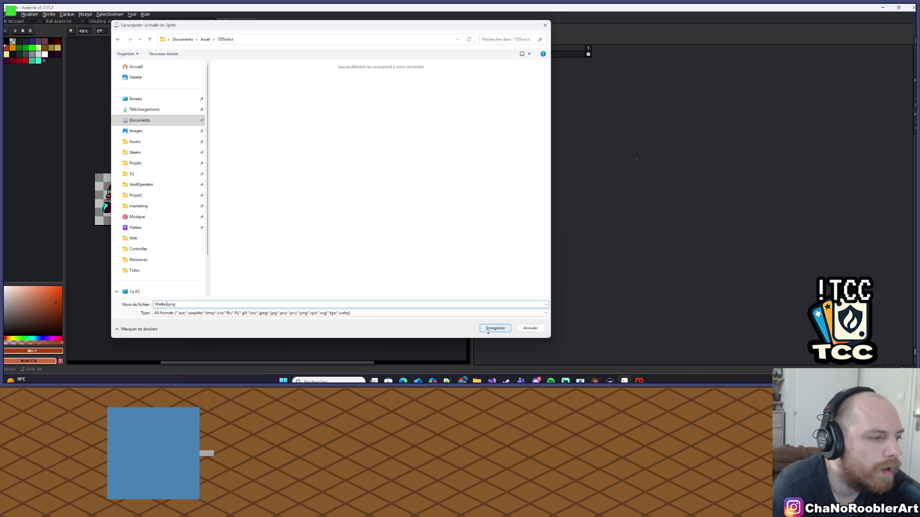
left_click(488, 330)
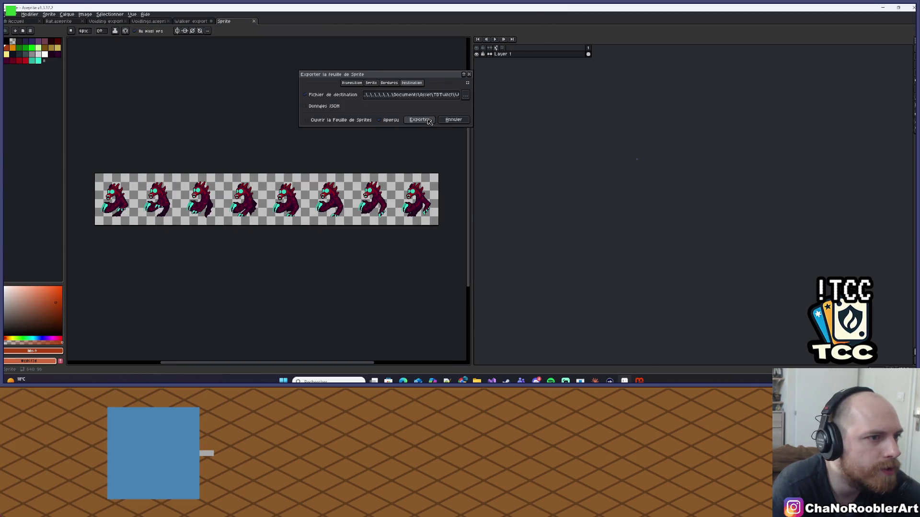
left_click(421, 121)
Step: Bring up the sprite resize settings from the Sprite menu, then dismiss them
left_click(57, 14)
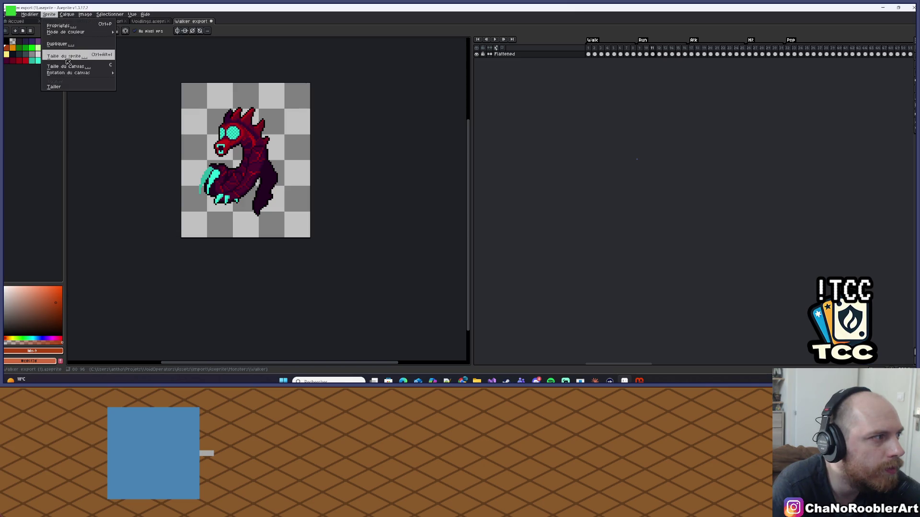
left_click(67, 61)
left_click(661, 110)
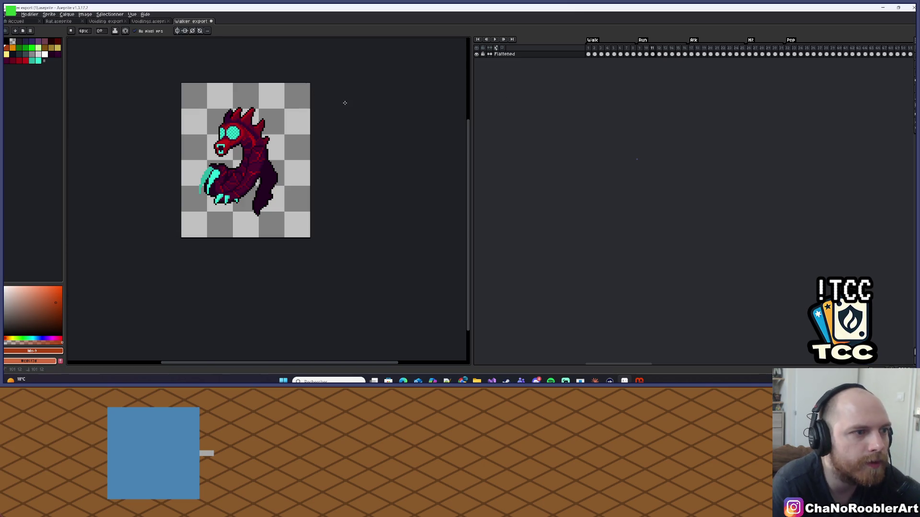
scroll(349, 110, "down", 5)
scroll(349, 110, "up", 5)
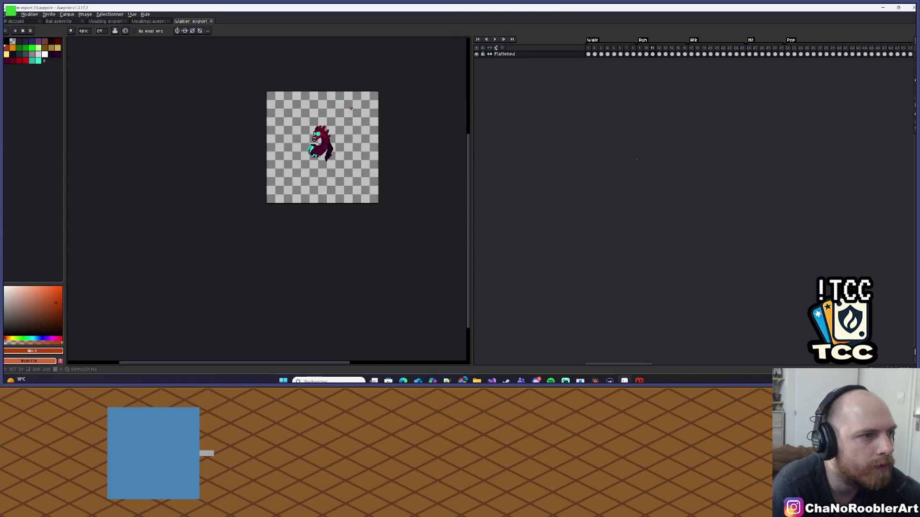
Step: Minimise Aseprite and open a new Explorer window on Documents beside the Monster folder
left_click(882, 8)
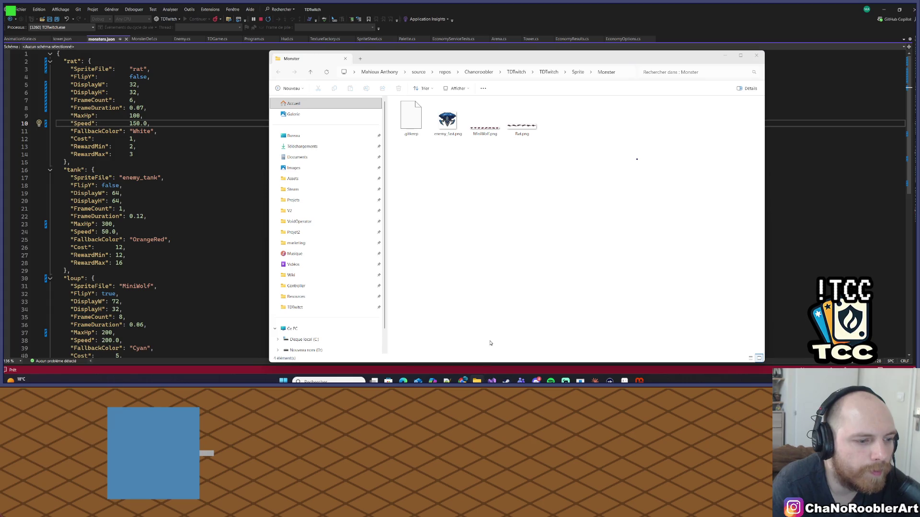
right_click(476, 381)
left_click(458, 223)
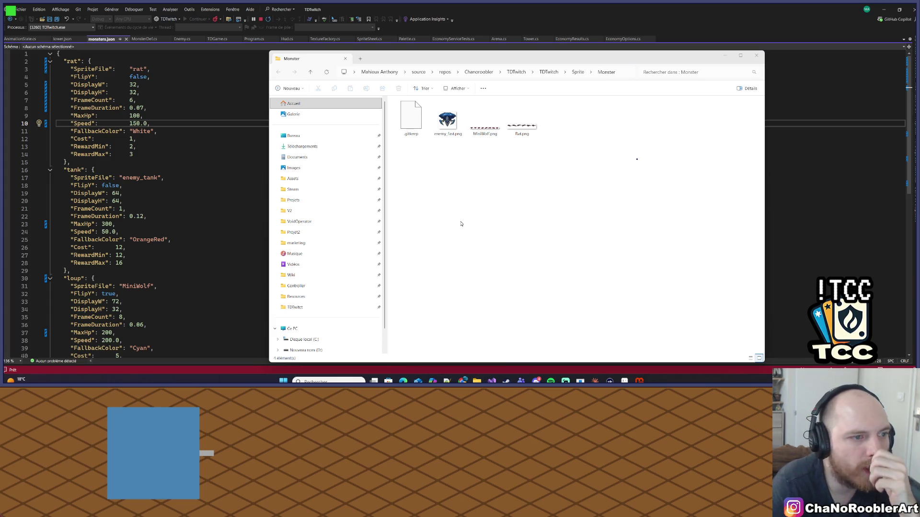
left_click_drag(430, 73, 170, 98)
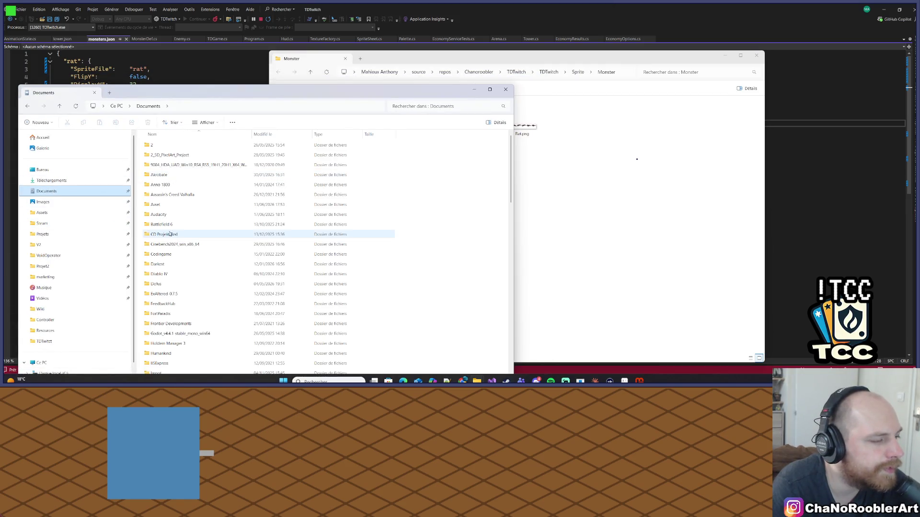
Step: Move Walker.png from Asset/TDTwitct into the Monster folder and close that window
left_click(57, 214)
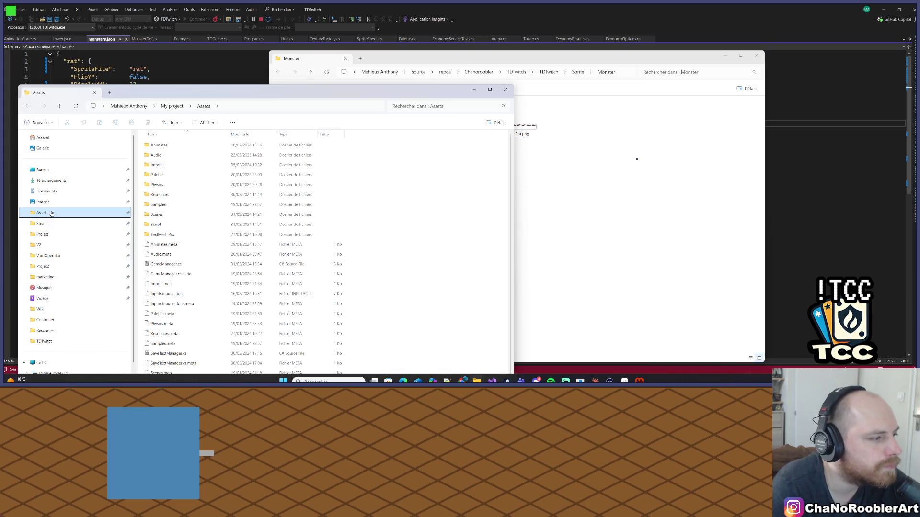
left_click(43, 341)
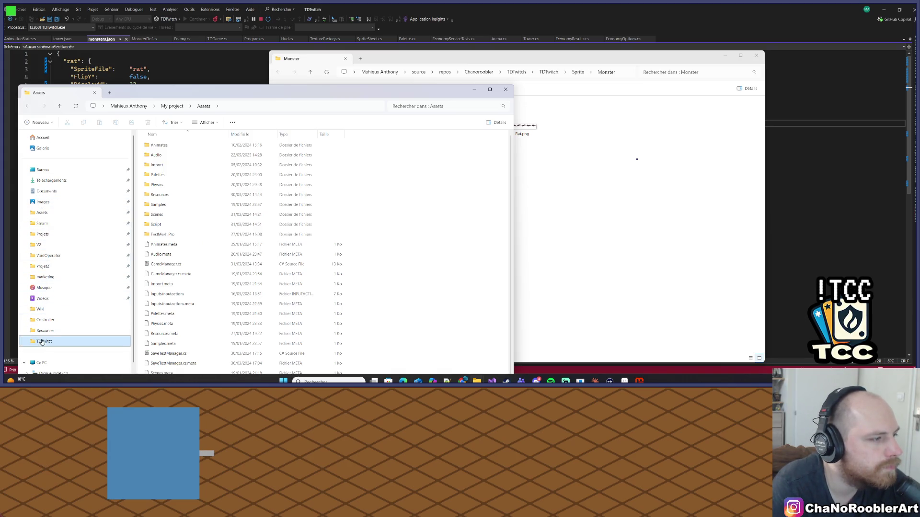
mouse_move(160, 156)
left_mouse_down()
mouse_move(545, 181)
mouse_move(539, 149)
left_mouse_up()
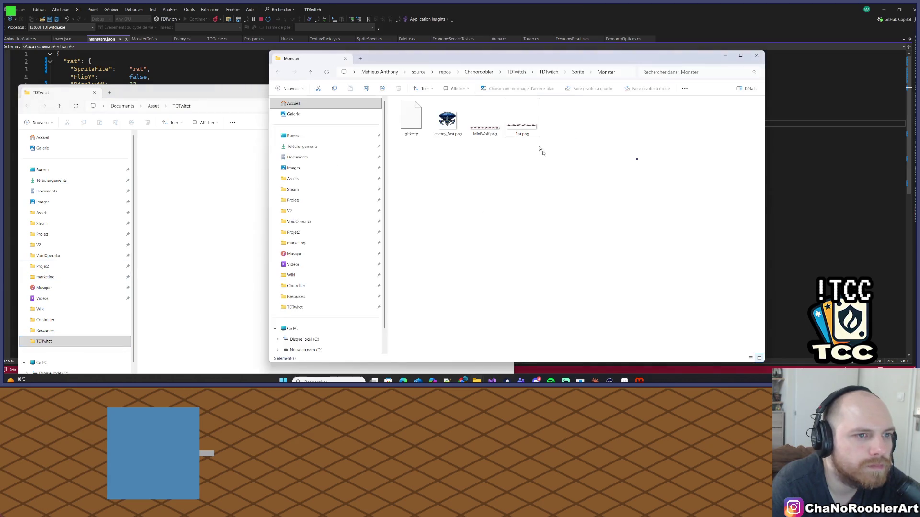
left_click(504, 90)
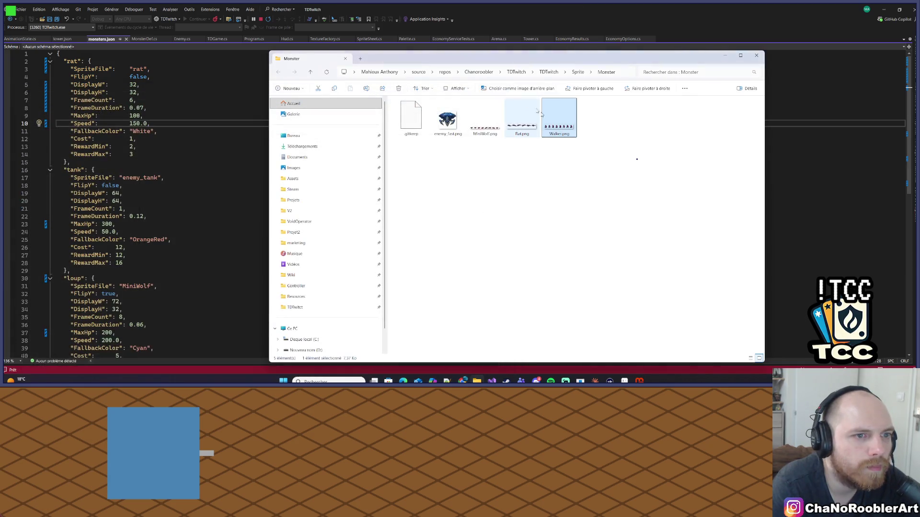
double_click(74, 169)
Step: Rename the tank key to walker and set its SpriteFile to Walker, saving
type("wal")
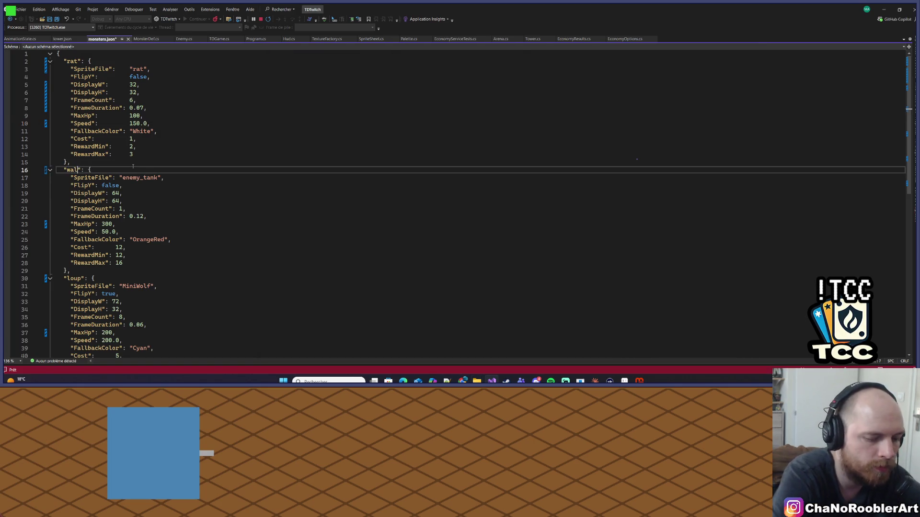
type("ker")
key("ctrl+s")
double_click(135, 178)
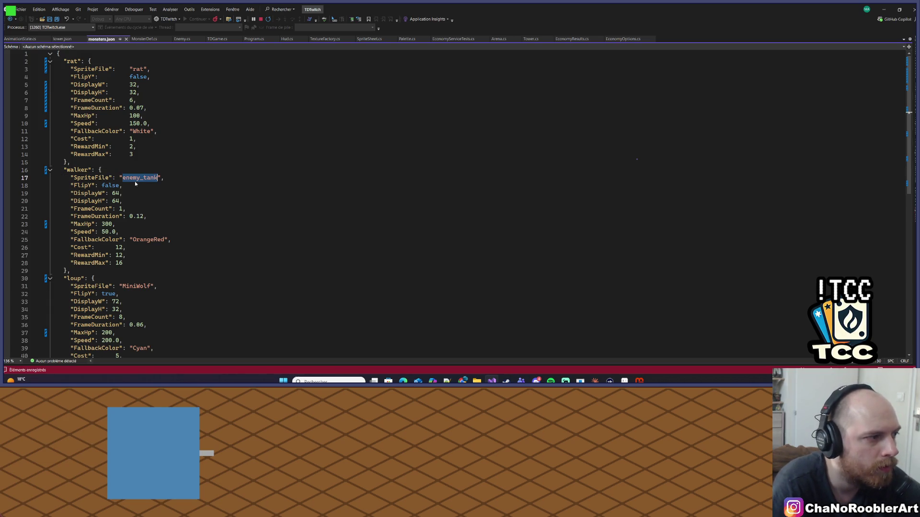
key("alt+Tab")
key("alt+Tab")
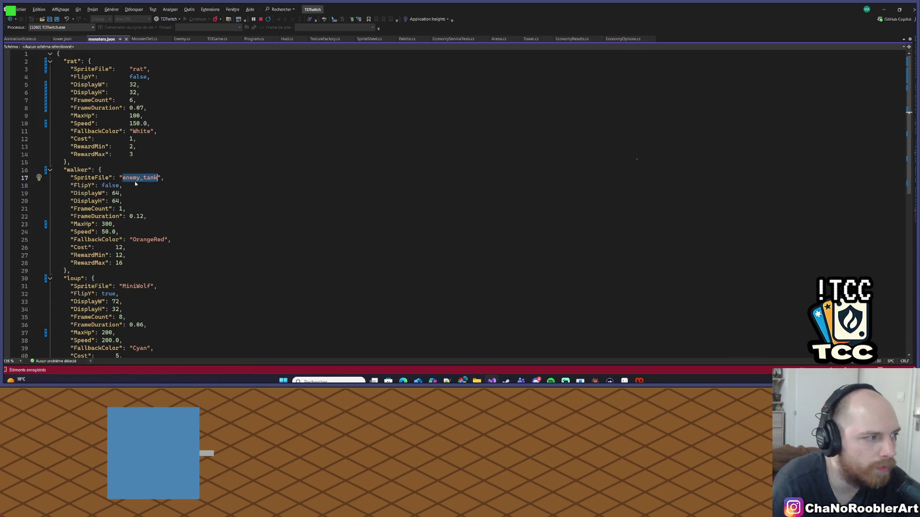
type("Walker")
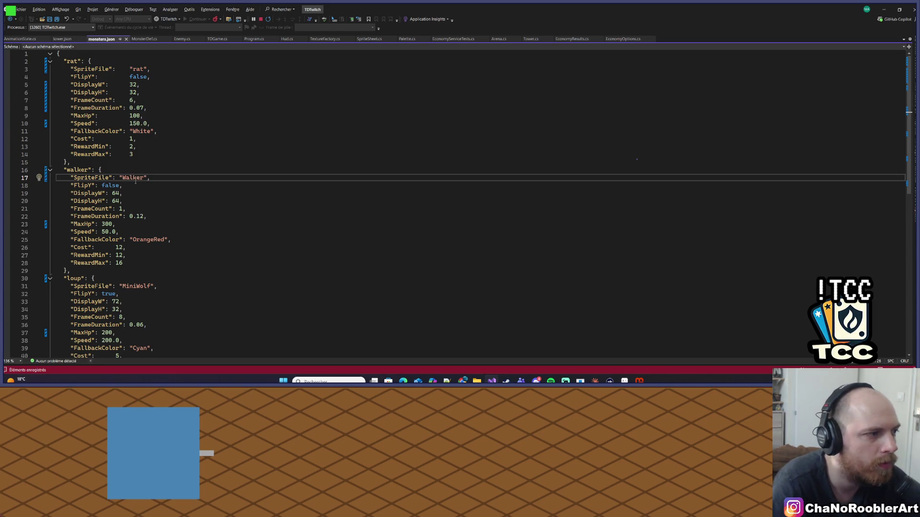
key("alt+Tab")
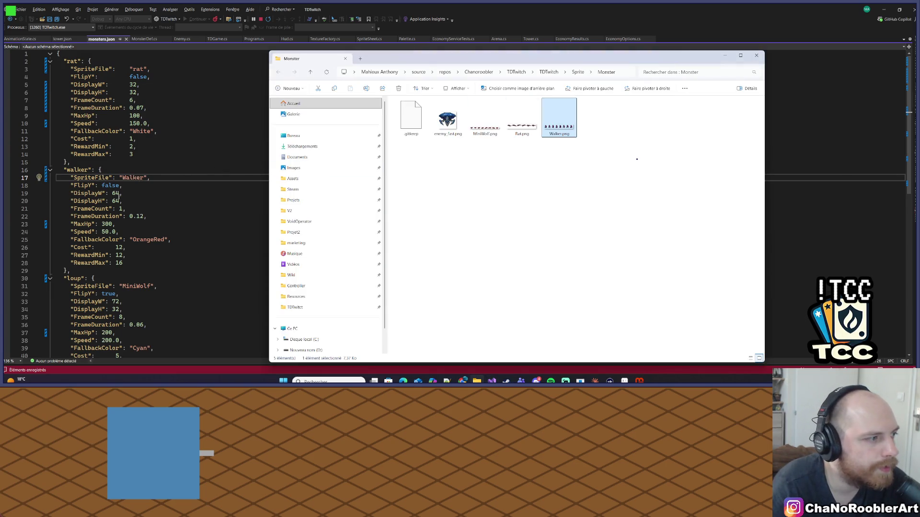
Step: Set DisplayW 80, DisplayH 96 and FrameCount 8 for the walker, then save
double_click(115, 193)
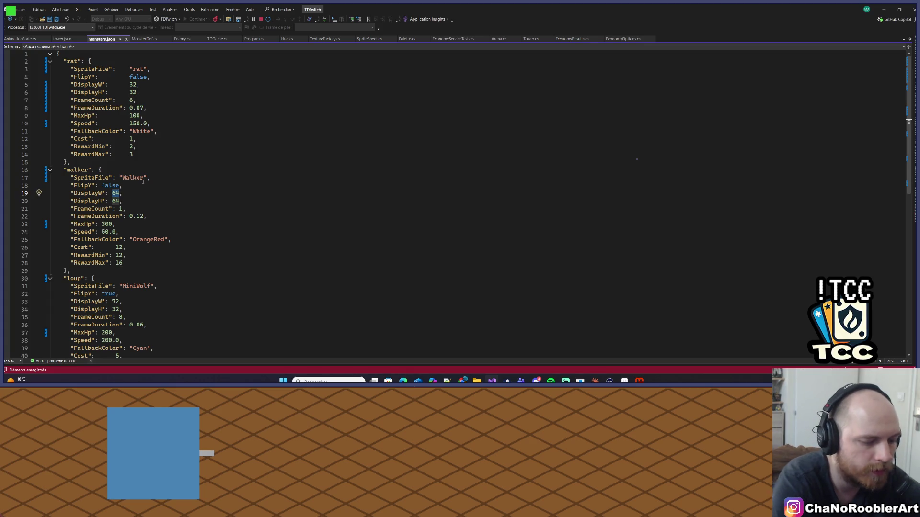
type("80")
key("Down")
key("BackSpace")
key("BackSpace")
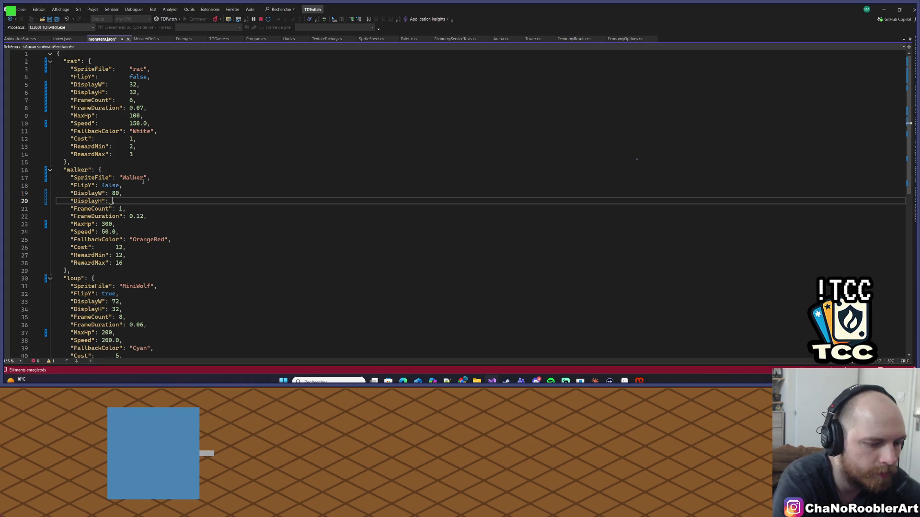
type("96")
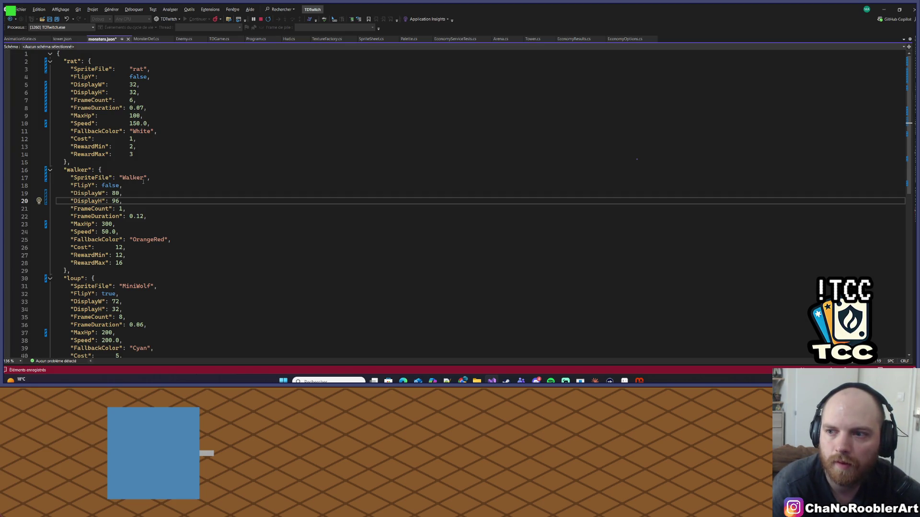
key("alt+Tab")
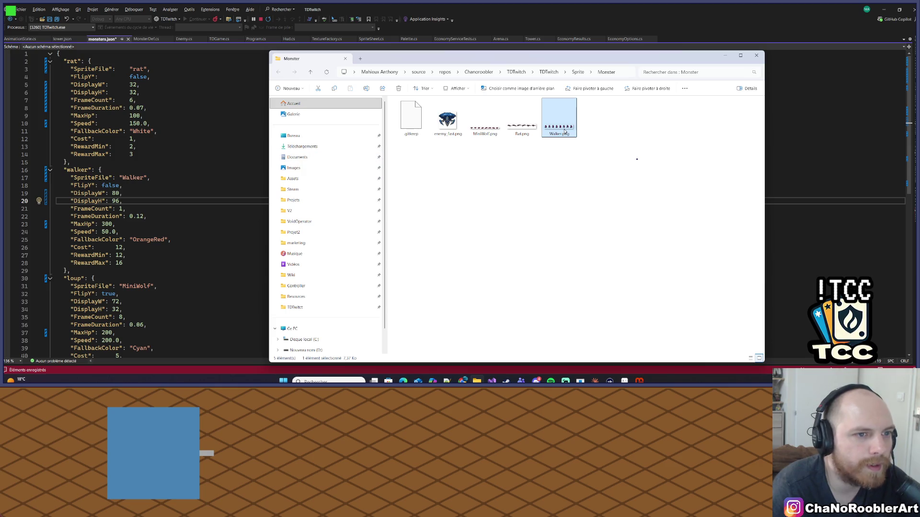
mouse_move(551, 131)
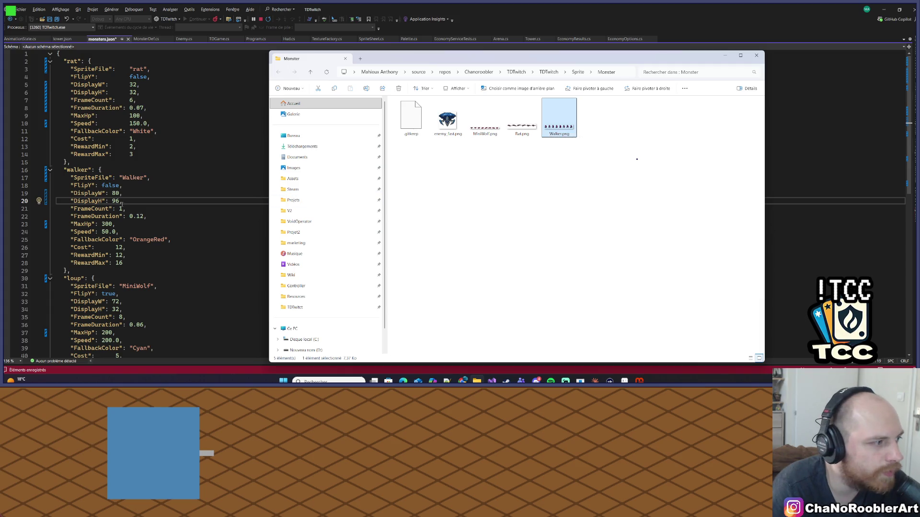
key("alt+Tab")
double_click(121, 209)
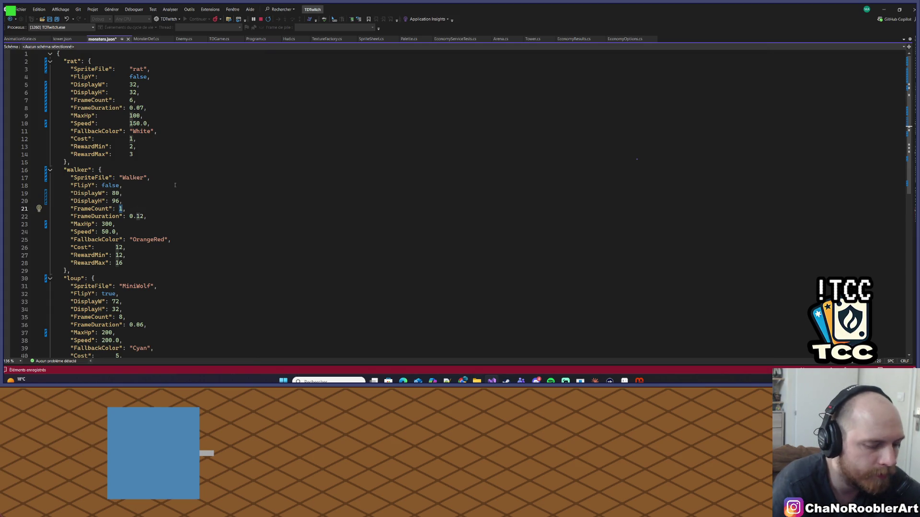
type("8")
key("ctrl+s")
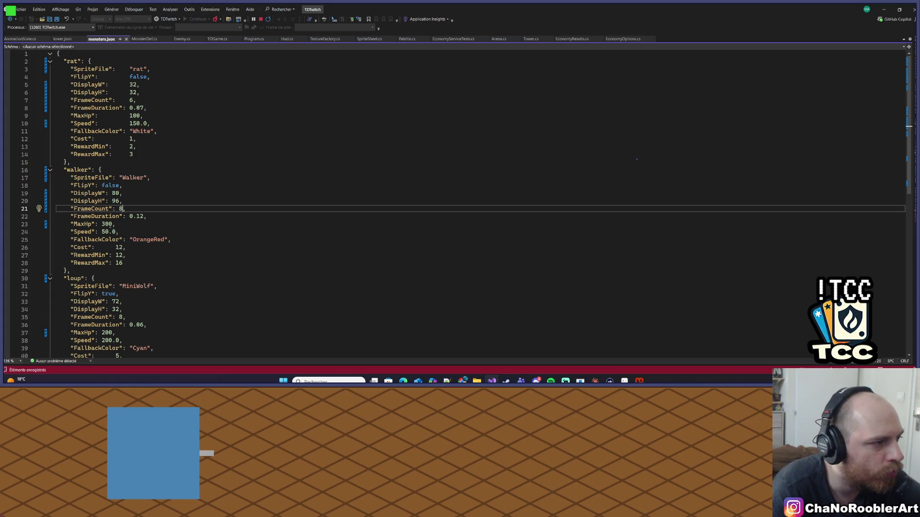
Step: Edit MaxHp, set Cost to 15 and RewardMin to 16, and save
double_click(110, 224)
type("50")
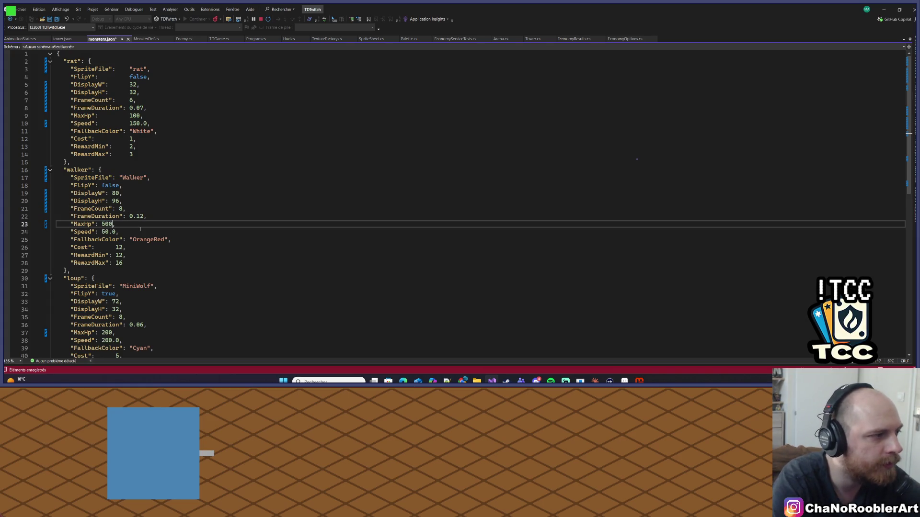
key("ctrl+s")
double_click(119, 247)
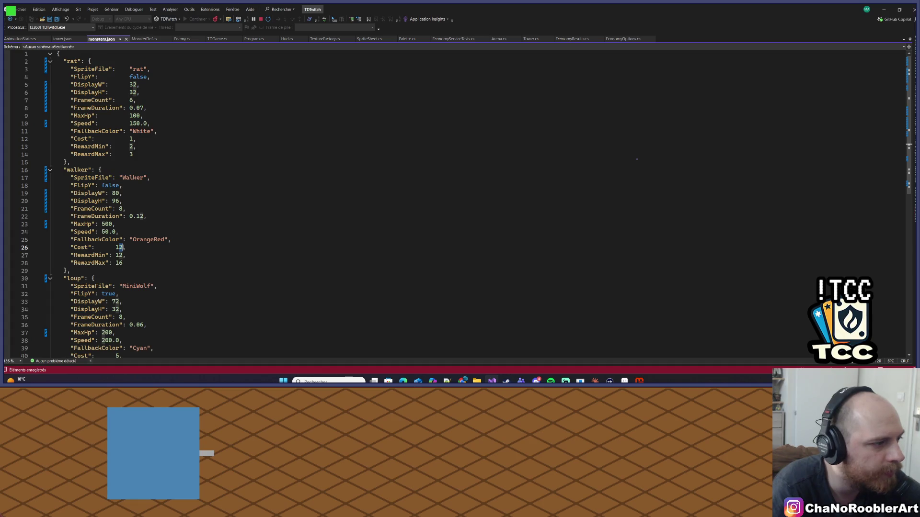
type("15")
key("Down")
key("End")
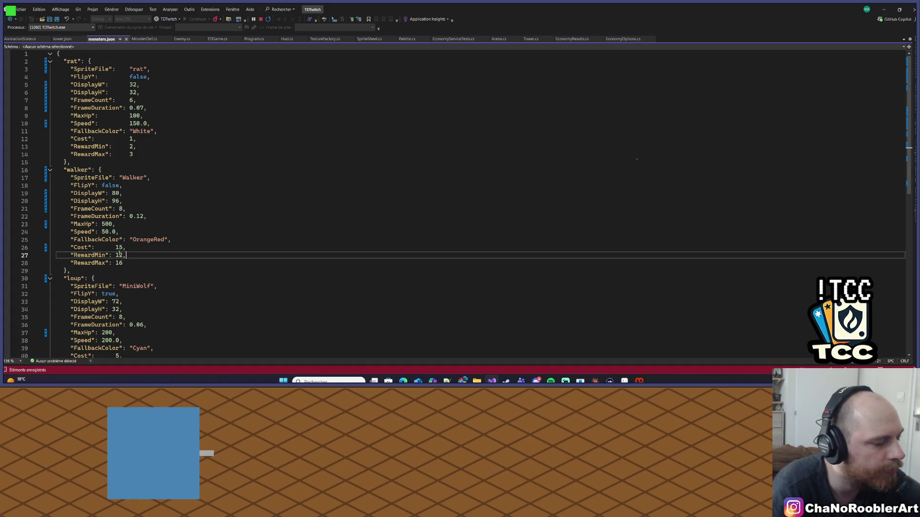
double_click(120, 255)
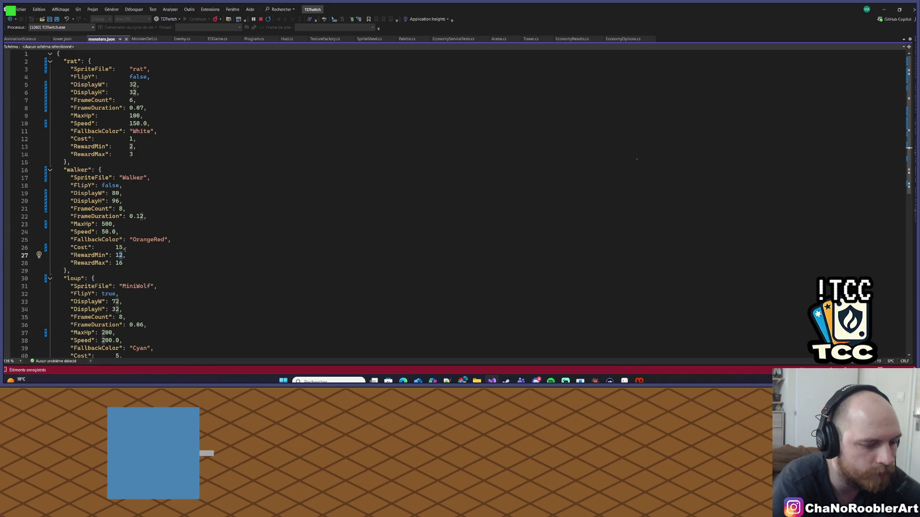
type("16")
key("Down")
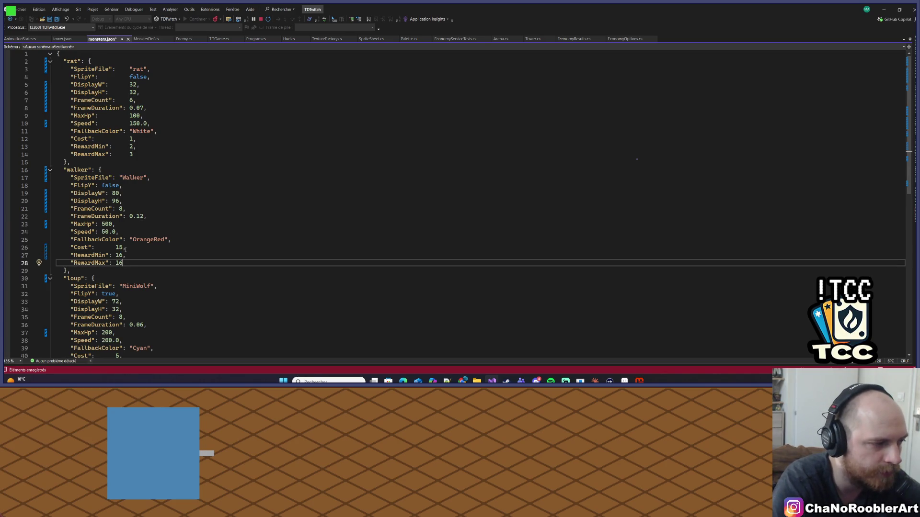
type("8")
key("ctrl+s")
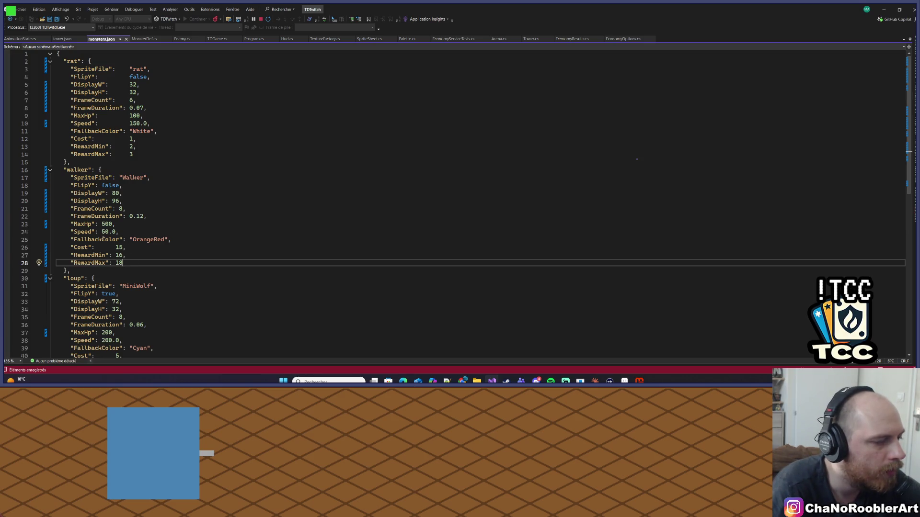
Step: Set Speed to 80 and fix MaxHp to 600, save, and stop the running game
double_click(105, 232)
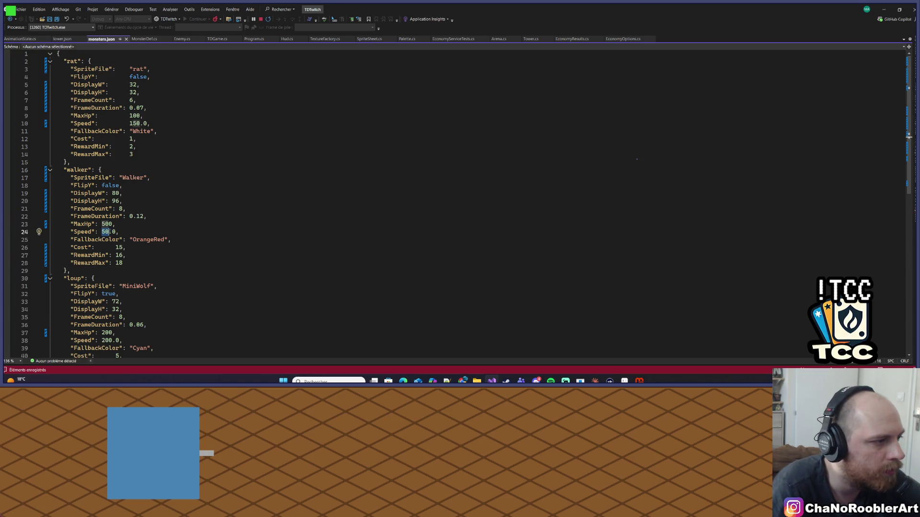
type("8")
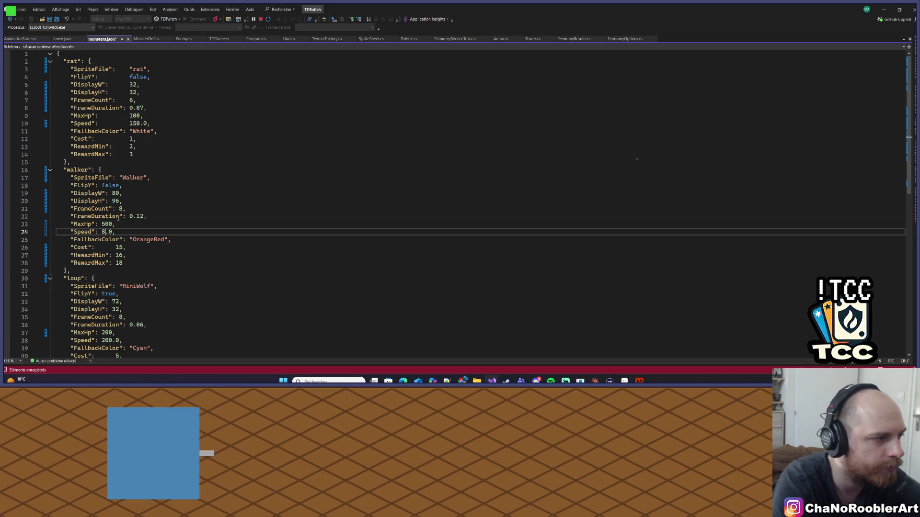
key("ctrl+s")
key("Up")
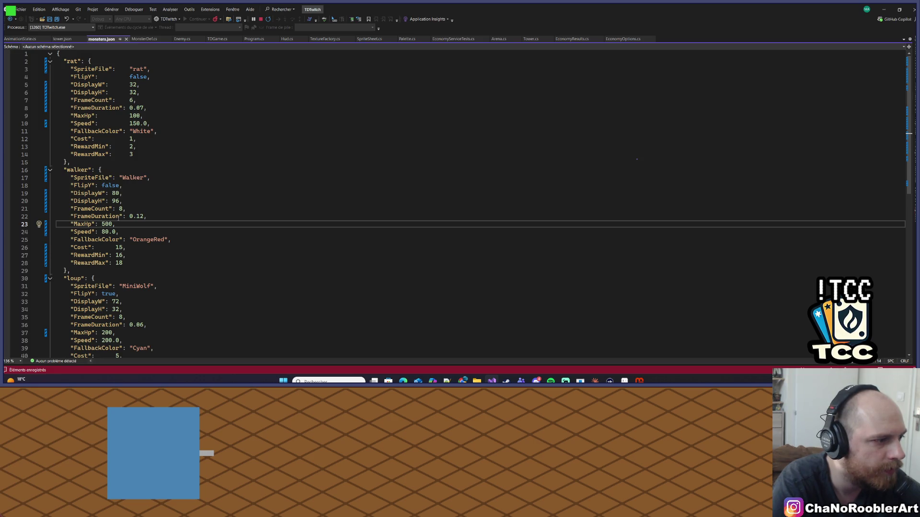
key("Delete")
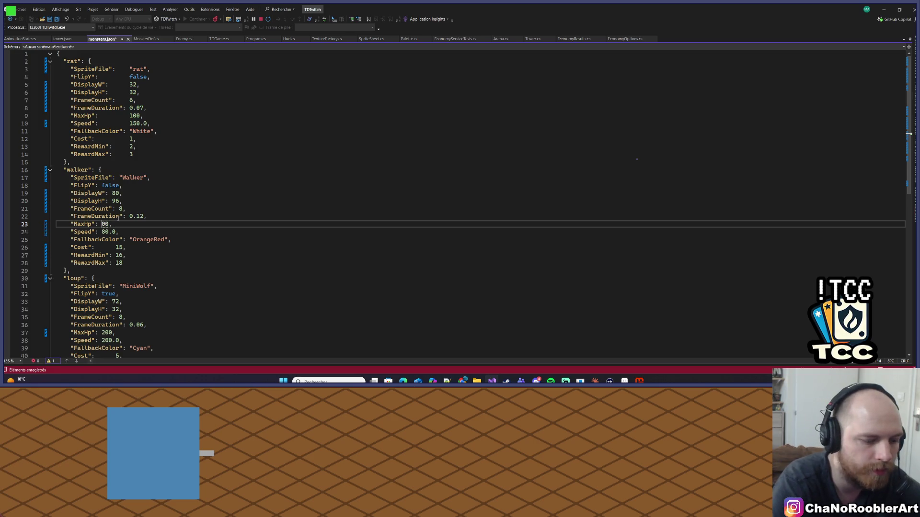
type("-")
key("BackSpace")
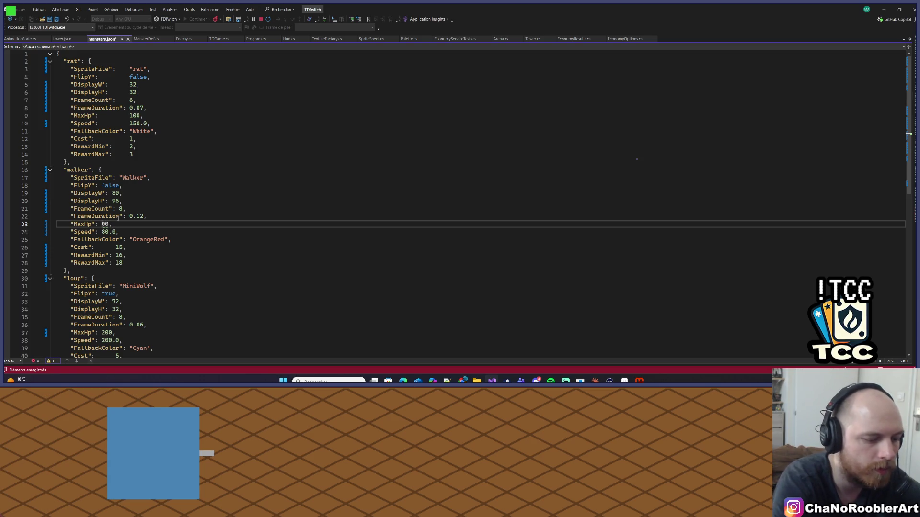
type("6")
key("ctrl+s")
left_click(158, 178)
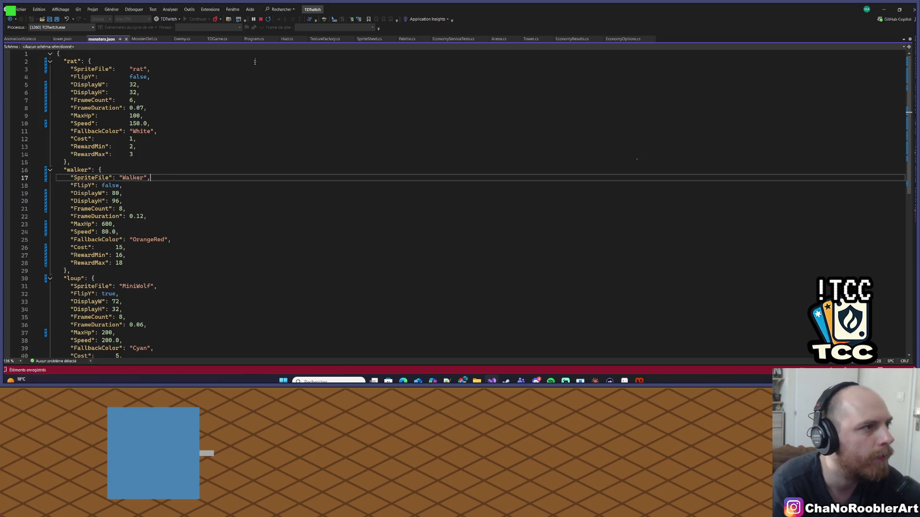
left_click(261, 19)
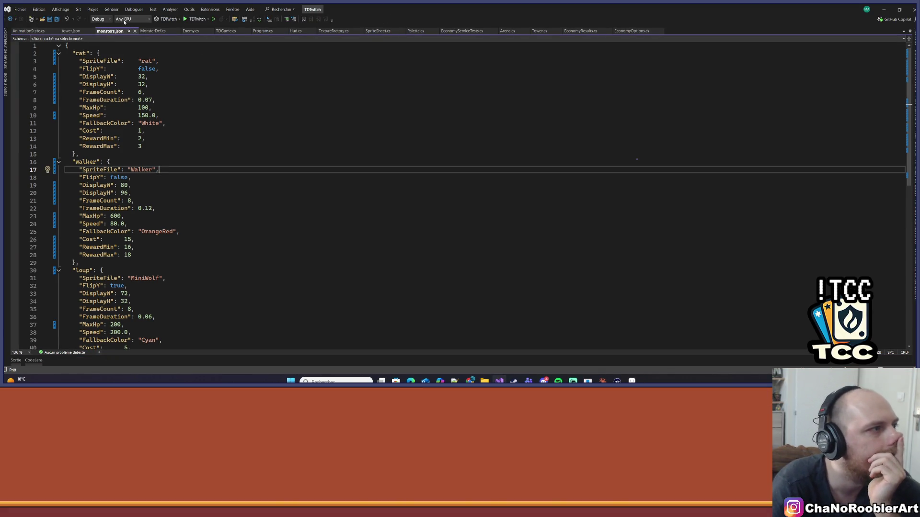
Step: Rebuild the TDTwitch solution, start the game in debug, and switch to the Claude app
left_click(111, 9)
left_click(135, 60)
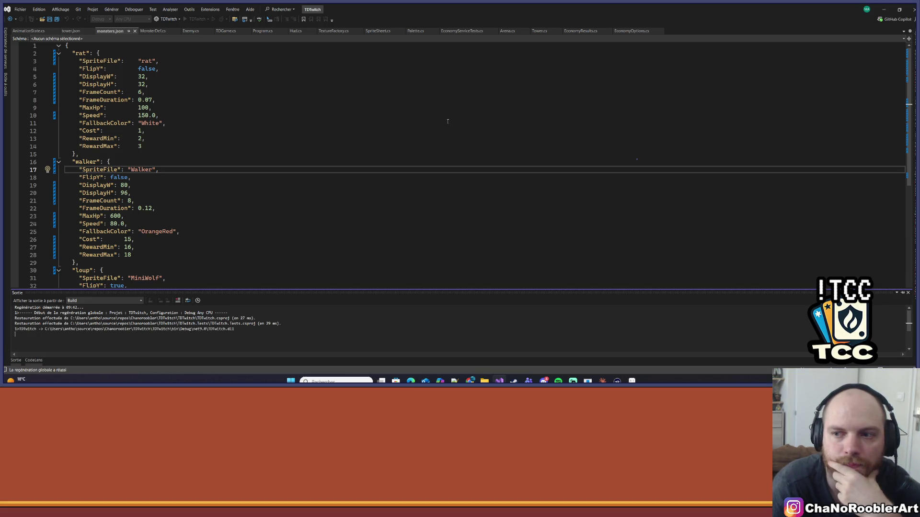
scroll(391, 143, "down", 1)
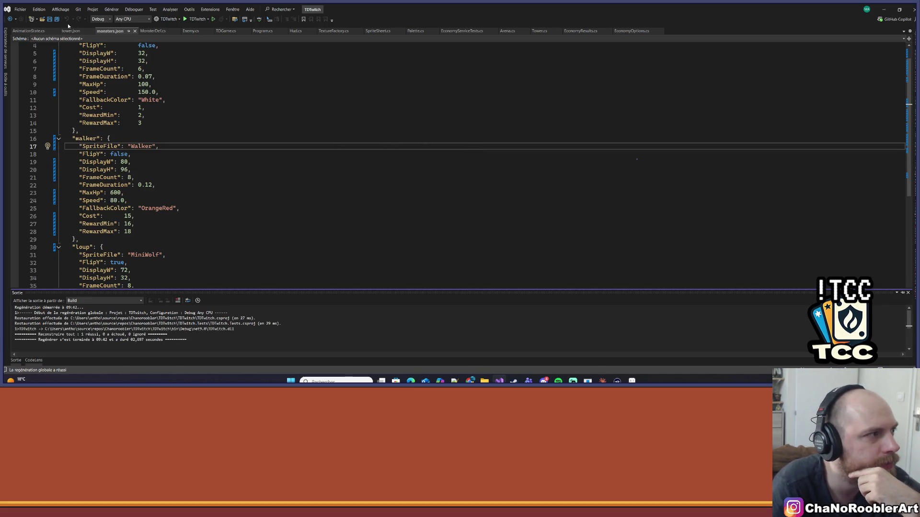
left_click(185, 18)
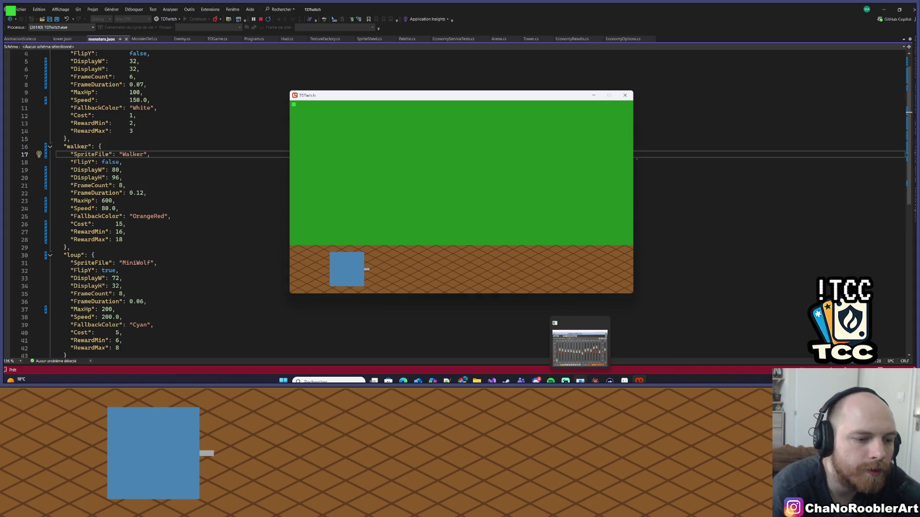
left_click(594, 380)
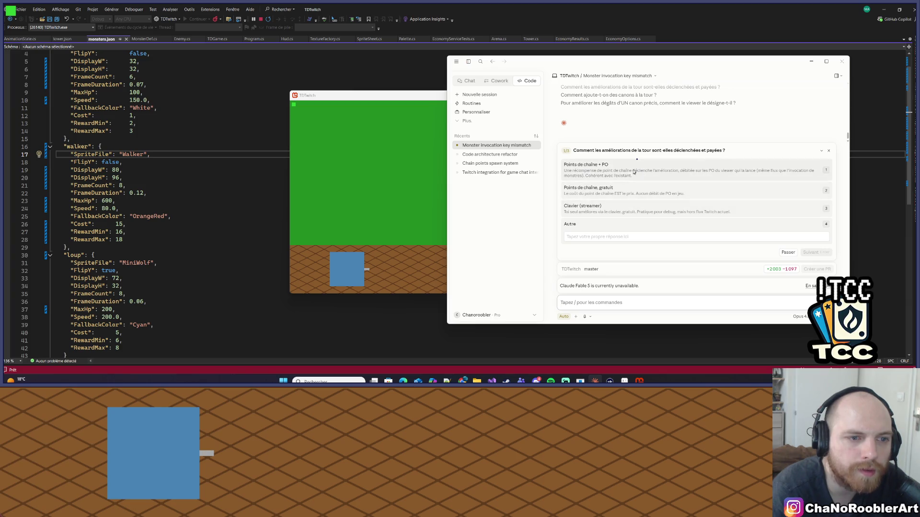
Step: Pick channel points plus gold and one cannon per upgrade, then submit the custom cannon-numbering reply
left_click(634, 172)
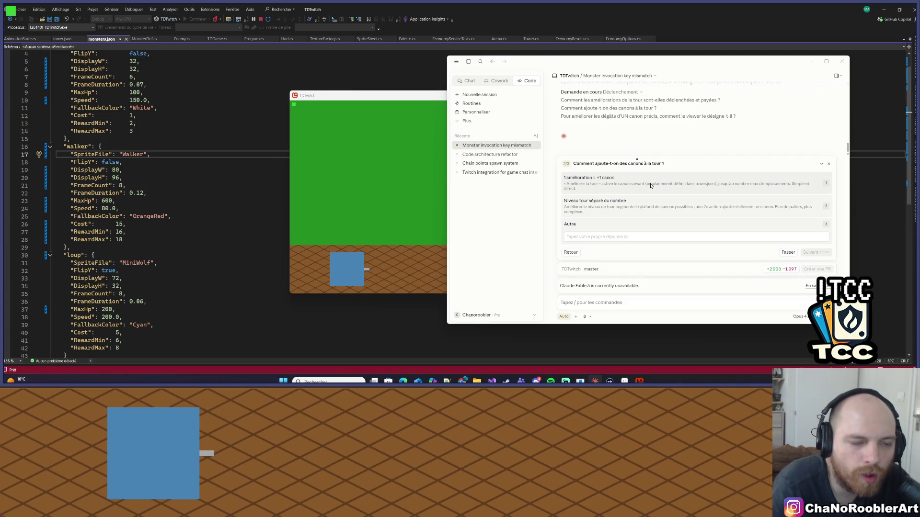
left_click(651, 185)
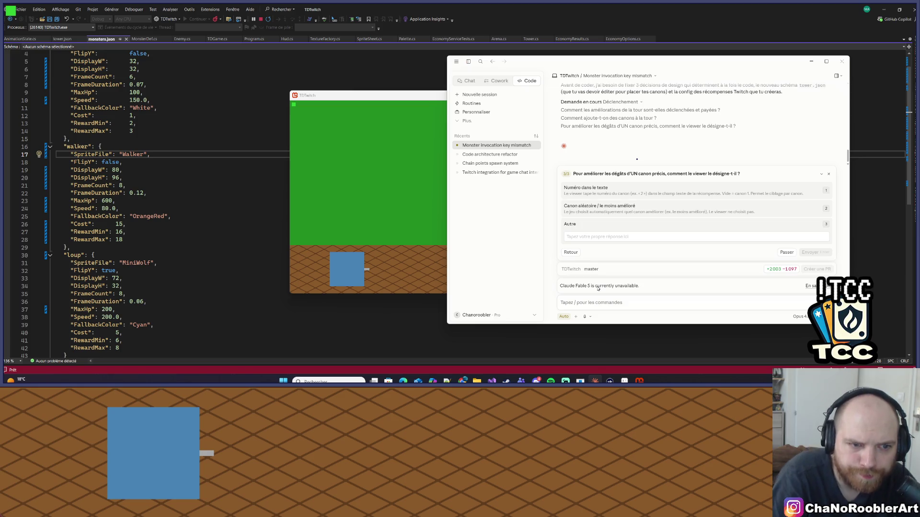
left_click(585, 237)
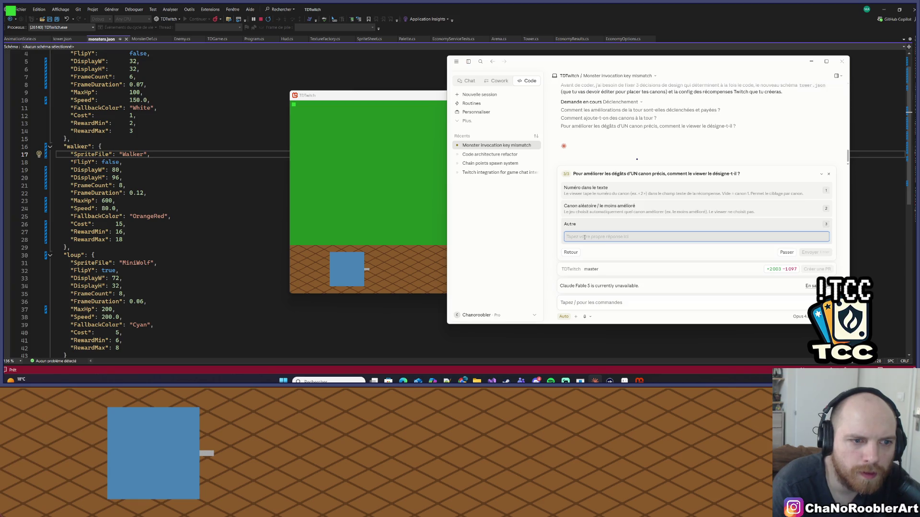
type("Numé")
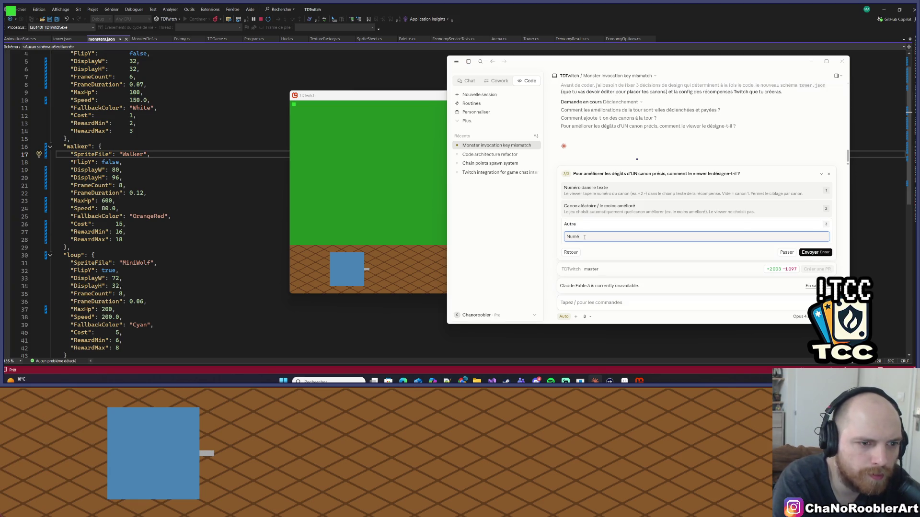
type("ro dans le texte,")
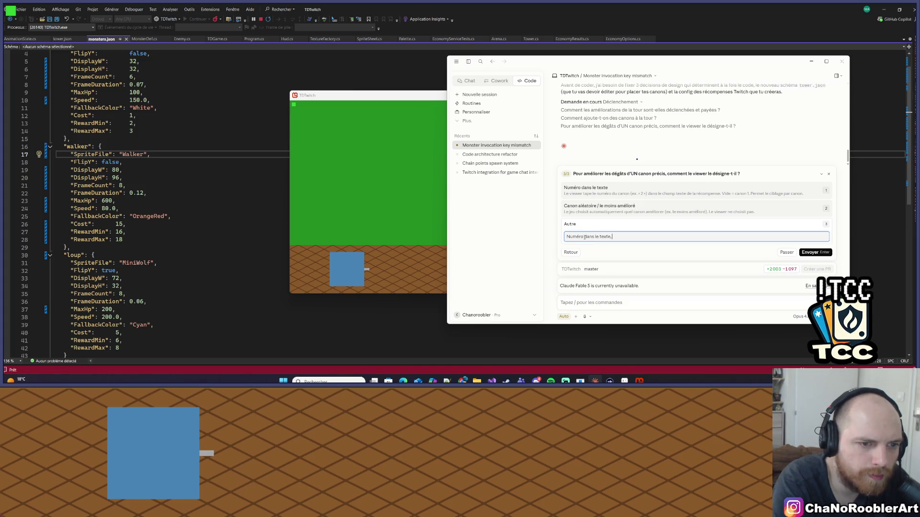
type(" de plus p")
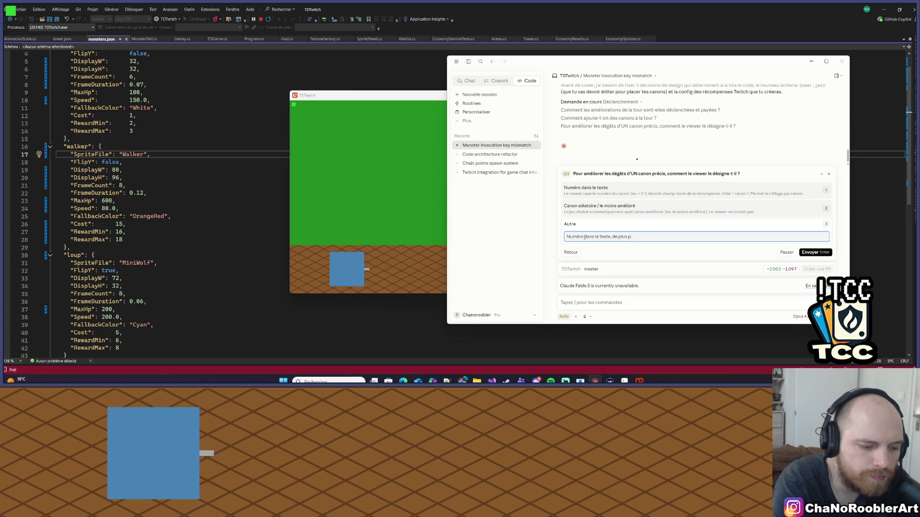
key("BackSpace")
type("le cout en PO")
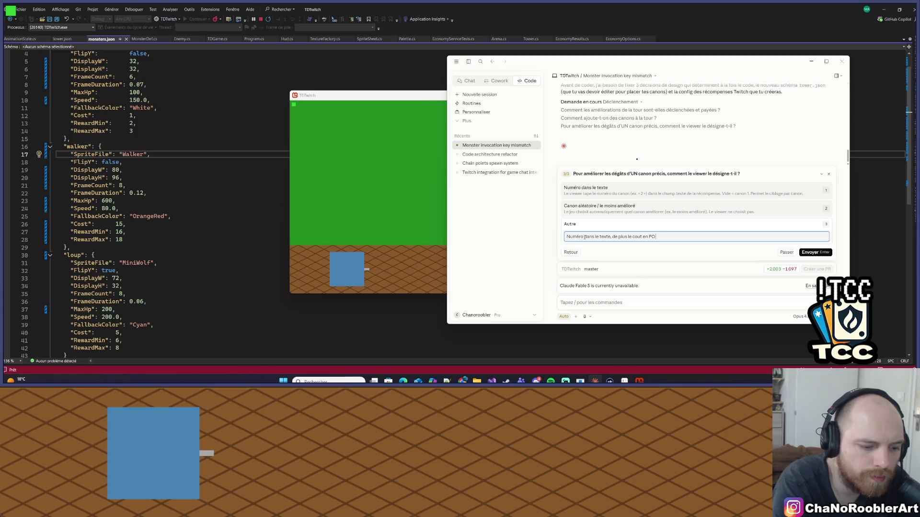
type(" augmente")
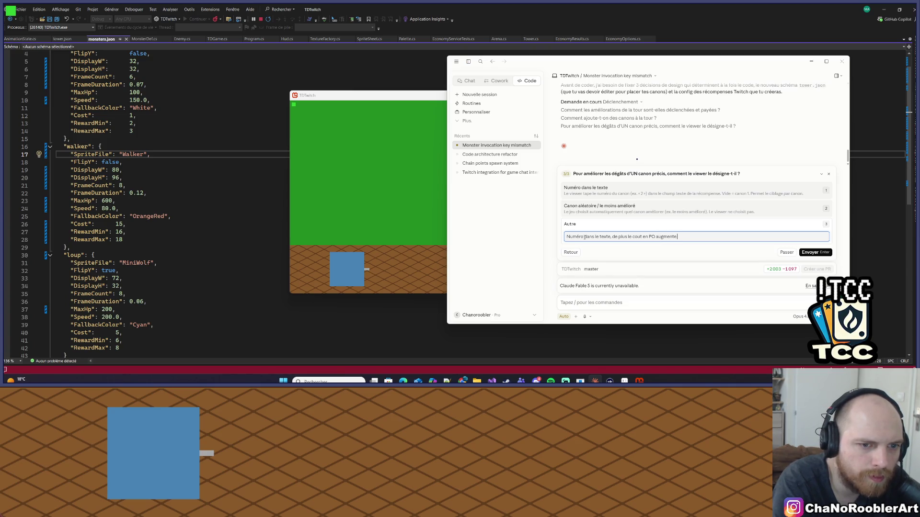
type(" en fonction du n")
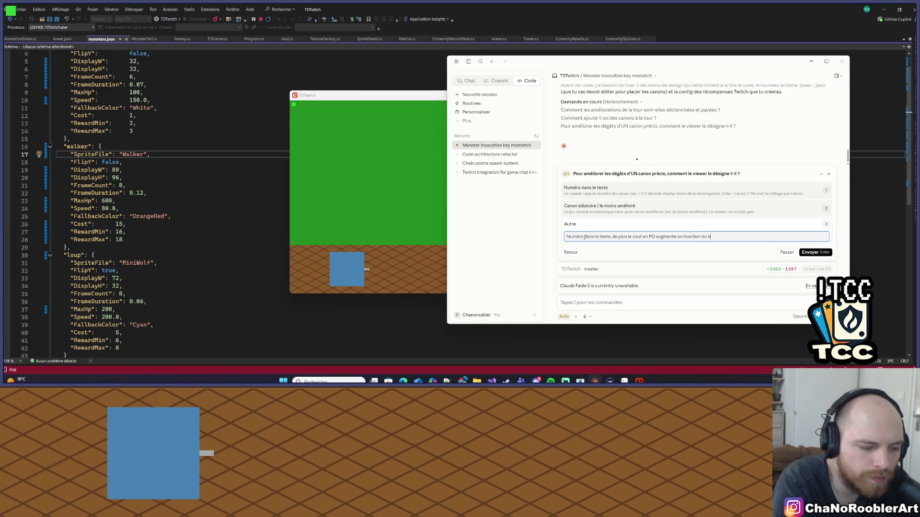
type("iveau du canon")
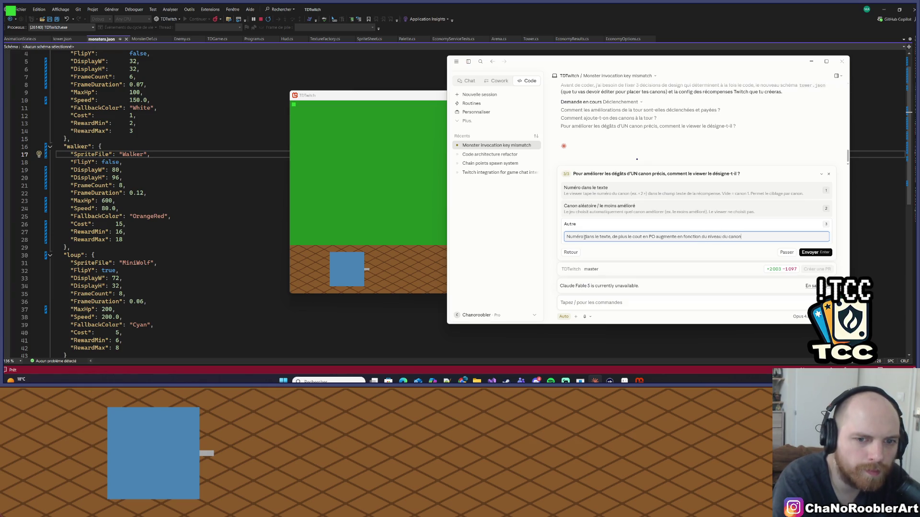
left_click(815, 252)
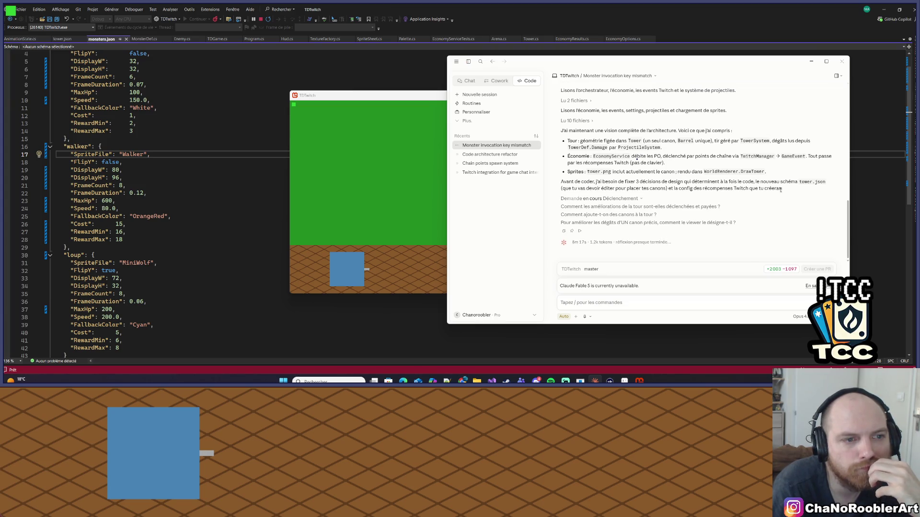
Step: Scroll through the Claude chat, then bring Visual Studio's code editor back to the front
scroll(599, 139, "up", 3)
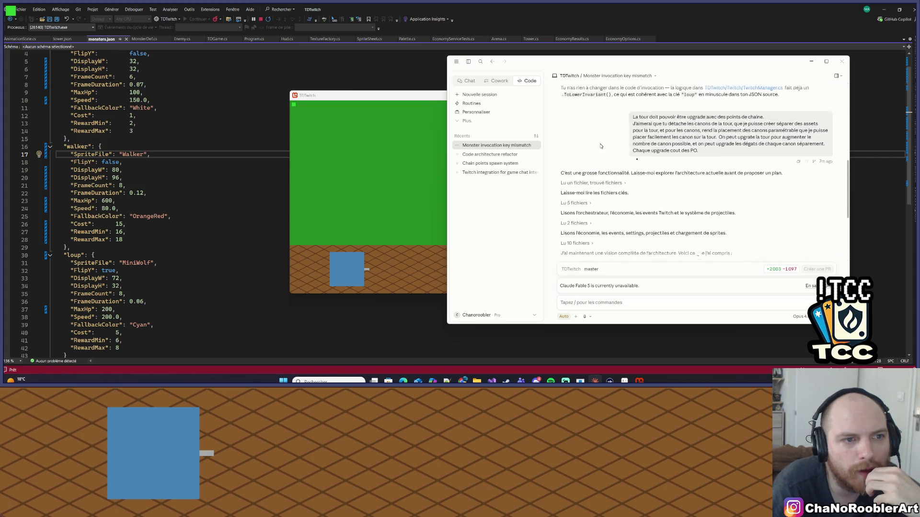
scroll(630, 184, "down", 2)
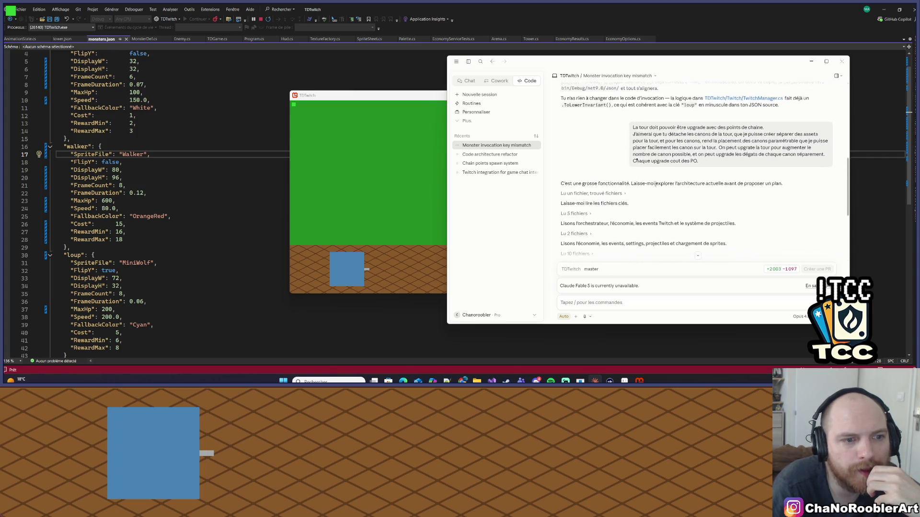
scroll(637, 158, "down", 1)
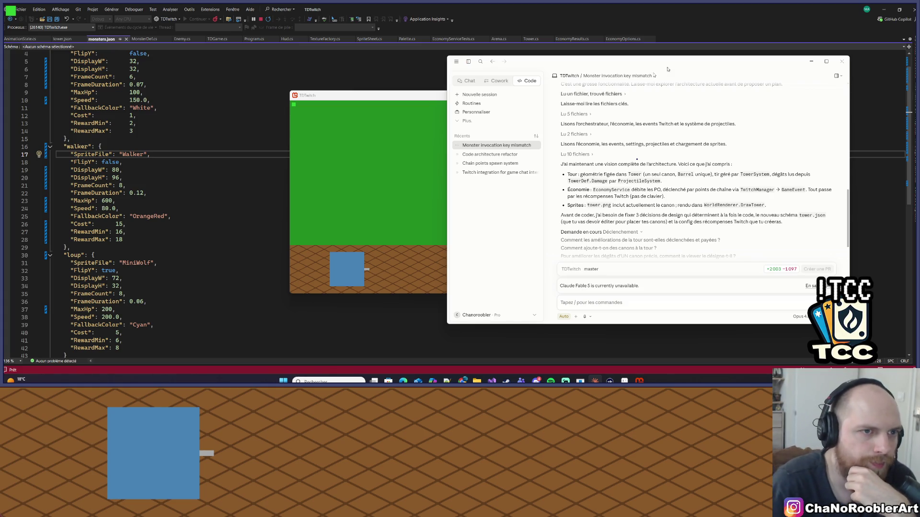
left_click(122, 177)
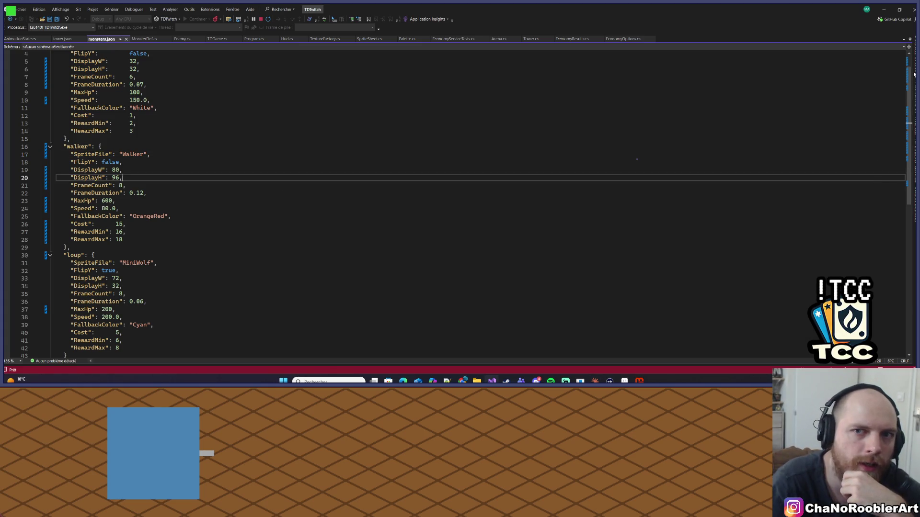
Step: In Solution Explorer, collapse the Animation, Config, Economy and Entities folders, then switch back to Claude
key("ctrl+alt+l")
scroll(781, 157, "up", 7)
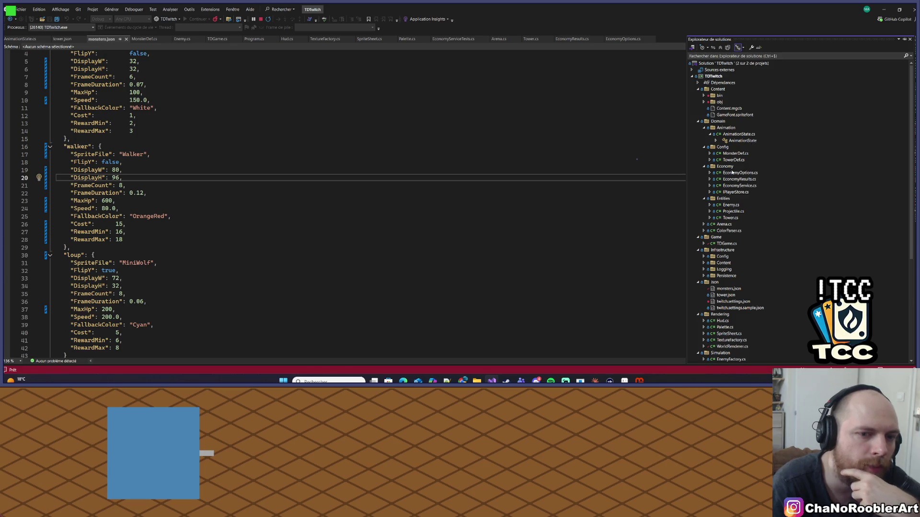
left_click(706, 128)
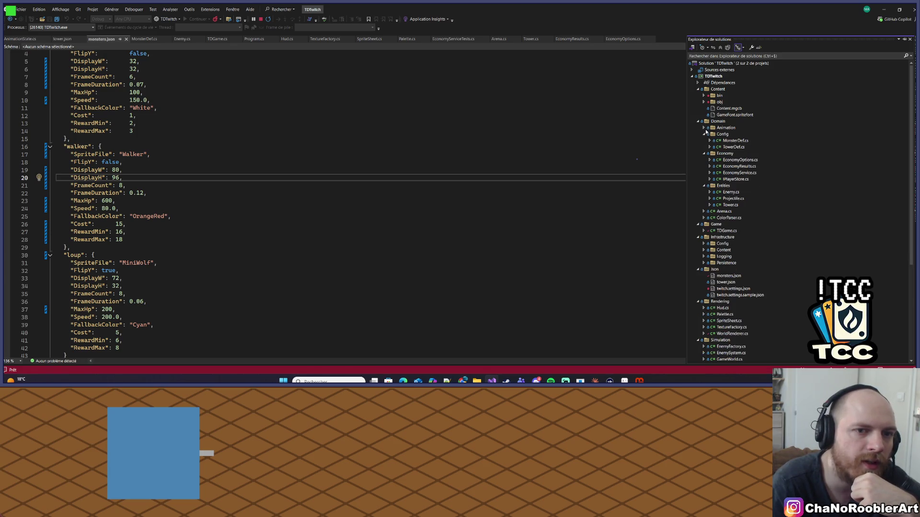
left_click(705, 134)
left_click(705, 141)
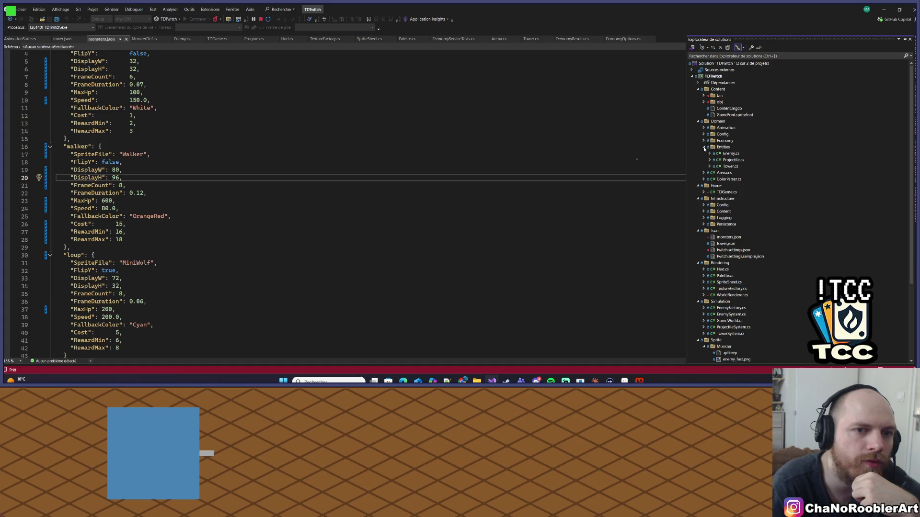
left_click(705, 147)
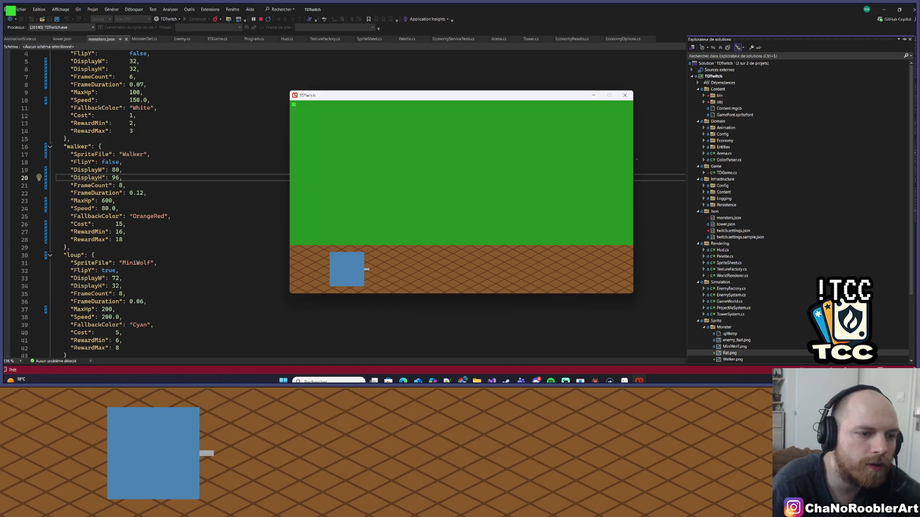
left_click(594, 382)
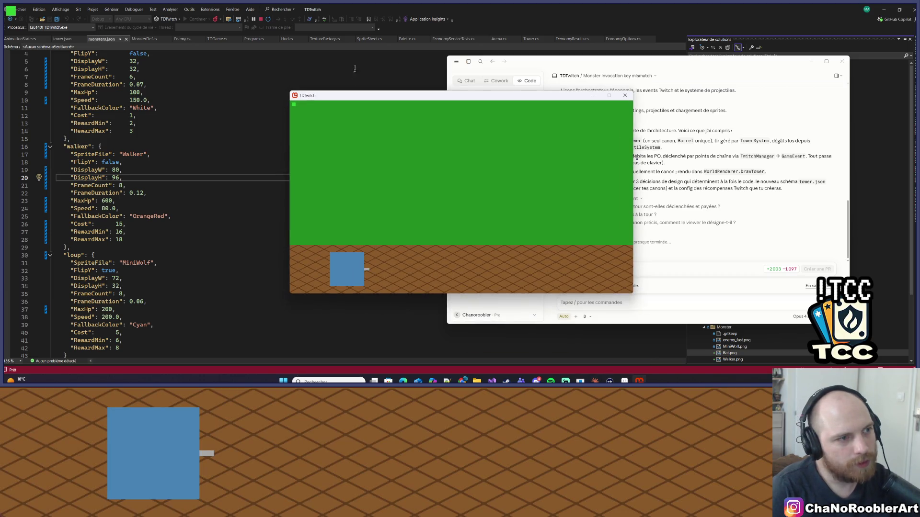
Step: Drag the TDTwitch game window to the left, then switch to the 'tour pixel art iso' Google results
mouse_move(367, 99)
left_mouse_down()
mouse_move(138, 92)
mouse_move(177, 83)
left_mouse_up()
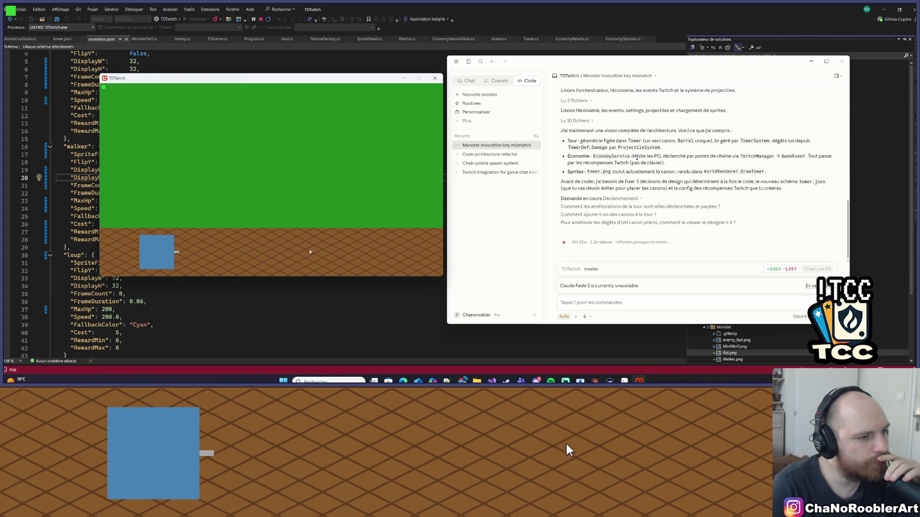
left_click_drag(306, 79, 289, 87)
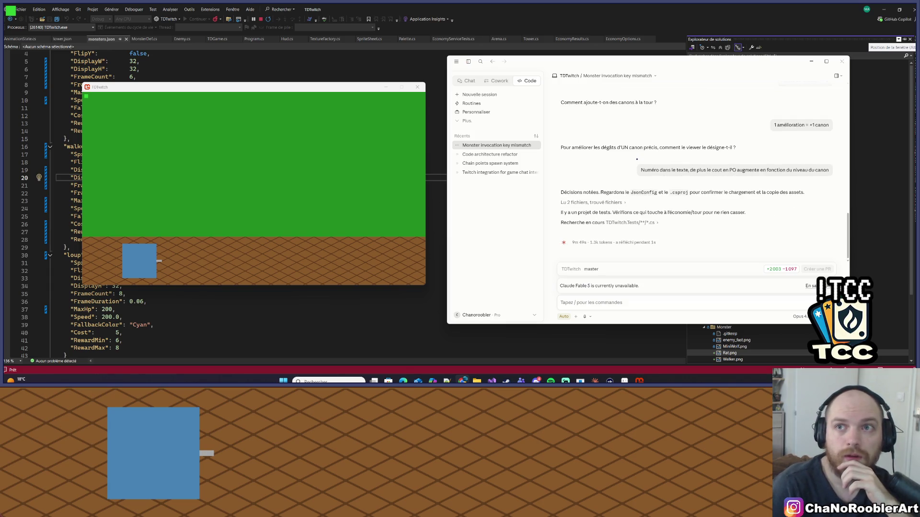
key("alt+Tab")
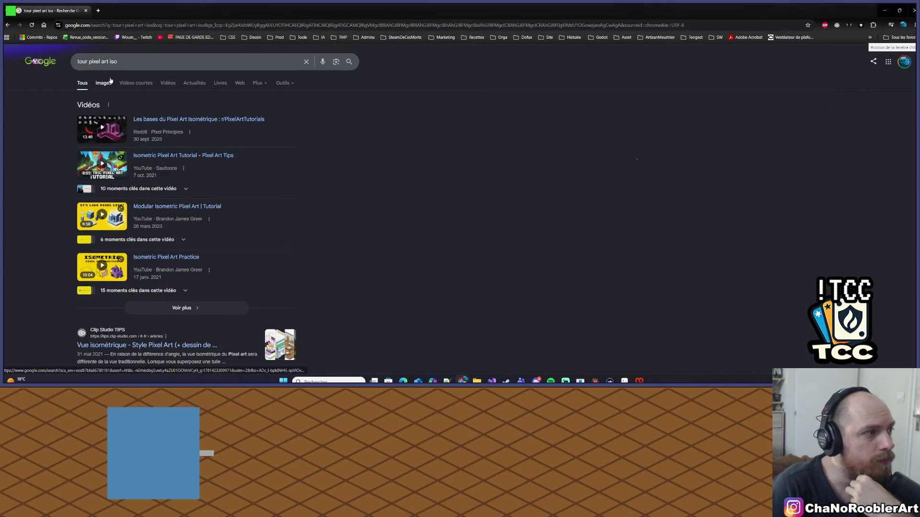
Step: Switch to image results and refine the search to 'tour td pixel art iso'
left_click(103, 83)
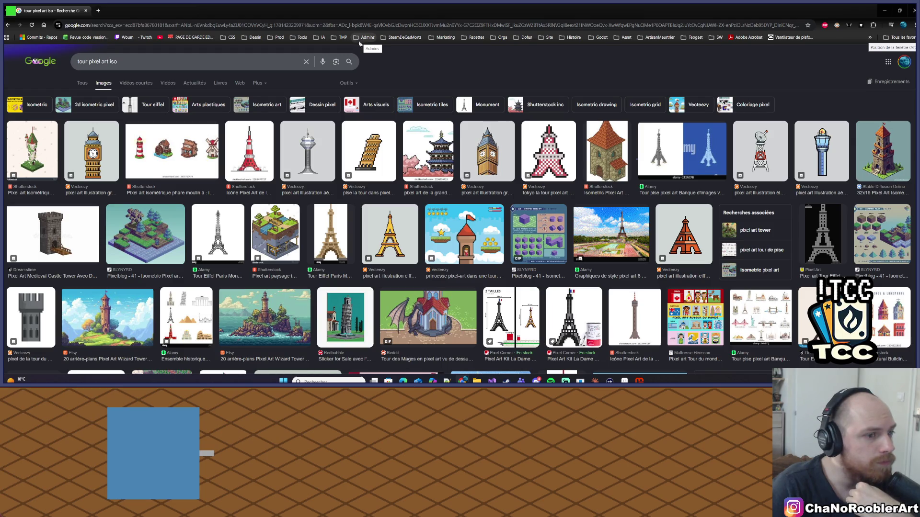
scroll(456, 274, "down", 2)
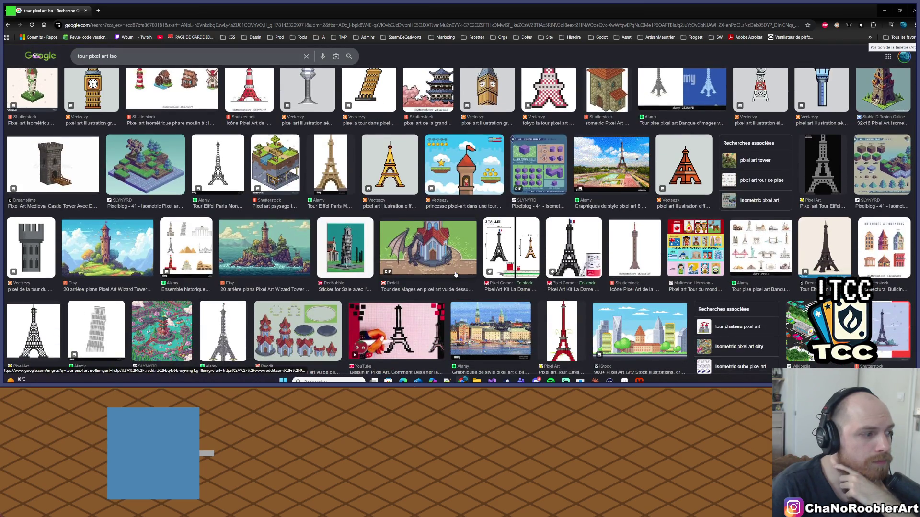
scroll(456, 274, "down", 2)
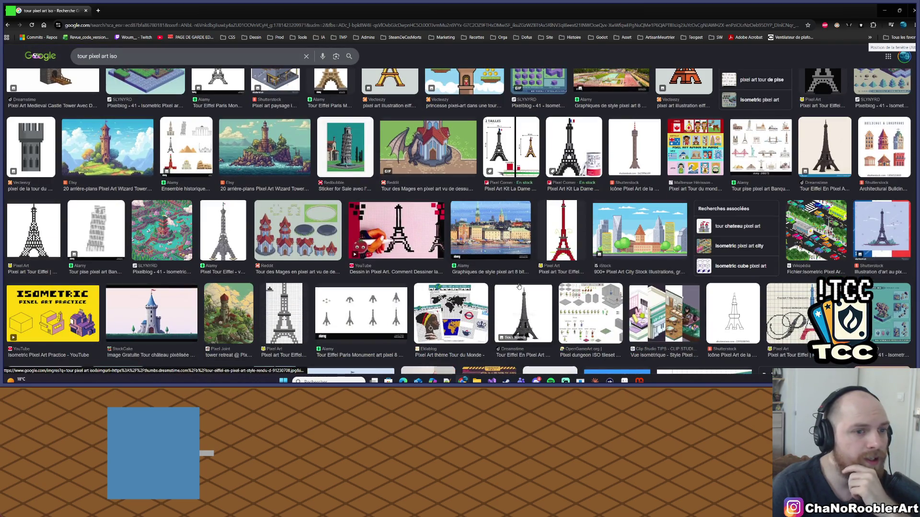
scroll(519, 286, "up", 4)
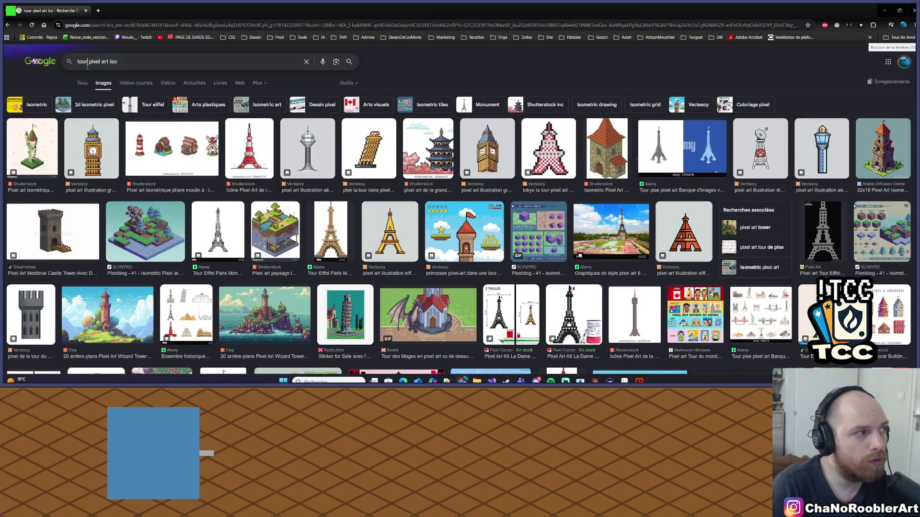
left_click(87, 65)
type("td")
key("Return")
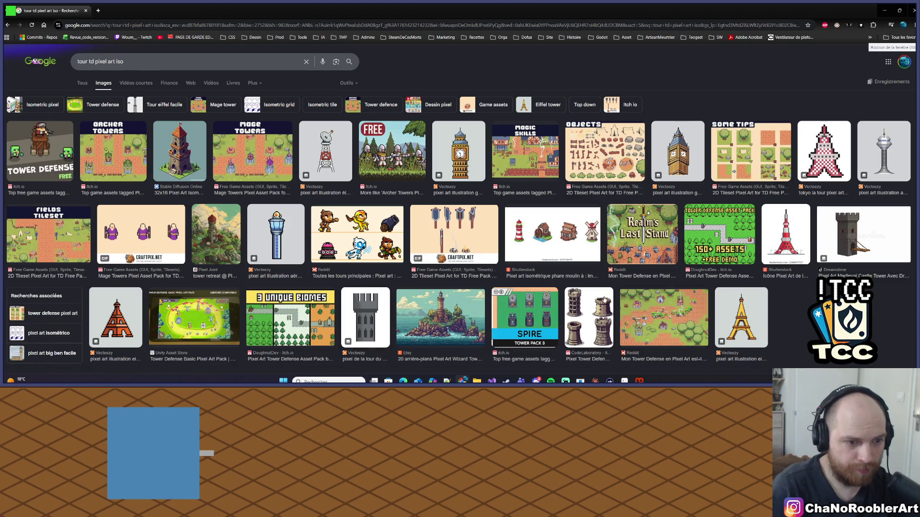
Step: Preview the CodeLaboratory tower sprites and the isometric tower image, then minimize Chrome
left_click(586, 310)
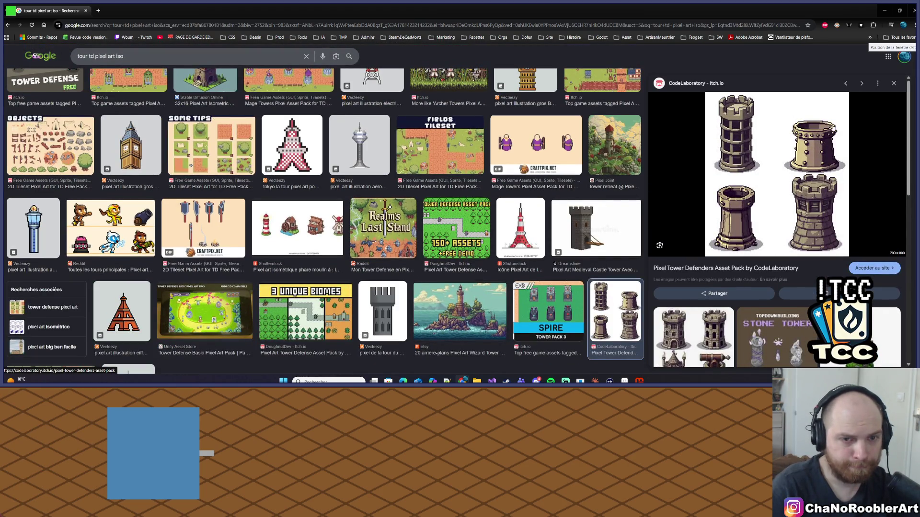
scroll(758, 189, "down", 1)
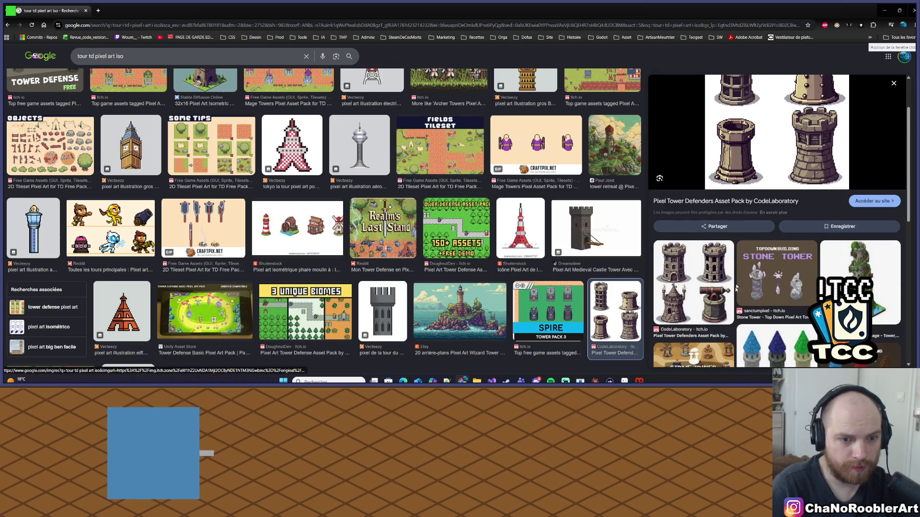
scroll(743, 309, "down", 2)
scroll(800, 231, "down", 2)
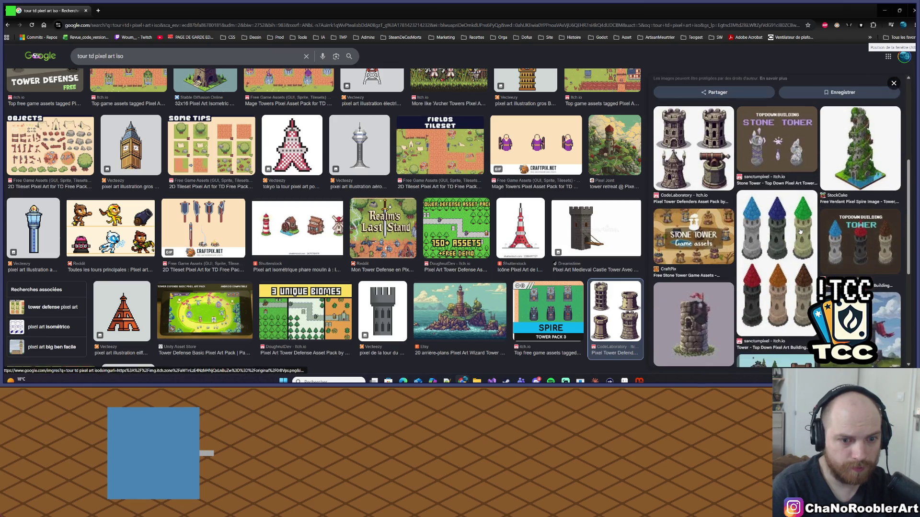
scroll(800, 231, "down", 3)
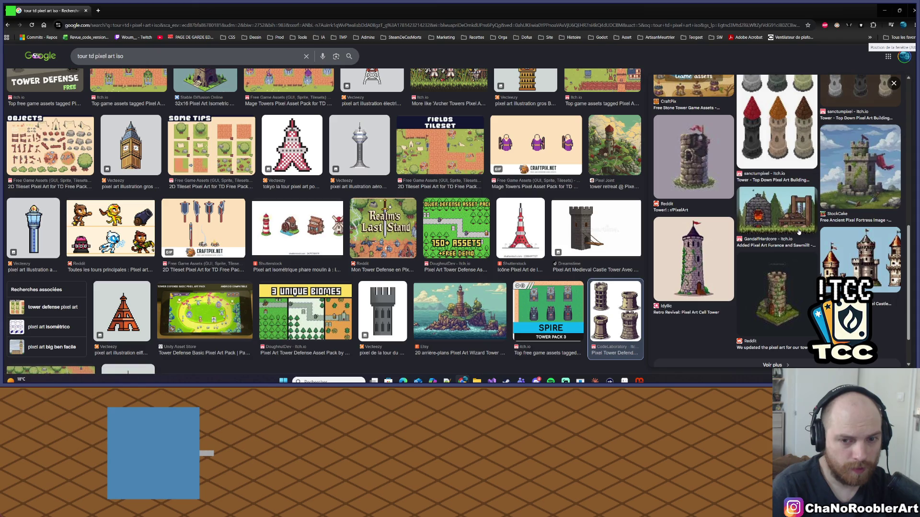
scroll(799, 232, "down", 1)
scroll(487, 245, "down", 1)
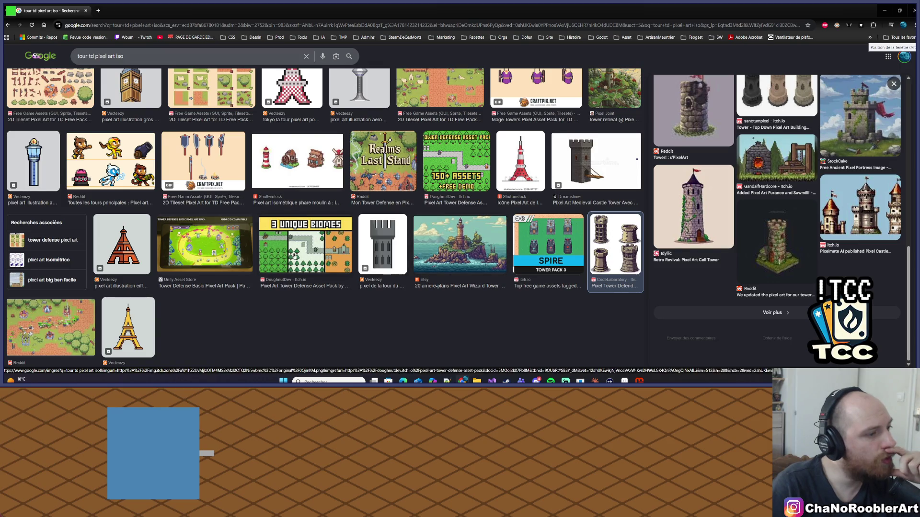
scroll(292, 254, "up", 3)
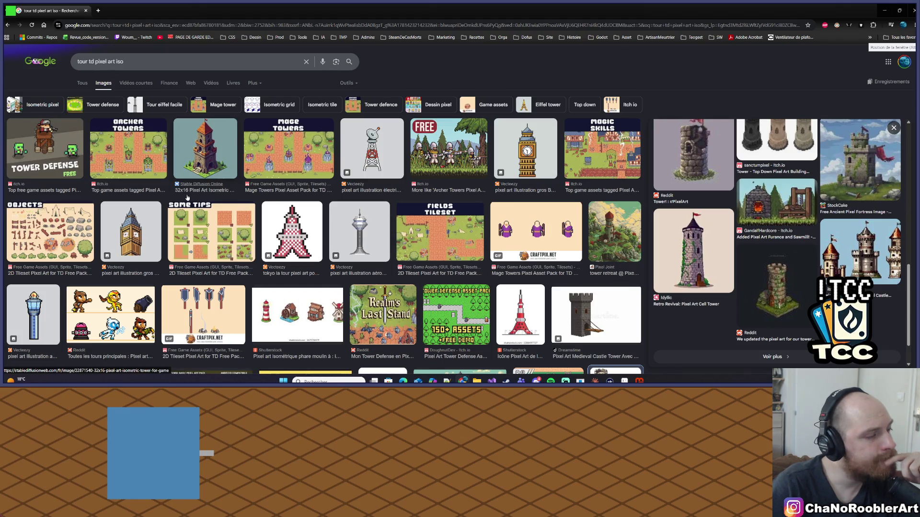
scroll(211, 200, "down", 3)
scroll(237, 203, "up", 3)
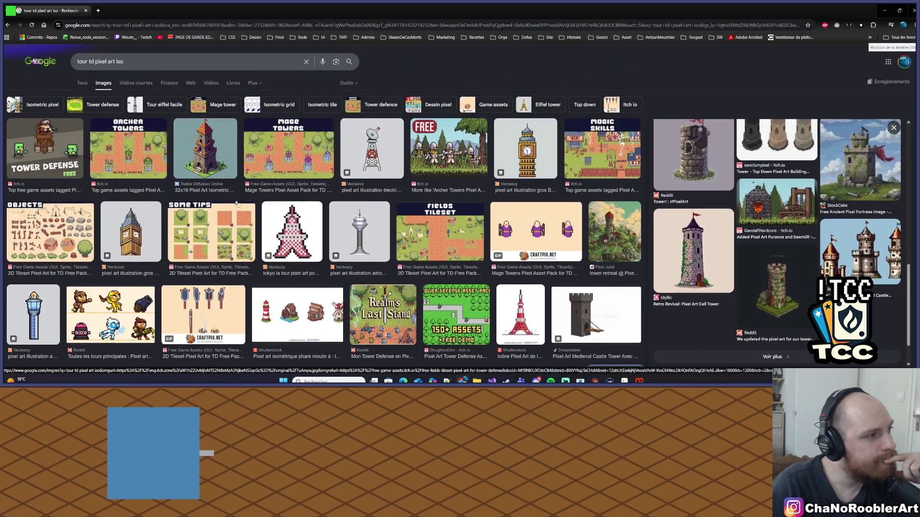
left_click(216, 166)
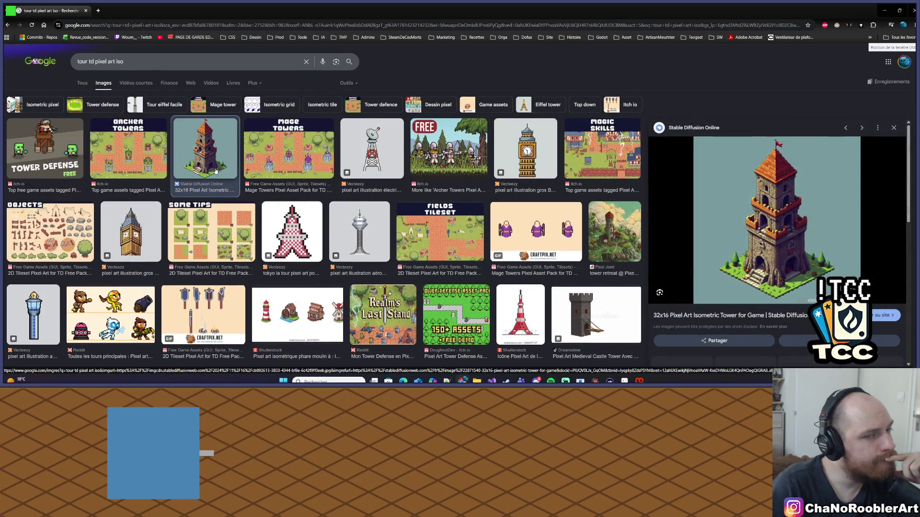
left_click(882, 12)
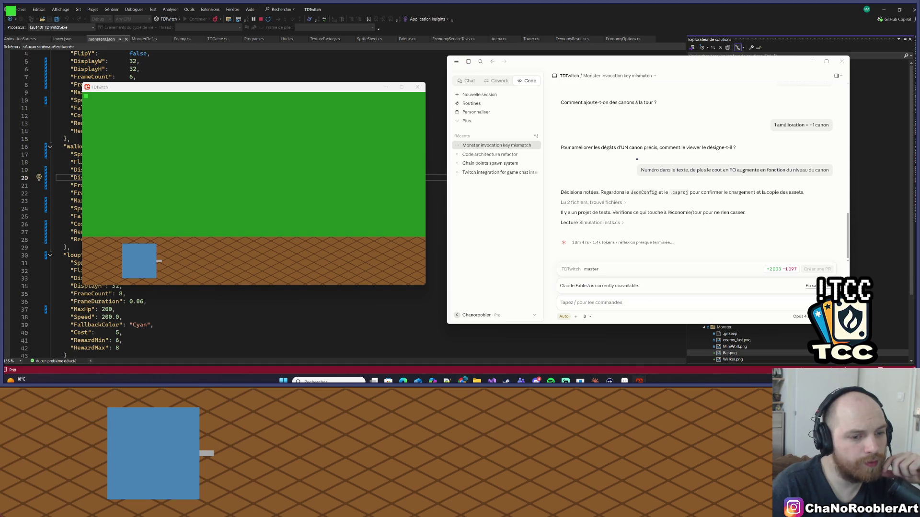
Step: Bring Visual Studio forward, open tower.json and check its 128×128 DisplayW/DisplayH values
mouse_move(624, 381)
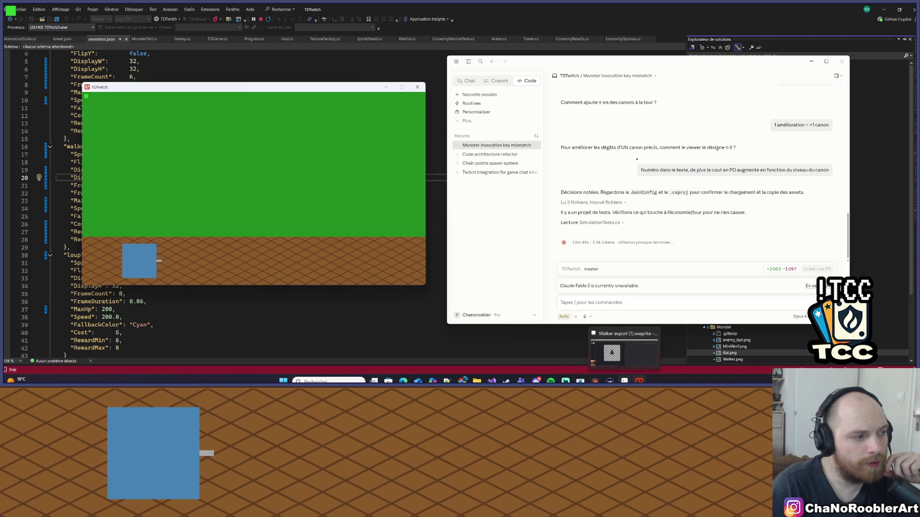
left_click(299, 72)
scroll(299, 72, "up", 1)
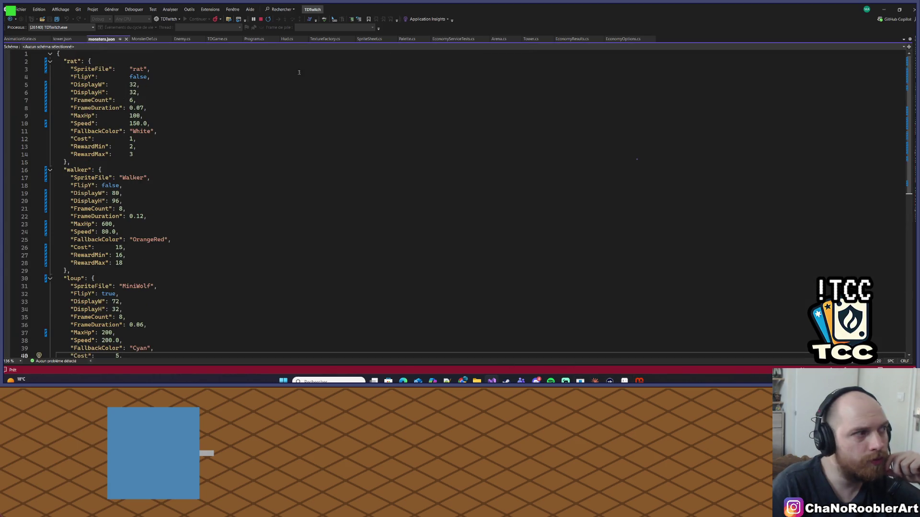
key("ctrl+alt+l")
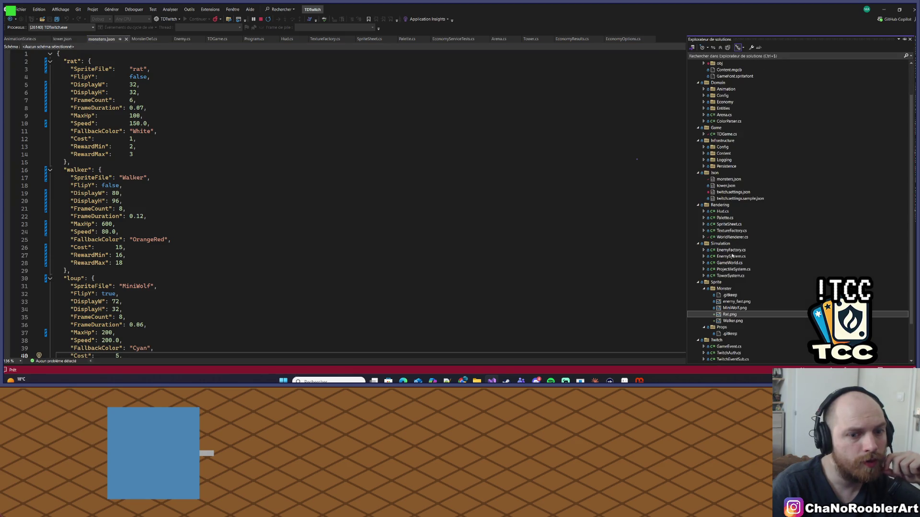
scroll(733, 254, "down", 2)
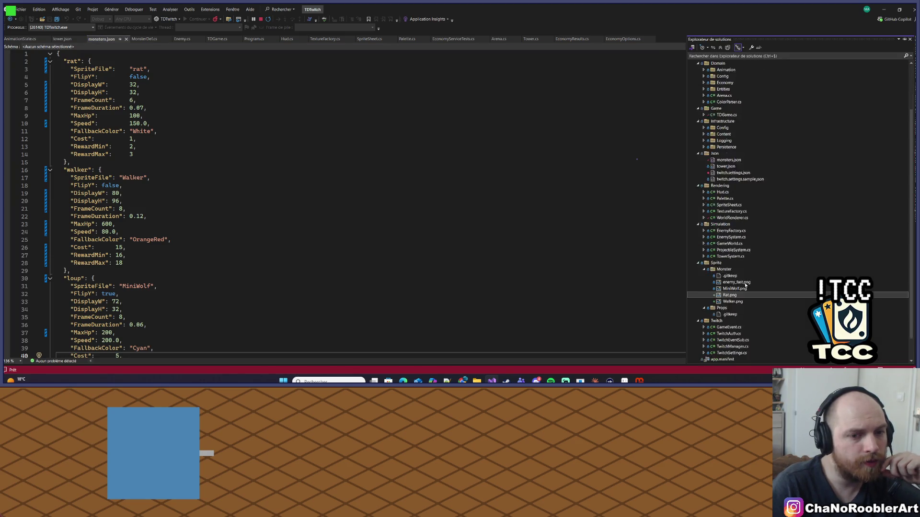
scroll(726, 126, "up", 4)
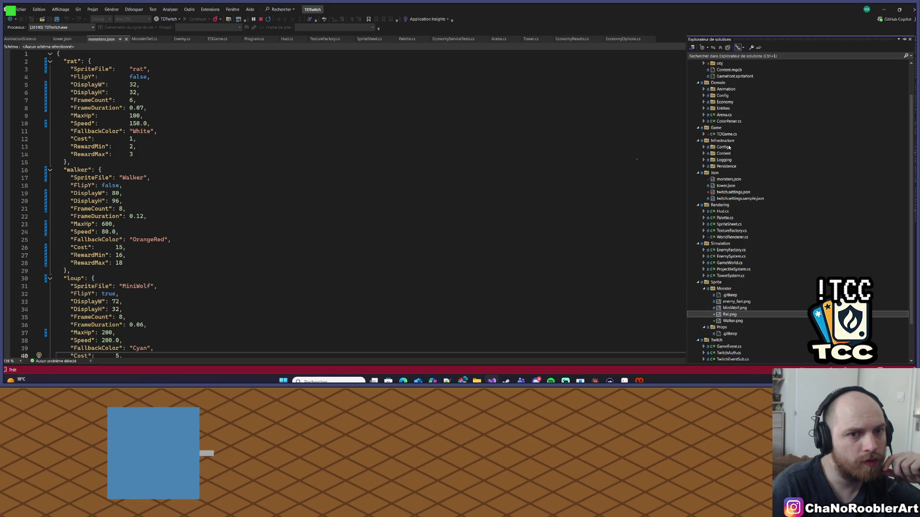
scroll(748, 231, "down", 2)
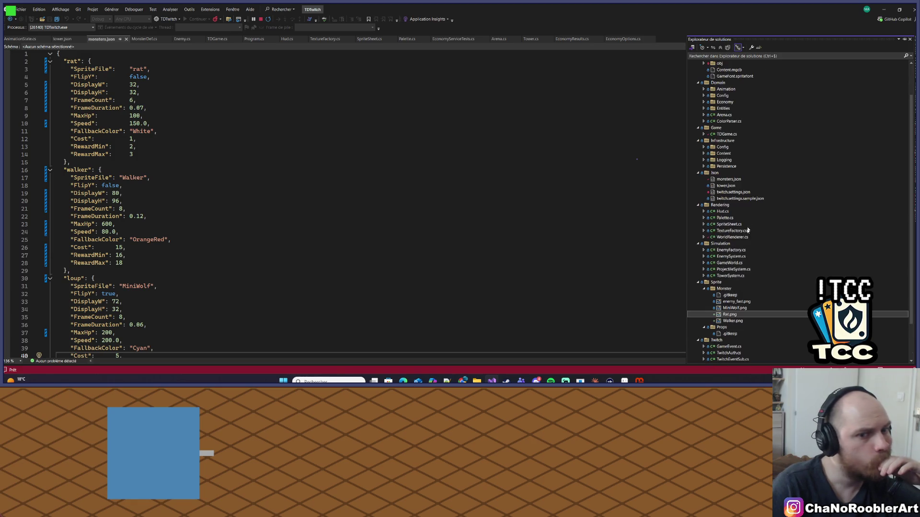
scroll(733, 268, "down", 2)
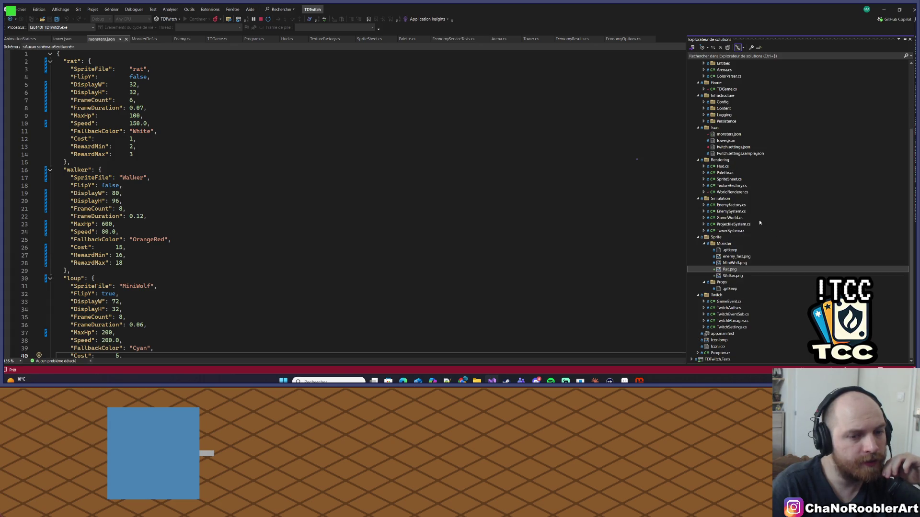
left_click(62, 39)
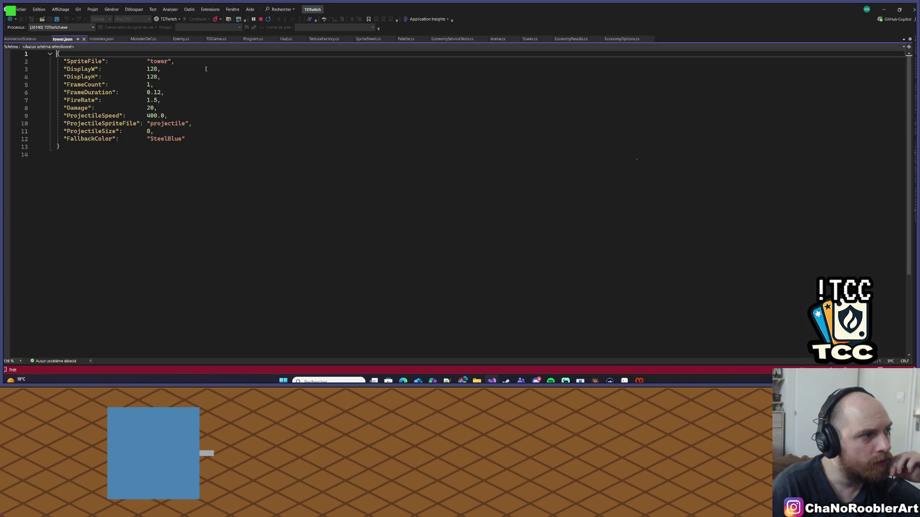
left_click_drag(147, 69, 164, 76)
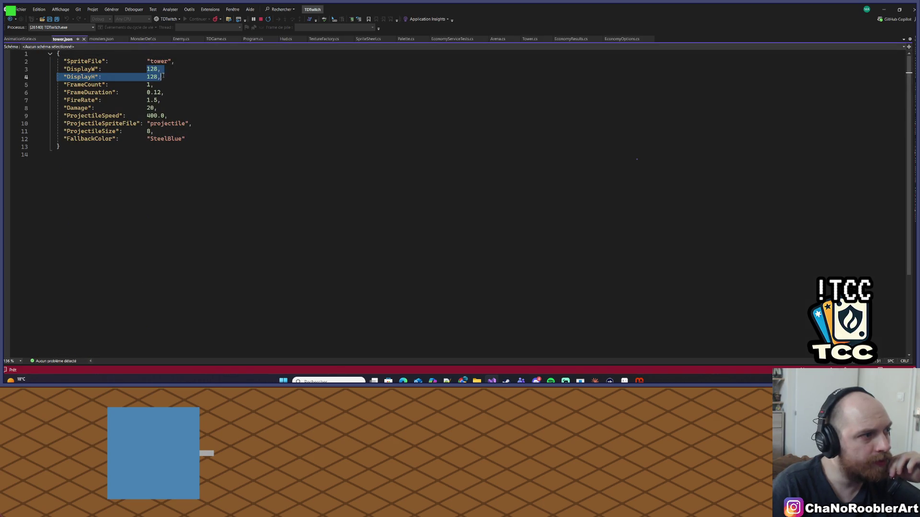
left_click(167, 85)
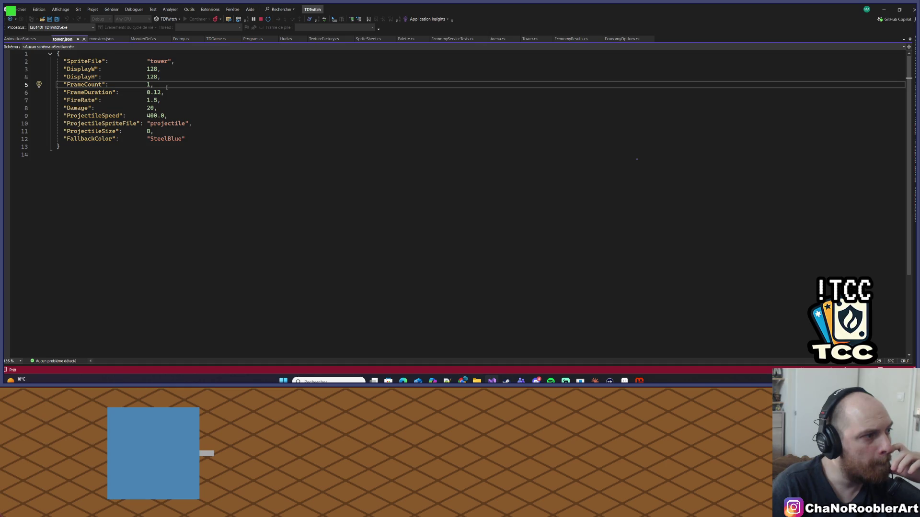
Step: Create a new 500×500 transparent sprite in Aseprite via File > New
key("alt+Tab")
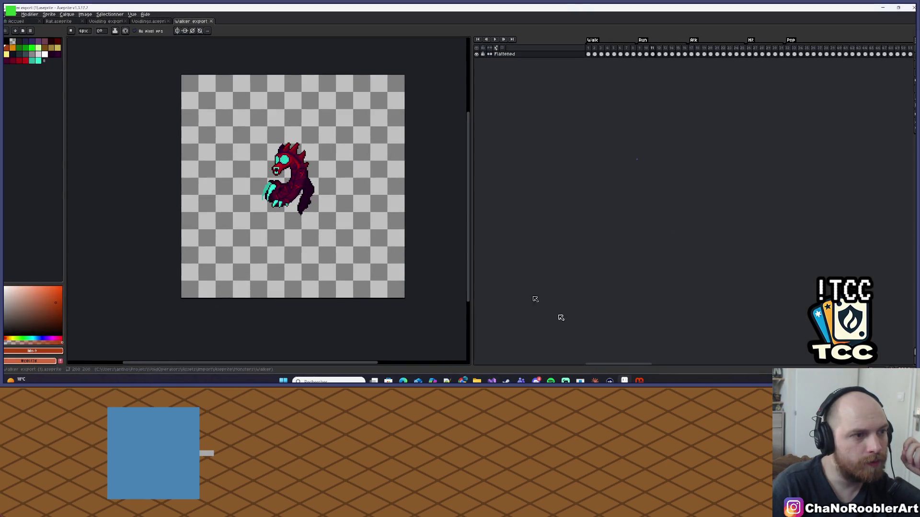
left_click(18, 14)
left_click(23, 27)
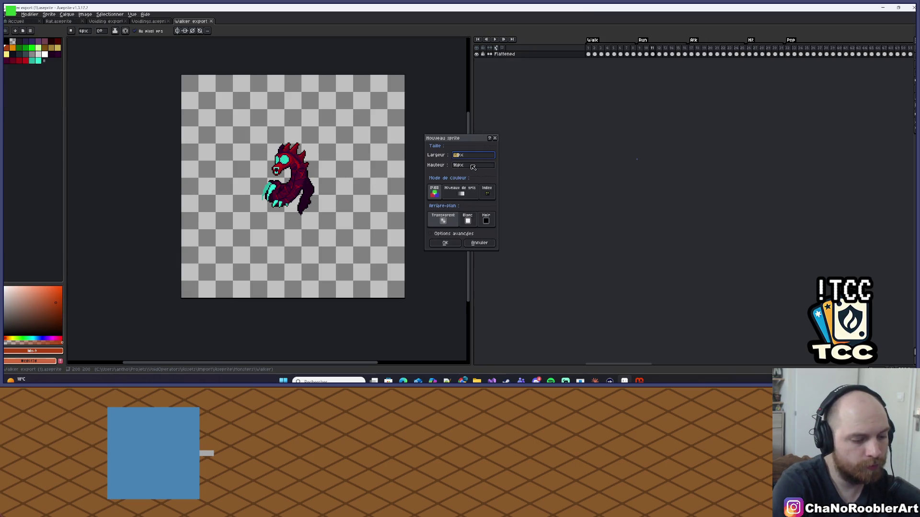
type("500")
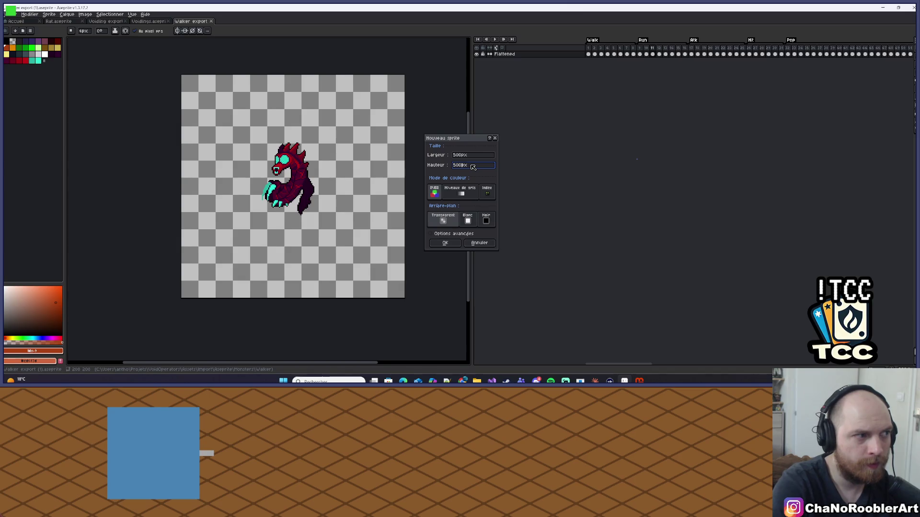
key("Return")
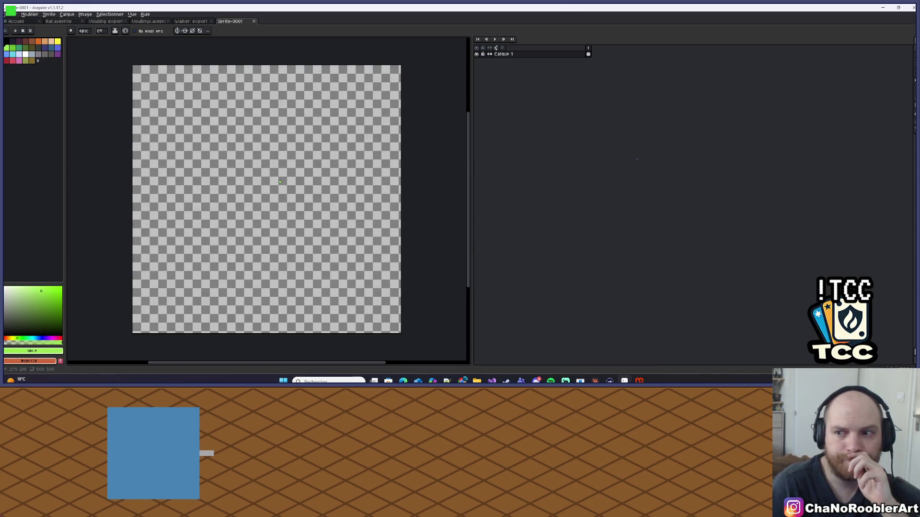
Step: Widen the canvas area beside the timeline, then minimize Aseprite and open a new Chrome window
scroll(289, 195, "up", 3)
scroll(353, 164, "down", 5)
scroll(353, 163, "up", 4)
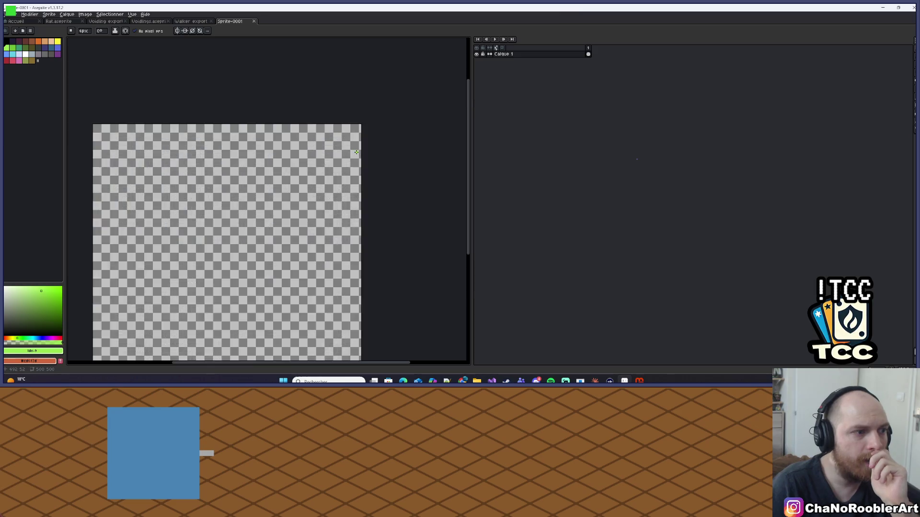
left_click_drag(473, 115, 660, 115)
scroll(403, 134, "down", 4)
scroll(403, 133, "up", 3)
left_click_drag(403, 133, 417, 129)
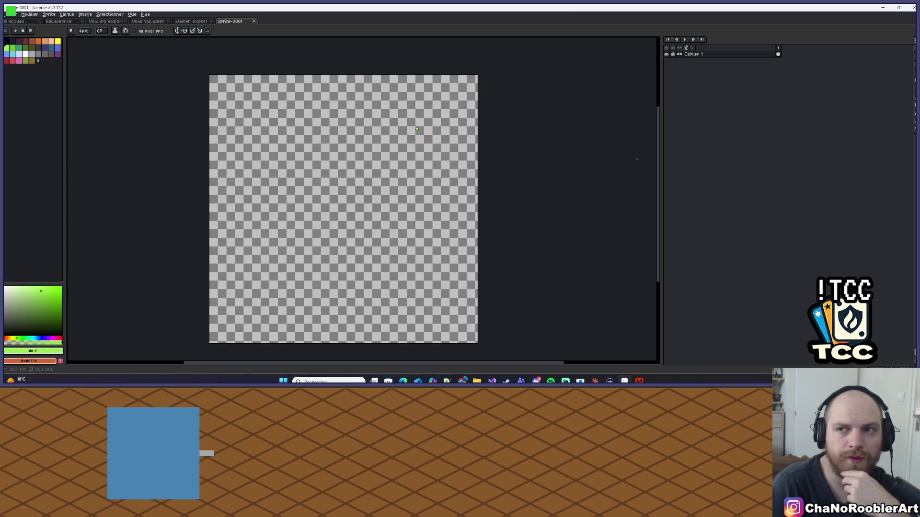
left_click(883, 9)
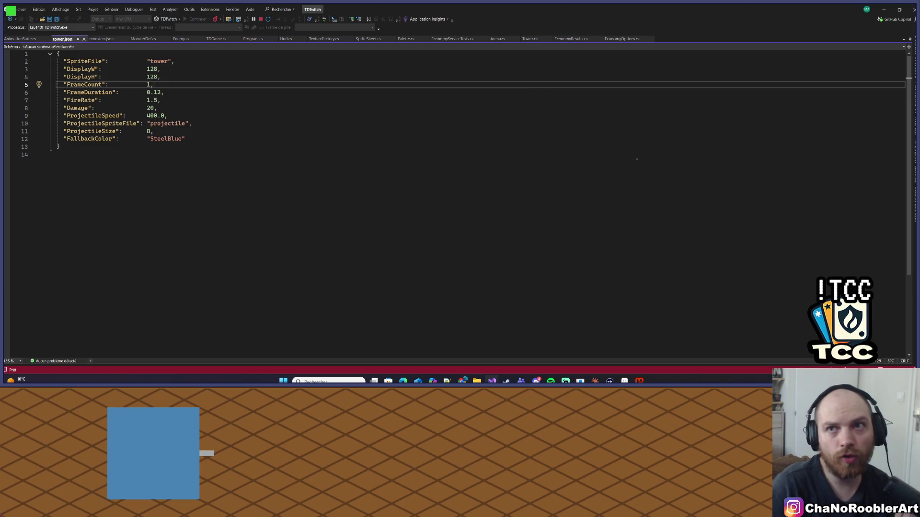
left_click(463, 381)
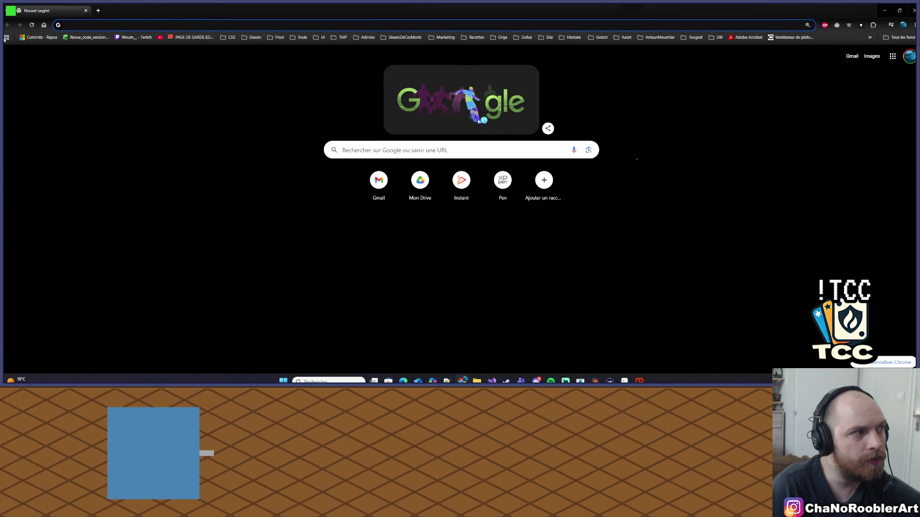
Step: Glance through the Tools bookmarks, then type 'palette' and pick the 'palette pixel art' suggestion
left_click(165, 24)
type("pallet")
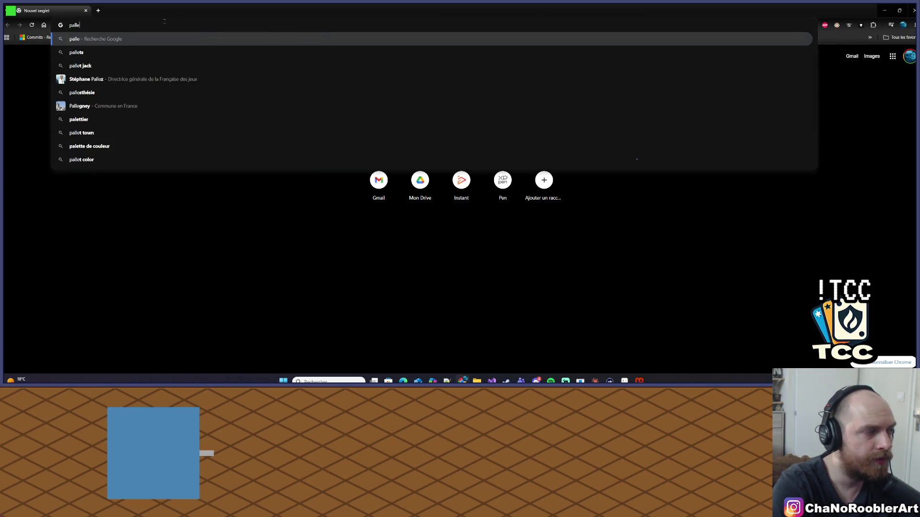
key("Escape")
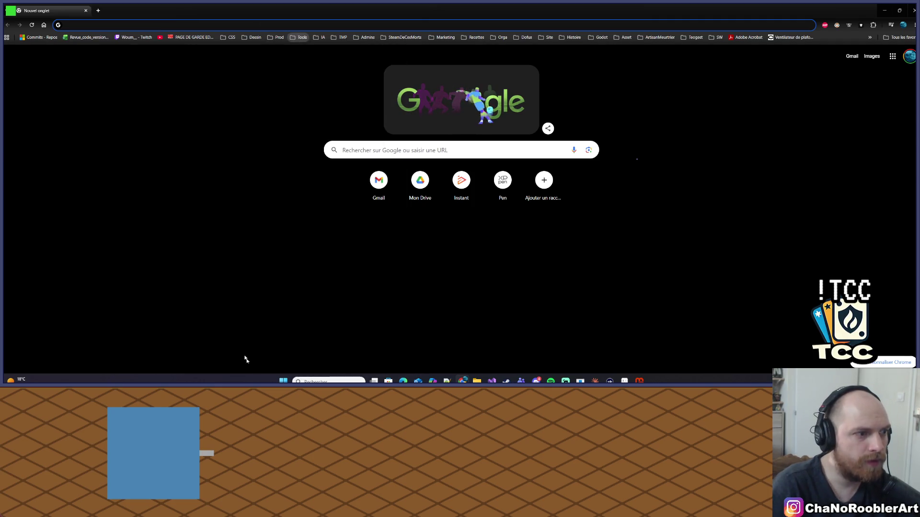
left_click(298, 37)
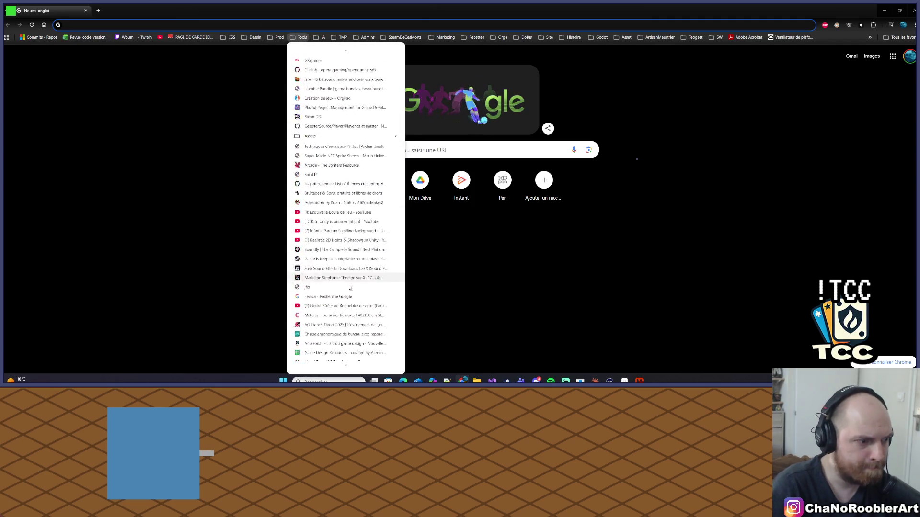
scroll(331, 288, "down", 10)
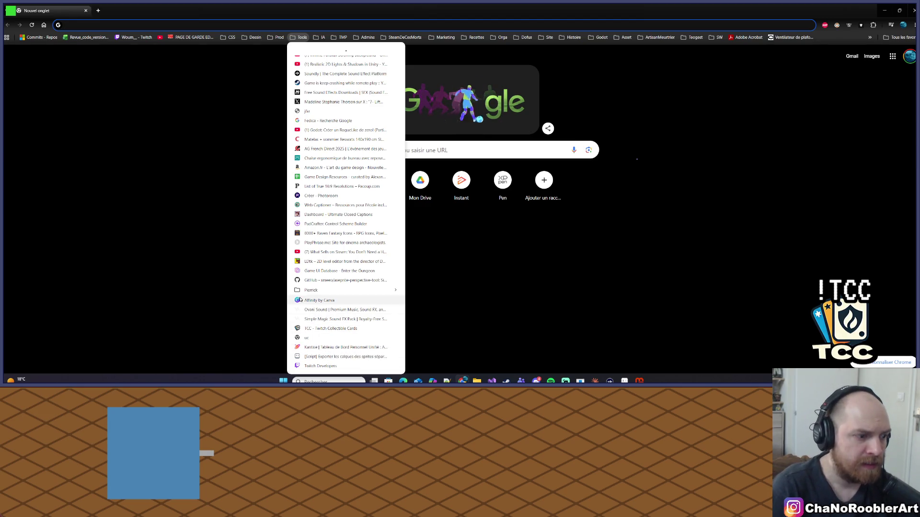
scroll(335, 321, "up", 3)
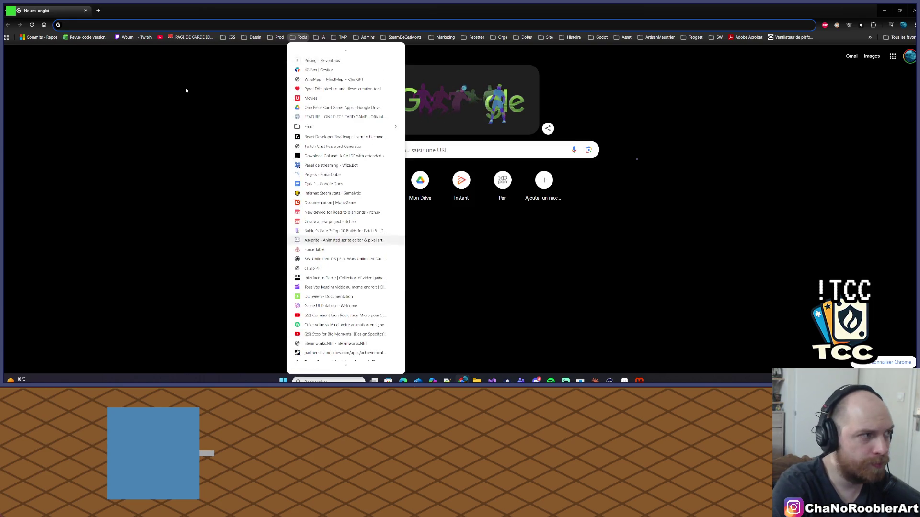
left_click(100, 32)
type("pal")
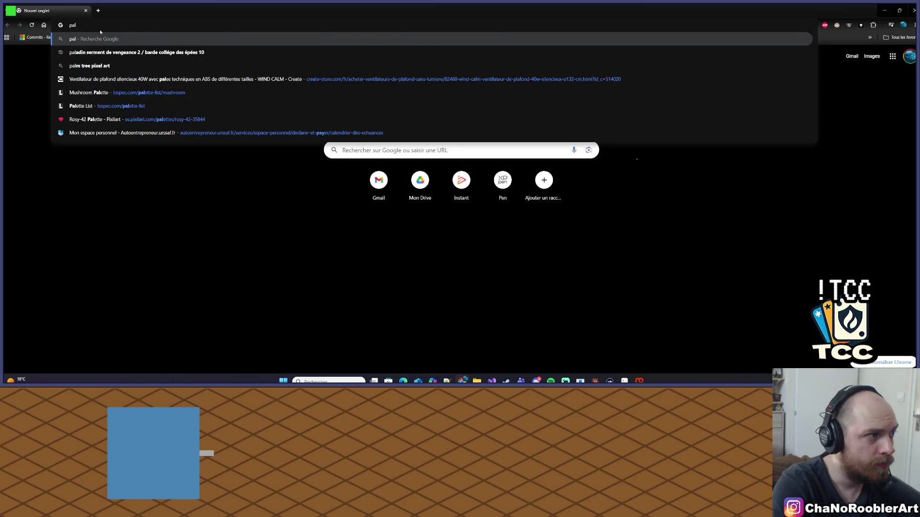
type("ette")
key("Down")
Step: Run the 'palette pixel art' search and scroll through the results
key("Return")
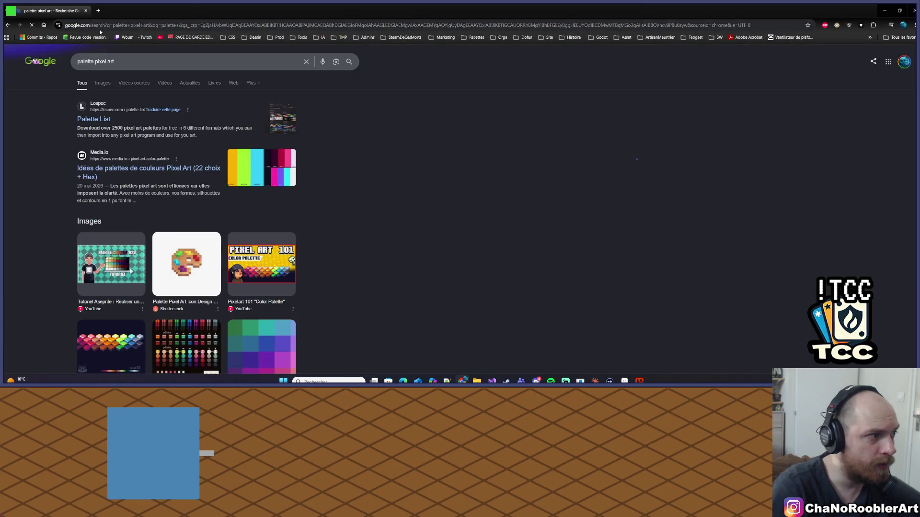
scroll(220, 127, "down", 2)
scroll(220, 127, "down", 4)
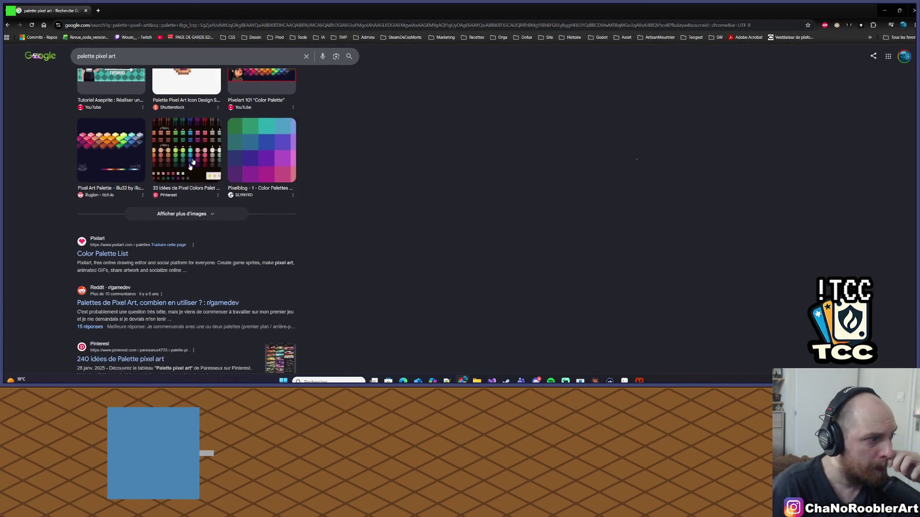
scroll(129, 236, "down", 2)
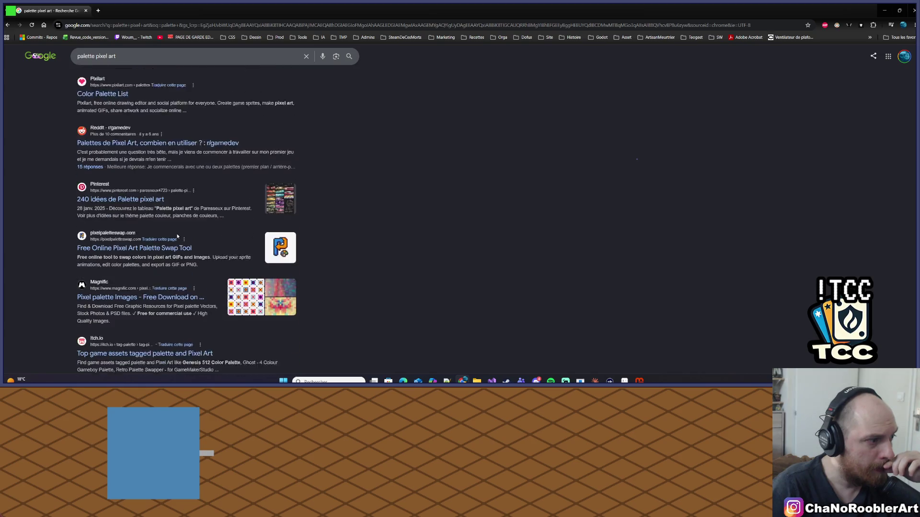
scroll(176, 235, "down", 3)
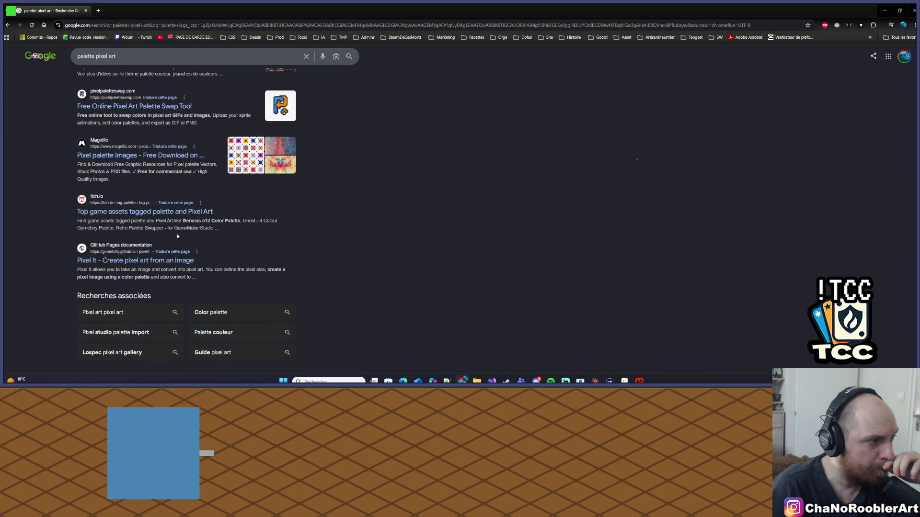
scroll(177, 236, "up", 1)
scroll(176, 235, "up", 5)
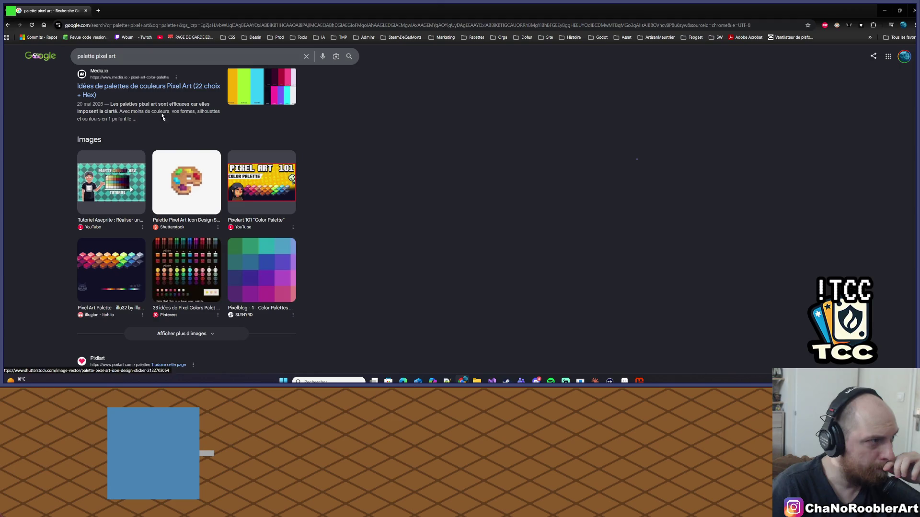
Step: Refine the query to 'palette couleur pixel art' and open Lospec's Palette List result
left_click(116, 55)
type("couleur")
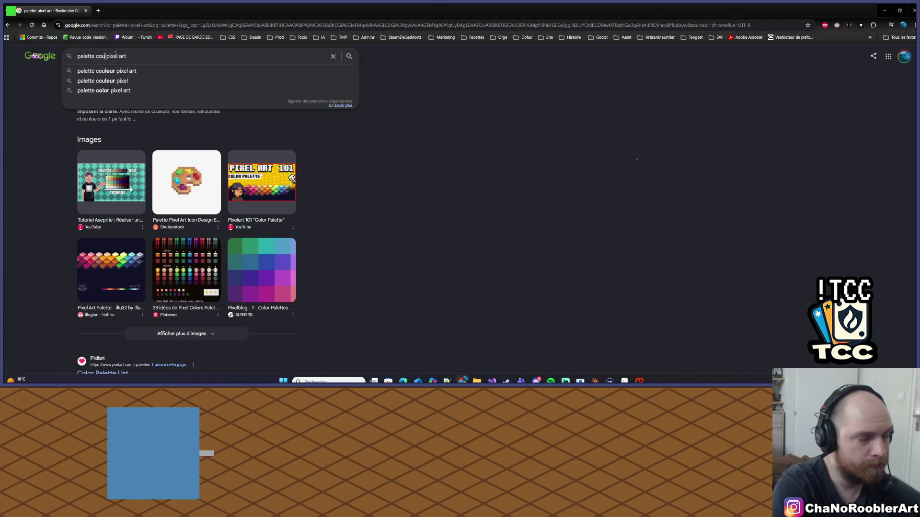
key("Return")
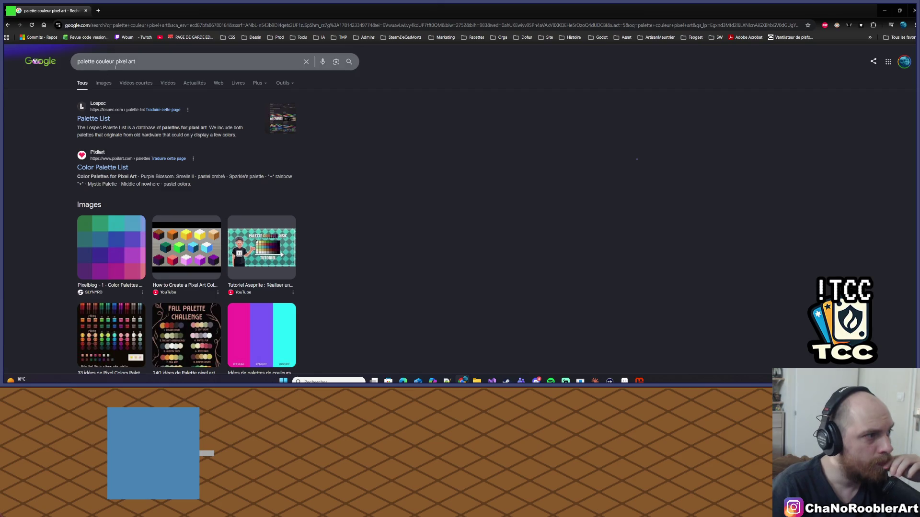
left_click(93, 119)
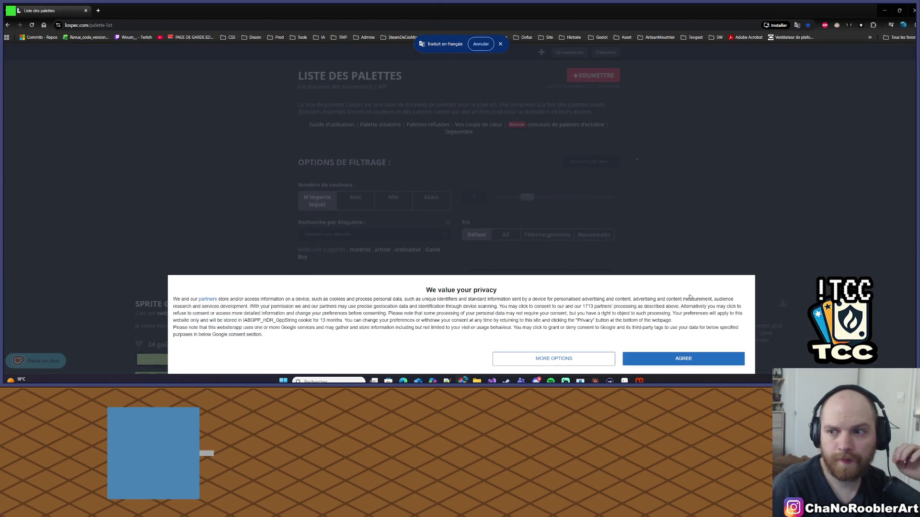
Step: Accept Lospec's consent notice and filter the palette list to exactly 16 colours
left_click(683, 359)
scroll(437, 234, "down", 1)
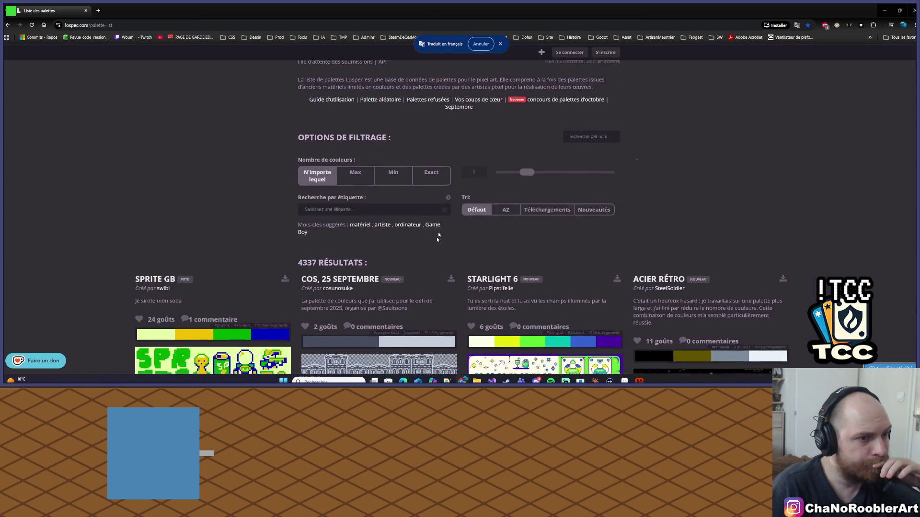
scroll(438, 235, "down", 2)
scroll(412, 201, "up", 3)
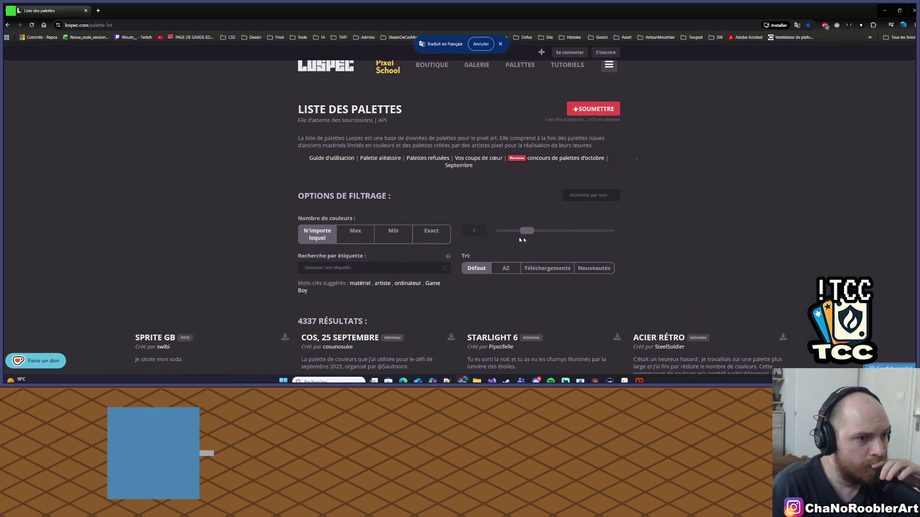
left_click_drag(530, 233, 545, 235)
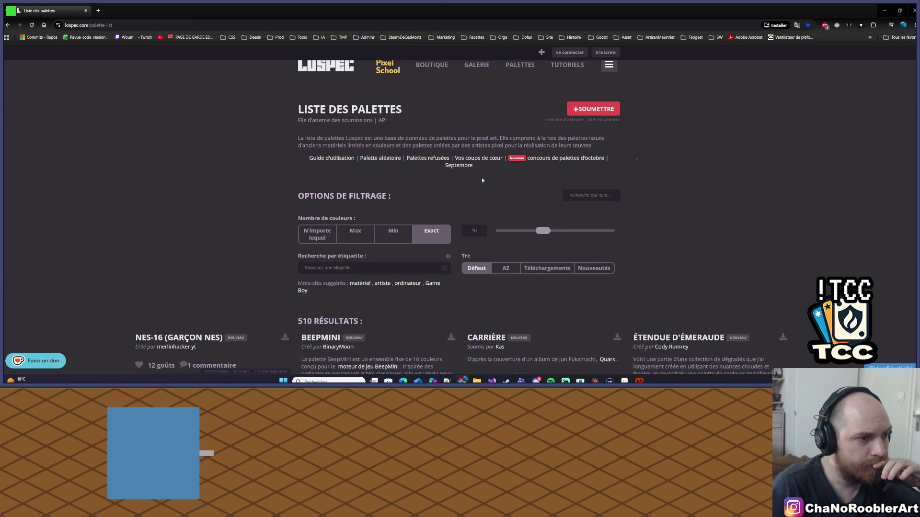
scroll(287, 185, "down", 6)
scroll(207, 194, "up", 2)
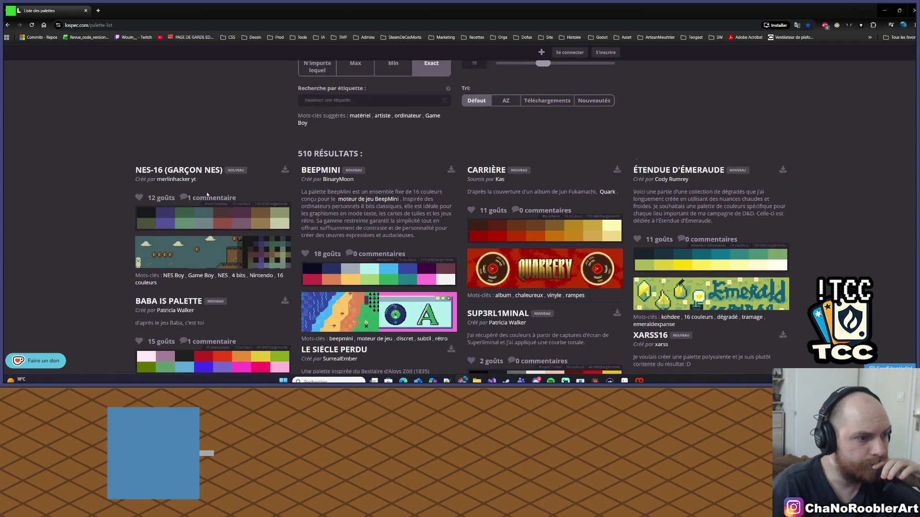
scroll(207, 194, "down", 1)
Step: Scroll through the 16-colour palettes and open the Étés Passés-16 palette page
left_click(595, 381)
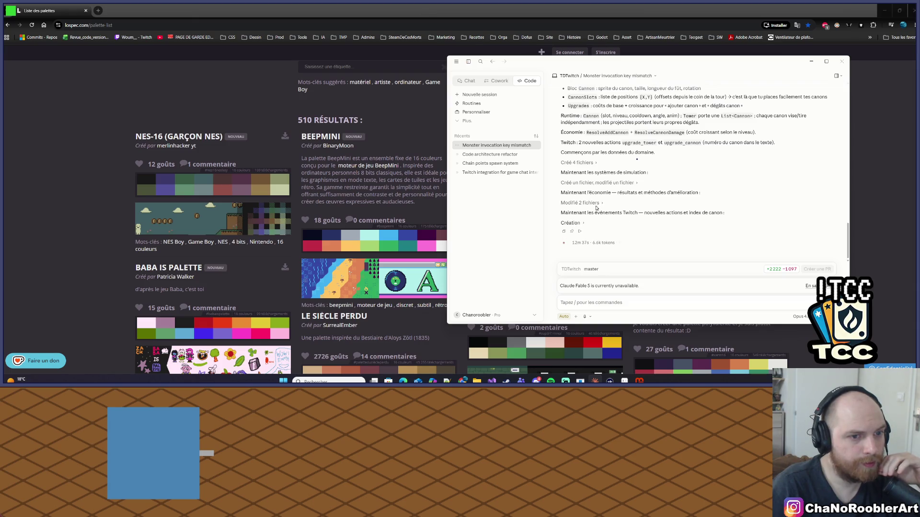
left_click(89, 132)
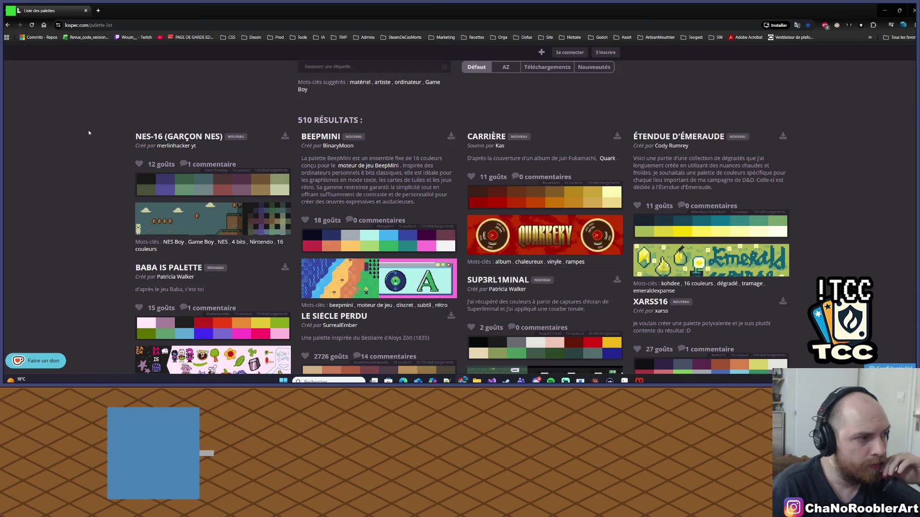
scroll(799, 197, "down", 2)
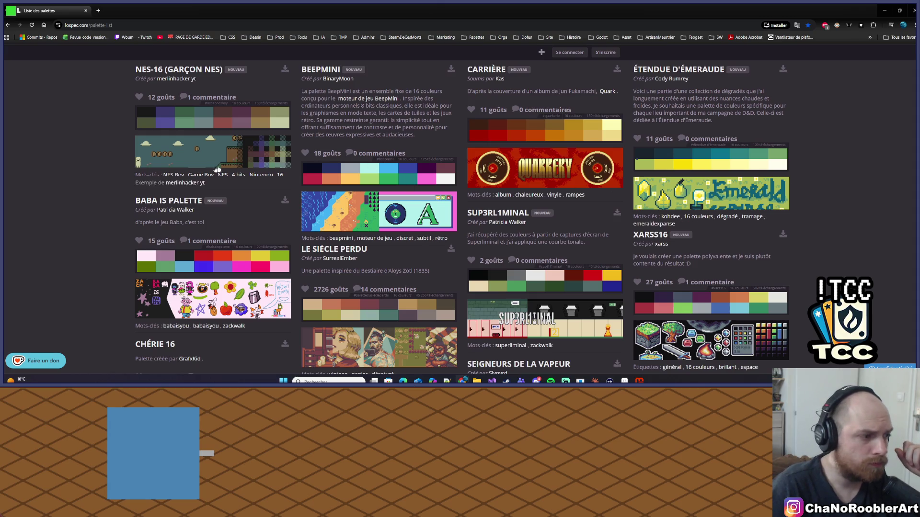
scroll(86, 170, "down", 1)
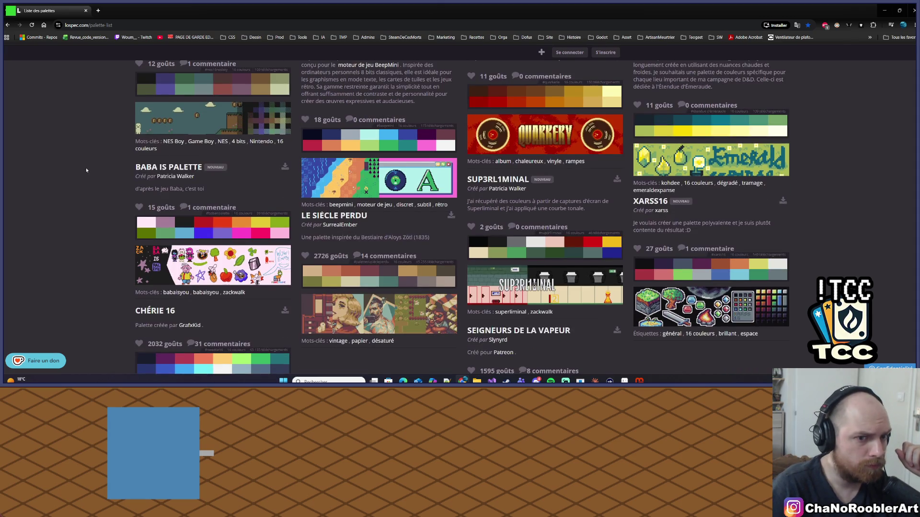
scroll(86, 170, "down", 1)
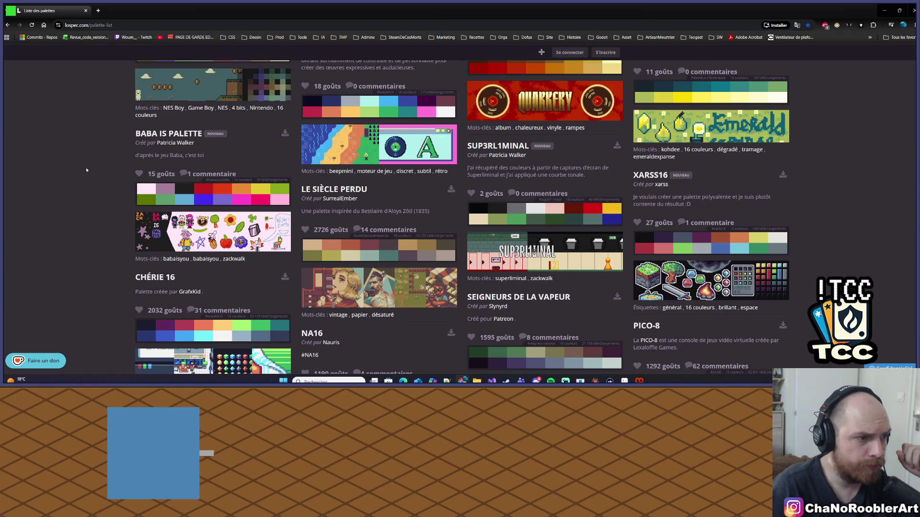
scroll(86, 170, "down", 1)
scroll(87, 169, "down", 2)
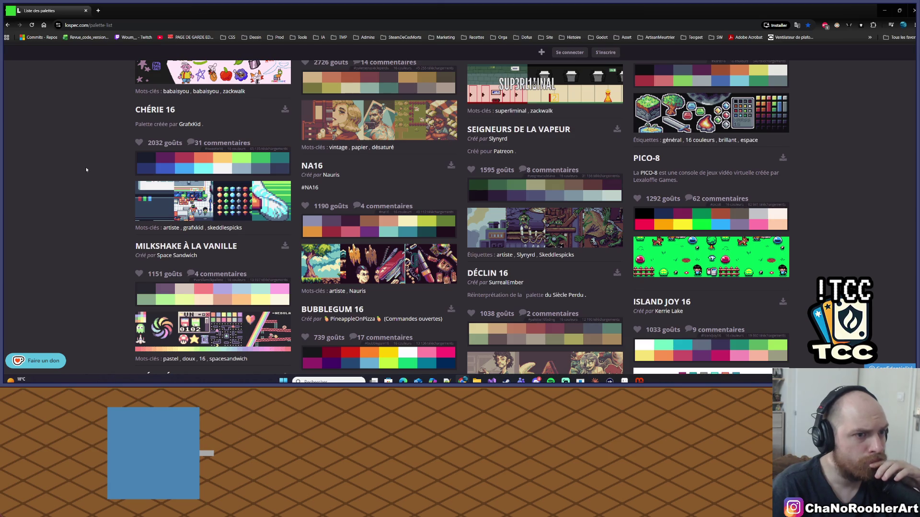
scroll(86, 171, "down", 1)
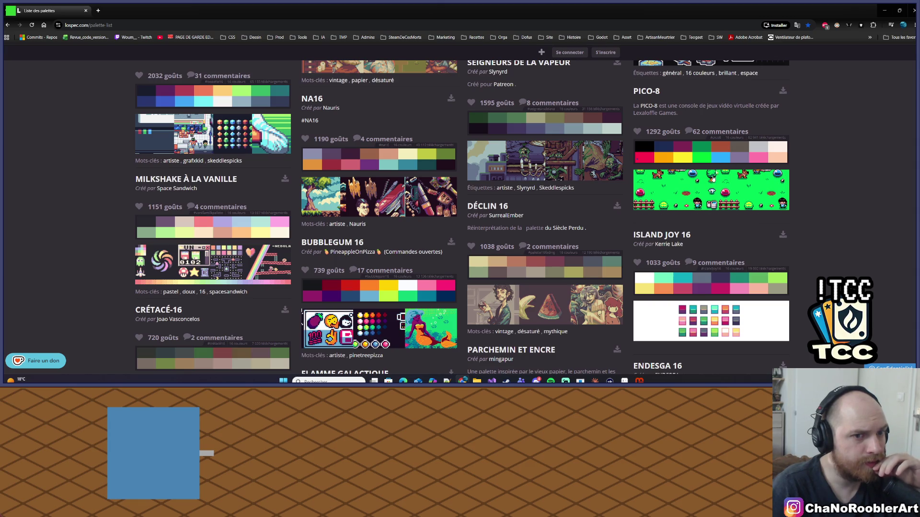
scroll(706, 194, "down", 1)
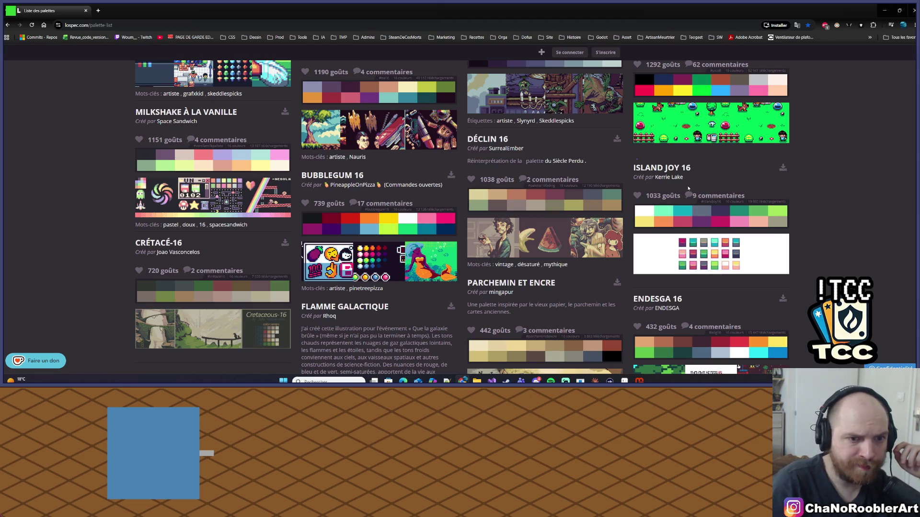
scroll(246, 169, "down", 1)
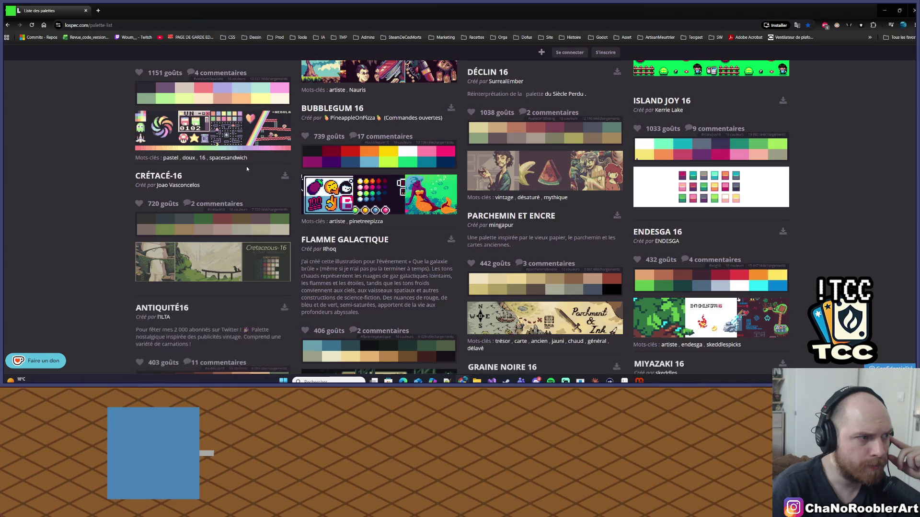
scroll(246, 169, "up", 1)
scroll(690, 194, "down", 2)
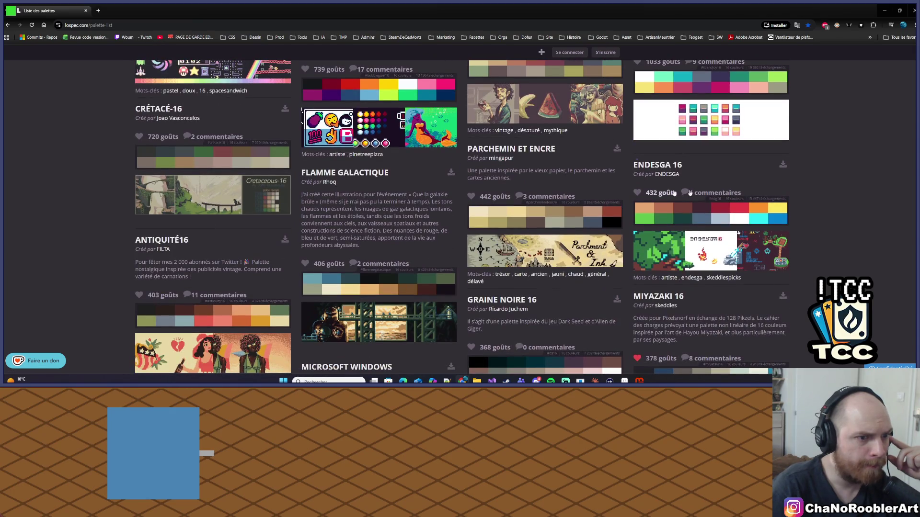
scroll(690, 193, "down", 3)
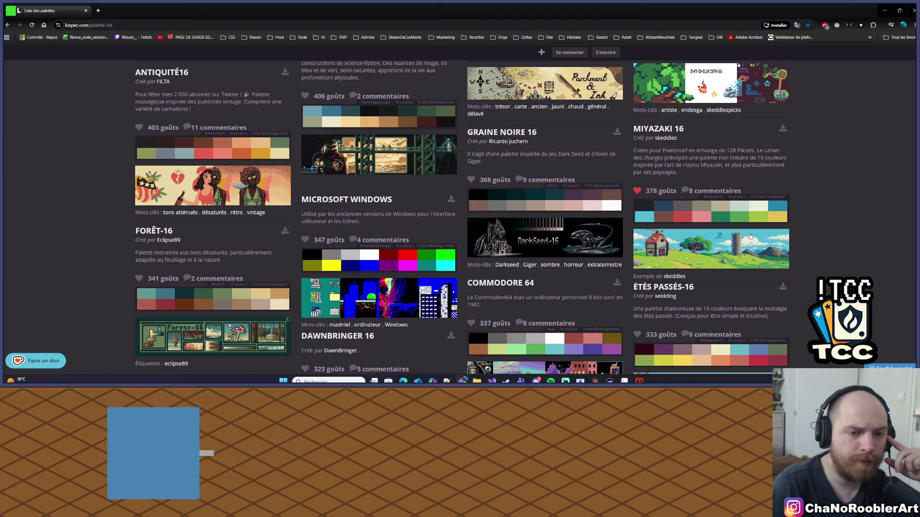
scroll(750, 237, "down", 1)
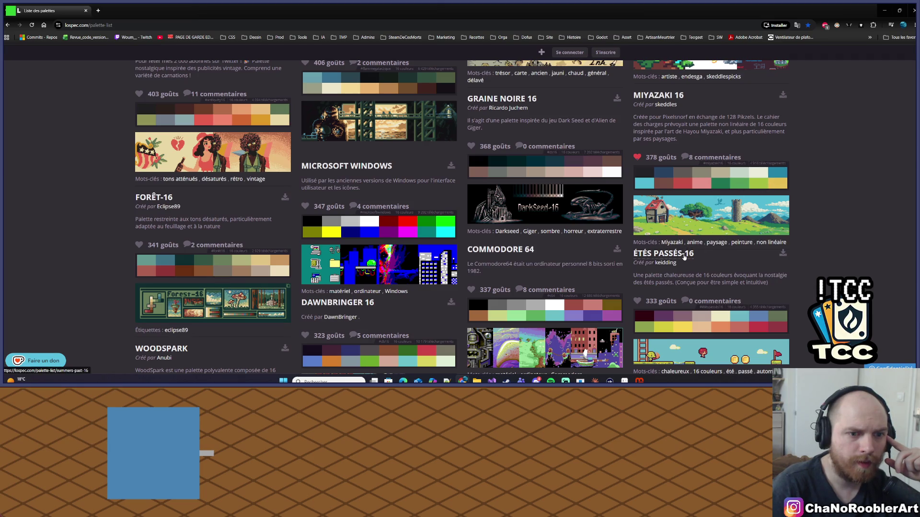
left_click(686, 257)
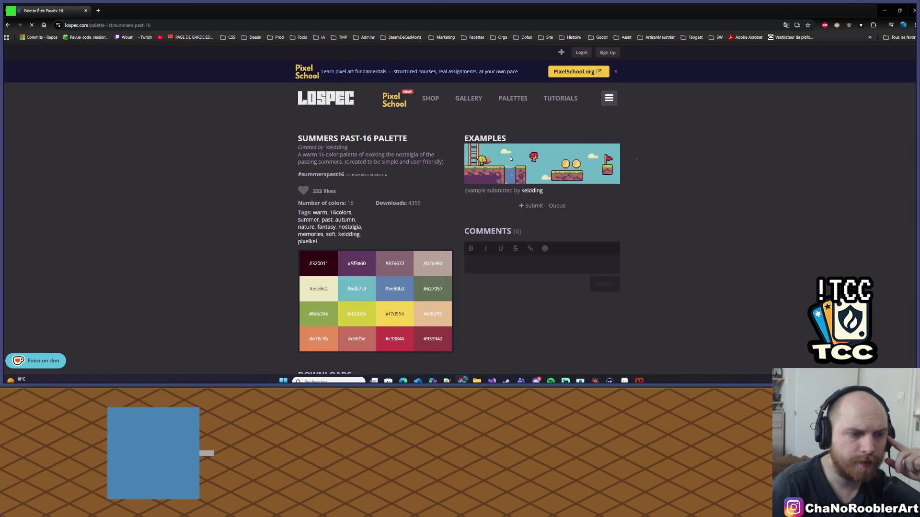
Step: Go back from Étés Passés-16 to the palette list and open the MIYAZAKI 16 page
scroll(336, 208, "down", 3)
scroll(422, 202, "up", 3)
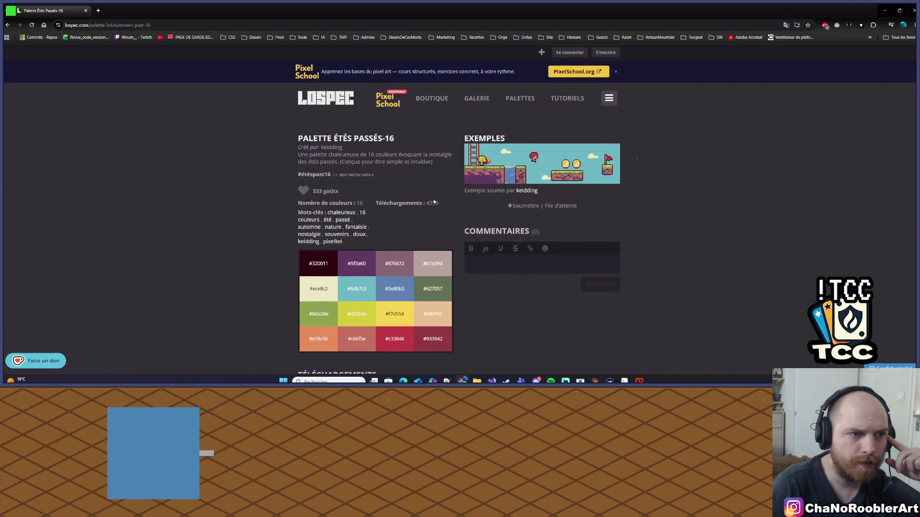
key("alt+Left")
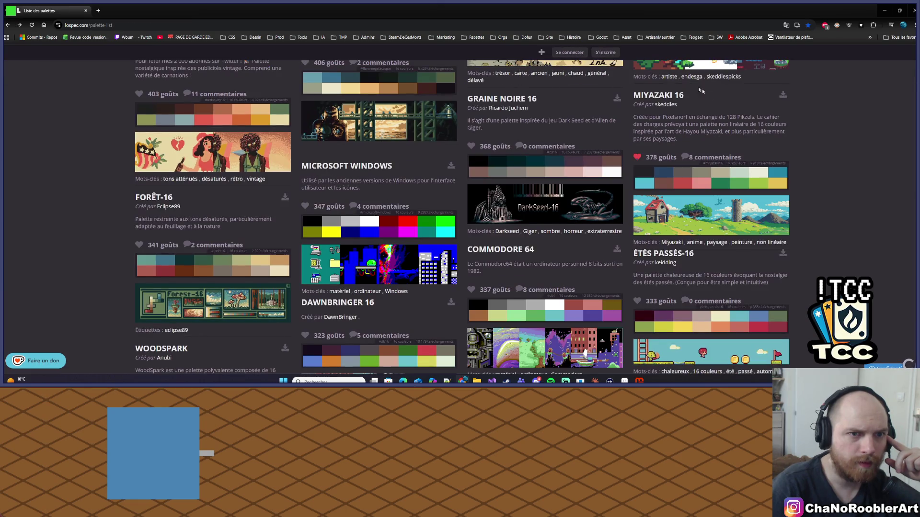
left_click(654, 98)
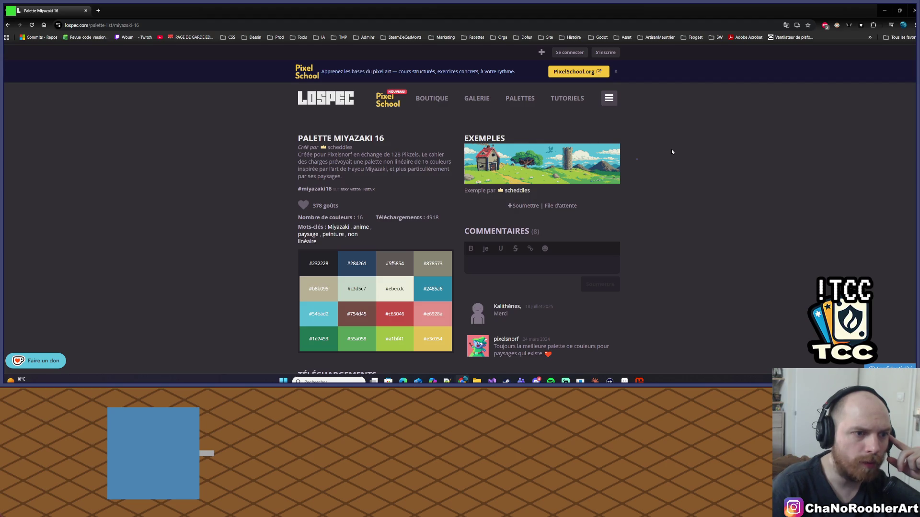
Step: Scroll through the Miyazaki 16 palette page on Lospec and select the dark #232228 swatch
scroll(652, 159, "down", 2)
scroll(622, 166, "up", 2)
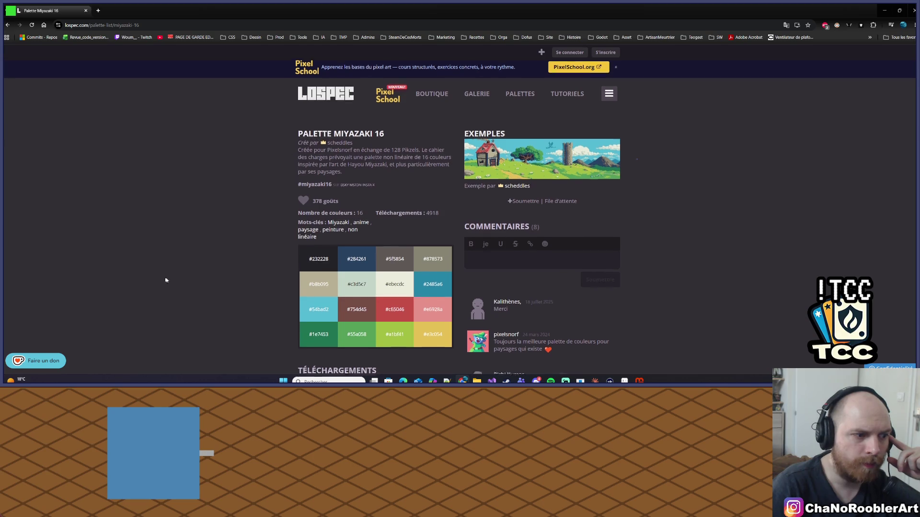
scroll(168, 280, "down", 3)
scroll(169, 280, "down", 1)
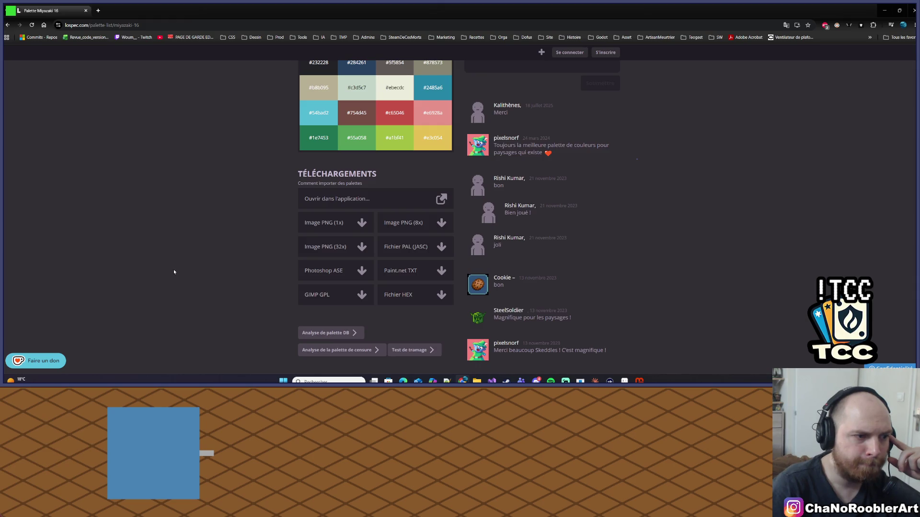
scroll(174, 271, "down", 3)
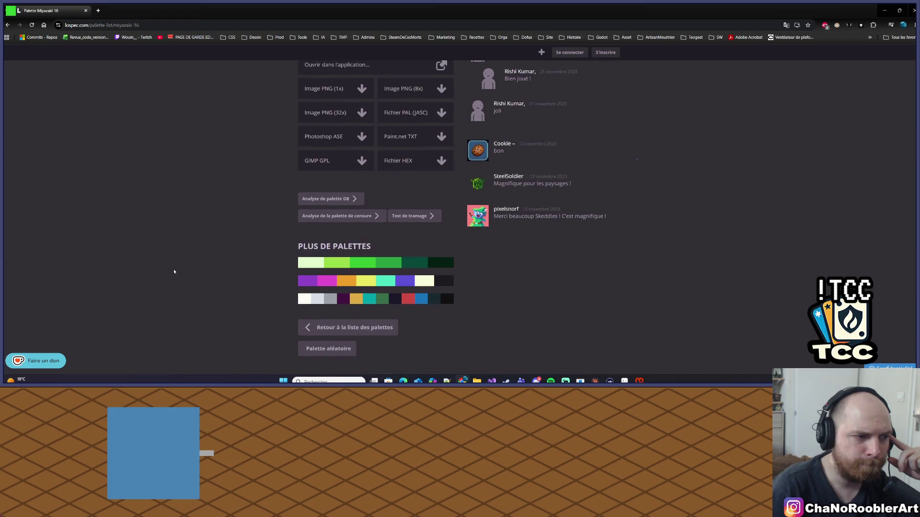
scroll(174, 272, "up", 3)
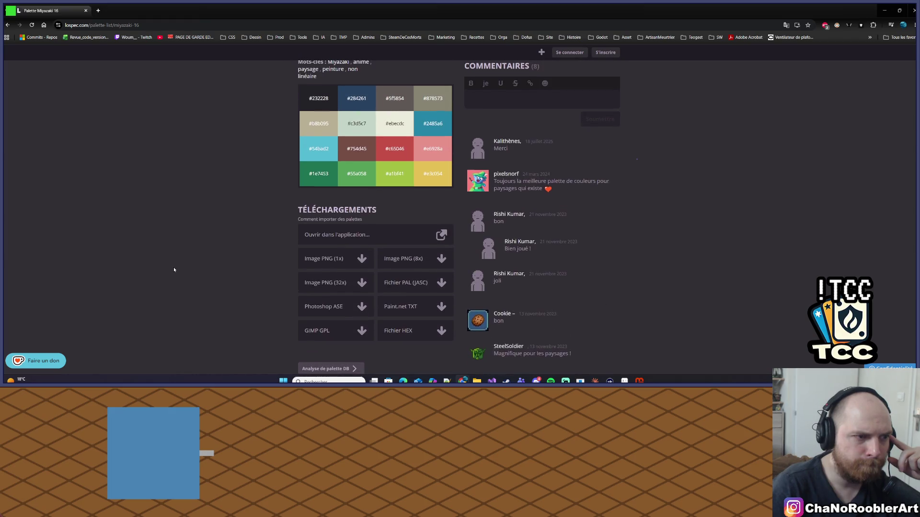
scroll(374, 148, "up", 2)
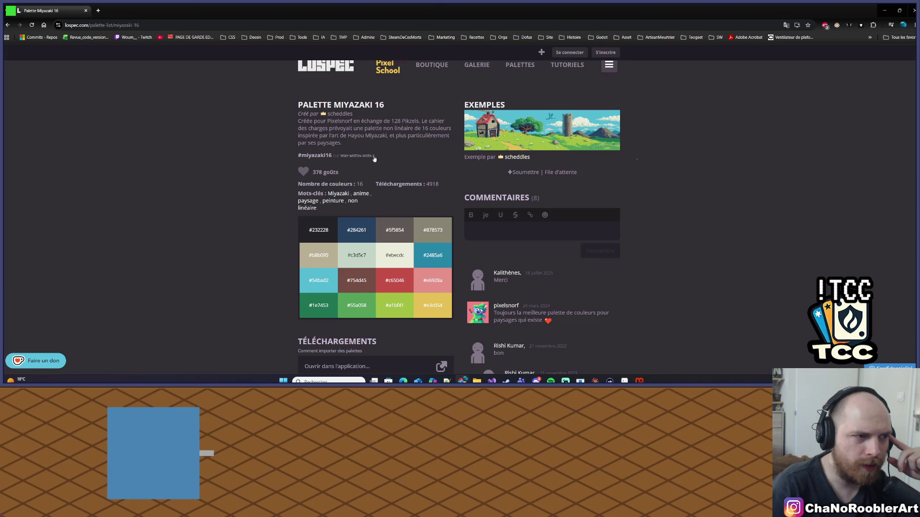
left_click(316, 230)
scroll(336, 239, "down", 3)
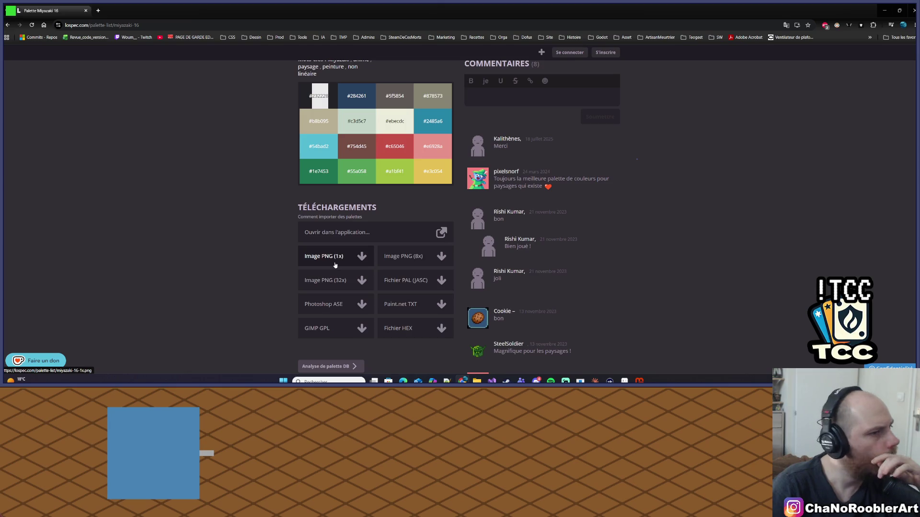
Step: Try the Image PNG (1x) and 'Ouvrir dans l'application' downloads, close the blank tabs, and switch to Visual Studio
left_click(370, 232)
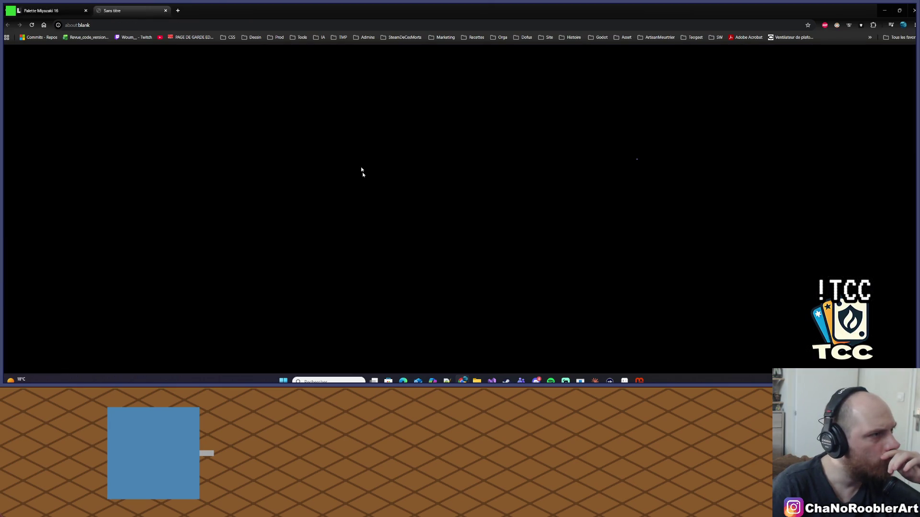
left_click(165, 11)
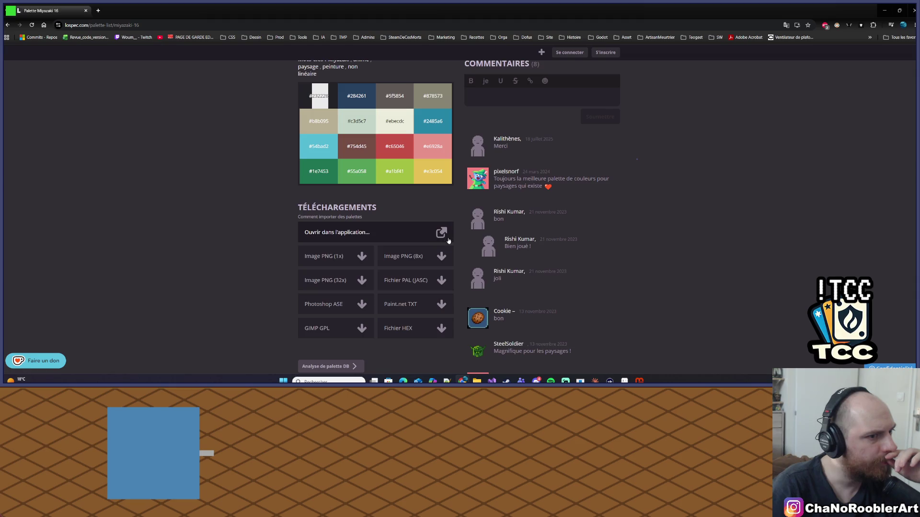
left_click(438, 237)
left_click(165, 11)
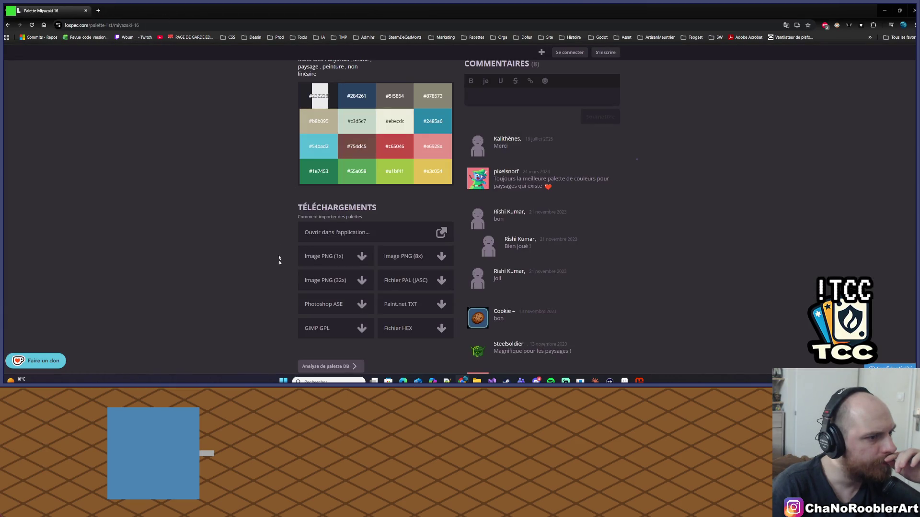
scroll(383, 326, "down", 2)
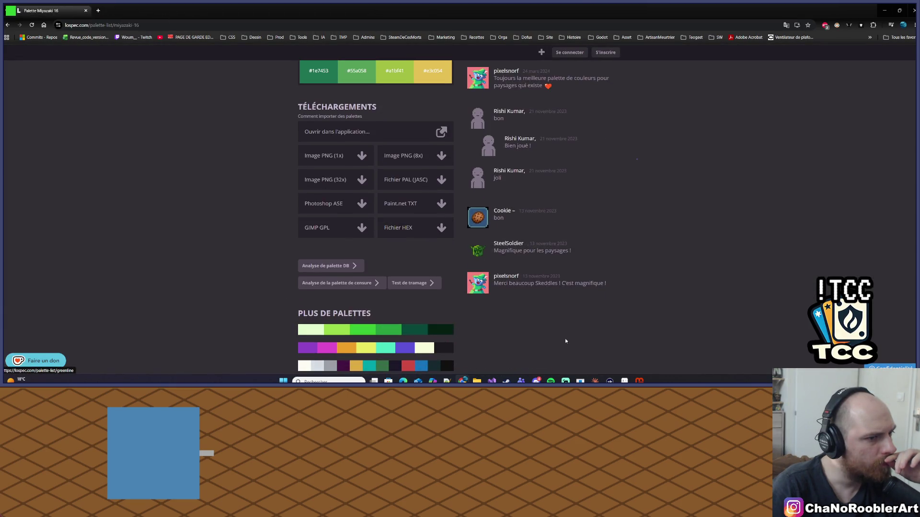
scroll(369, 156, "up", 3)
key("alt+Tab")
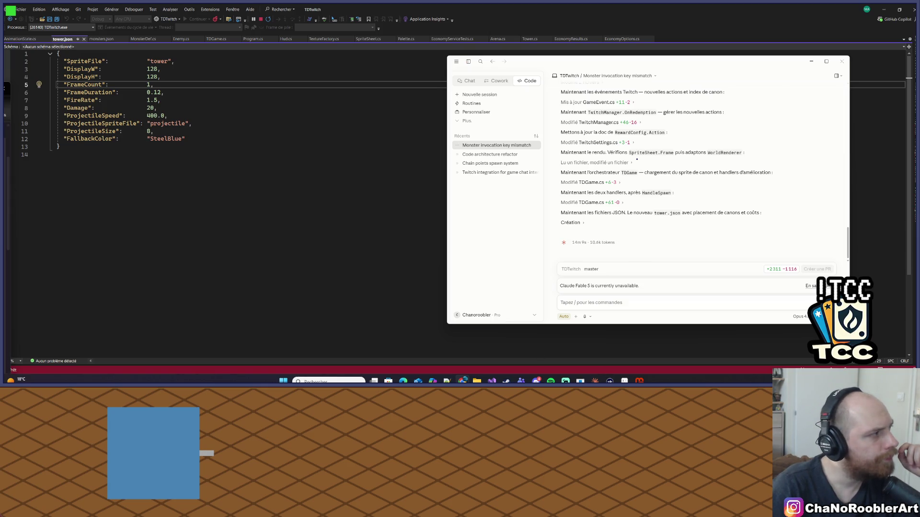
Step: Clear Sprite-0001's palette to one black entry, then drag it out into many black entries
key("alt+Tab")
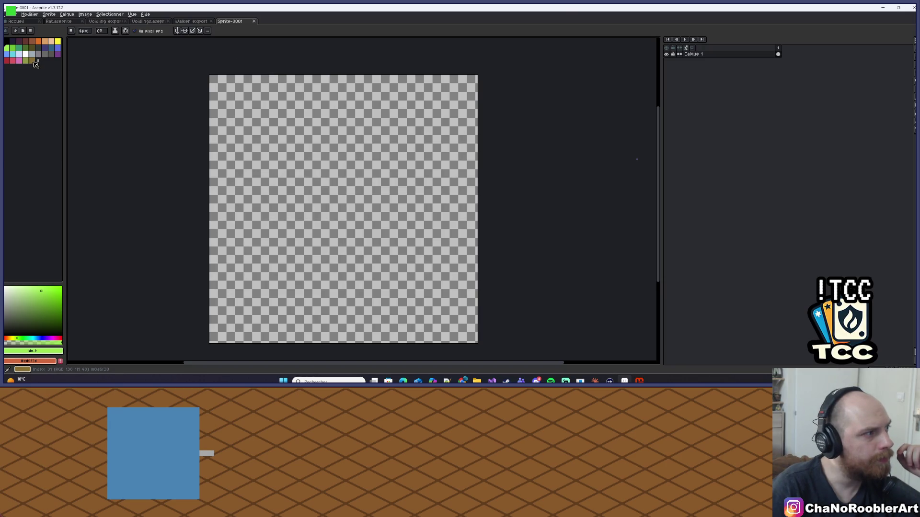
left_click(6, 42)
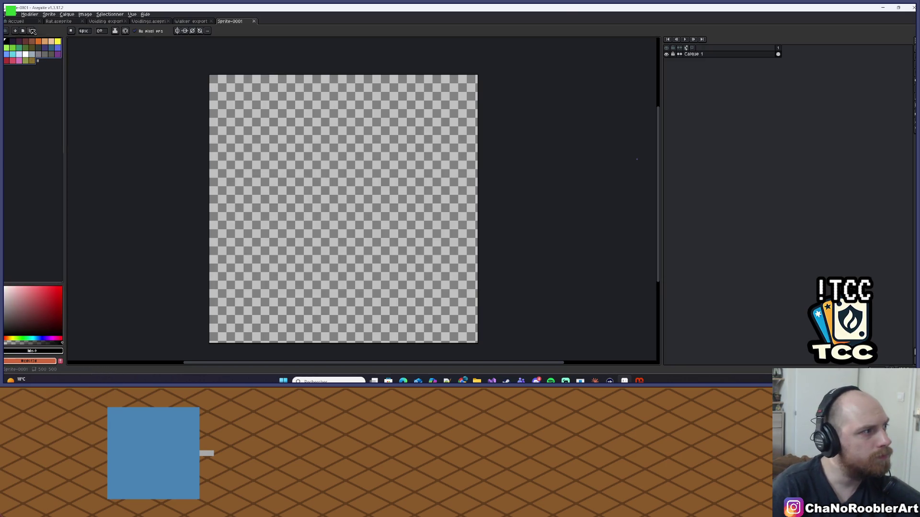
left_click(32, 31)
left_click(11, 46)
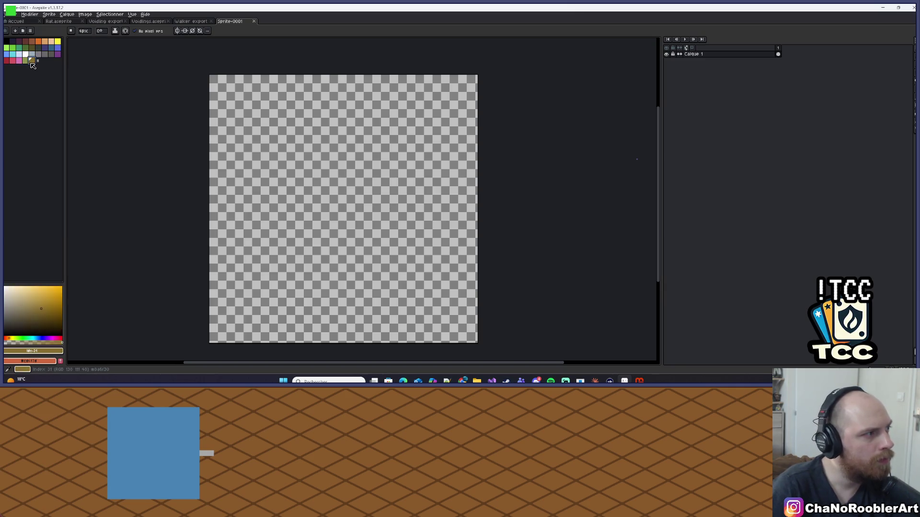
key("Delete")
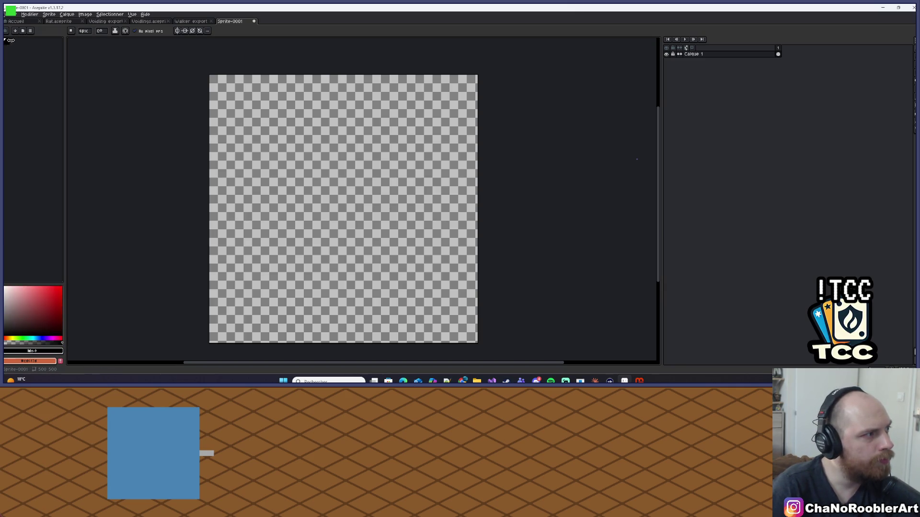
left_click_drag(10, 41, 26, 63)
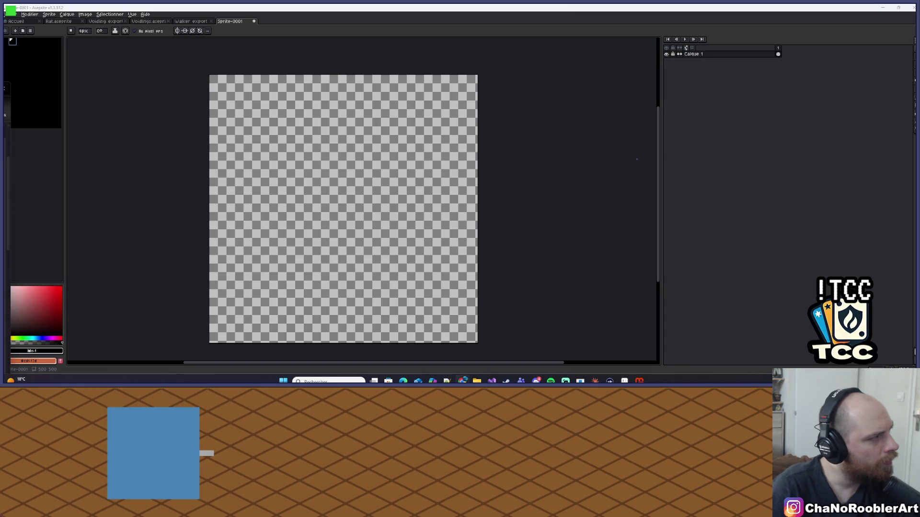
Step: Enter the dark hex value in the foreground colour popup and add #232228 to the palette
left_click(32, 362)
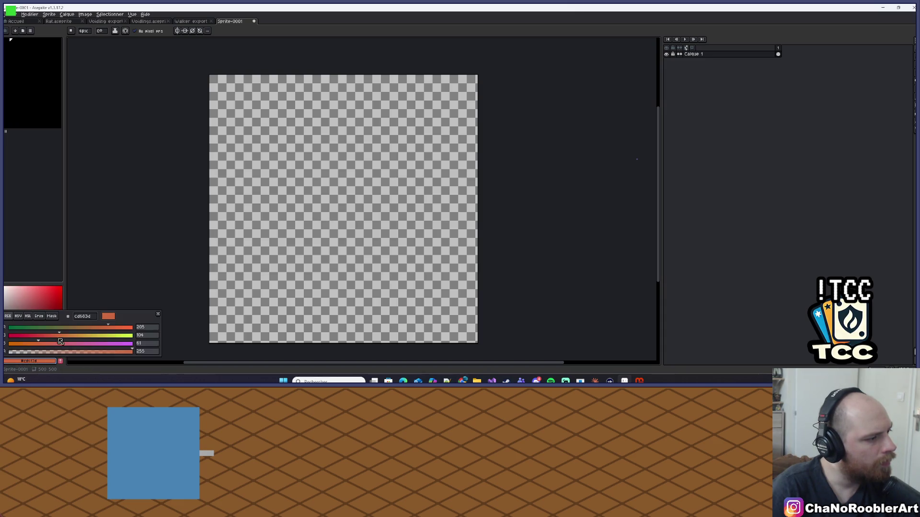
left_click(85, 317)
type("232323")
key("Tab")
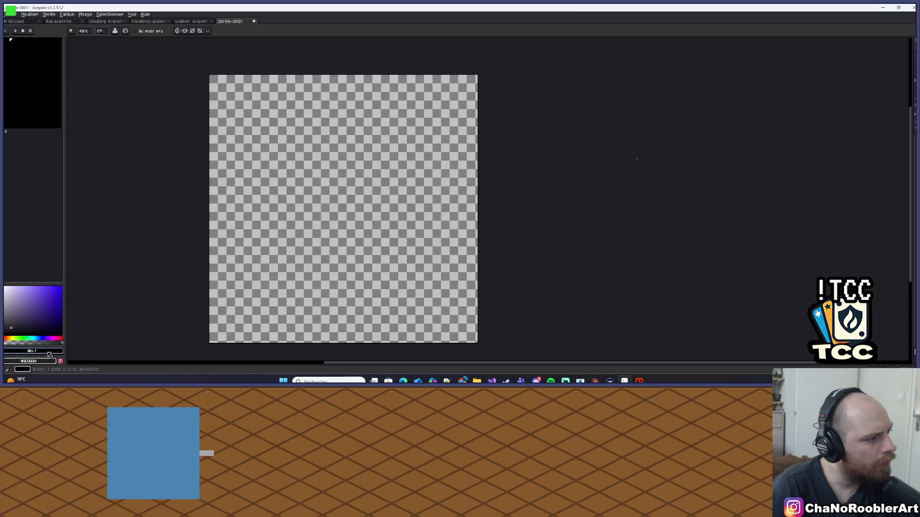
left_click(40, 360)
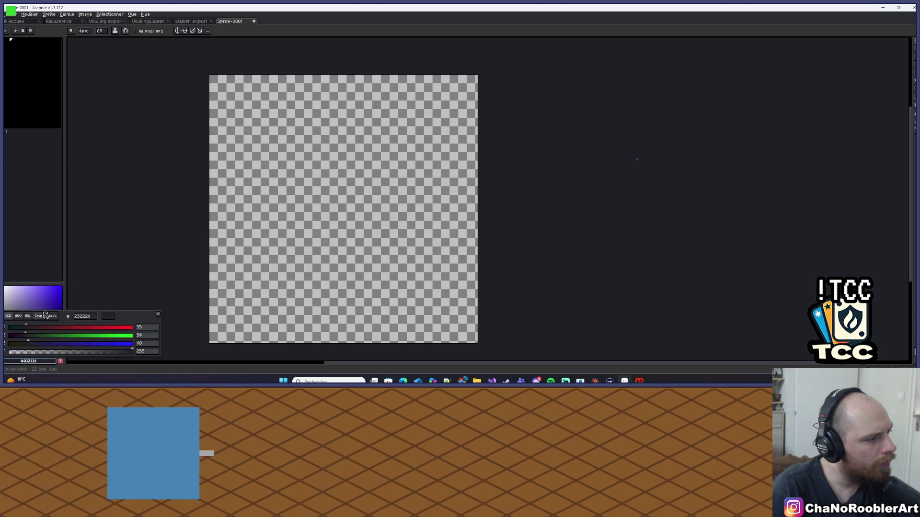
left_click(41, 360)
left_click(61, 362)
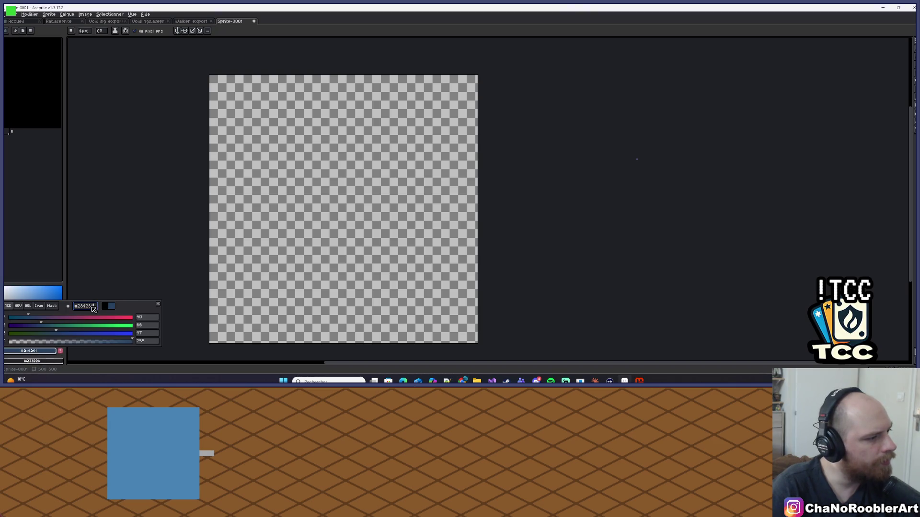
Step: Add the blue #284261 to the palette from the foreground colour popup
left_click(40, 352)
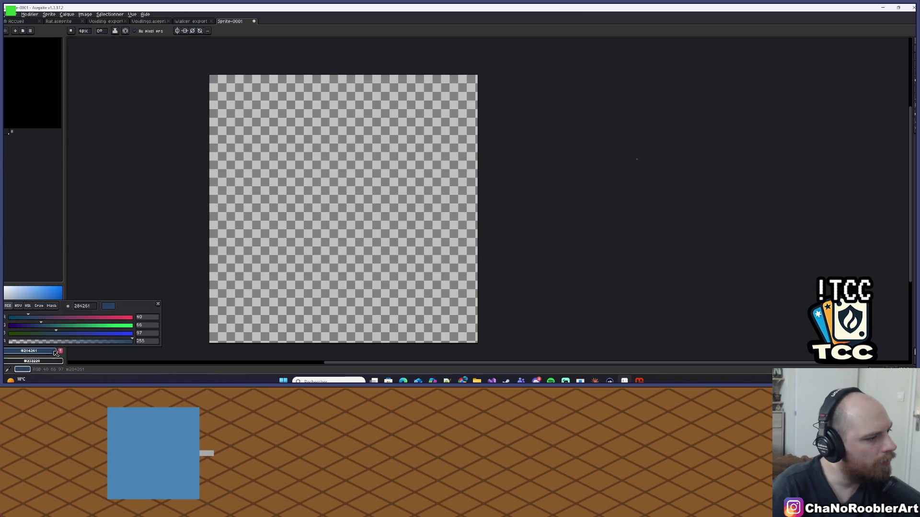
left_click(56, 353)
left_click(48, 352)
left_click(46, 353)
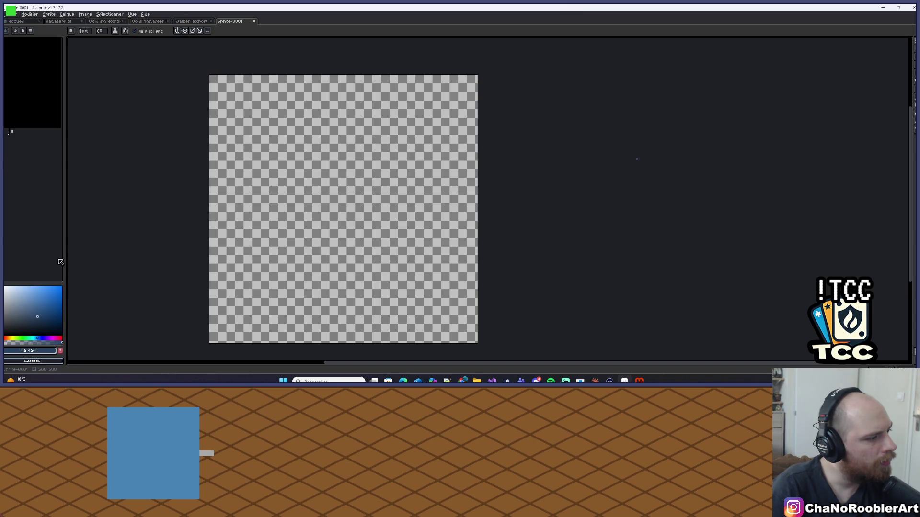
left_click(43, 363)
left_click(43, 363)
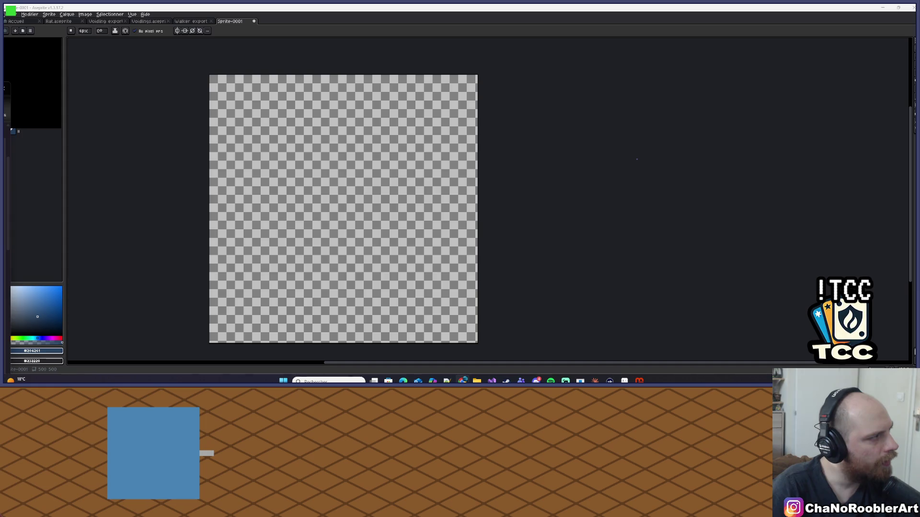
Step: Paste #5f5854 as the foreground colour, then move the Lospec page to the right side
key("v")
left_click(32, 352)
key("ctrl+v")
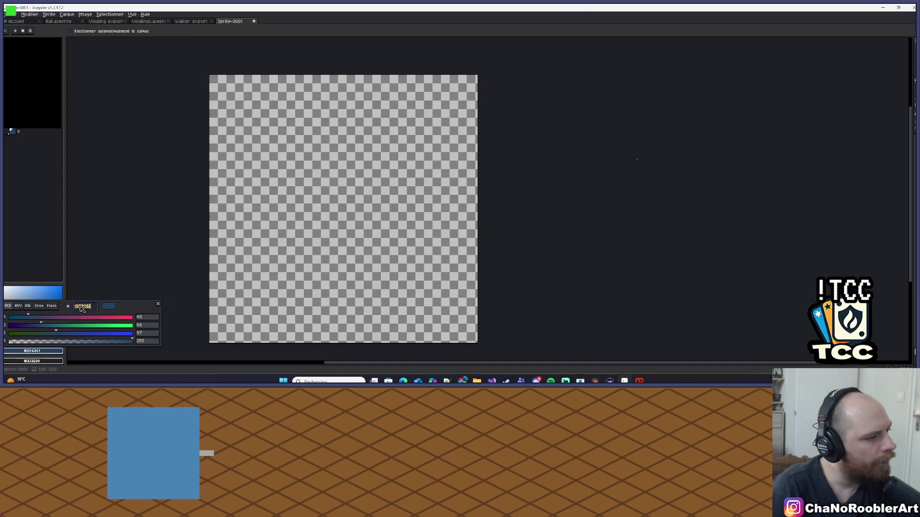
key("Return")
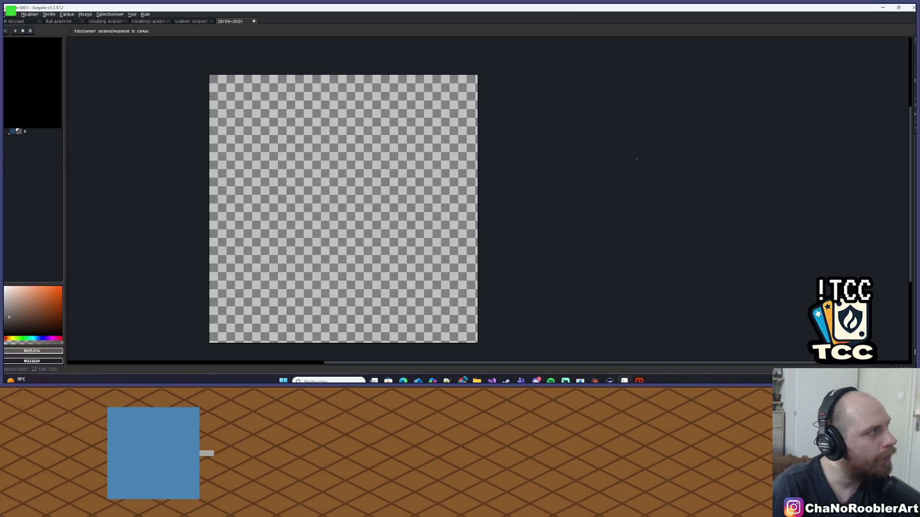
key("alt+Tab")
mouse_move(257, 124)
left_mouse_down()
mouse_move(564, 46)
mouse_move(606, 46)
mouse_move(569, 149)
mouse_move(629, 62)
left_mouse_up()
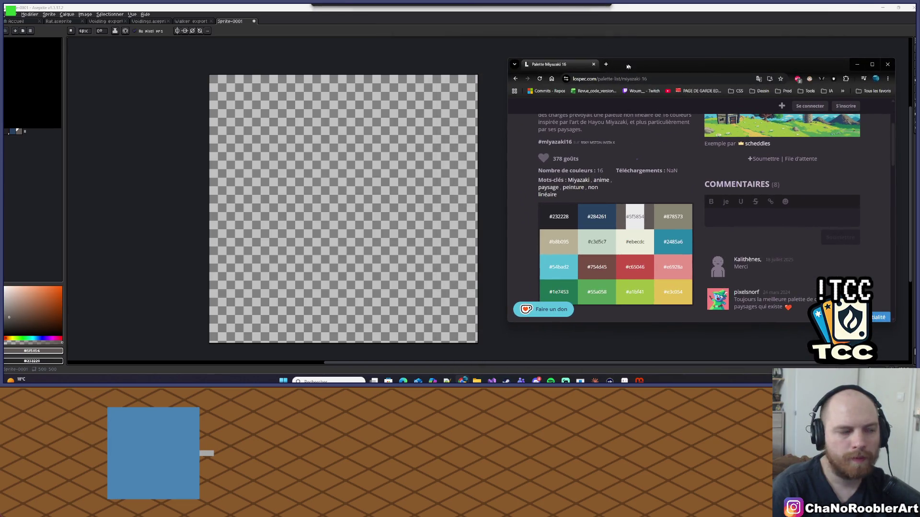
Step: Minimise Claude Code, bring the Lospec page forward and copy the grey hex code 878573
left_click(36, 139)
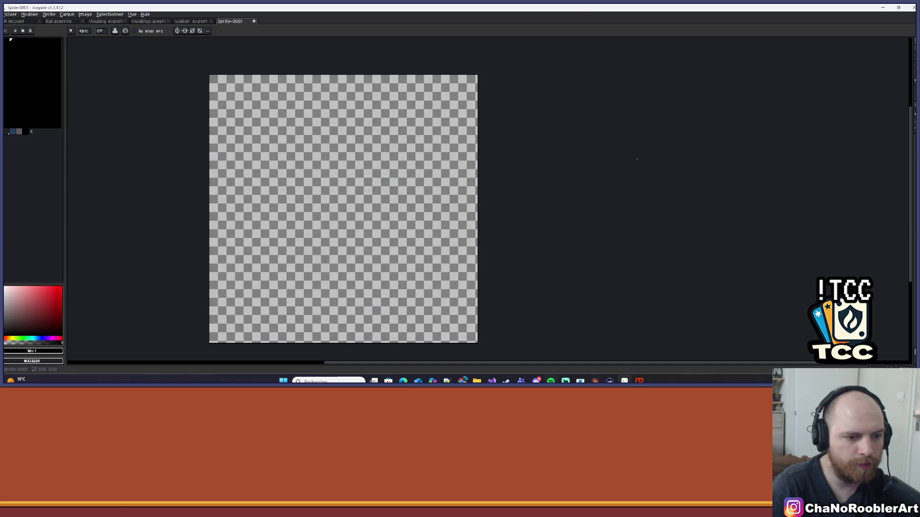
key("alt+Tab")
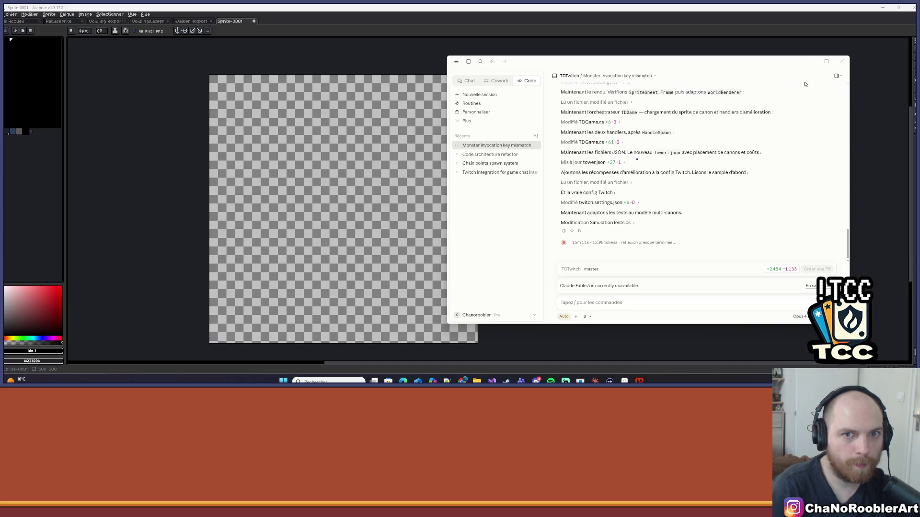
left_click(811, 61)
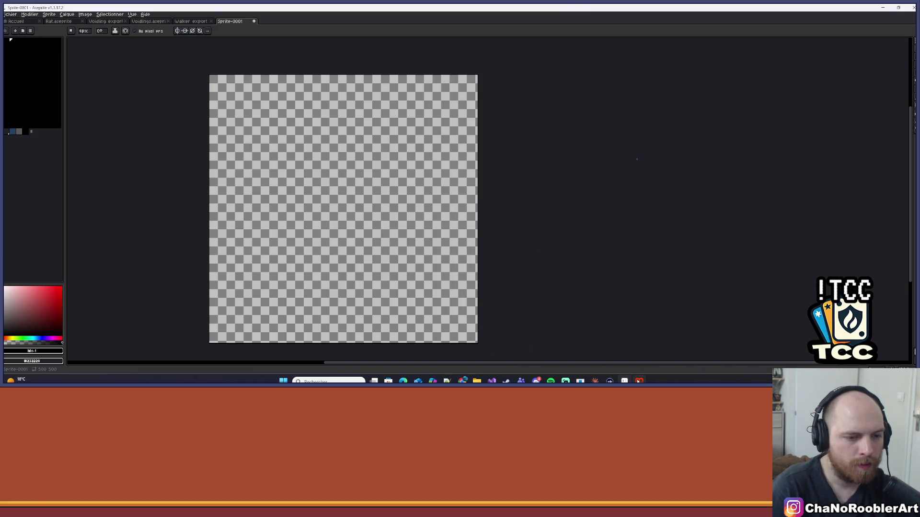
mouse_move(506, 382)
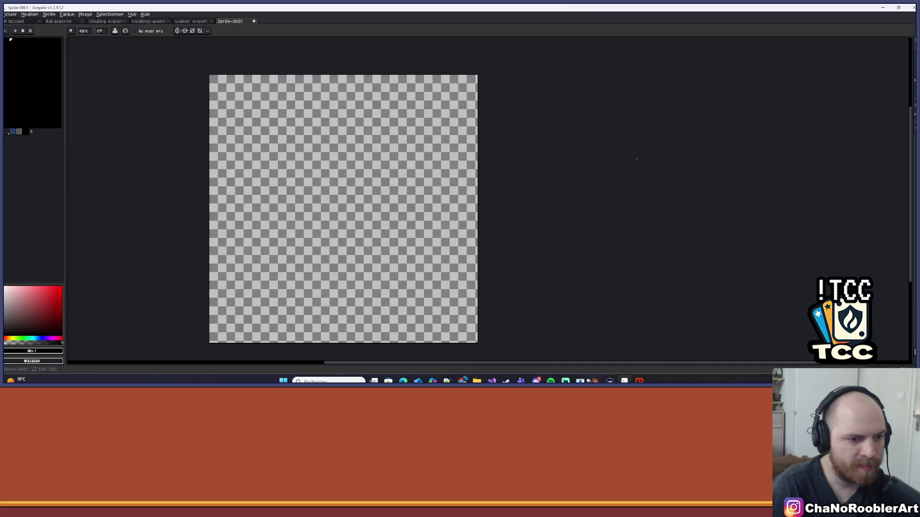
mouse_move(463, 382)
left_click(378, 347)
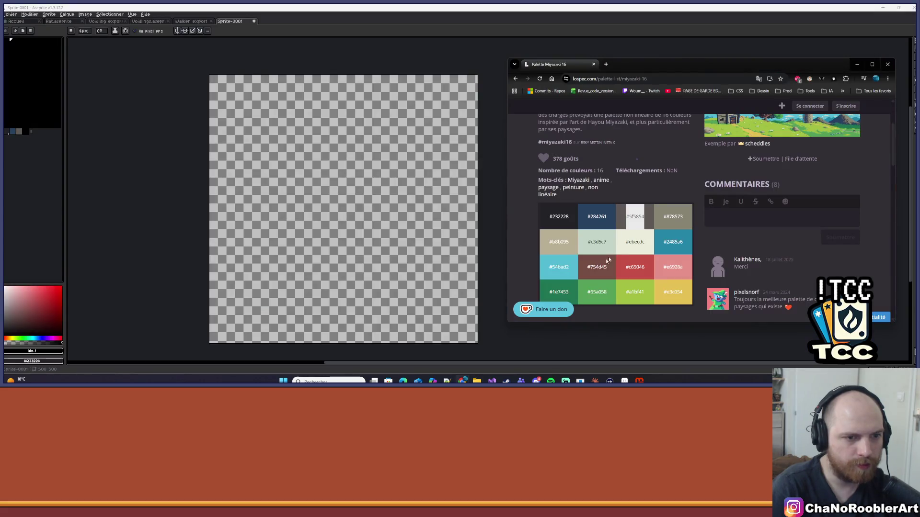
left_click_drag(666, 216, 684, 219)
left_click(670, 217)
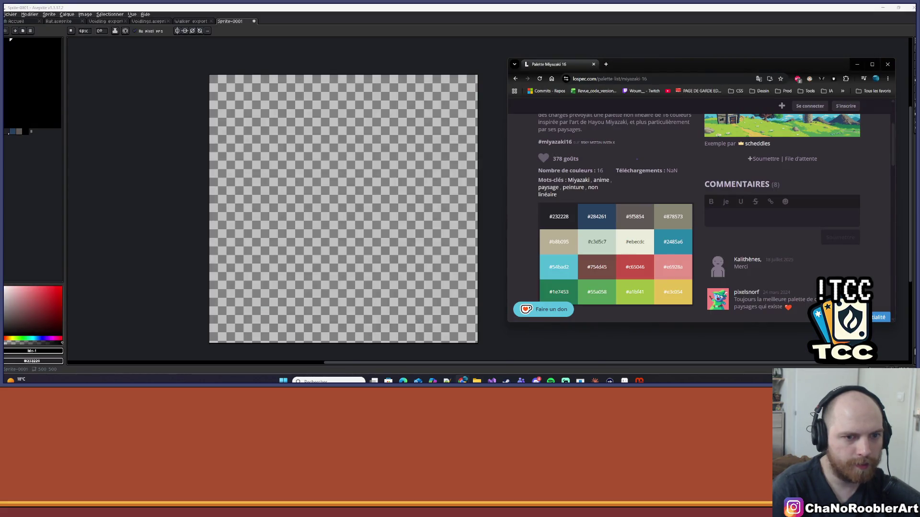
Step: Paste #878573 into the foreground colour and select the new grey palette entry
left_click(27, 133)
left_click(32, 351)
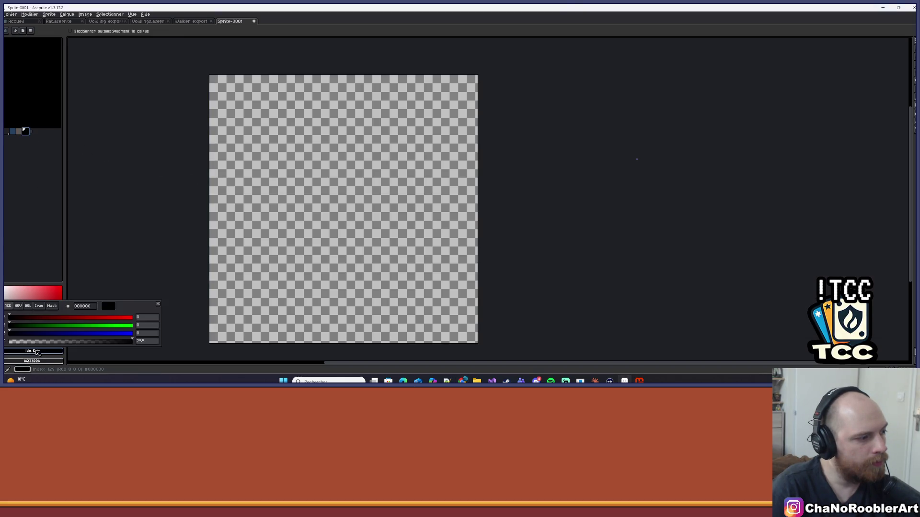
left_click(81, 307)
type("#878573")
left_click(63, 350)
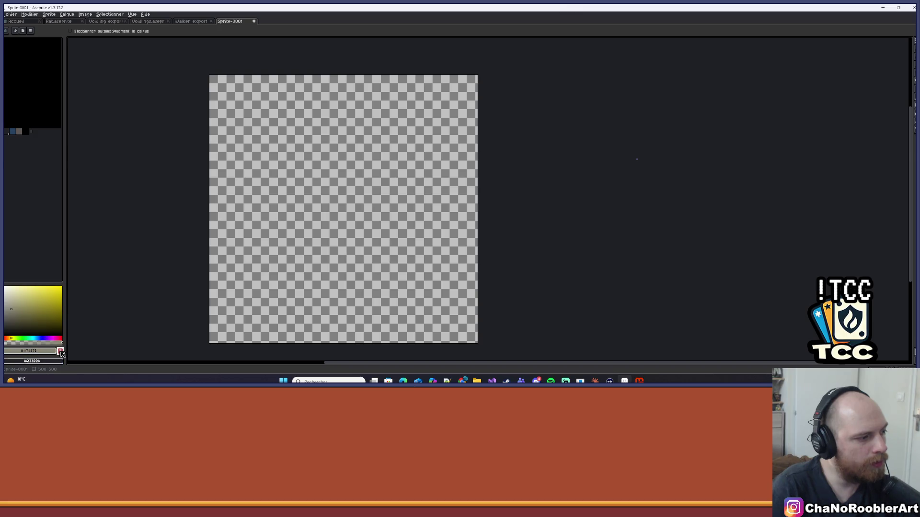
key("b")
mouse_move(26, 130)
left_mouse_down()
mouse_move(32, 106)
mouse_move(29, 132)
left_mouse_up()
left_click(32, 133)
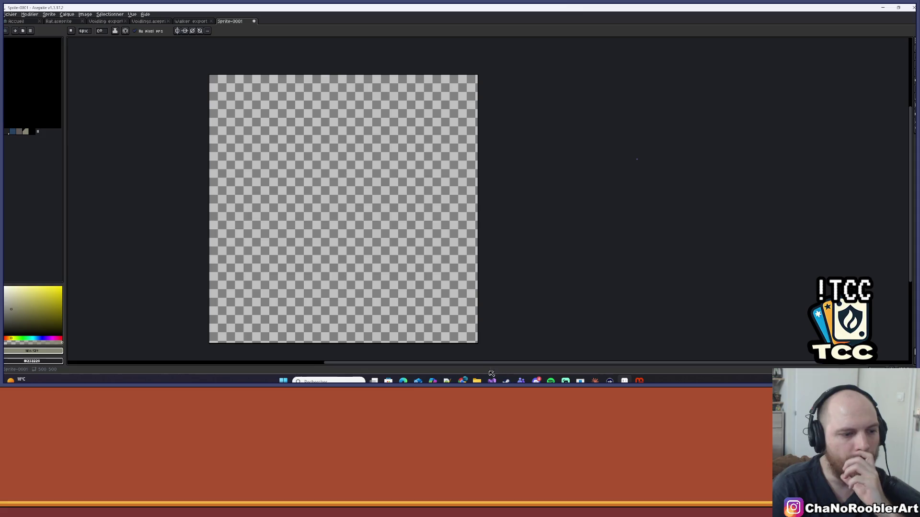
Step: Add a new palette entry and set it to the pasted beige #b8b095
mouse_move(463, 380)
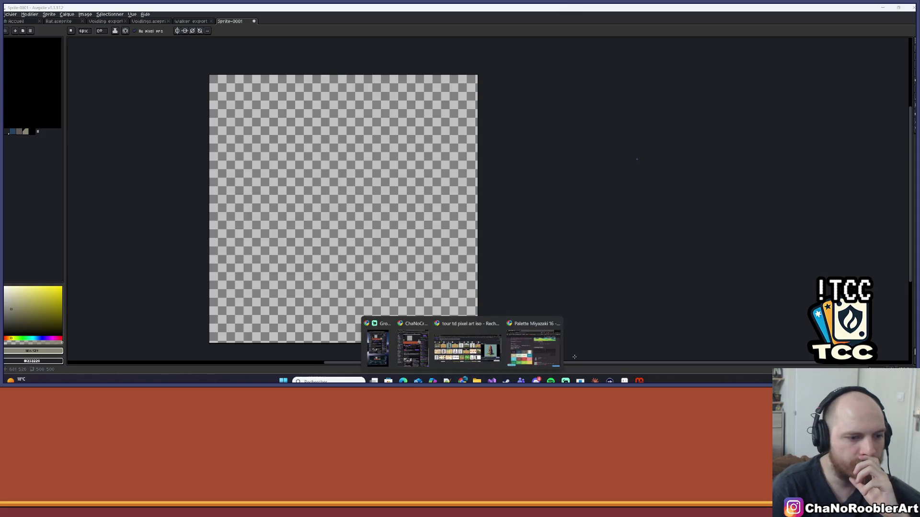
left_click(539, 356)
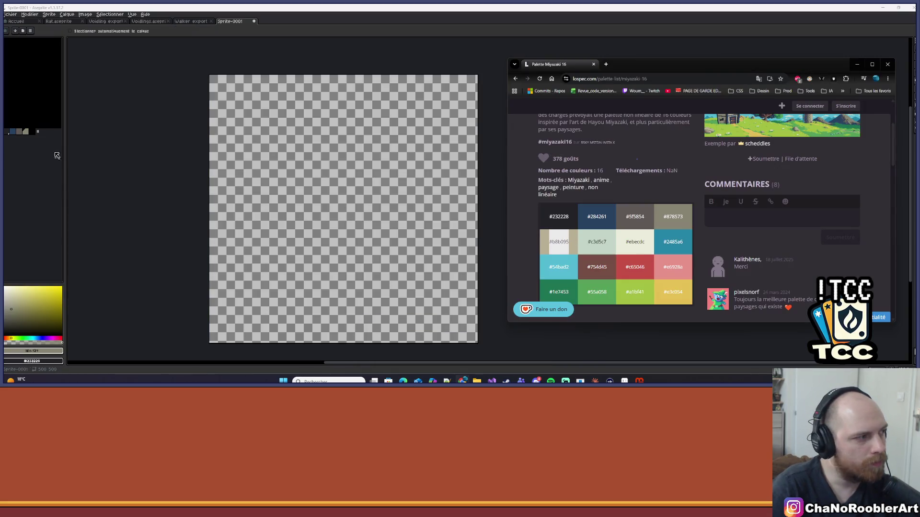
left_click(37, 137)
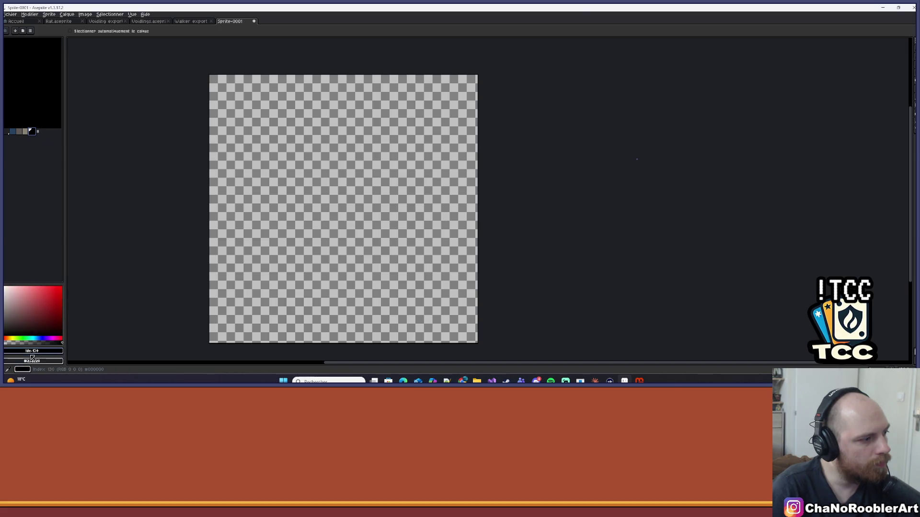
left_click(37, 131)
double_click(87, 307)
type("#b8b095")
key("Return")
key("b")
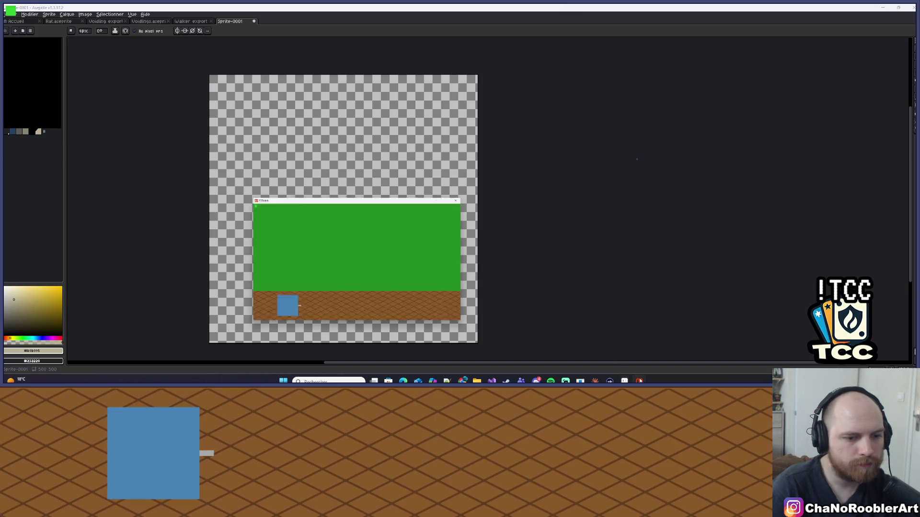
Step: Add #c3d5c7 to the palette and move its swatch one slot left
mouse_move(462, 380)
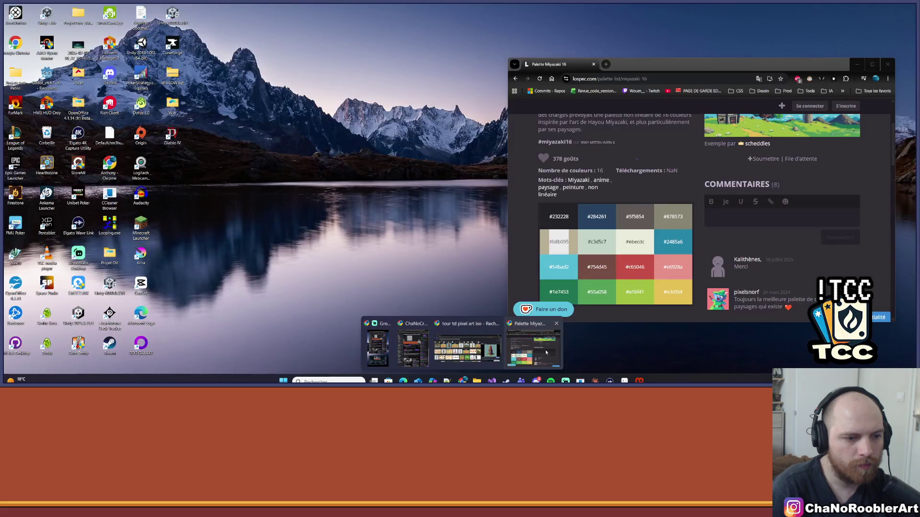
left_click(555, 328)
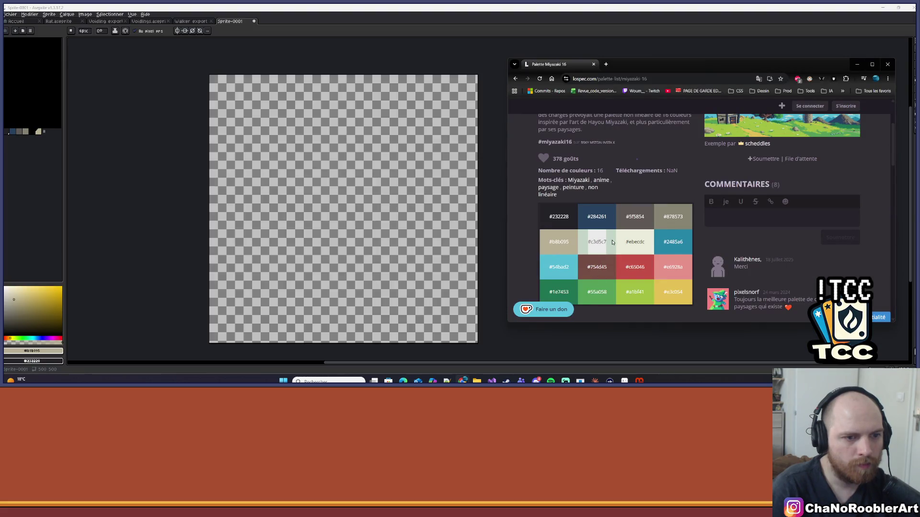
left_click(34, 351)
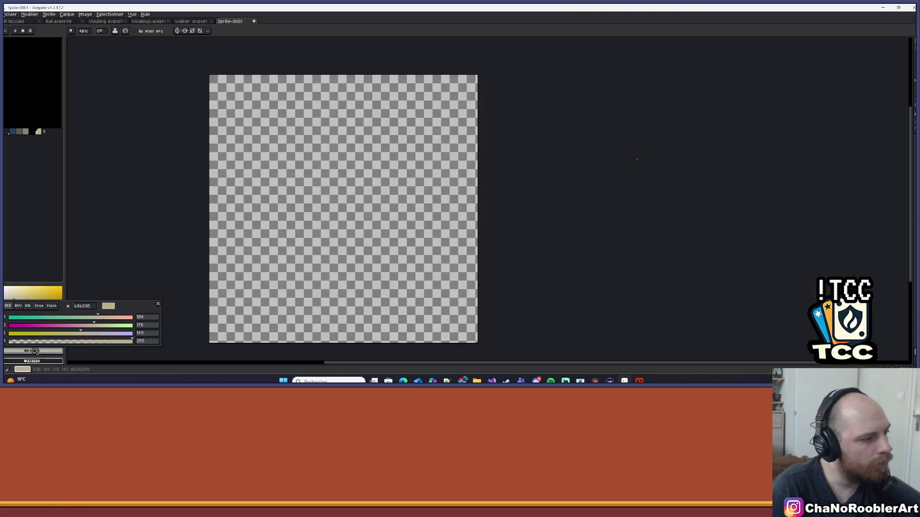
type("#c3d5c7")
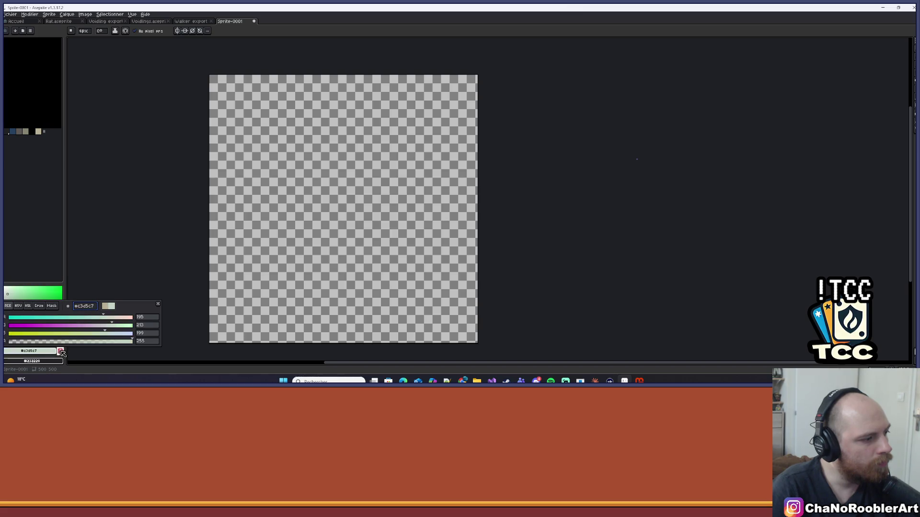
left_click(61, 352)
mouse_move(638, 382)
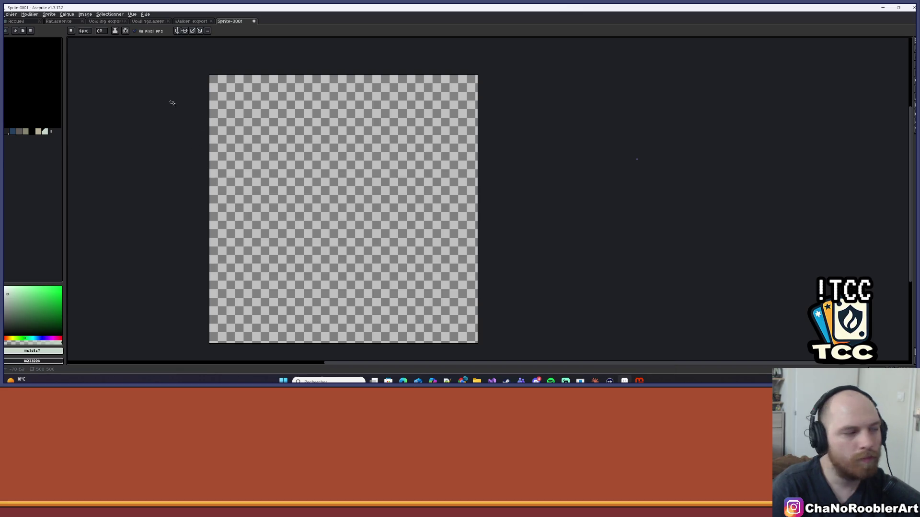
left_click(42, 132)
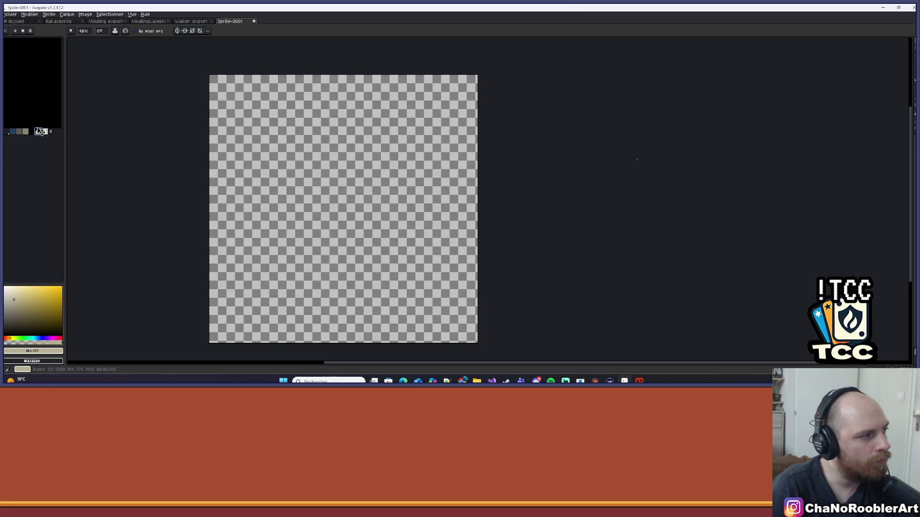
left_click(45, 132)
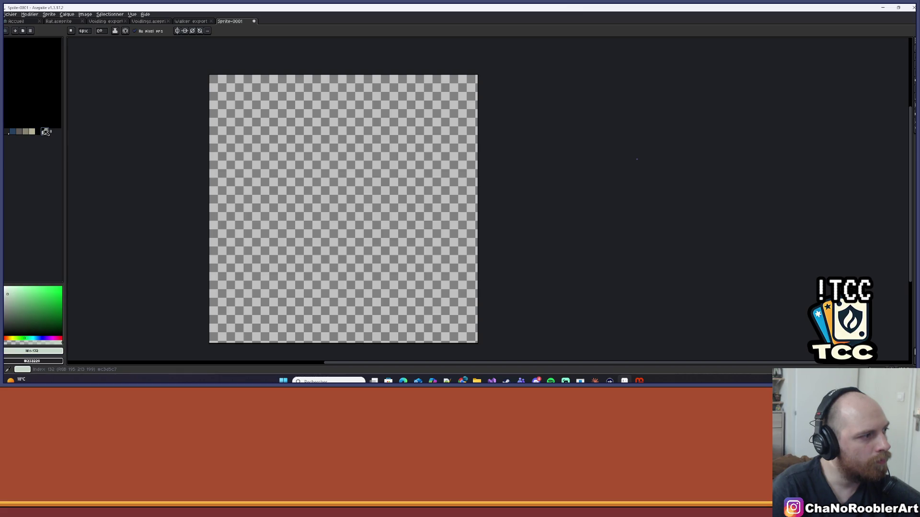
left_click_drag(46, 132, 43, 134)
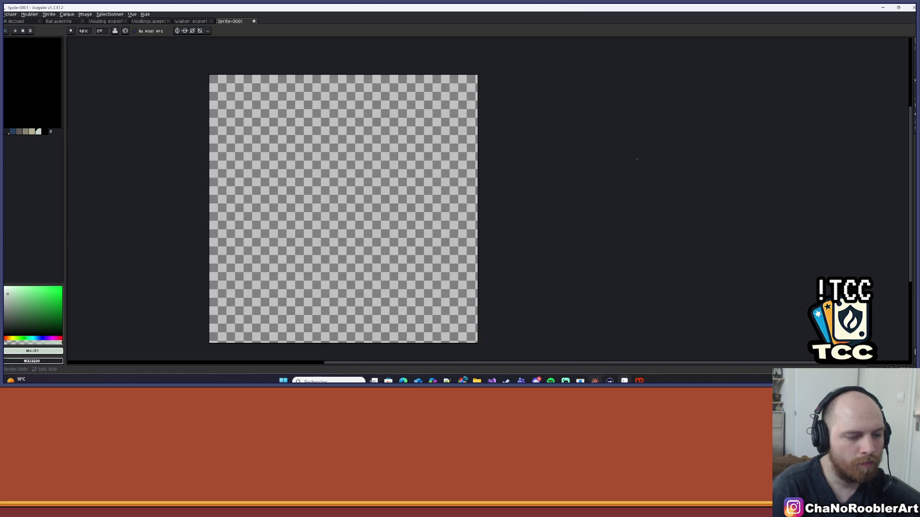
Step: Paste #ebecdc into the foreground colour and add it to the palette
mouse_move(463, 381)
left_click(534, 339)
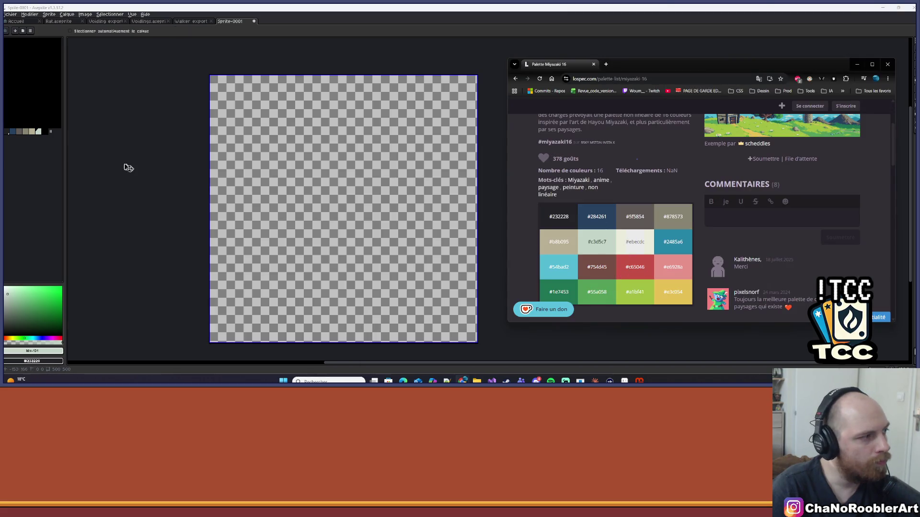
left_click(82, 294)
left_click(33, 351)
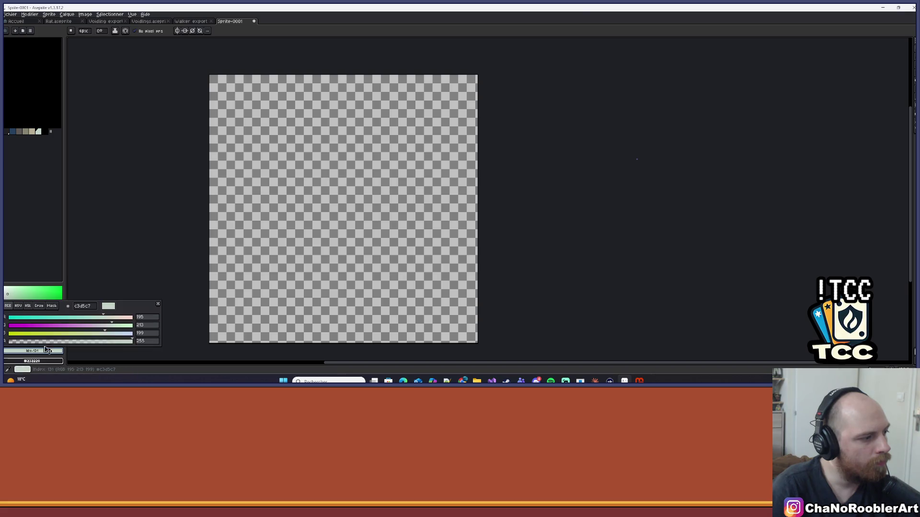
left_click(85, 306)
type("#ebecdc")
left_click(62, 351)
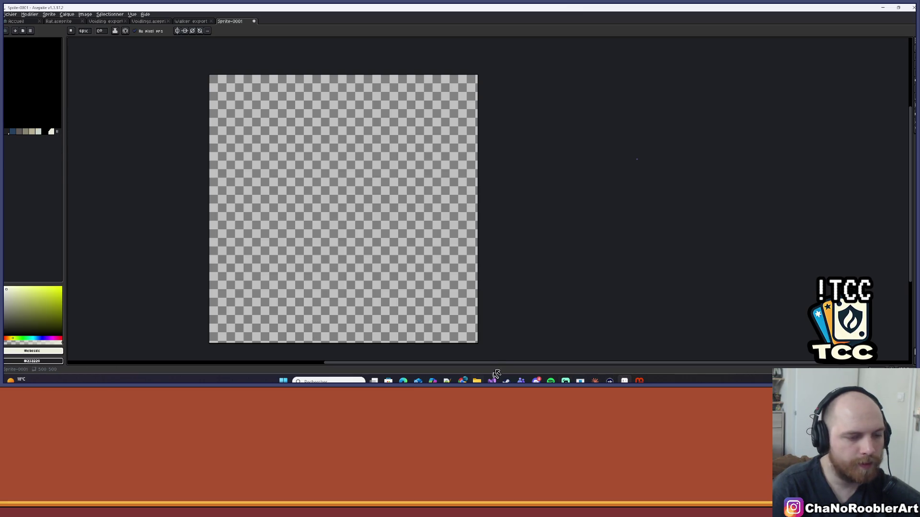
Step: Copy #2485a6 from Lospec and add it as a new palette swatch
mouse_move(463, 381)
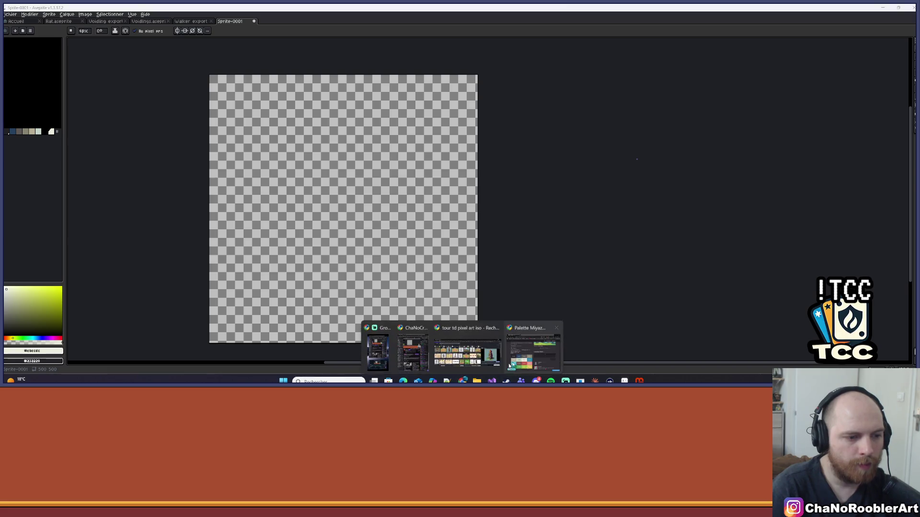
left_click(545, 325)
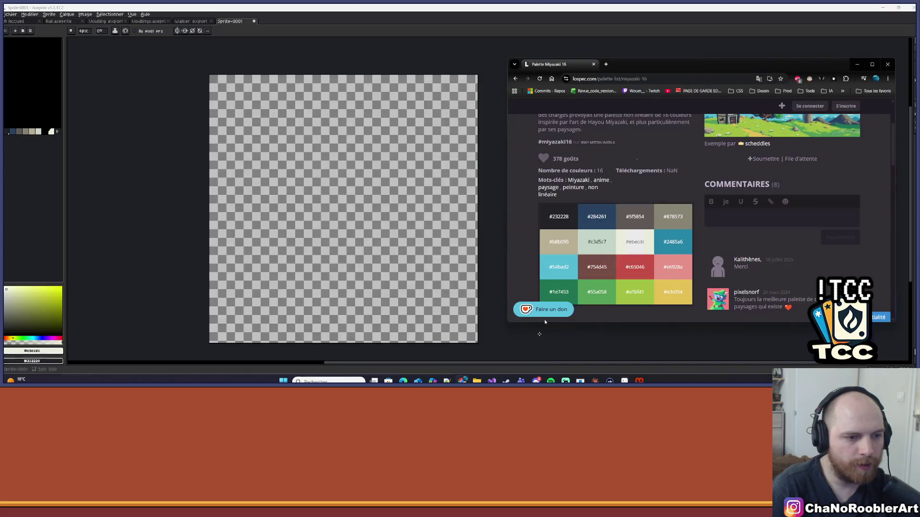
left_click(663, 243)
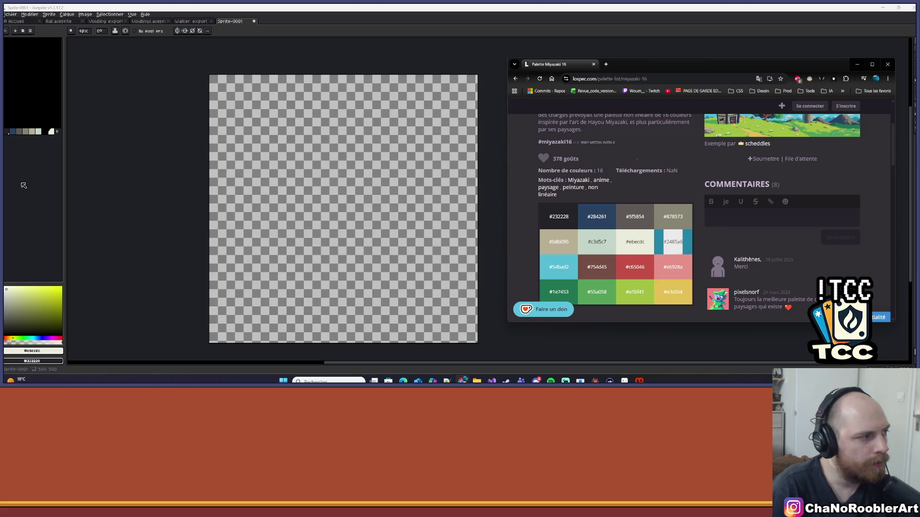
left_click(501, 237)
left_click(36, 351)
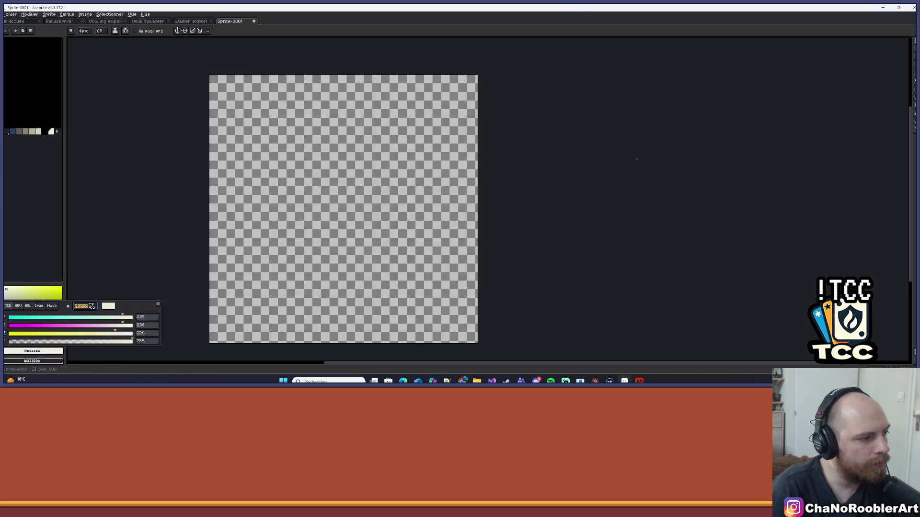
type("#2485a6")
key("Return")
left_click(61, 352)
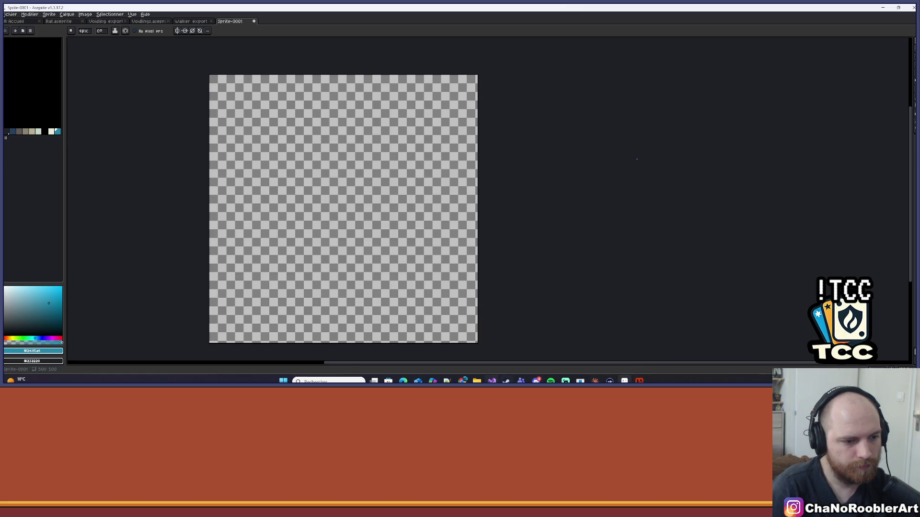
Step: Copy #54bad2 from Lospec and add it to the palette
left_click(564, 328)
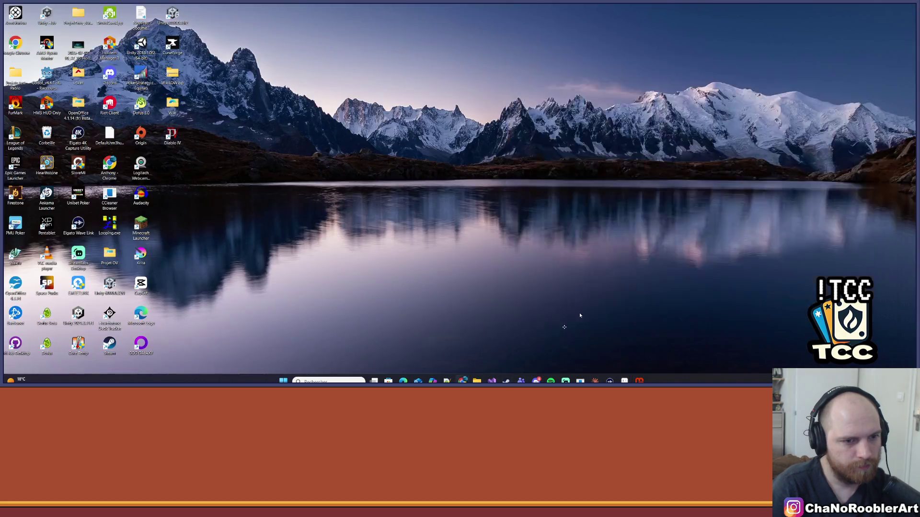
left_click_drag(548, 267, 573, 267)
key("ctrl+c")
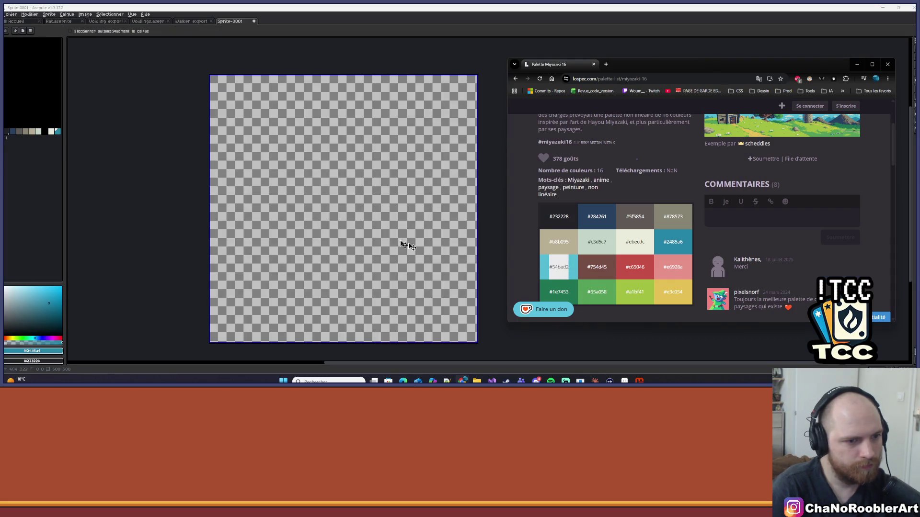
left_click(51, 351)
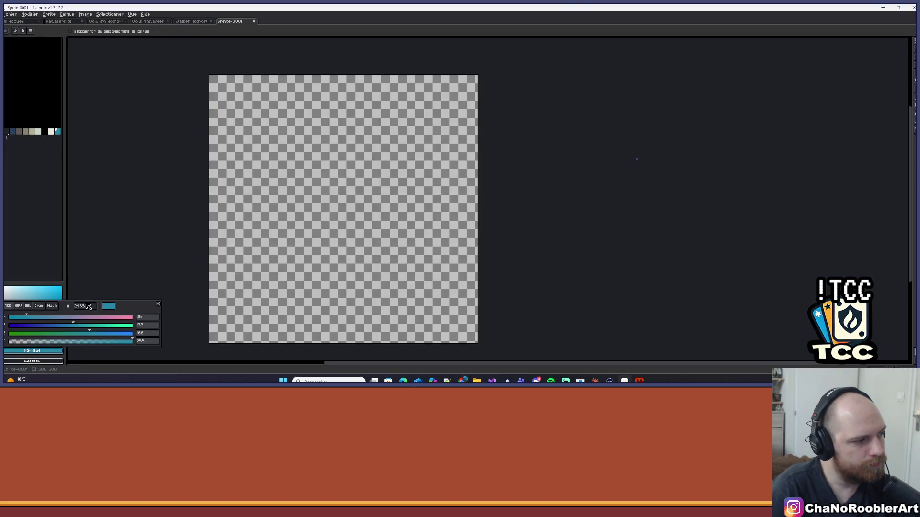
left_click(85, 306)
key("ctrl+v")
left_click(62, 352)
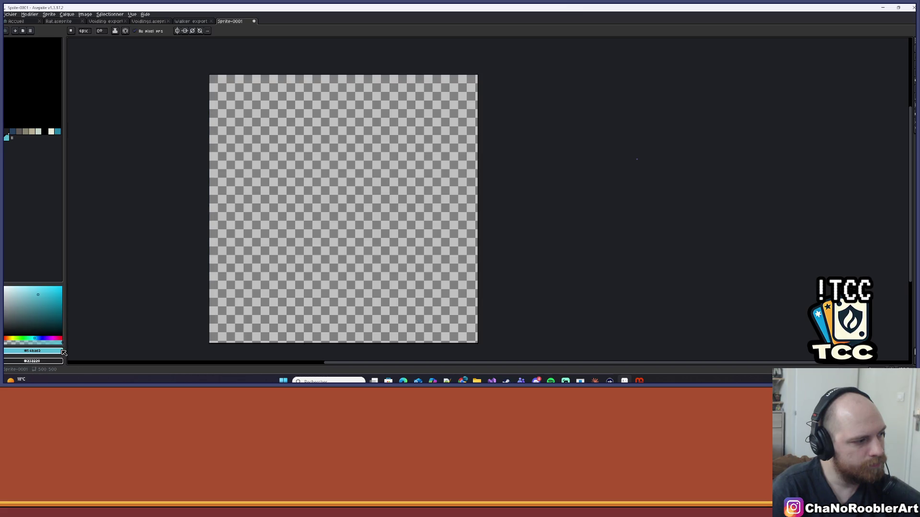
left_click(610, 381)
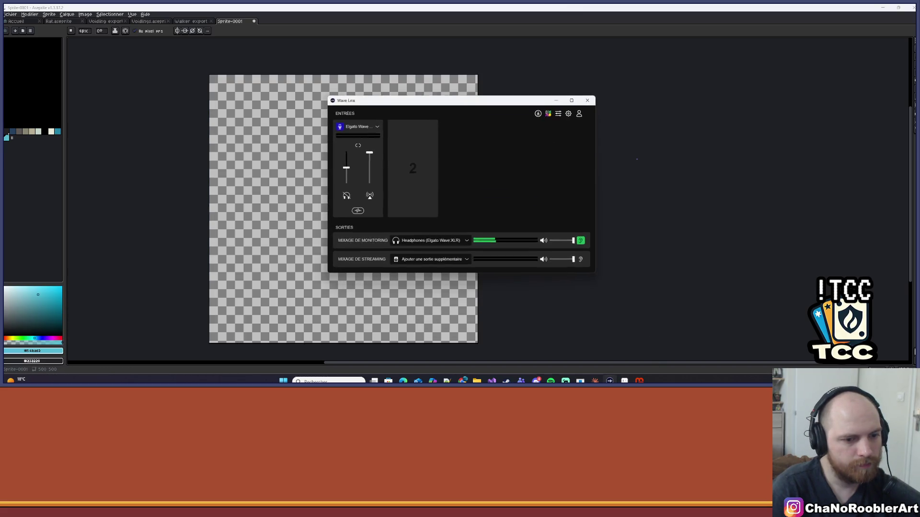
left_click(610, 381)
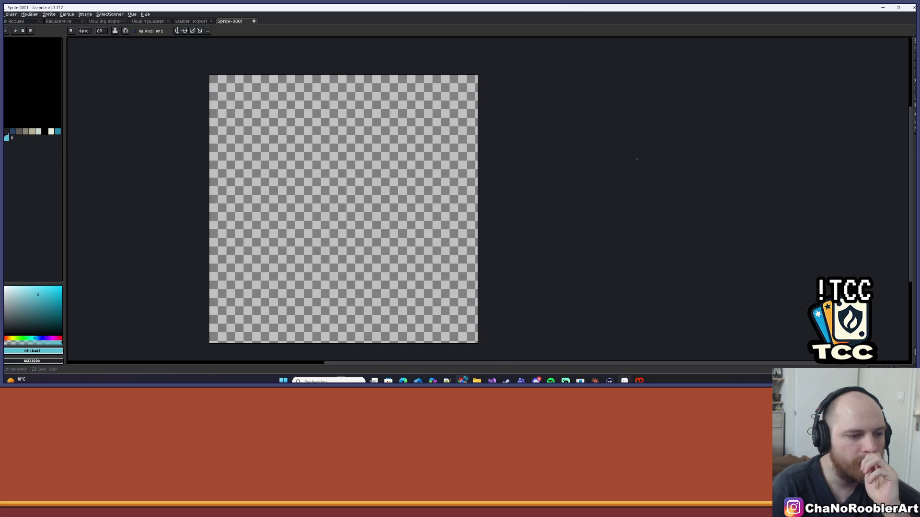
Step: Paste the brown #754d45 into the foreground colour and add it to the palette
mouse_move(462, 381)
left_click(452, 349)
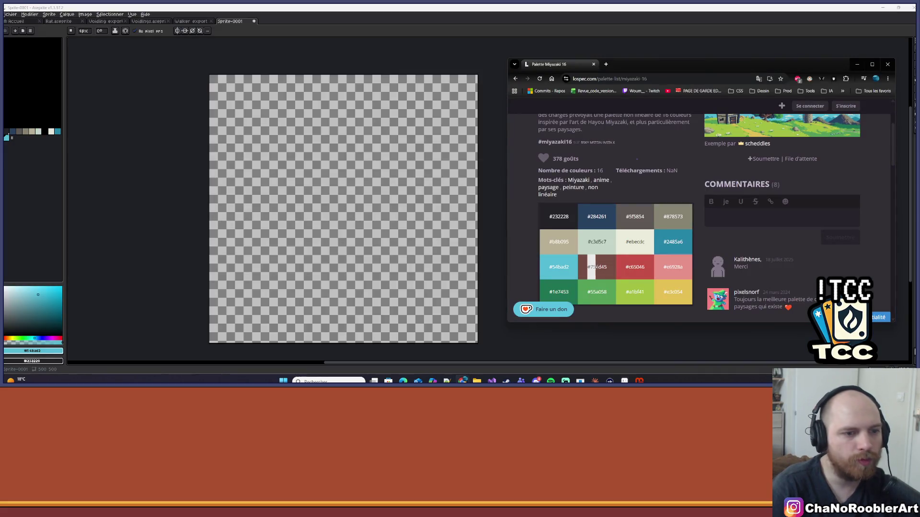
left_click(59, 213)
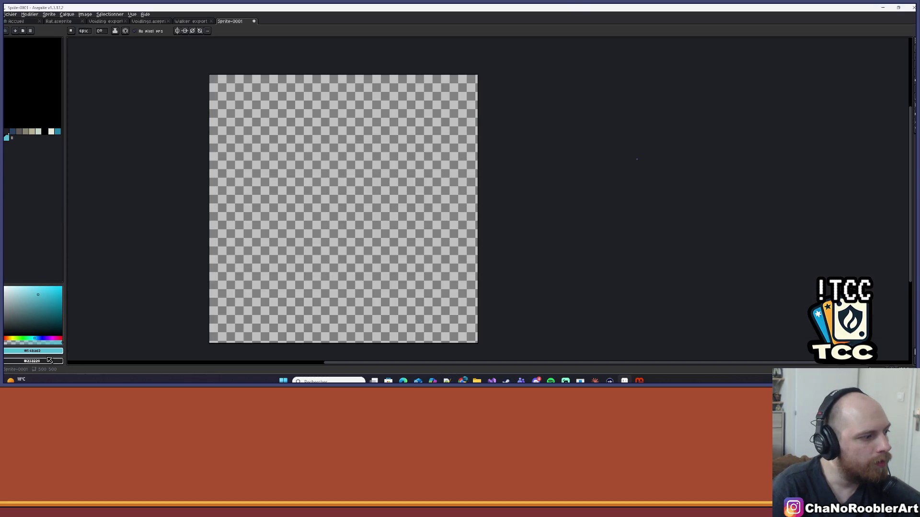
left_click(48, 351)
left_click(86, 307)
type("#754d45")
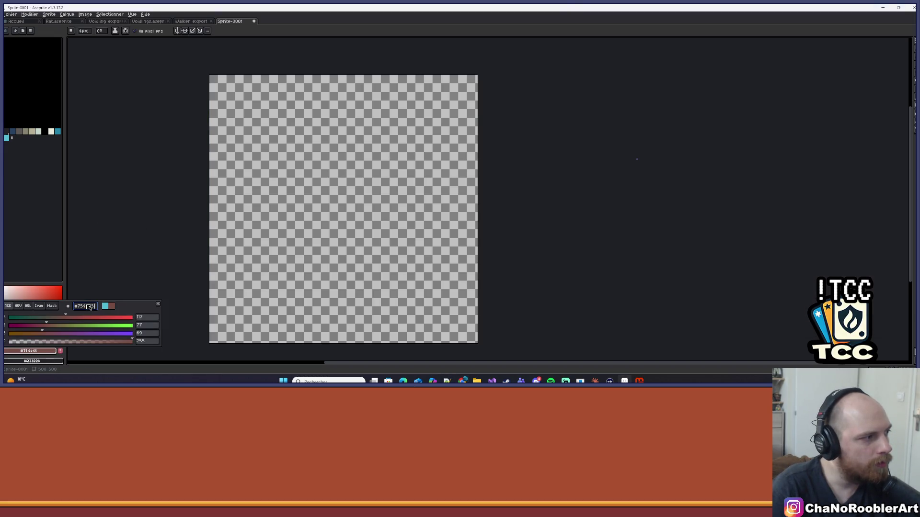
left_click(61, 352)
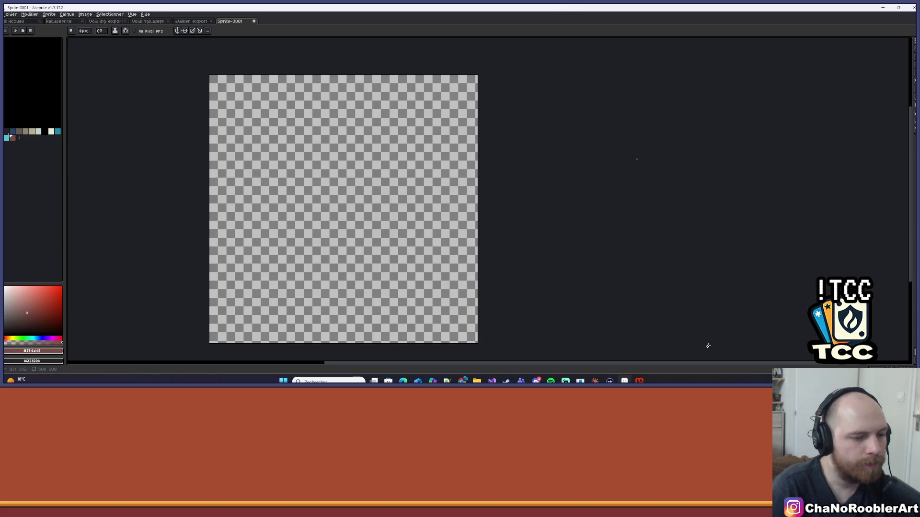
left_click(639, 381)
left_click(639, 381)
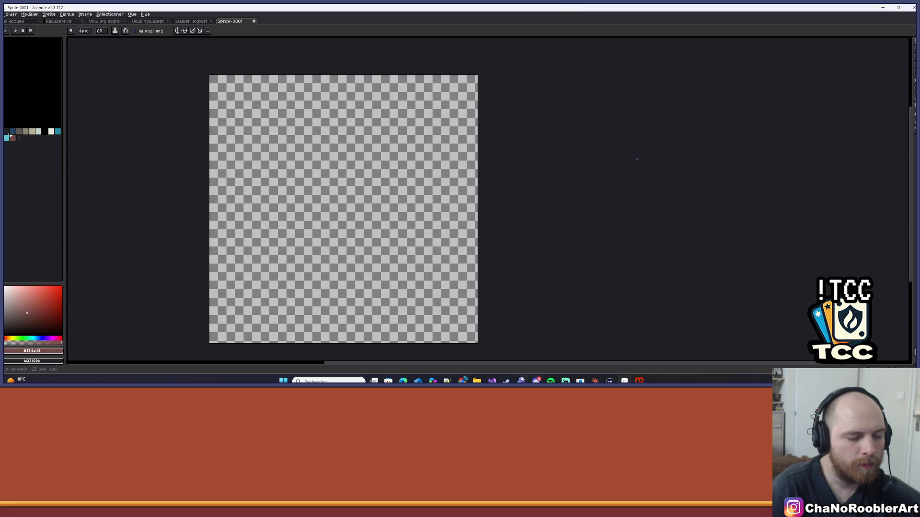
Step: Replace the foreground hex with red #c65044 and add it to the palette
mouse_move(462, 381)
left_click(550, 345)
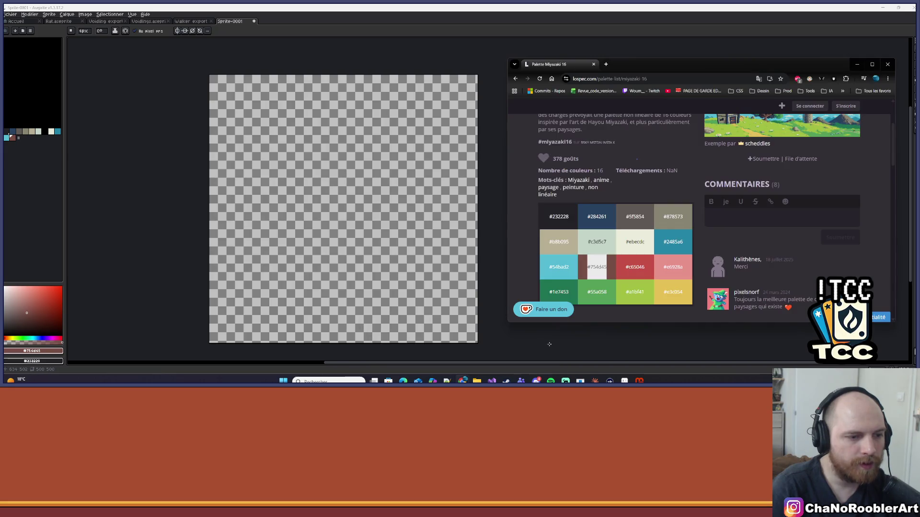
left_click(72, 220)
left_click(27, 350)
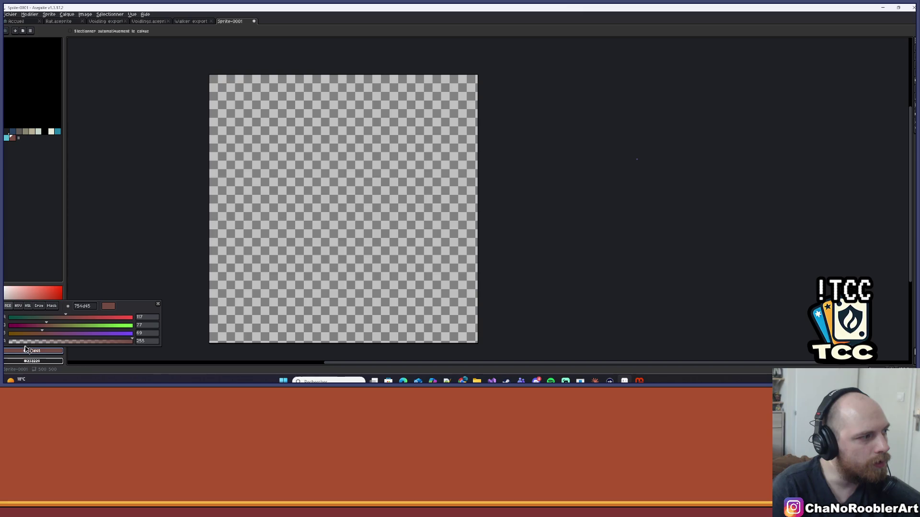
double_click(82, 306)
key("ctrl+v")
key("Return")
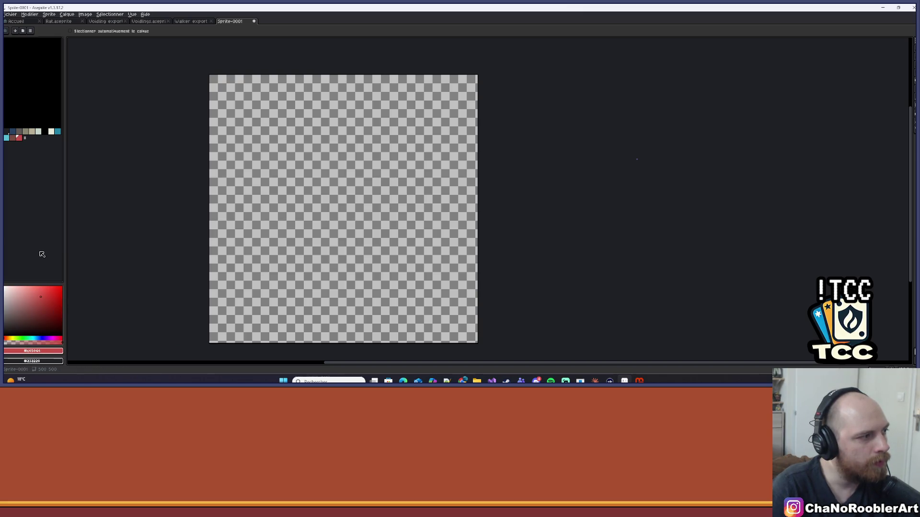
key("b")
Step: Paste the light pink #e6928a as the foreground colour and add it to the palette
mouse_move(462, 381)
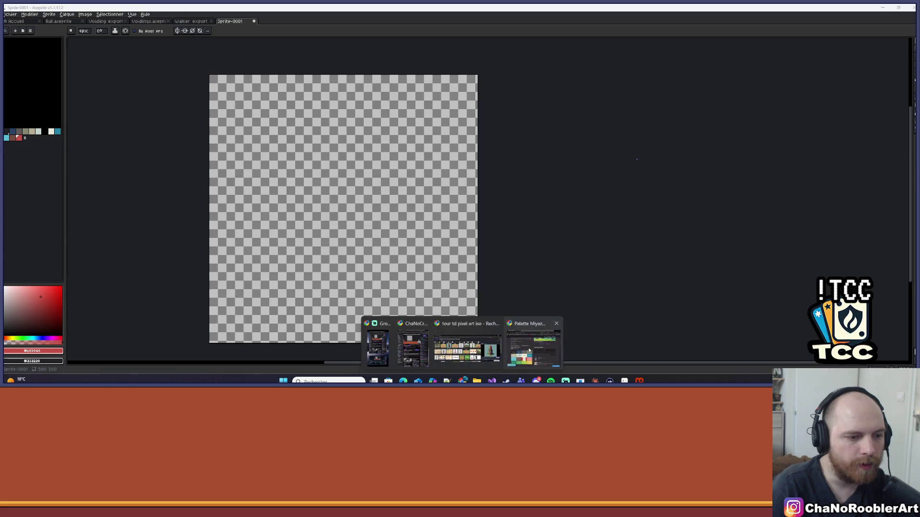
left_click(469, 352)
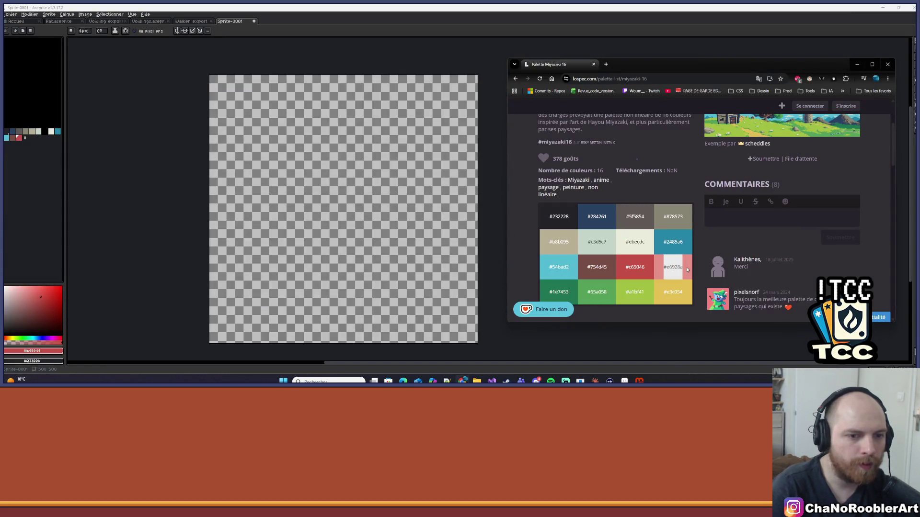
left_click(50, 231)
left_click(32, 350)
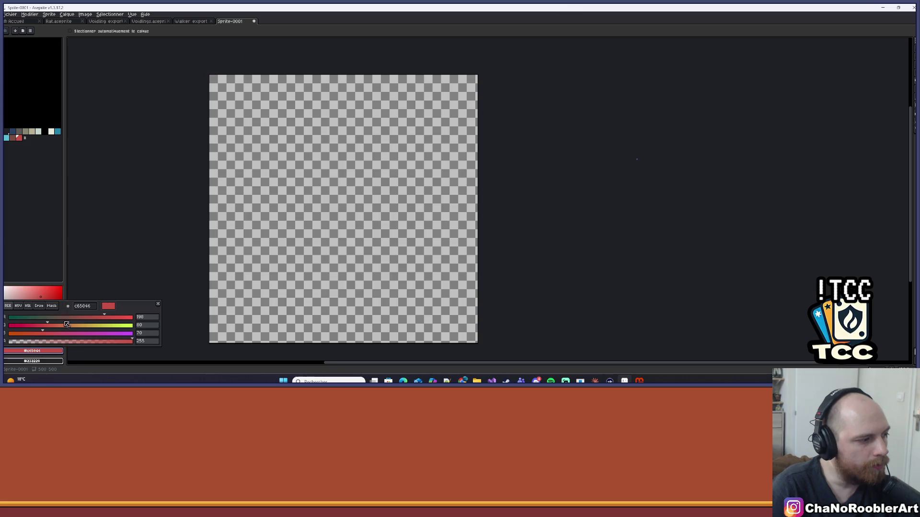
key("ctrl+v")
key("Return")
key("b")
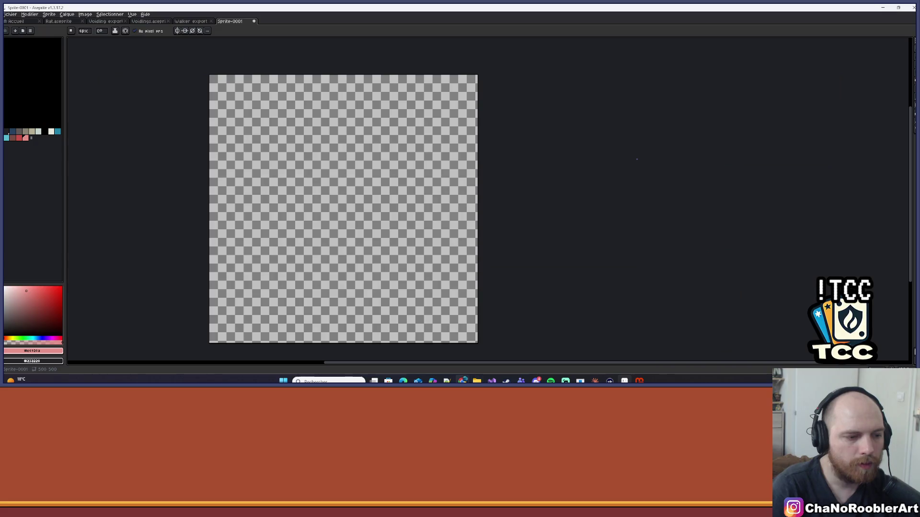
Step: Set the foreground colour to the Miyazaki 16 green #1e7453
left_click(534, 349)
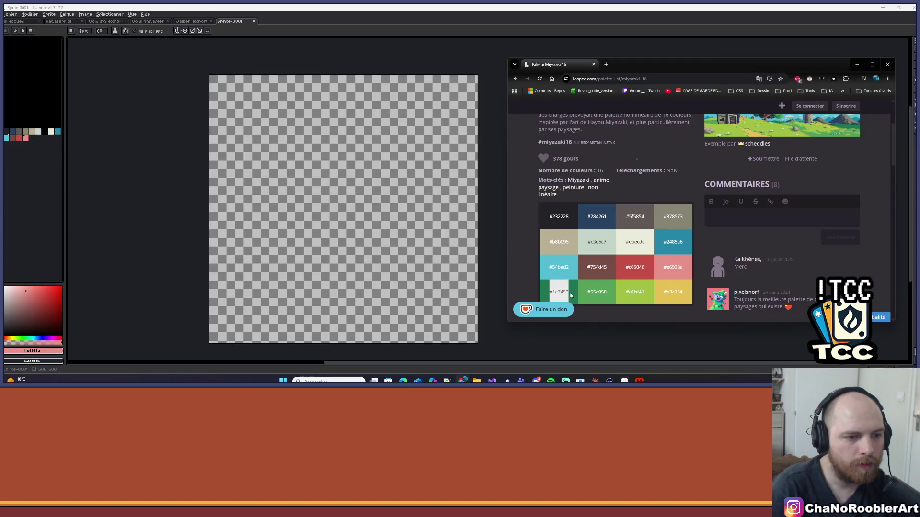
left_click(51, 242)
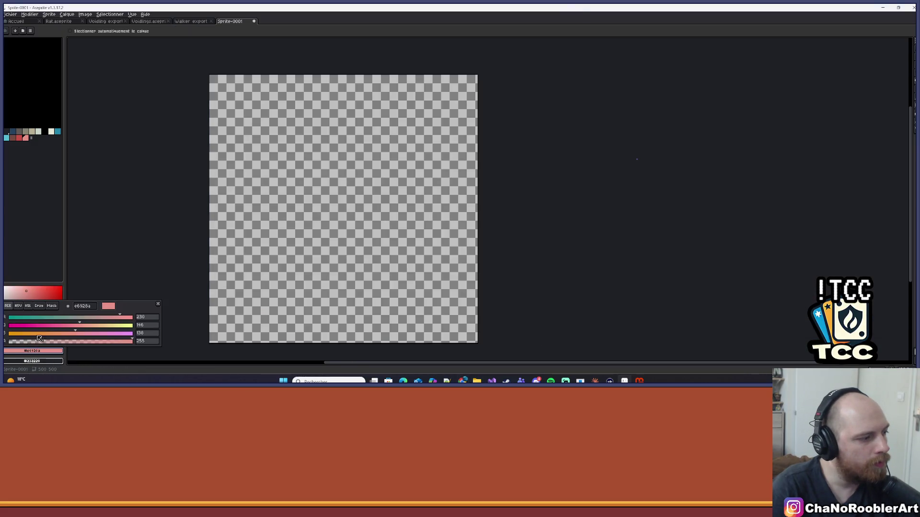
key("b")
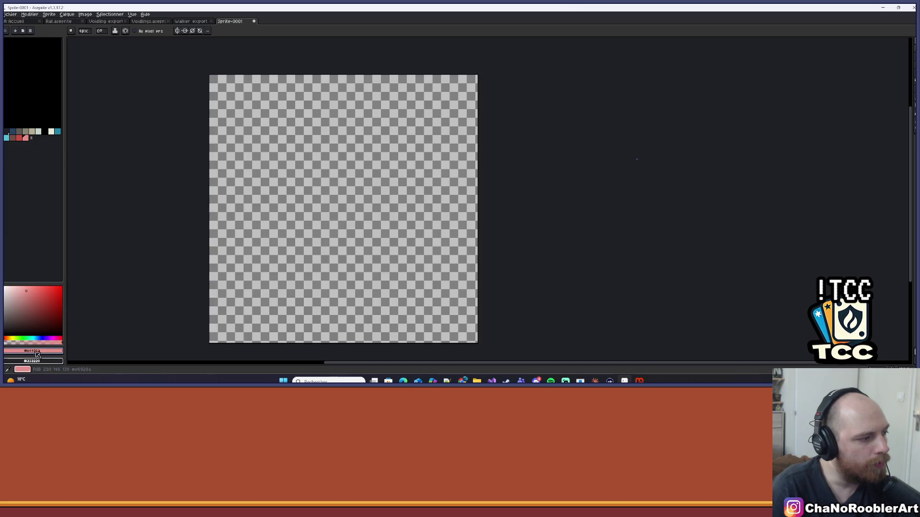
left_click(29, 351)
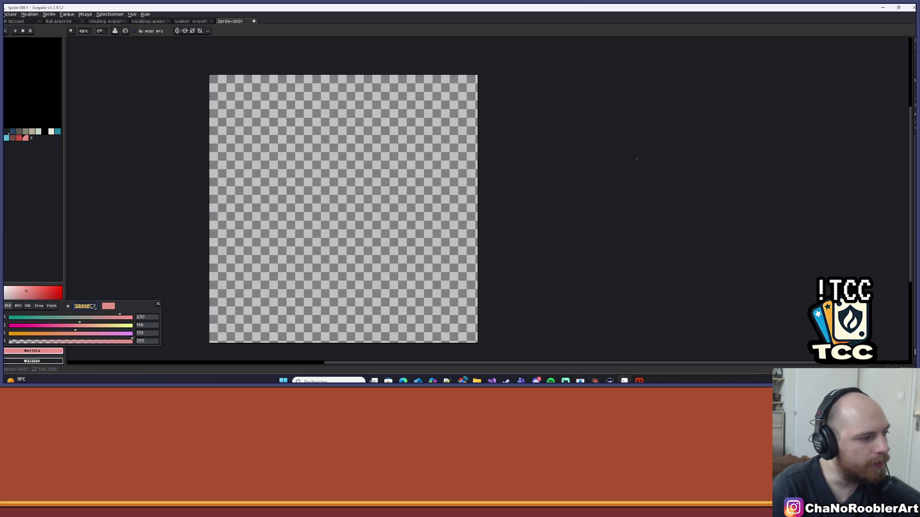
key("ctrl+v")
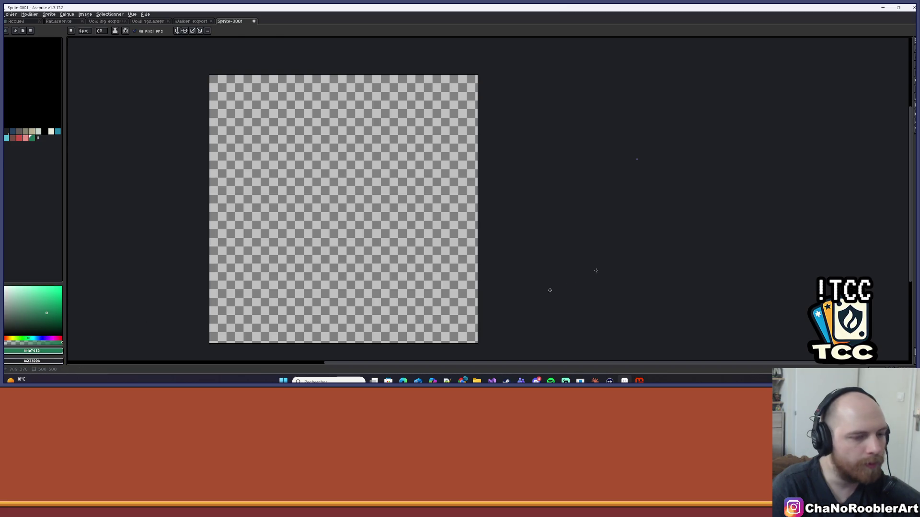
Step: Change the foreground colour to green #55a058 and add it to the palette
key("alt+Tab")
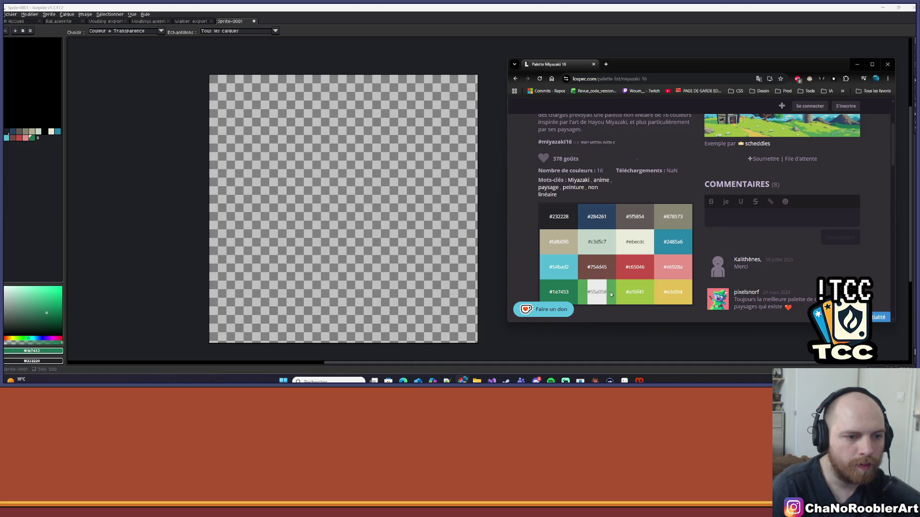
left_click(82, 213)
left_click(39, 351)
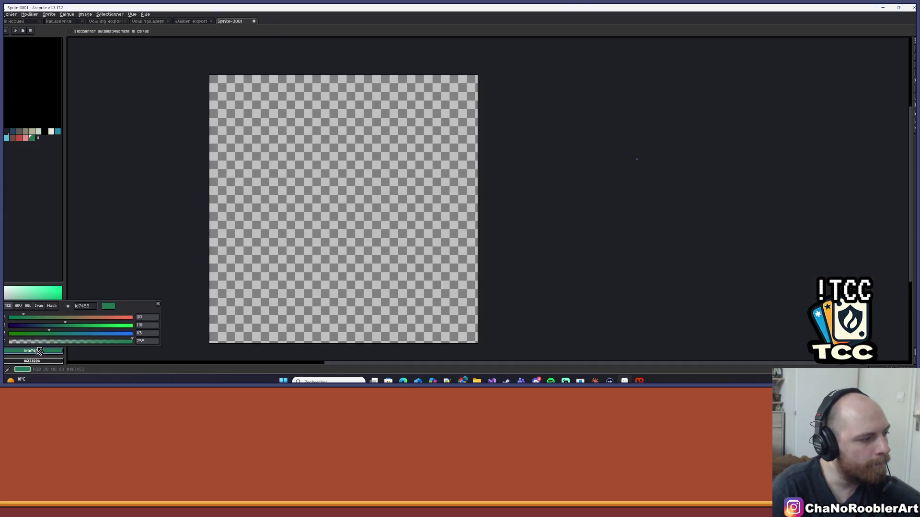
left_click(86, 307)
key("b")
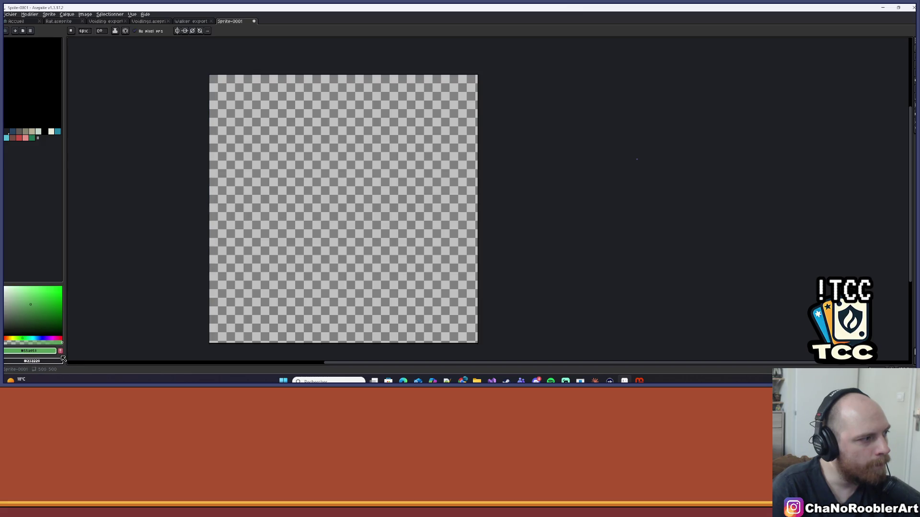
left_click(61, 353)
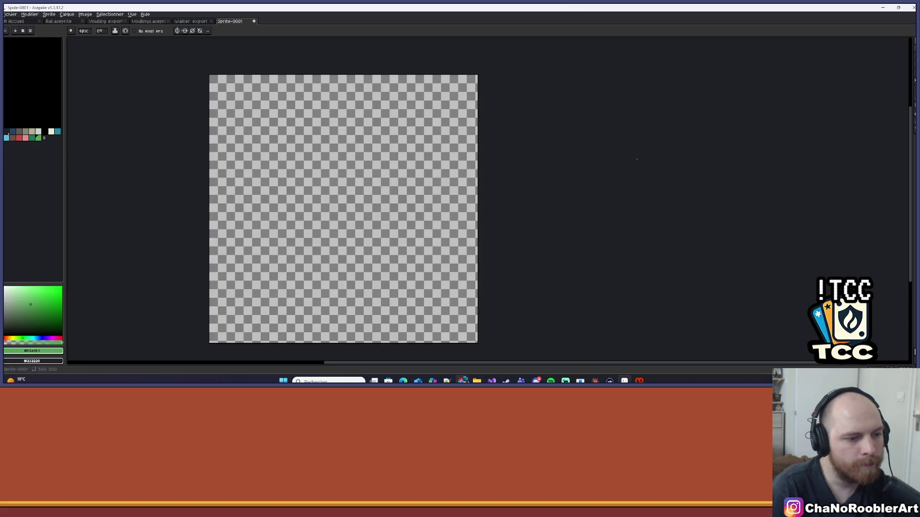
Step: Set the foreground colour to the light green #a1bf41
mouse_move(462, 381)
left_click(534, 353)
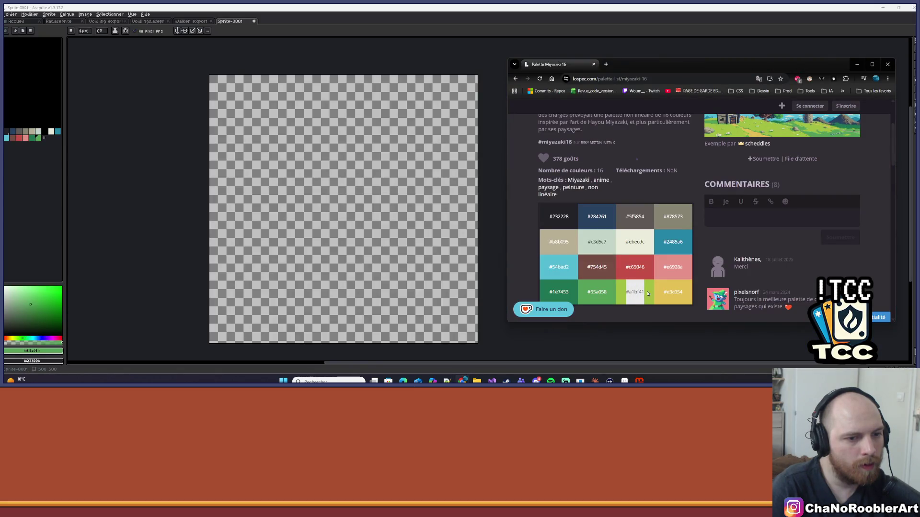
left_click(38, 351)
left_click(85, 306)
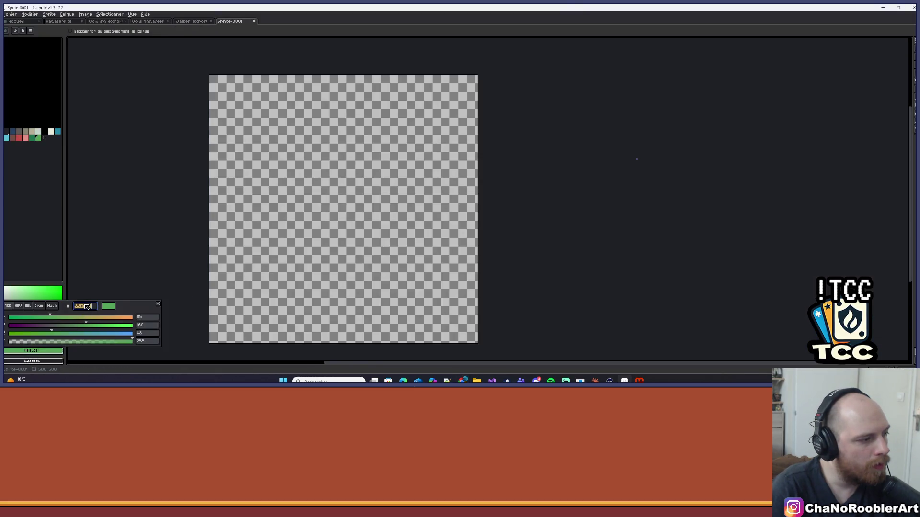
type("#a1bf41")
key("Return")
Step: Add the yellow #e3c054 to the sprite's palette
key("alt+Tab")
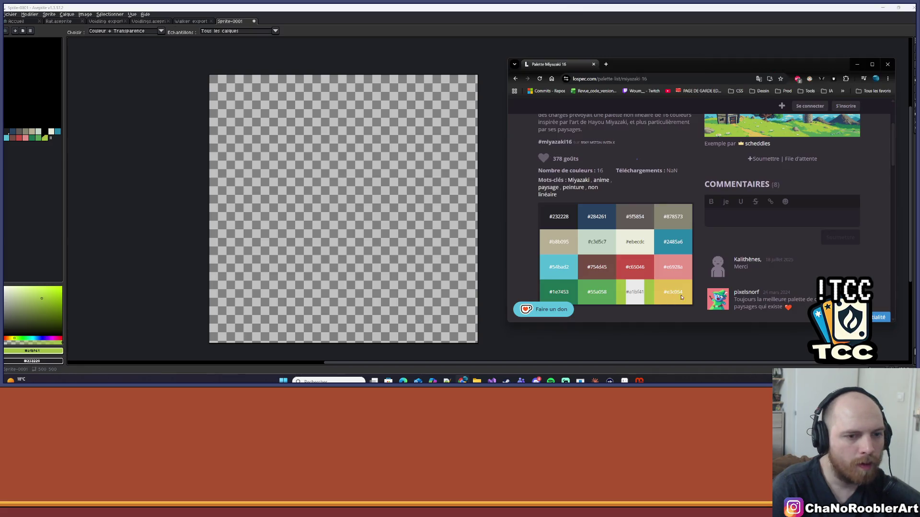
left_click(34, 351)
key("b")
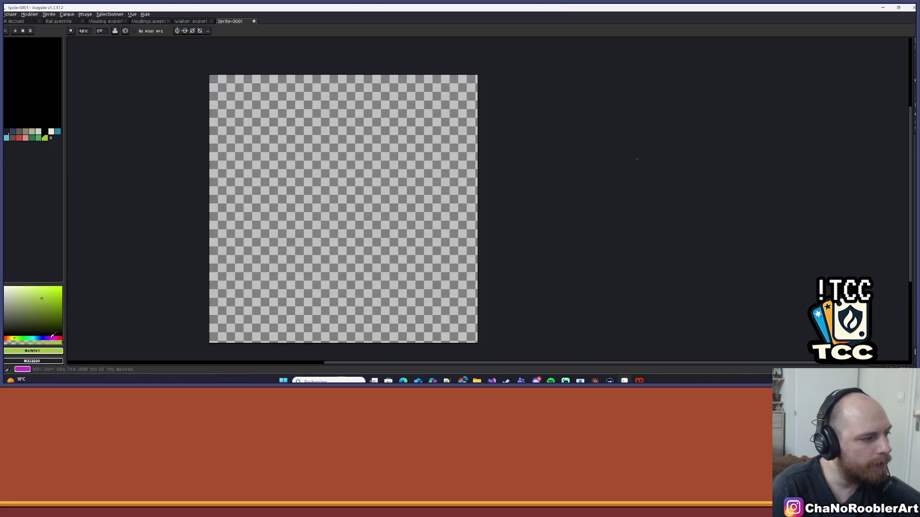
key("ctrl+v")
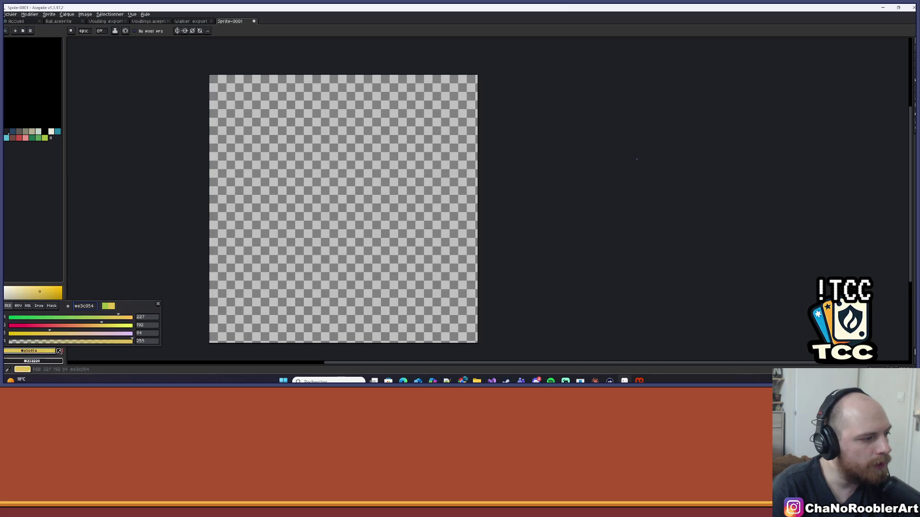
key("Return")
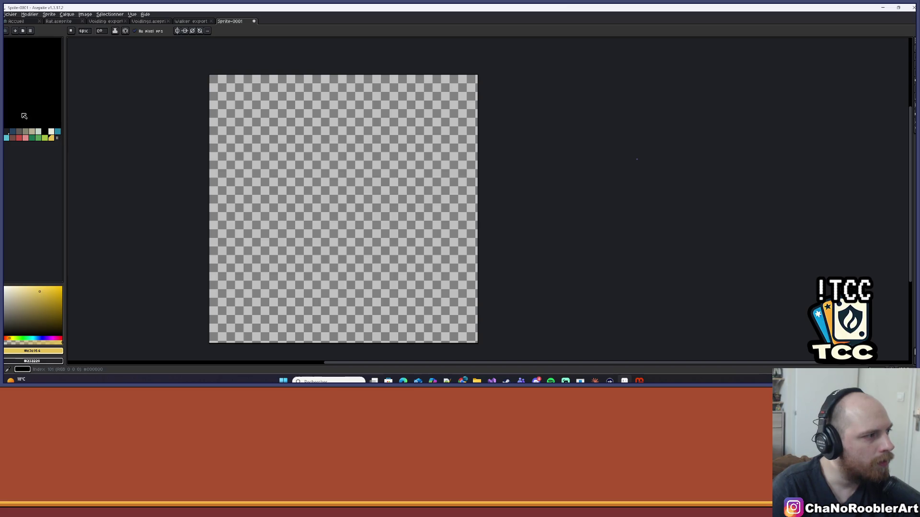
left_click(51, 138)
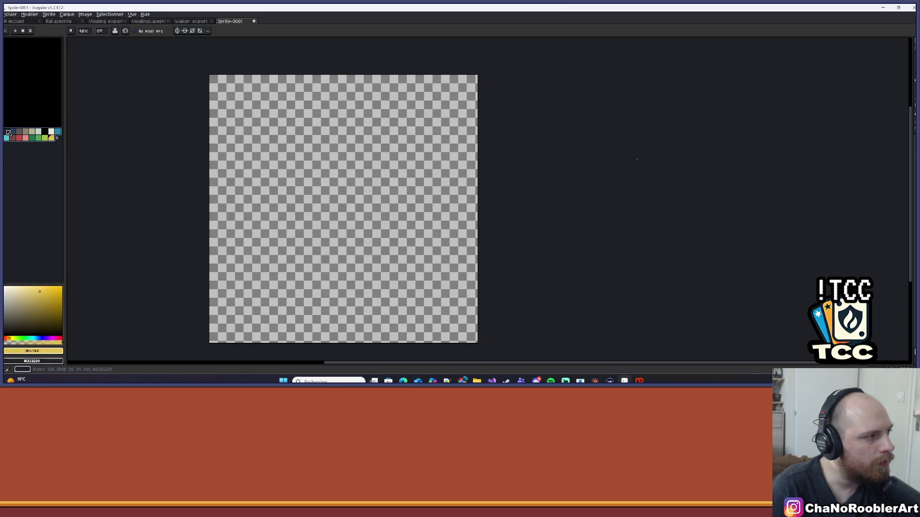
scroll(29, 87, "down", 5)
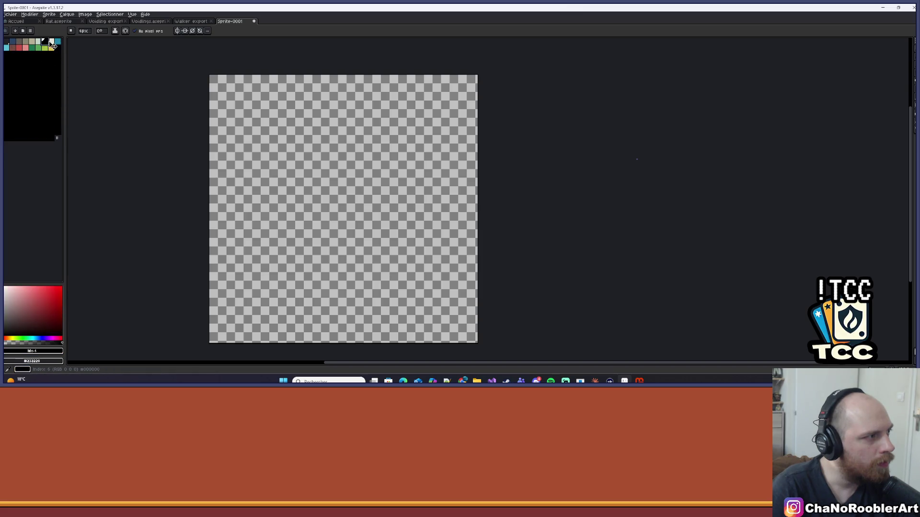
left_click(52, 48)
left_click(26, 48)
left_click(32, 54)
left_click(8, 49)
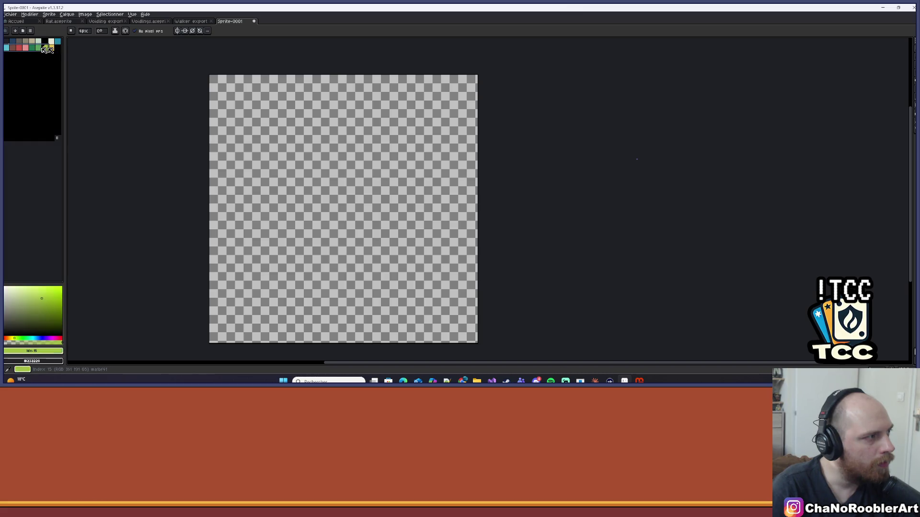
left_click(54, 44)
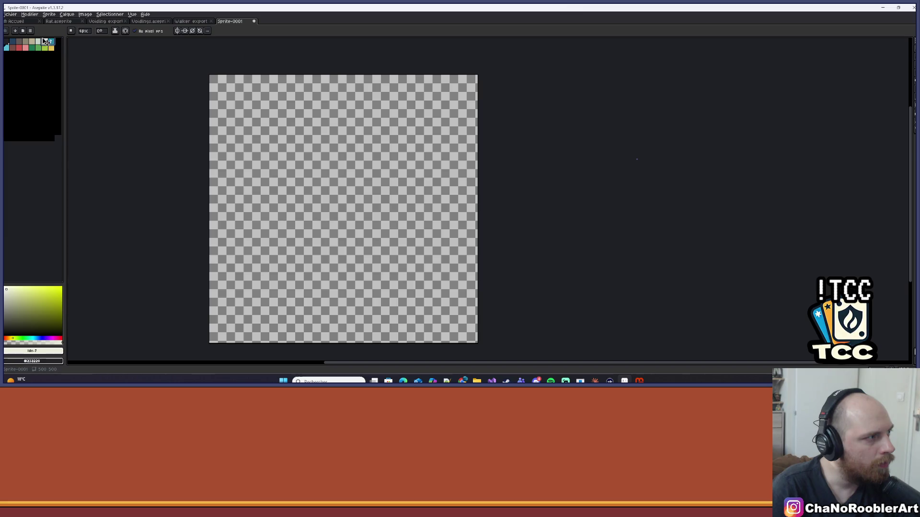
left_click(31, 67)
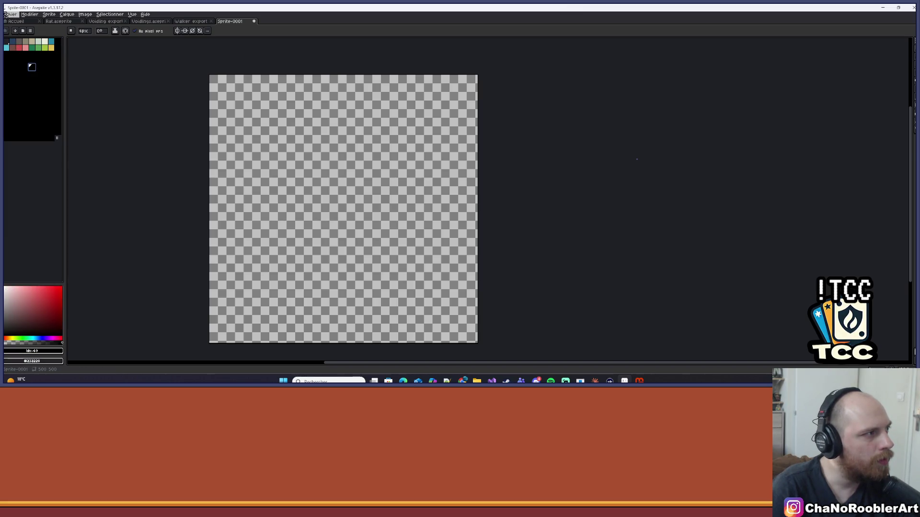
left_click(31, 31)
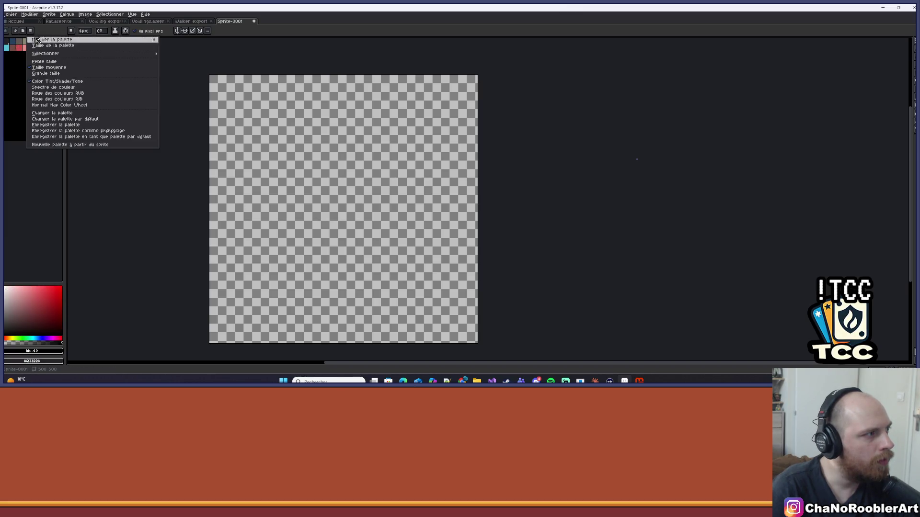
left_click(57, 125)
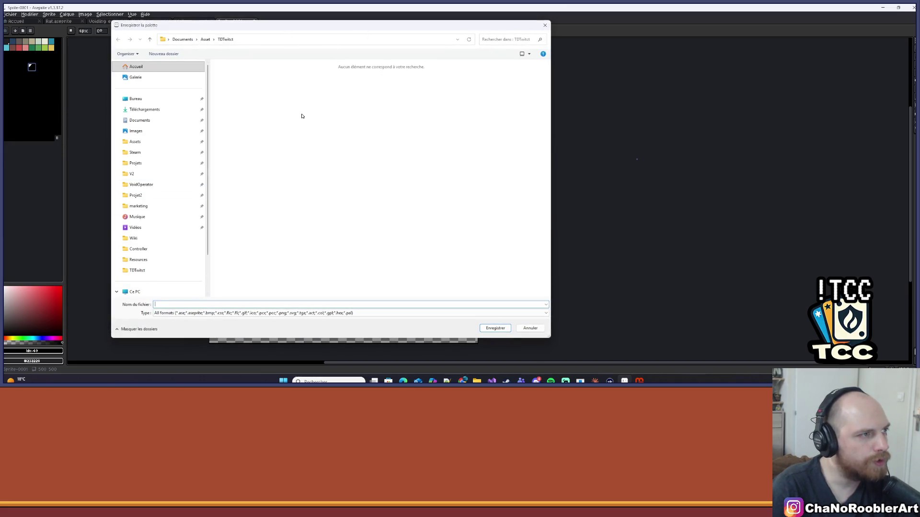
type("Palett")
key("Return")
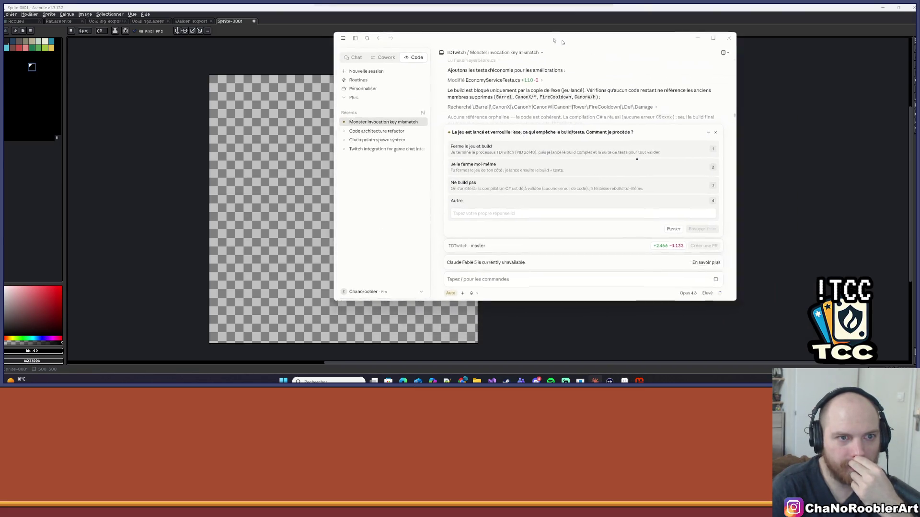
Step: Enlarge the Claude window and scroll through the build-blocked conversation
left_click_drag(677, 288, 775, 369)
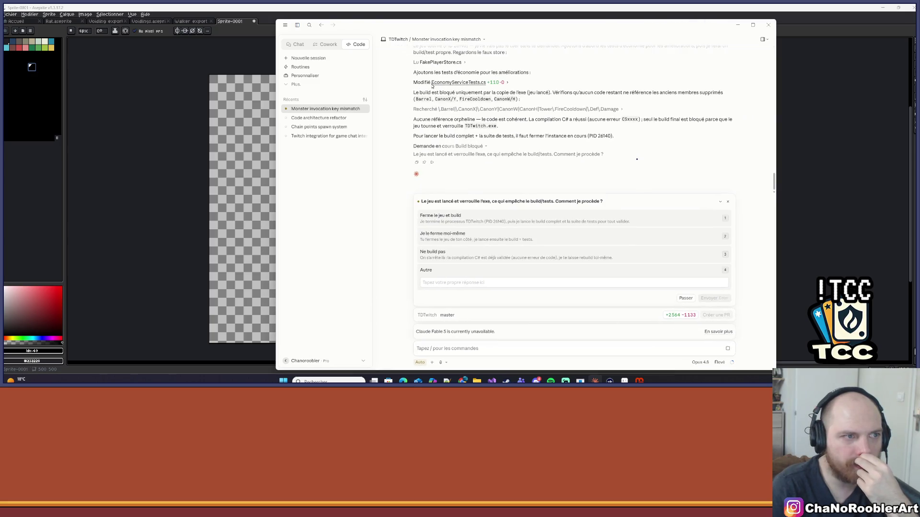
scroll(459, 88, "up", 3)
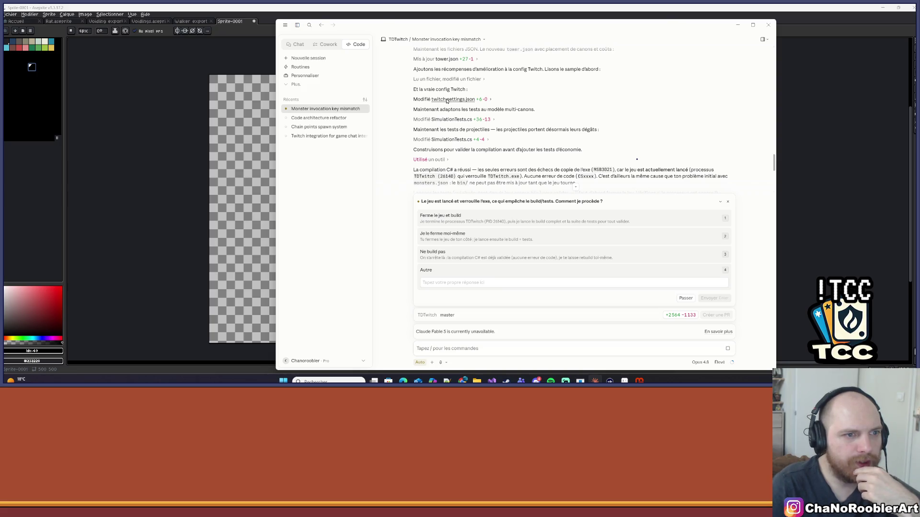
scroll(450, 96, "down", 2)
scroll(501, 104, "down", 2)
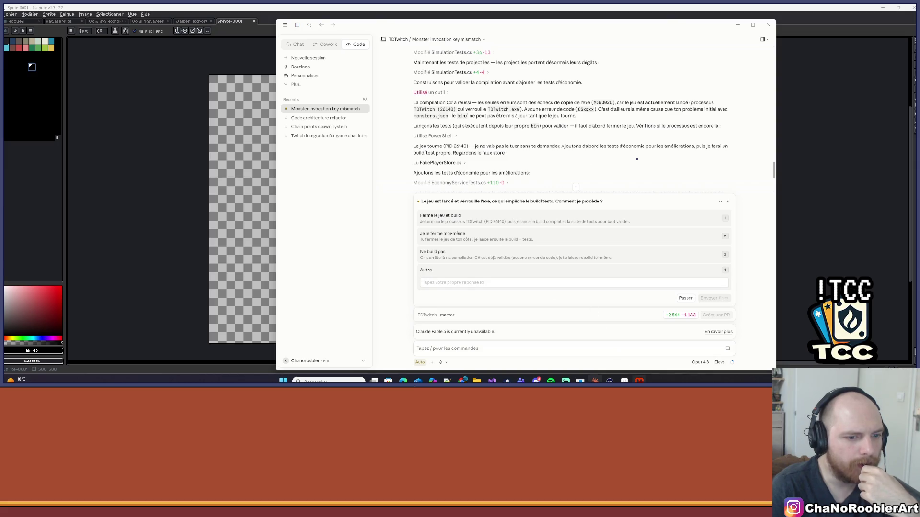
Step: Close the running TDTwitch game and return to the Claude conversation
left_click(418, 87)
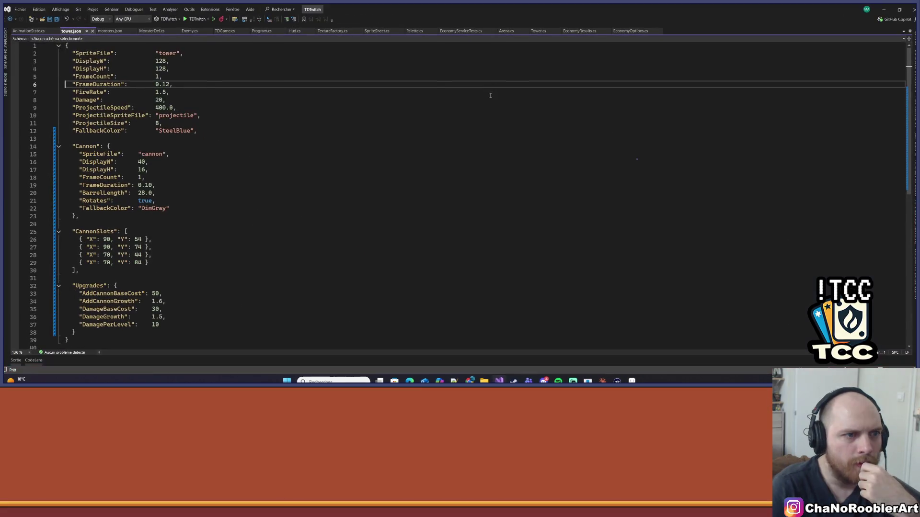
left_click(489, 94)
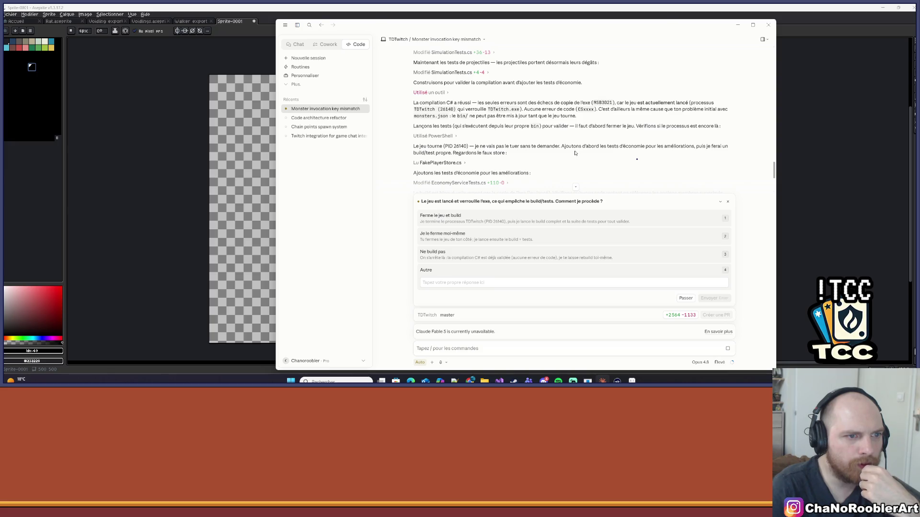
scroll(499, 149, "down", 3)
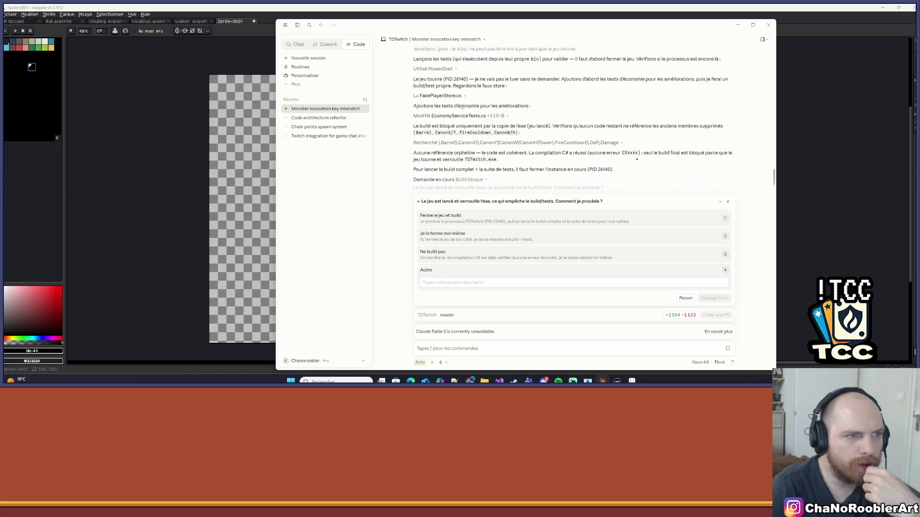
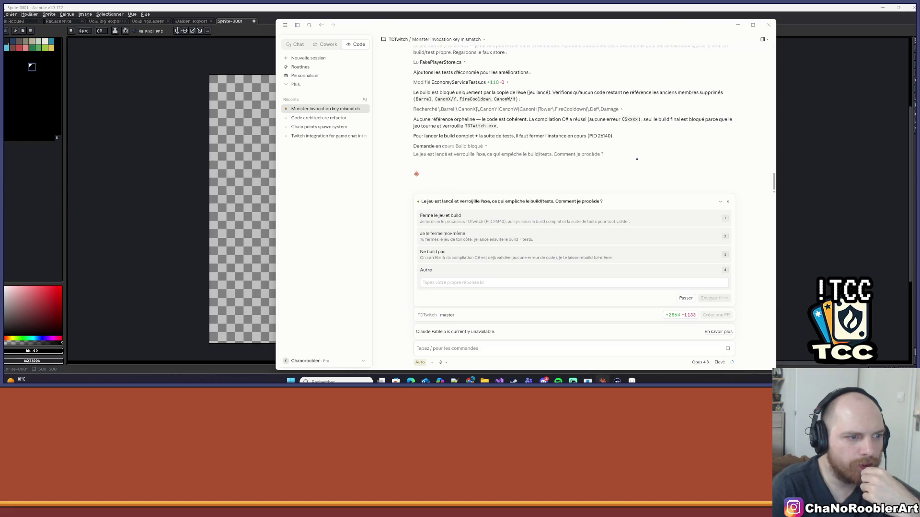
Step: Answer Claude with 'Je le ferme moi-même' so the blocked build and tests can proceed
left_click(474, 236)
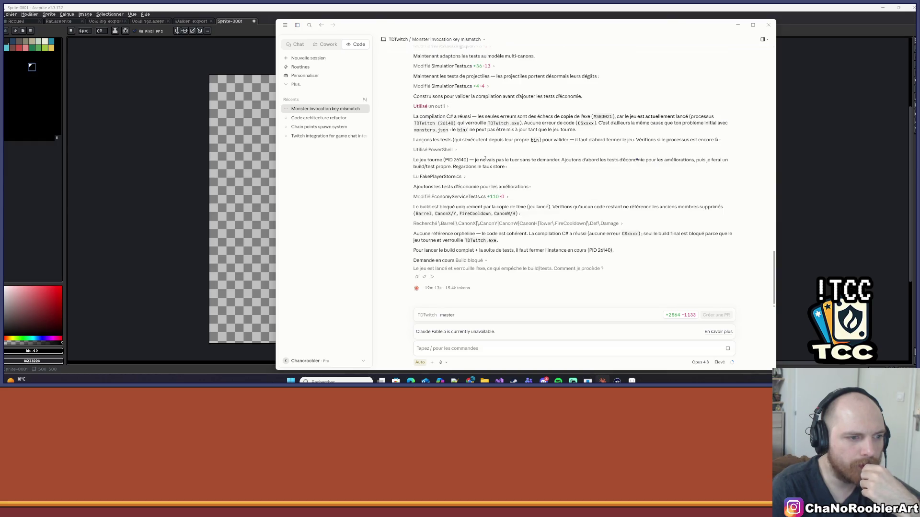
mouse_move(733, 363)
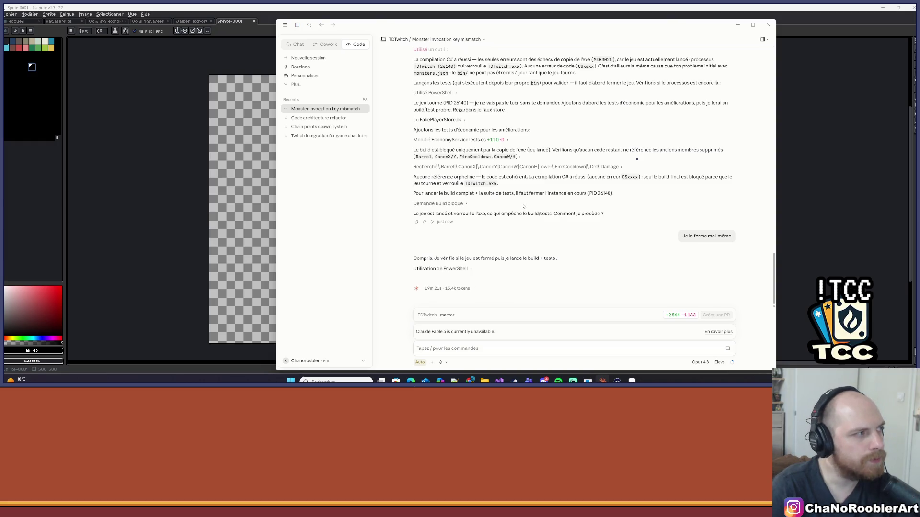
left_click(171, 169)
Step: Leave Aseprite's blank sprite for the Google Images results for 'tour td pixel art iso'
key("alt+Tab")
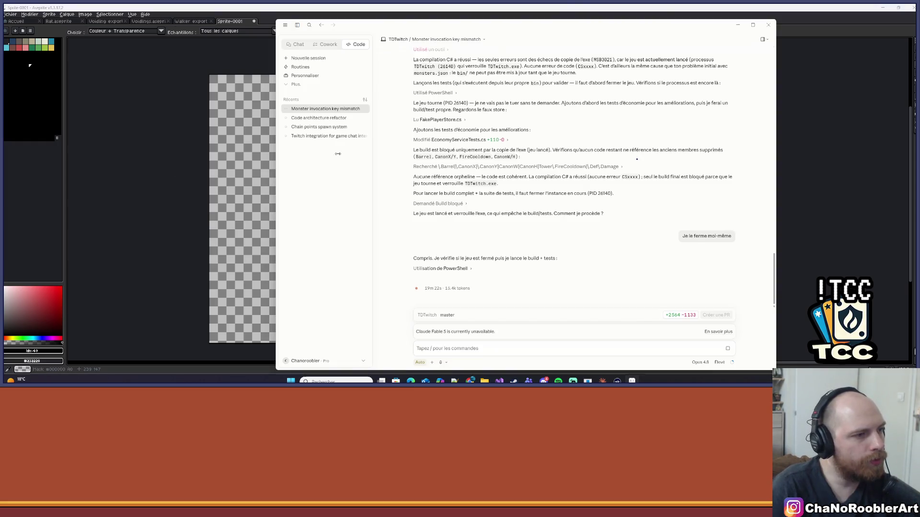
key("alt+Tab")
scroll(304, 170, "up", 2)
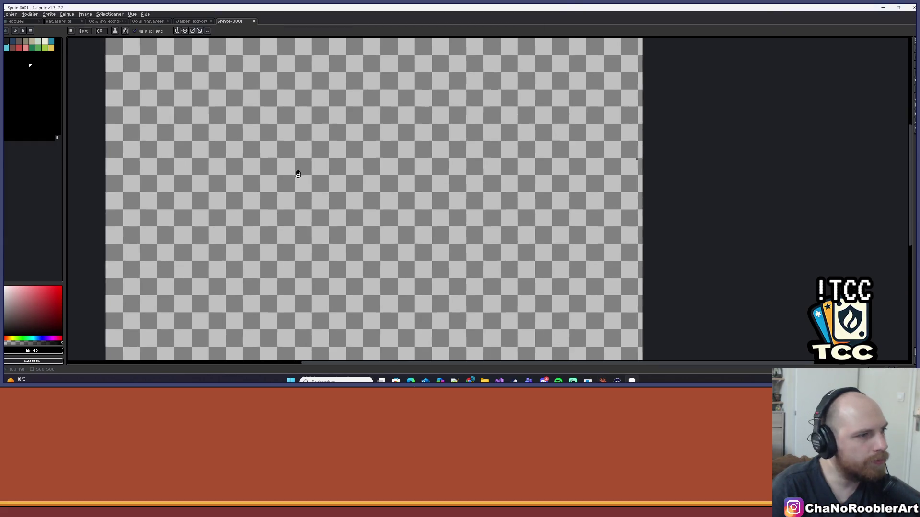
scroll(298, 171, "down", 2)
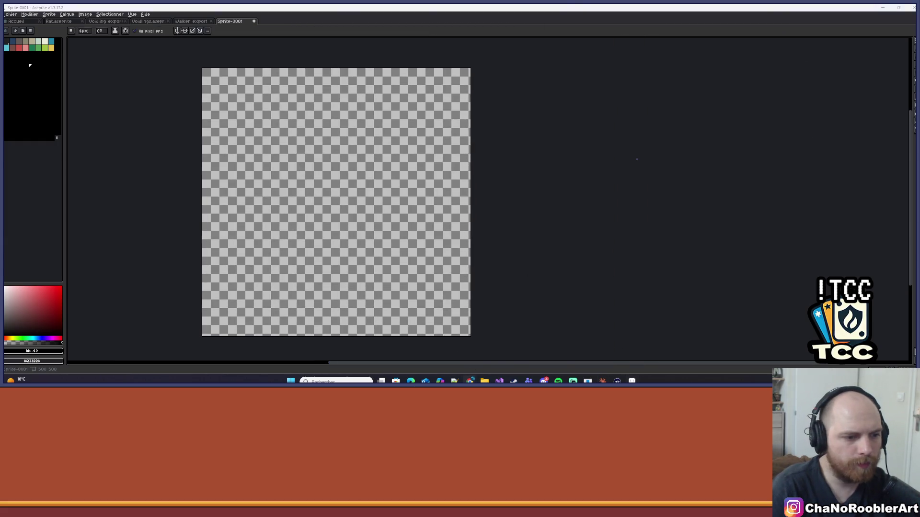
mouse_move(470, 381)
left_click(537, 340)
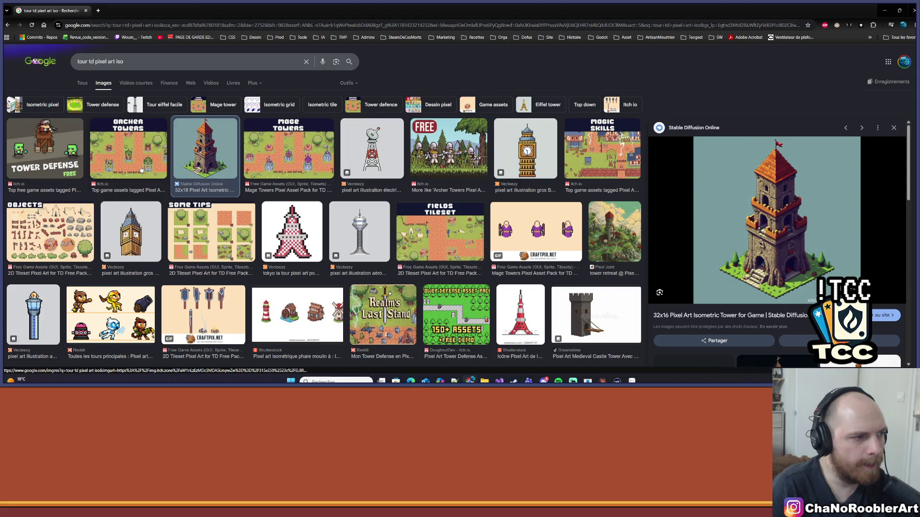
Step: Enlarge the 32x16 isometric tower image, shrink the browser leftward, and show the Miyazaki 16 palette
left_click(632, 381)
key("alt+Tab")
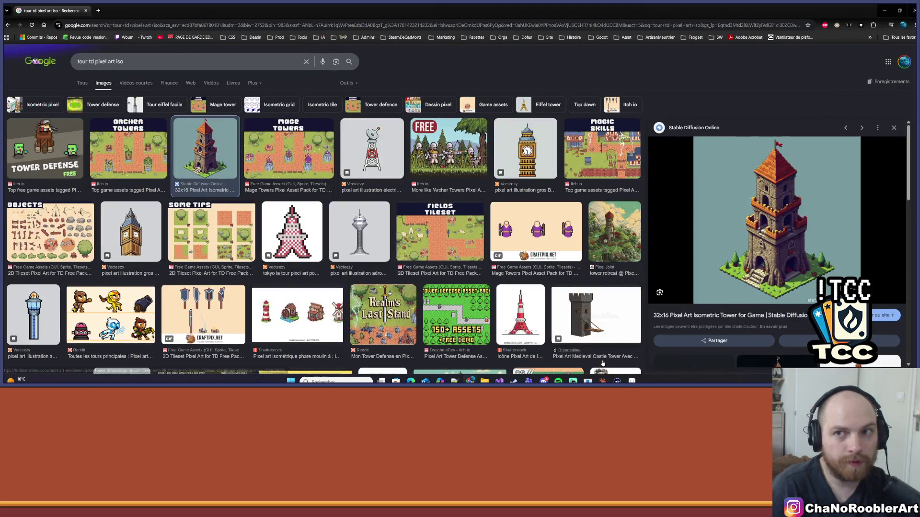
mouse_move(603, 381)
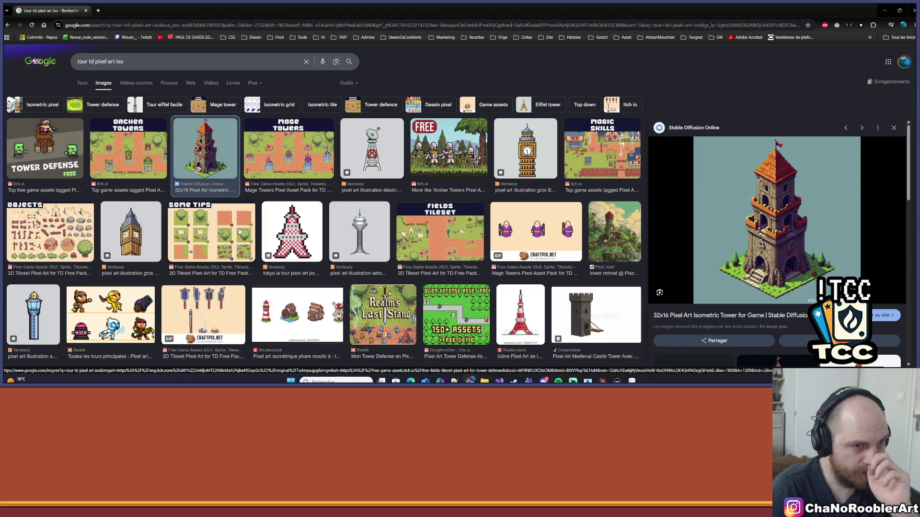
scroll(249, 225, "down", 4)
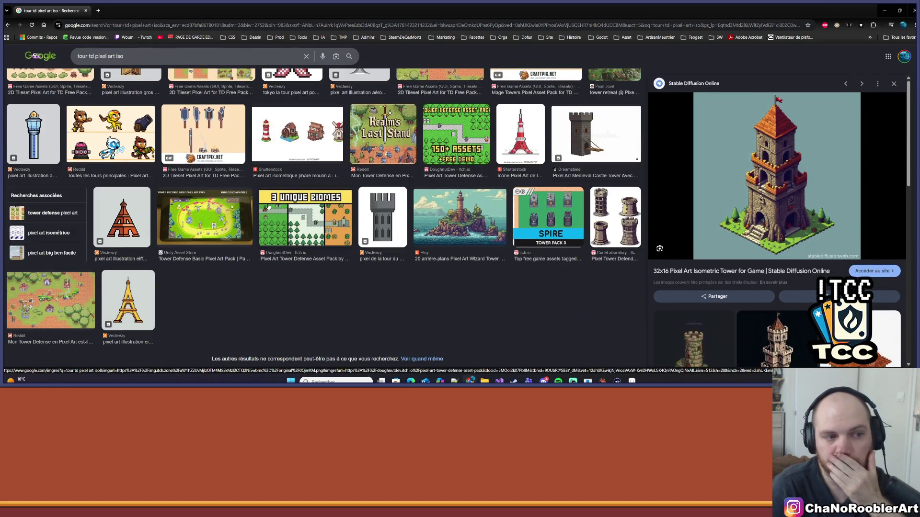
scroll(454, 222, "up", 3)
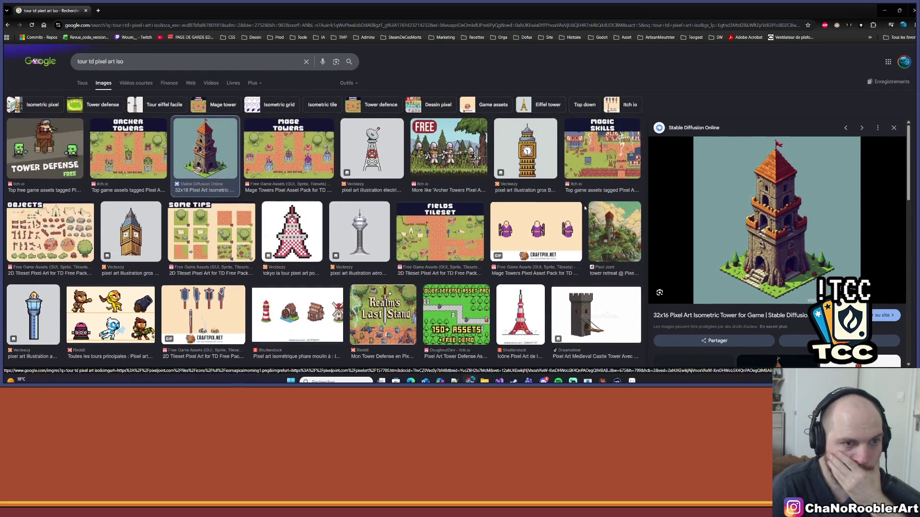
scroll(587, 172, "down", 3)
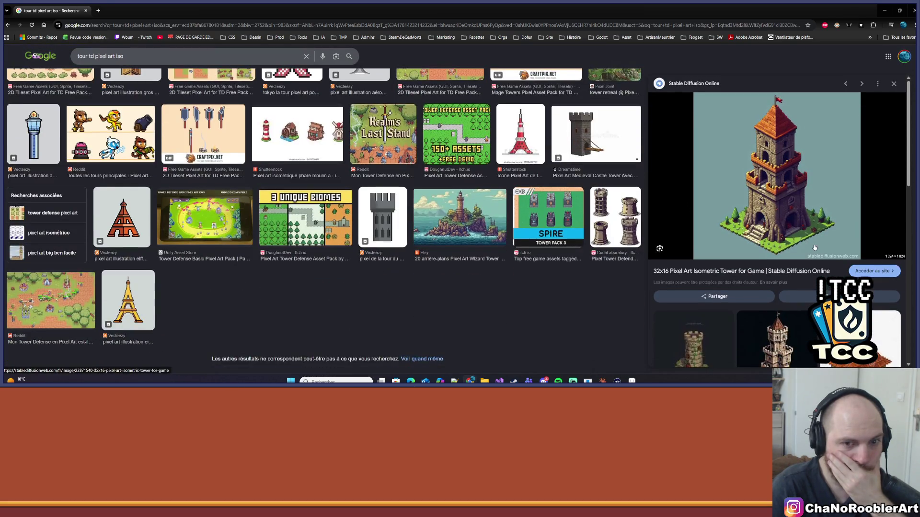
scroll(811, 270, "down", 5)
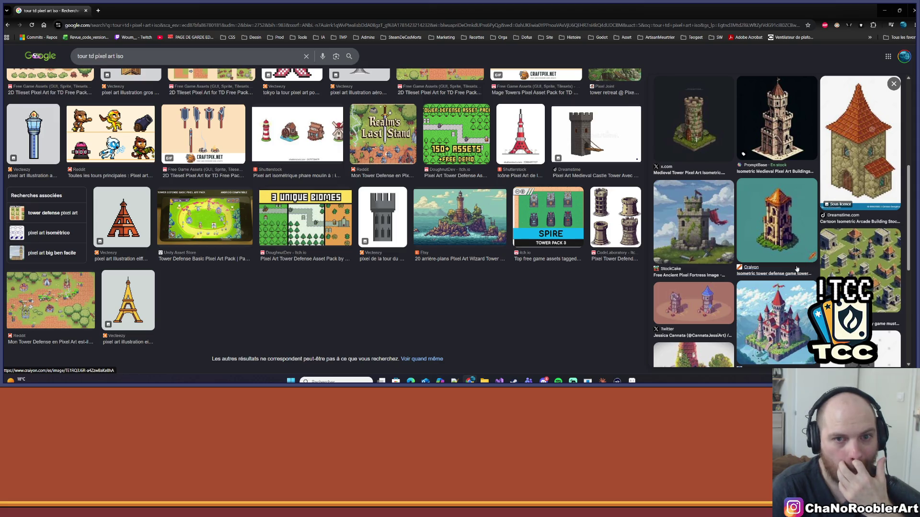
left_click(796, 269)
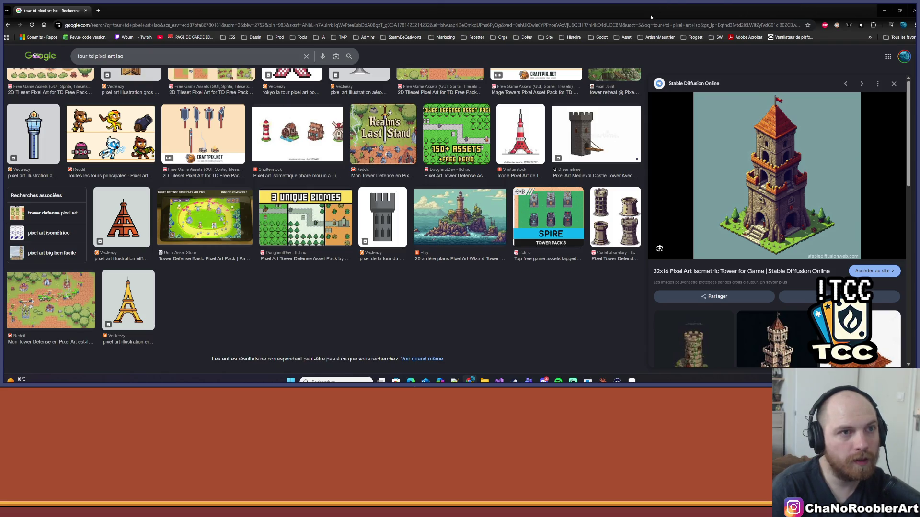
mouse_move(650, 16)
left_mouse_down()
mouse_move(538, 72)
mouse_move(470, 86)
mouse_move(282, 18)
left_mouse_up()
left_click(870, 180)
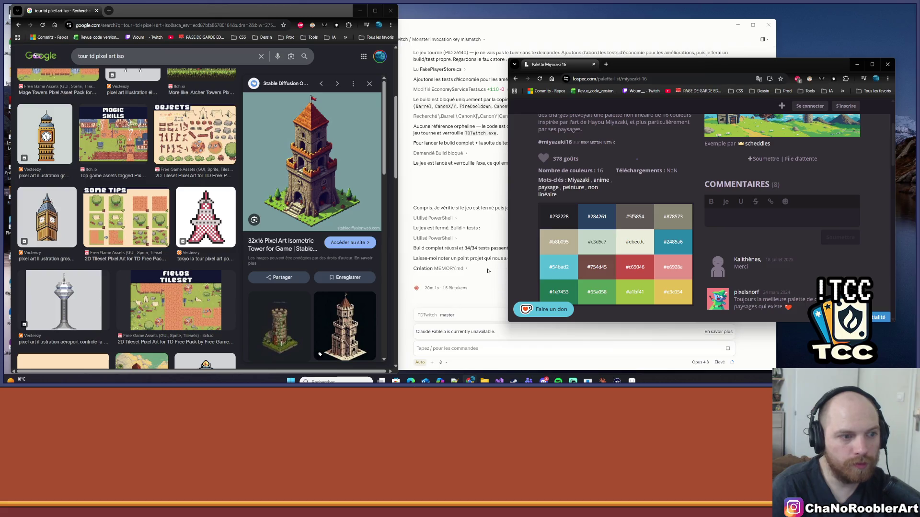
Step: Cycle between the assistant, Aseprite and browser, turning Aseprite into a smaller floating window
left_click(566, 349)
key("alt+Tab")
double_click(529, 88)
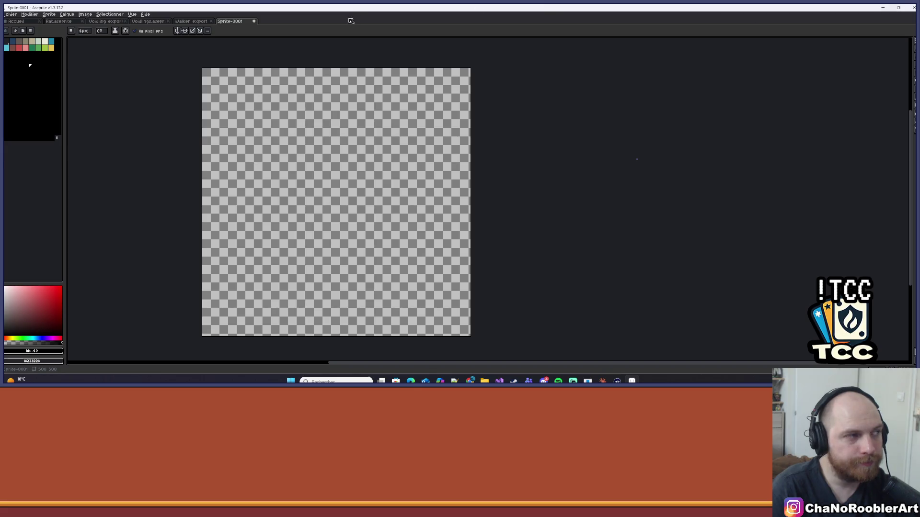
key("alt+Tab")
key("alt+Tab")
key("super+Down")
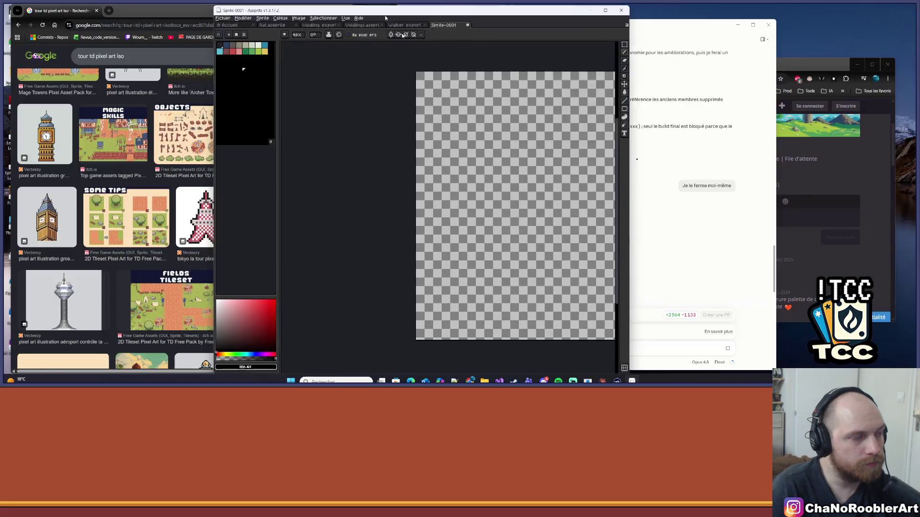
mouse_move(385, 10)
left_mouse_down()
mouse_move(501, 40)
mouse_move(502, 9)
left_mouse_up()
scroll(219, 184, "down", 3)
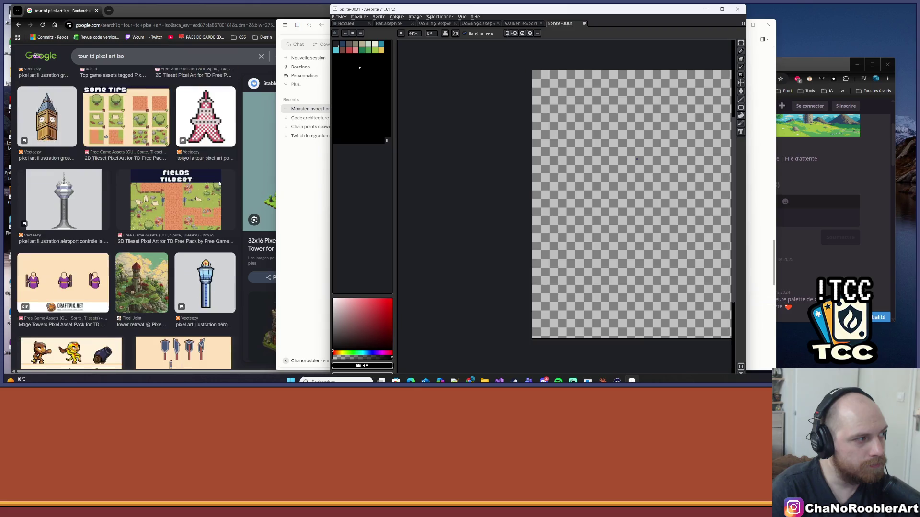
scroll(220, 184, "down", 3)
Step: Browse more tower references, close the opened X post, and maximize Aseprite over Sprite-0001
left_click(240, 221)
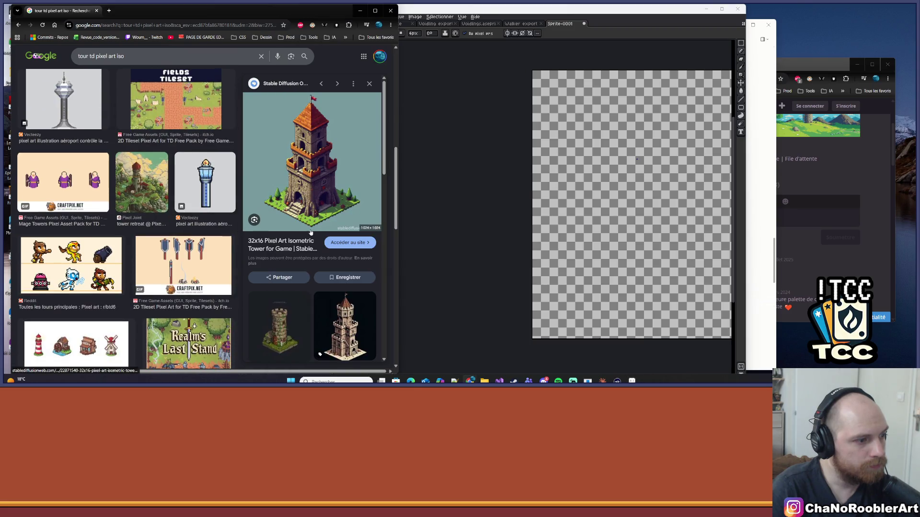
scroll(310, 232, "down", 2)
scroll(345, 222, "down", 2)
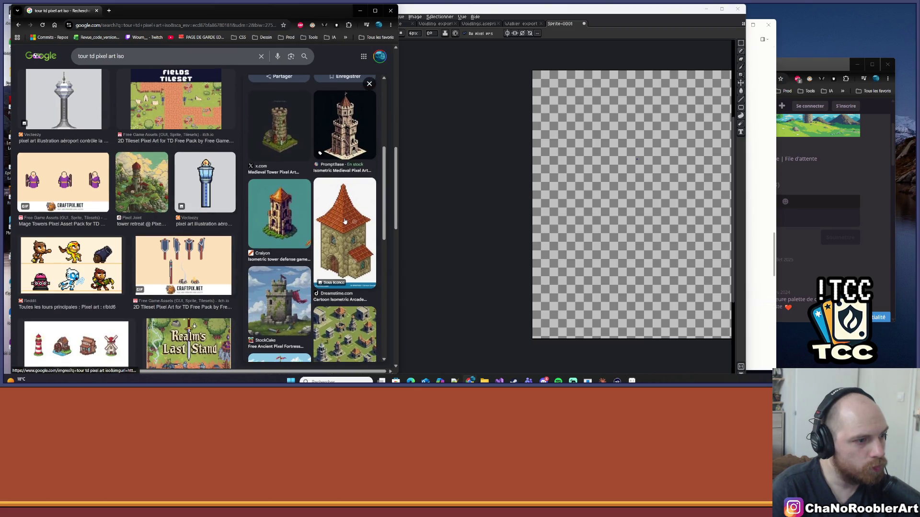
left_click(552, 182)
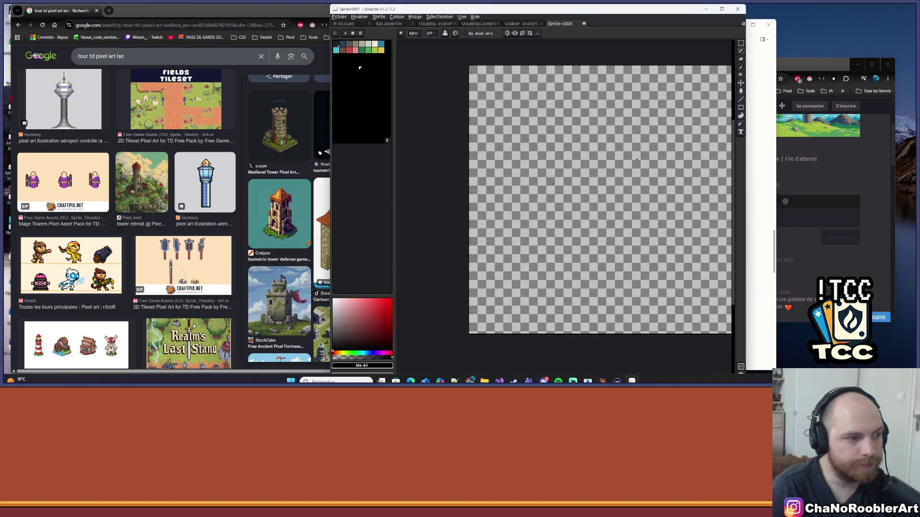
left_click(309, 174)
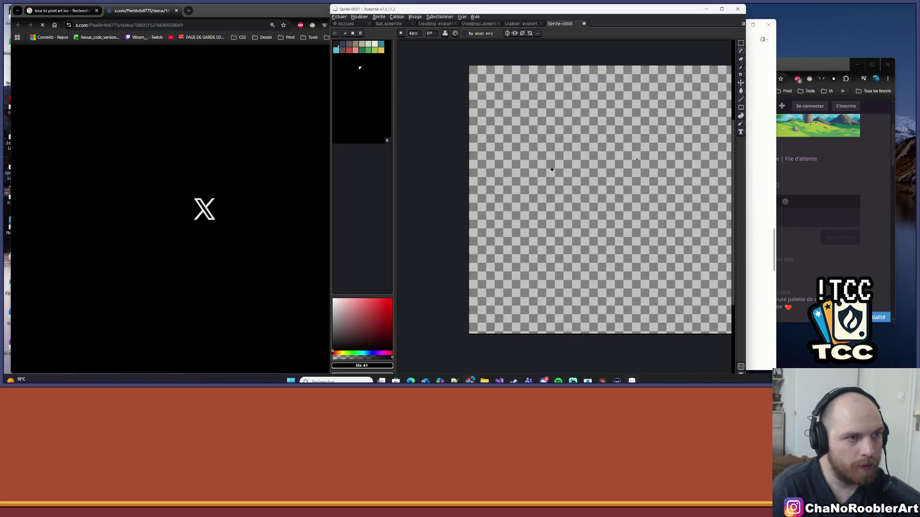
key("ctrl+w")
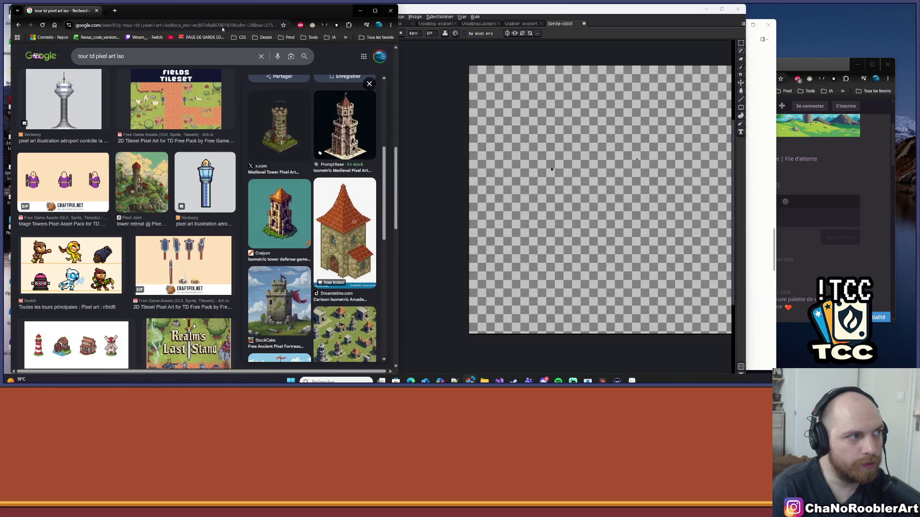
left_click(721, 9)
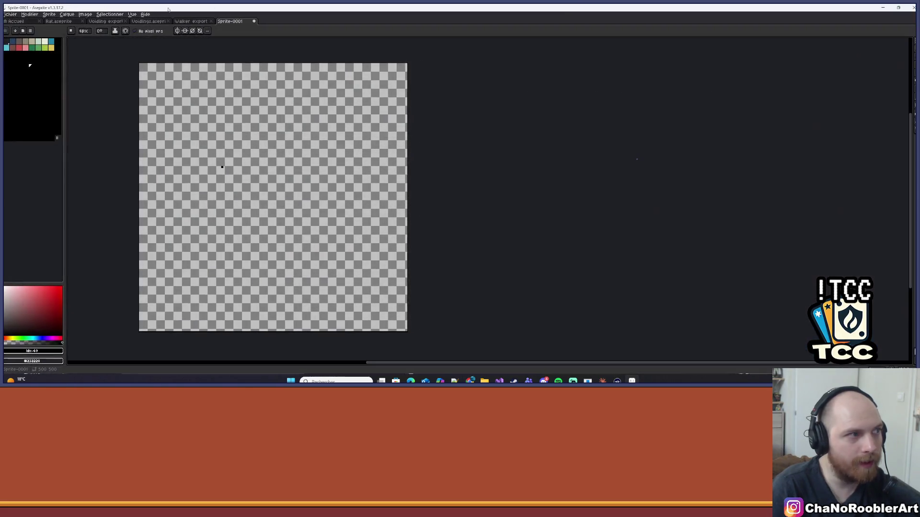
Step: Bring up the Open file dialog and look through the V2, VoidOperator and Projet2 folders
left_click(10, 14)
left_click(19, 38)
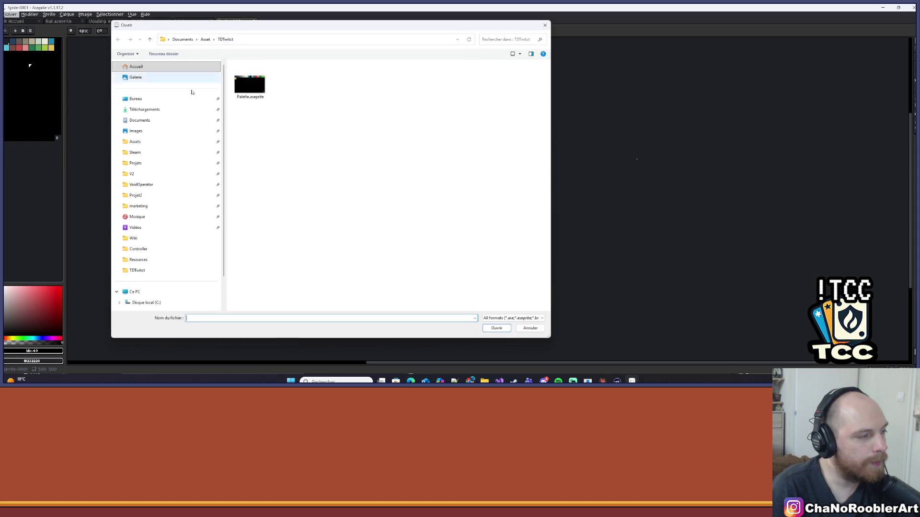
left_click(141, 174)
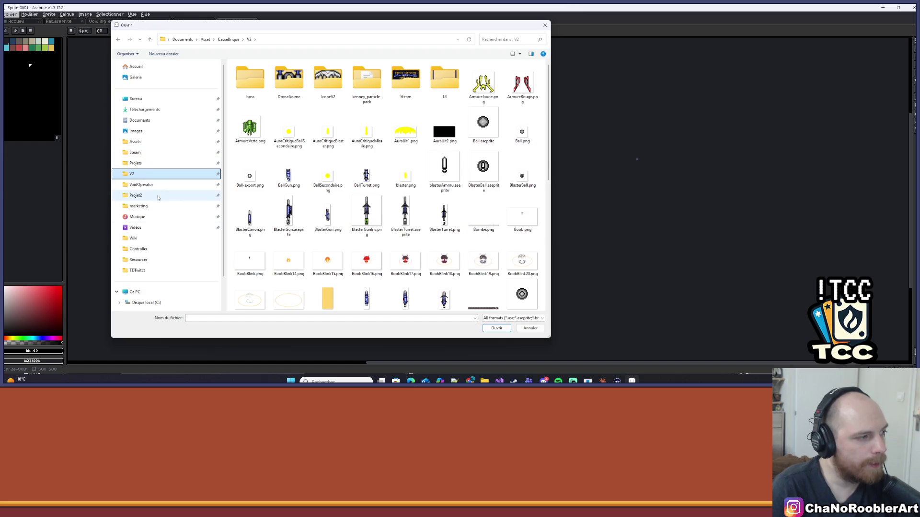
left_click(137, 184)
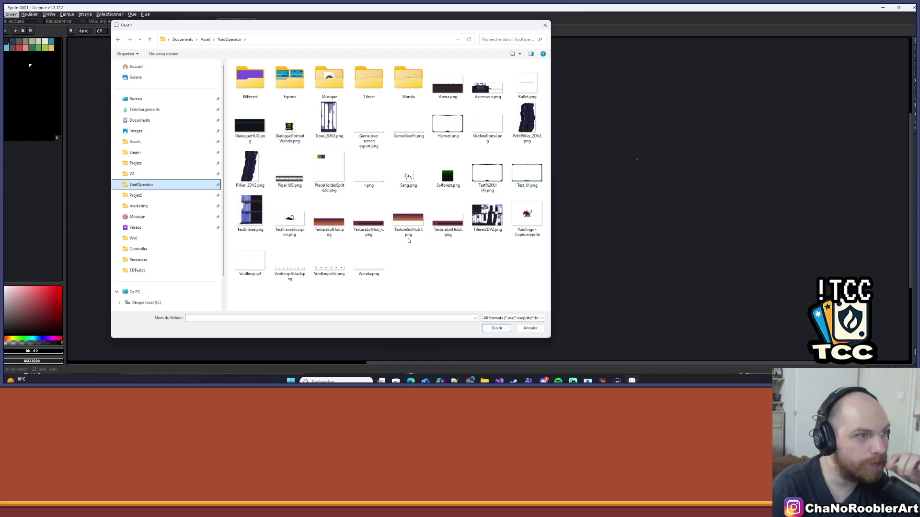
left_click(144, 195)
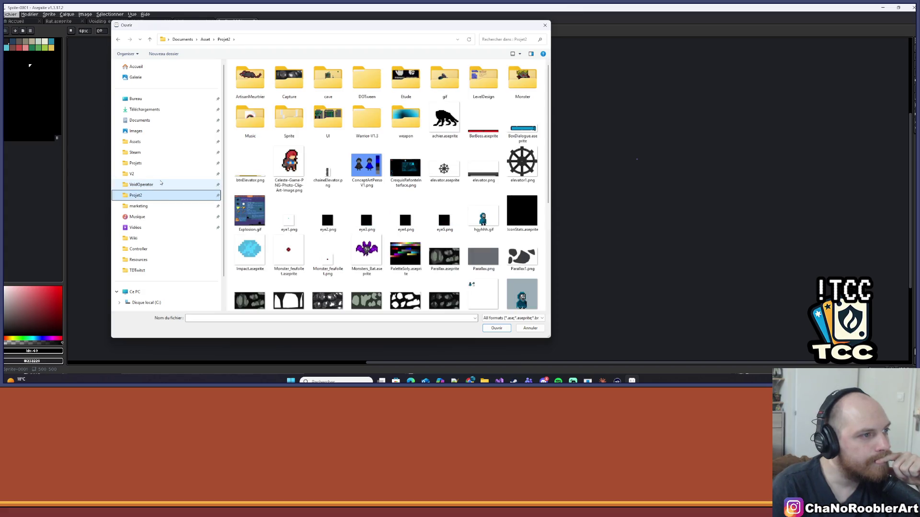
scroll(138, 230, "down", 2)
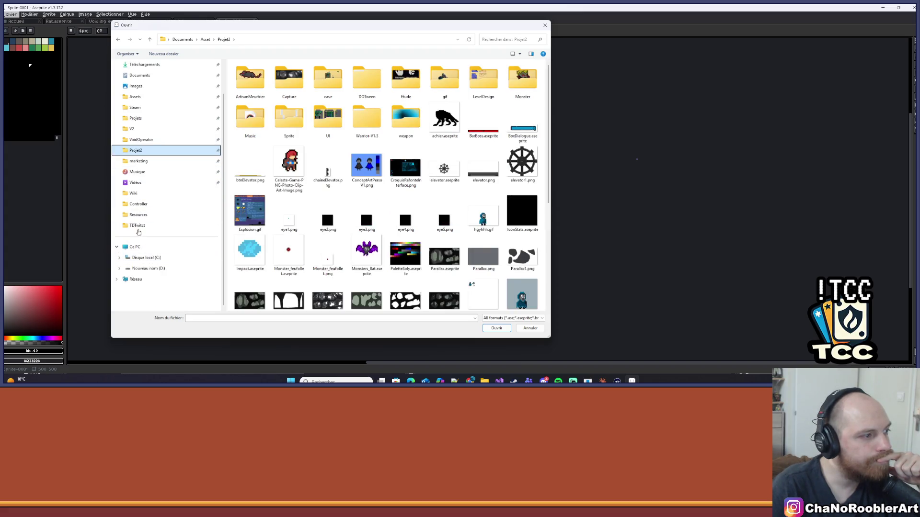
left_click(139, 129)
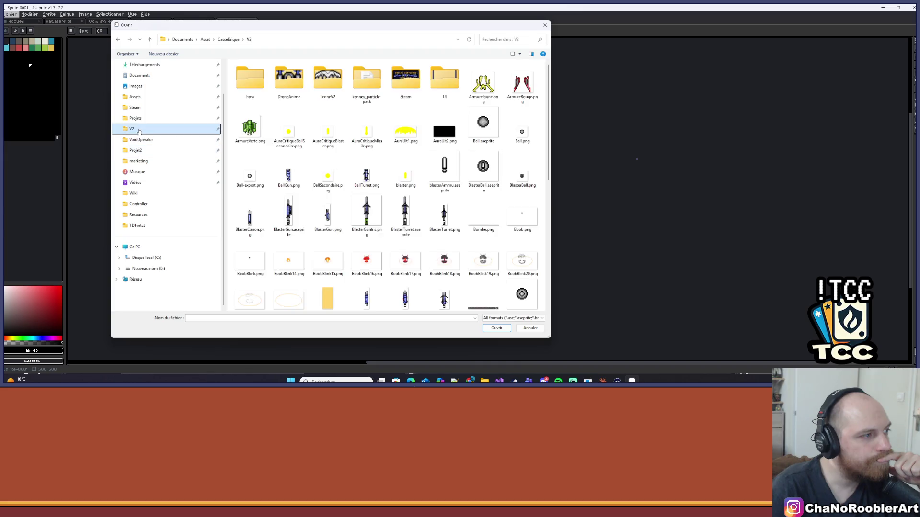
Step: Look through the Projets, Assets, Steam and V2 folders
left_click(137, 118)
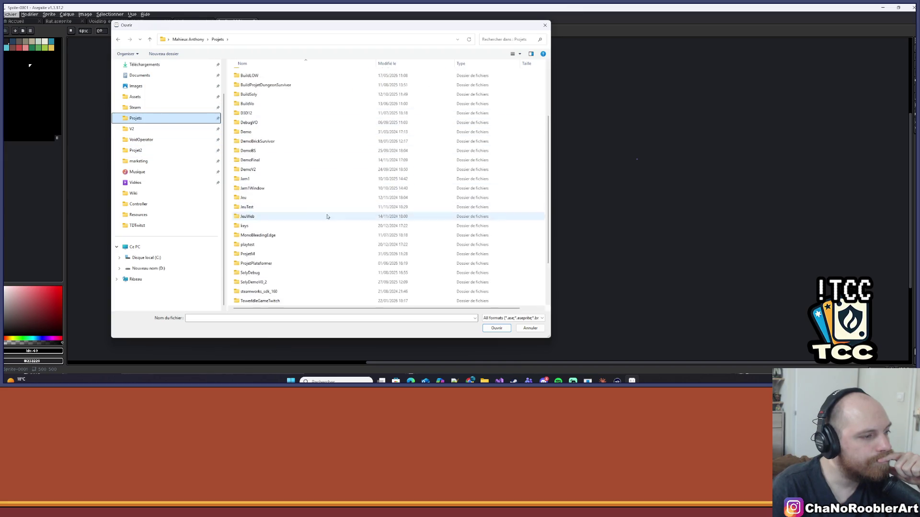
scroll(327, 217, "down", 2)
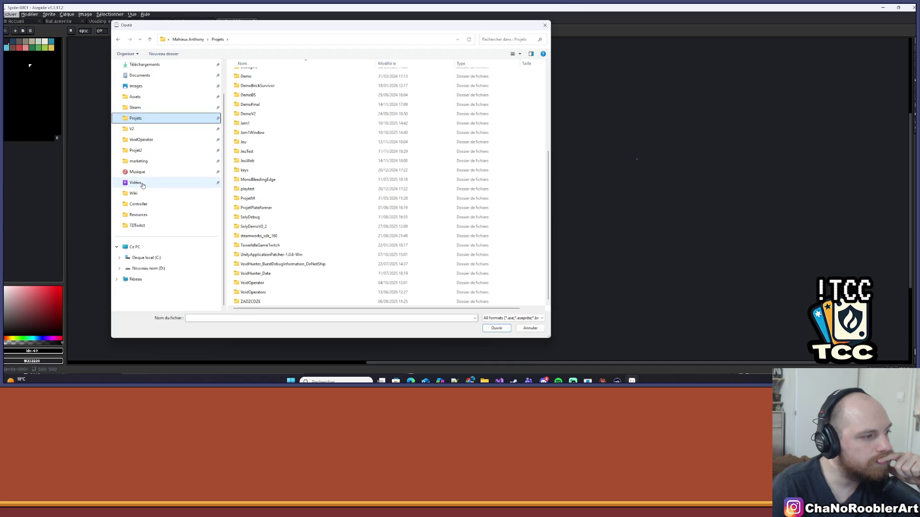
scroll(144, 178, "up", 2)
left_click(170, 142)
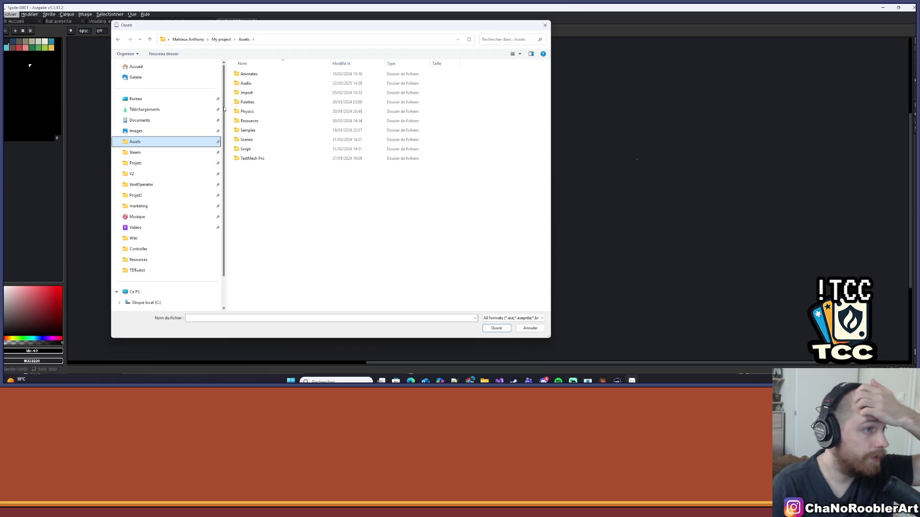
left_click(163, 154)
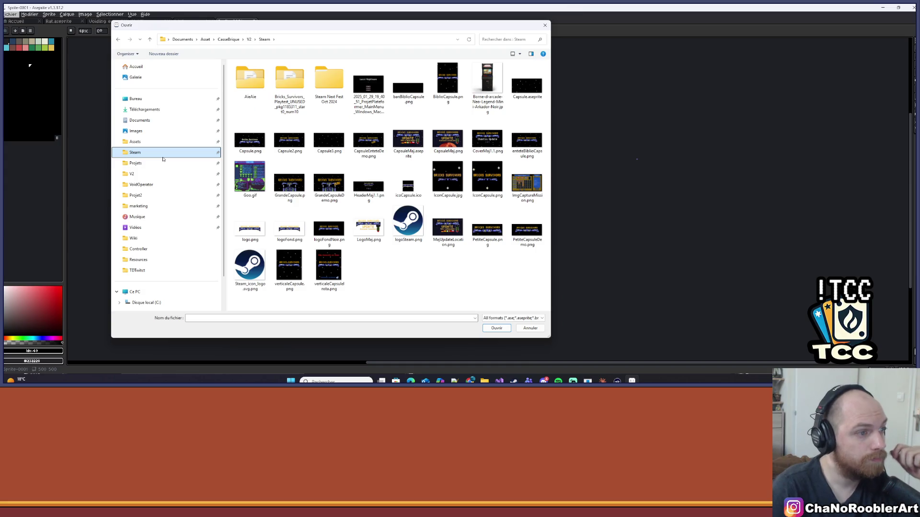
left_click(170, 163)
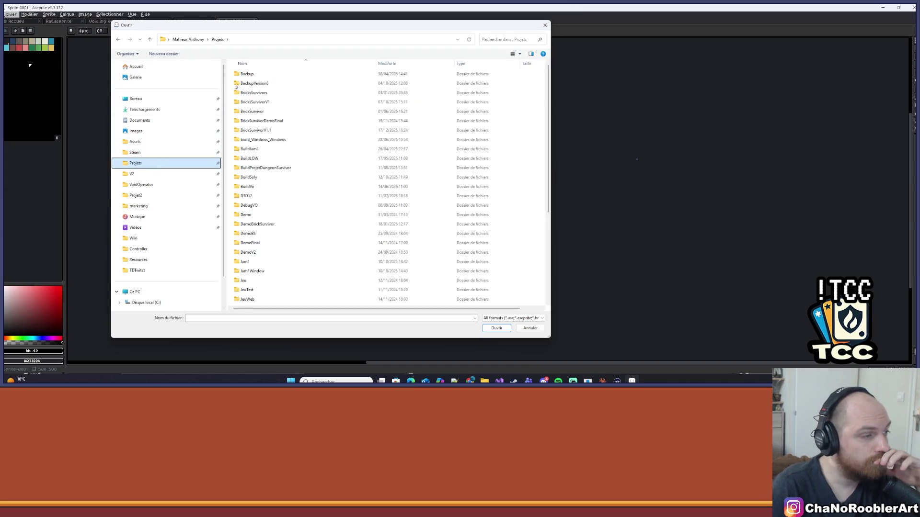
scroll(330, 220, "down", 5)
left_click(125, 174)
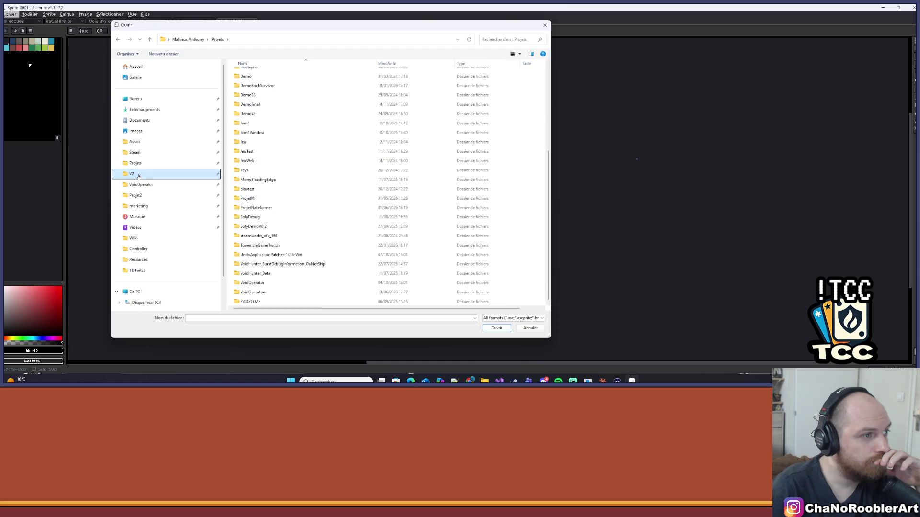
Step: Go up to the Asset folder and inspect the prima_2 folder
left_click(206, 41)
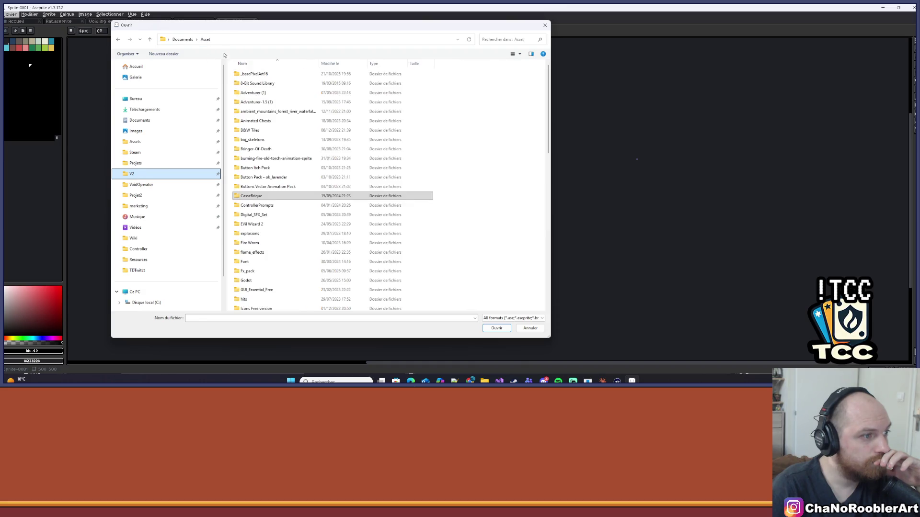
scroll(323, 215, "down", 5)
scroll(323, 215, "down", 3)
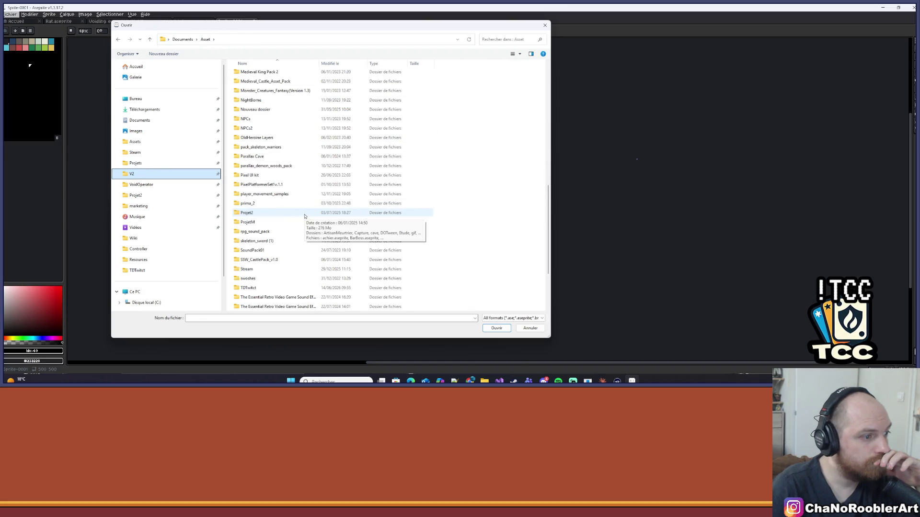
left_click(308, 204)
scroll(308, 206, "down", 3)
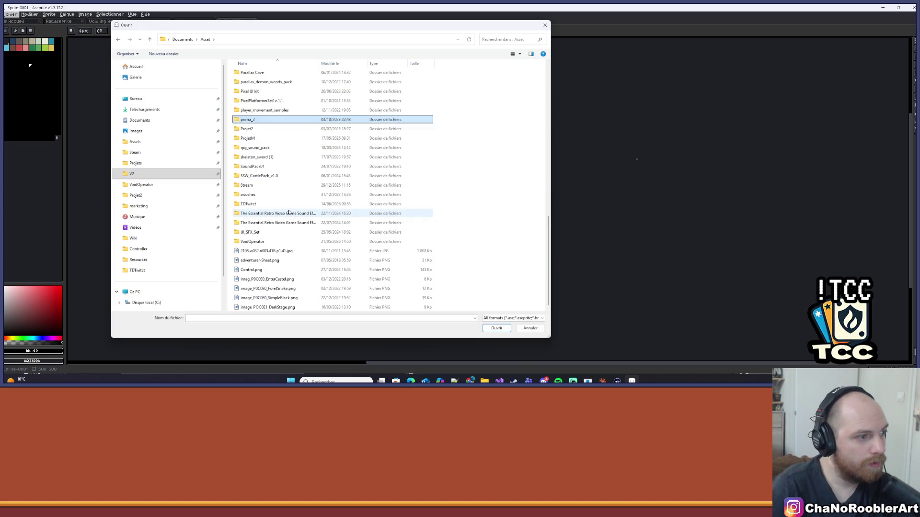
scroll(263, 198, "up", 2)
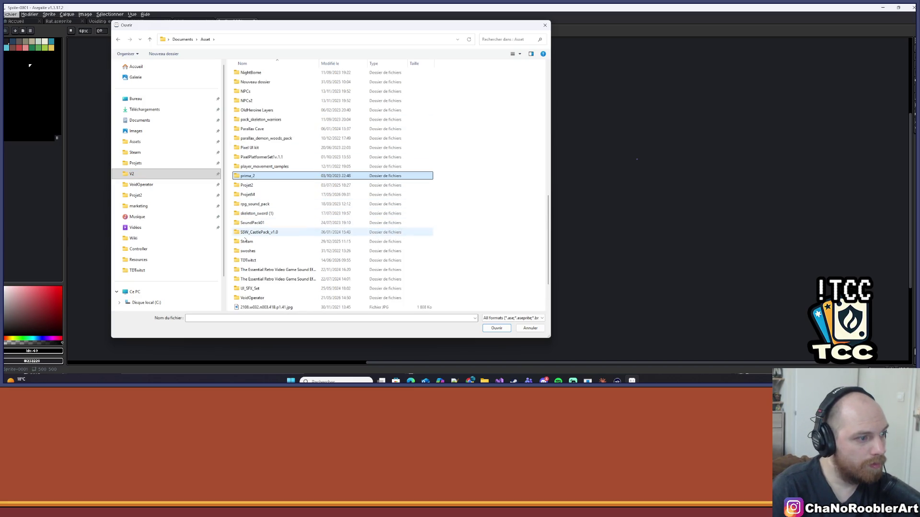
scroll(245, 211, "up", 2)
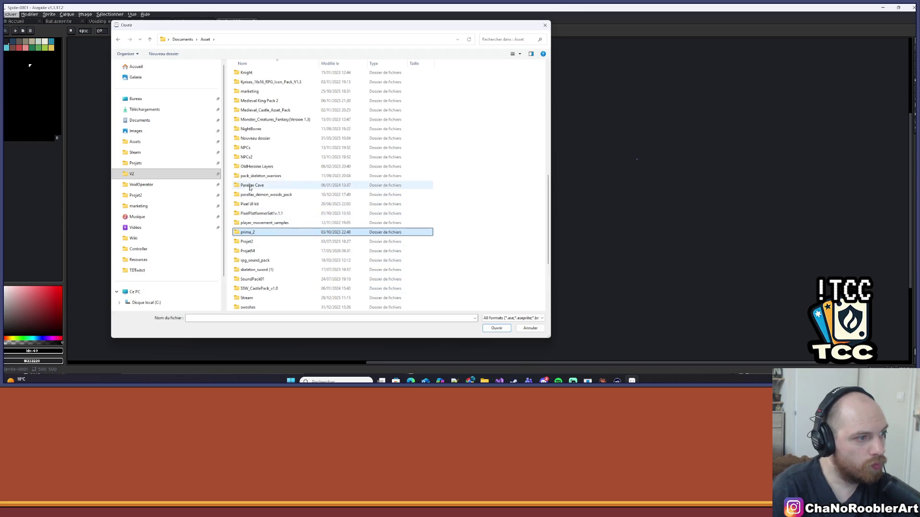
scroll(275, 184, "up", 4)
scroll(275, 184, "up", 7)
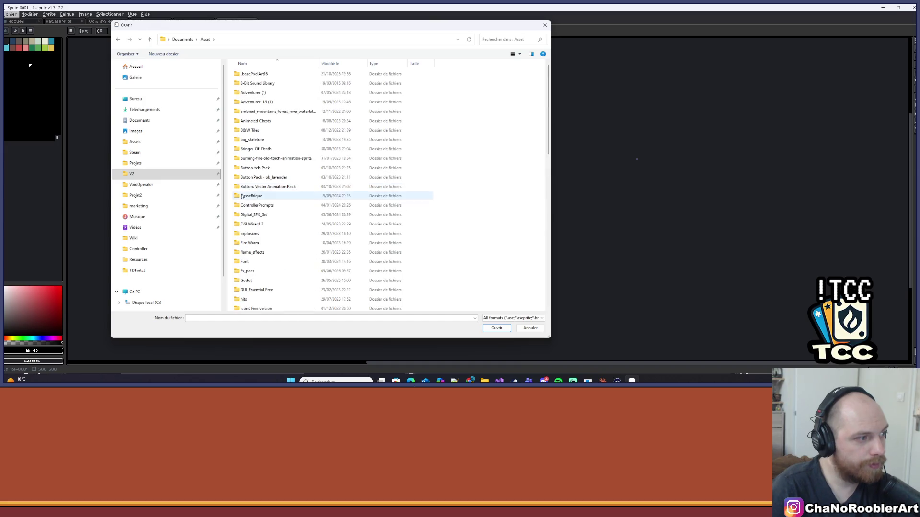
Step: Check Projet2, then open the ProjetM folder listing its .aseprite and .png files
left_click(182, 195)
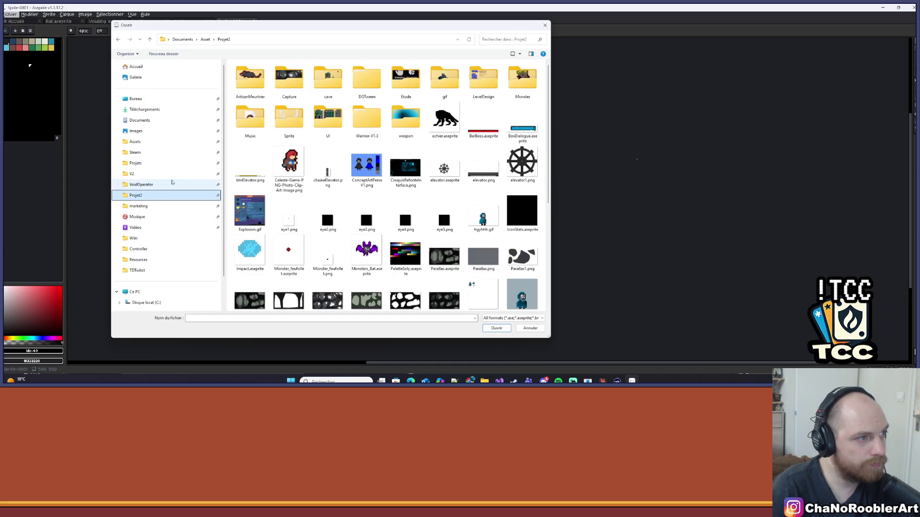
left_click(206, 39)
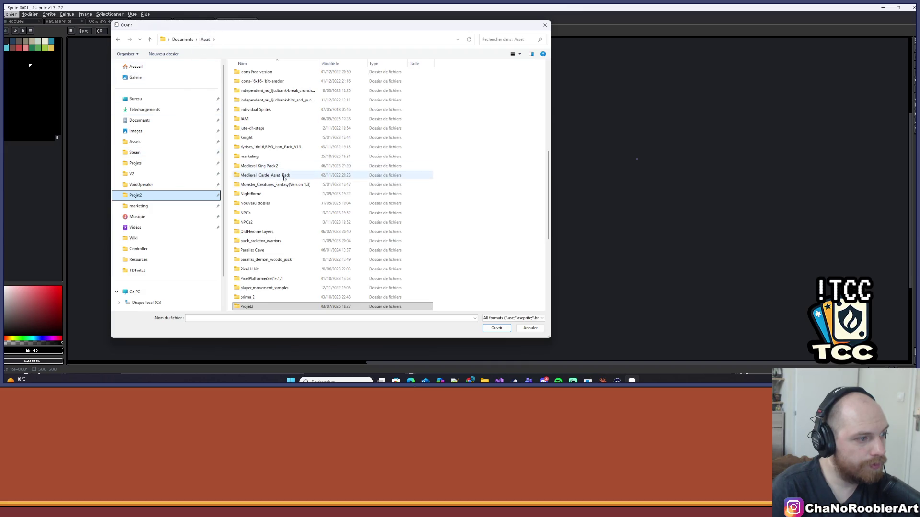
scroll(289, 215, "down", 5)
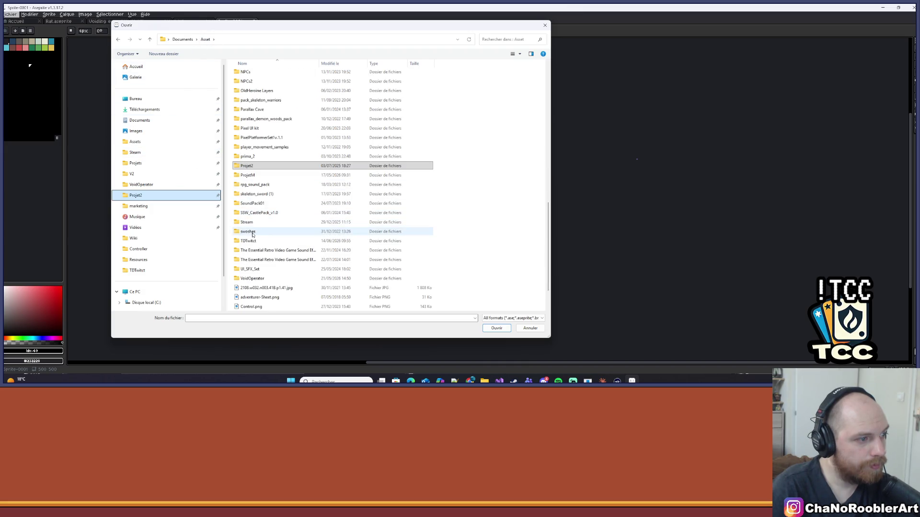
left_click(251, 166)
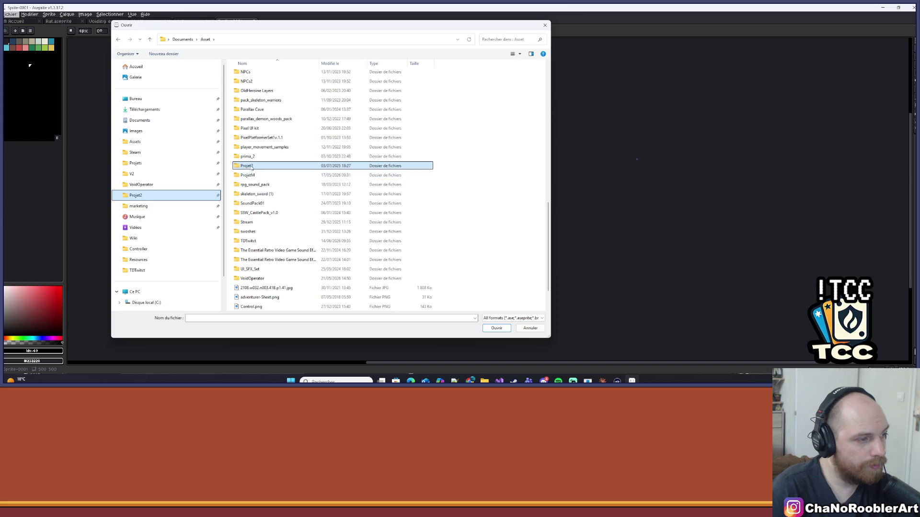
double_click(248, 175)
scroll(363, 203, "down", 10)
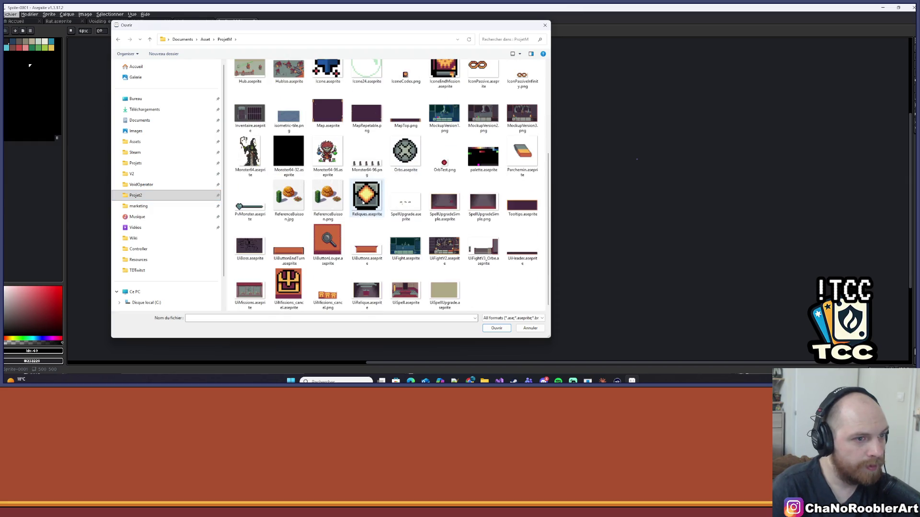
scroll(368, 189, "up", 3)
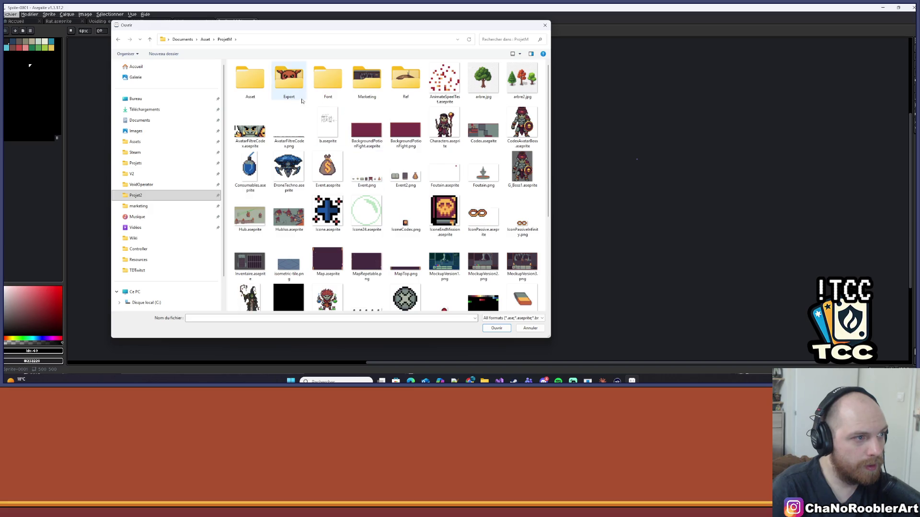
scroll(384, 269, "down", 3)
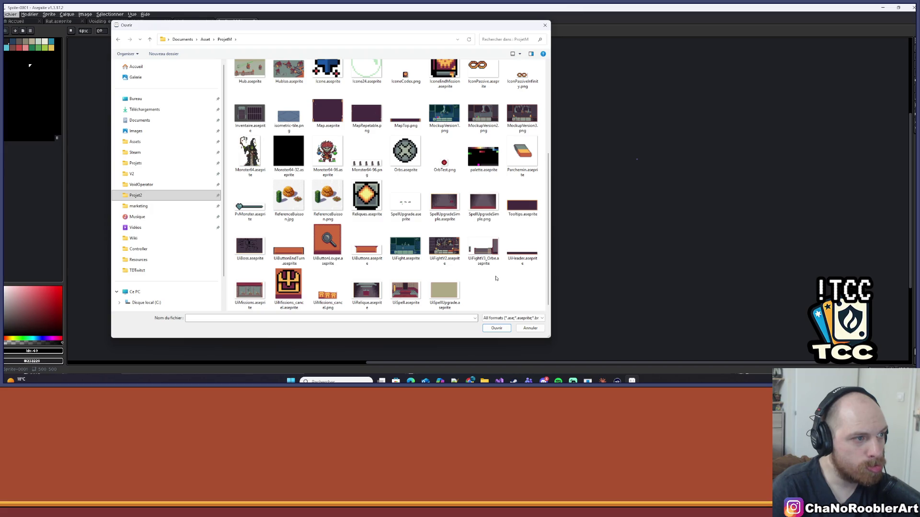
scroll(496, 278, "up", 3)
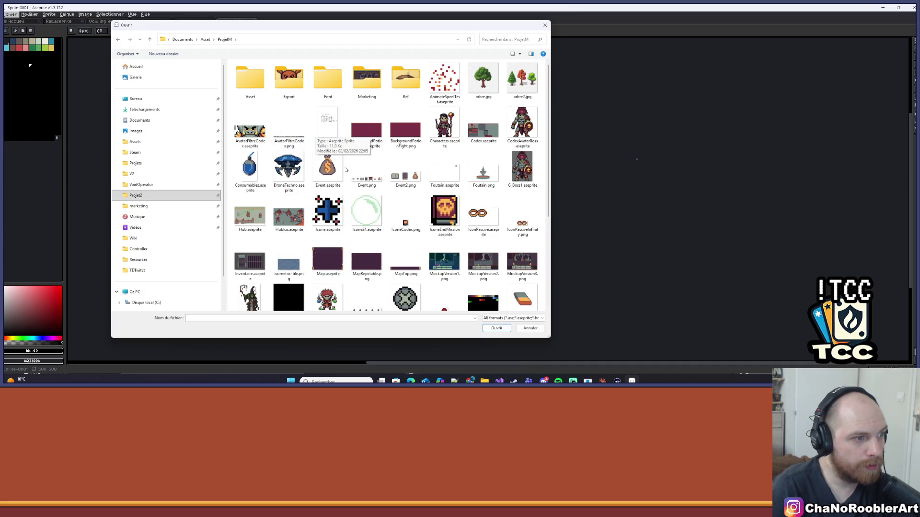
Step: Open the HubIso sprite file and show its layers timeline
double_click(289, 218)
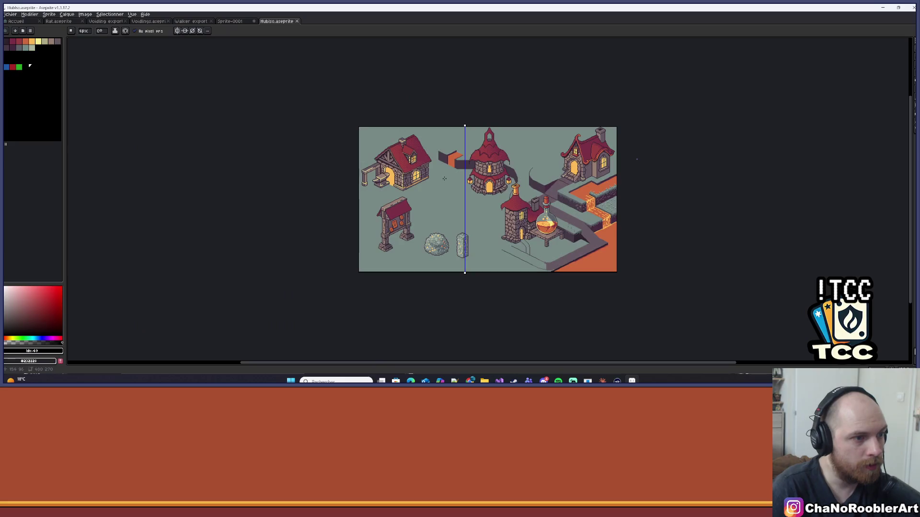
scroll(391, 121, "down", 3)
scroll(391, 122, "up", 2)
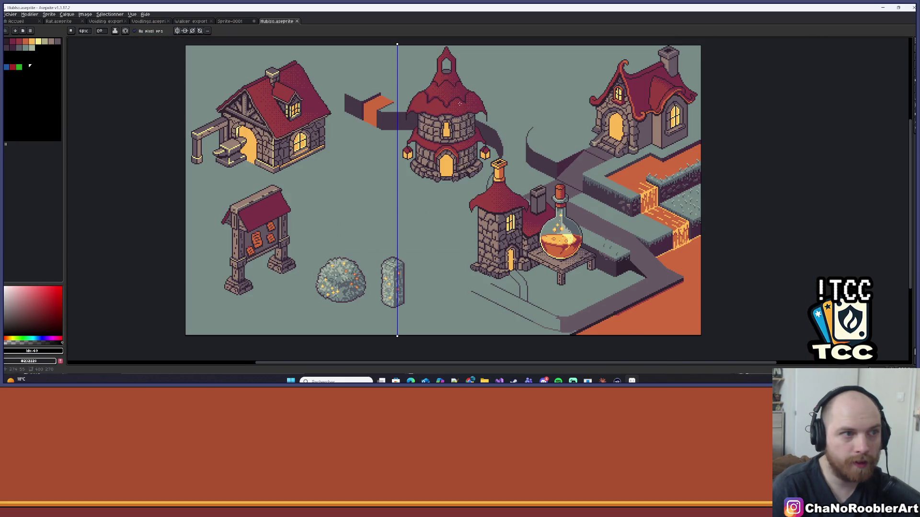
scroll(392, 121, "down", 2)
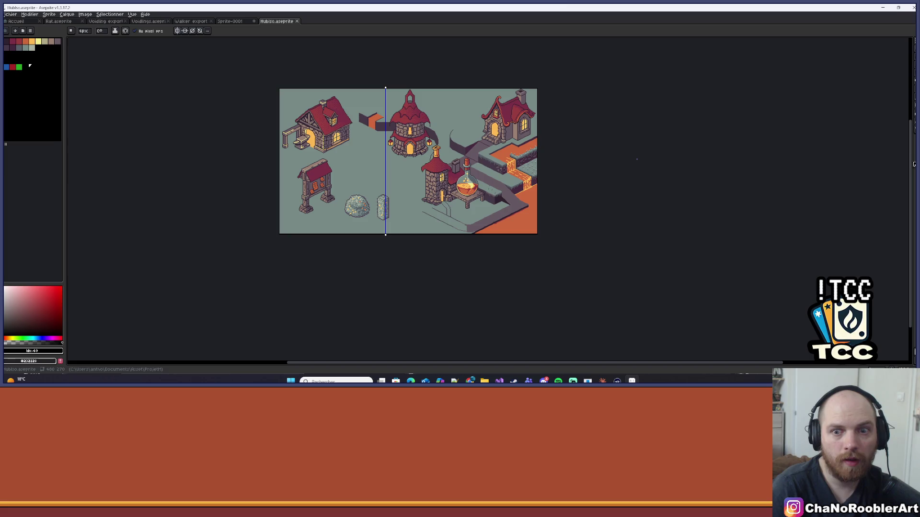
key("Tab")
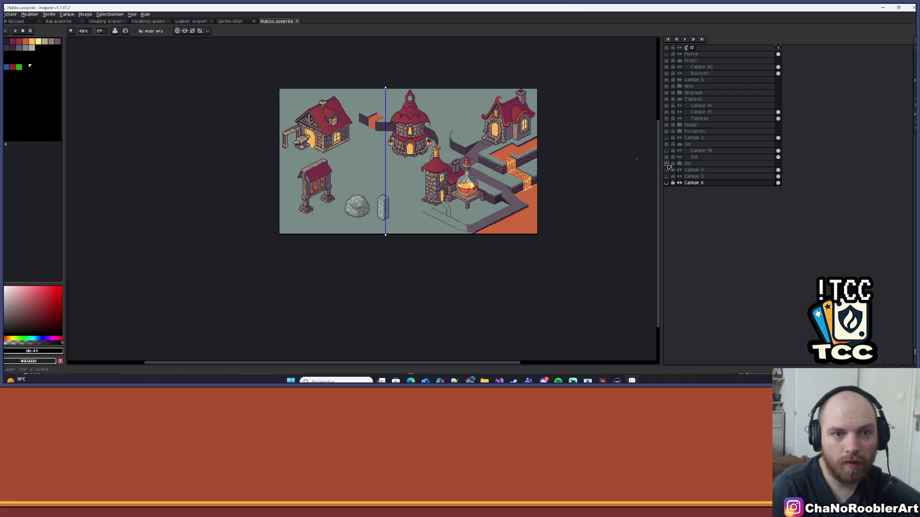
Step: Make the Calque 2 grid layer visible and toggle the Sol ground layer
left_click(670, 138)
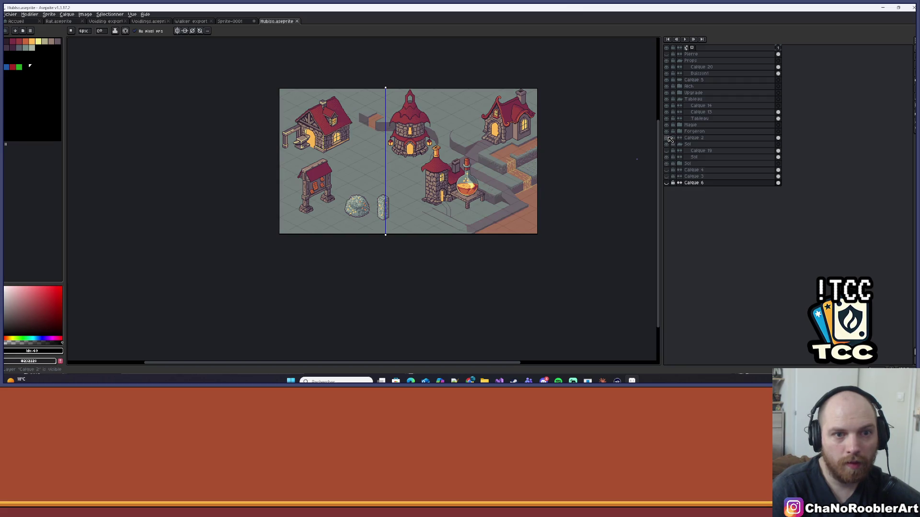
scroll(472, 129, "up", 1)
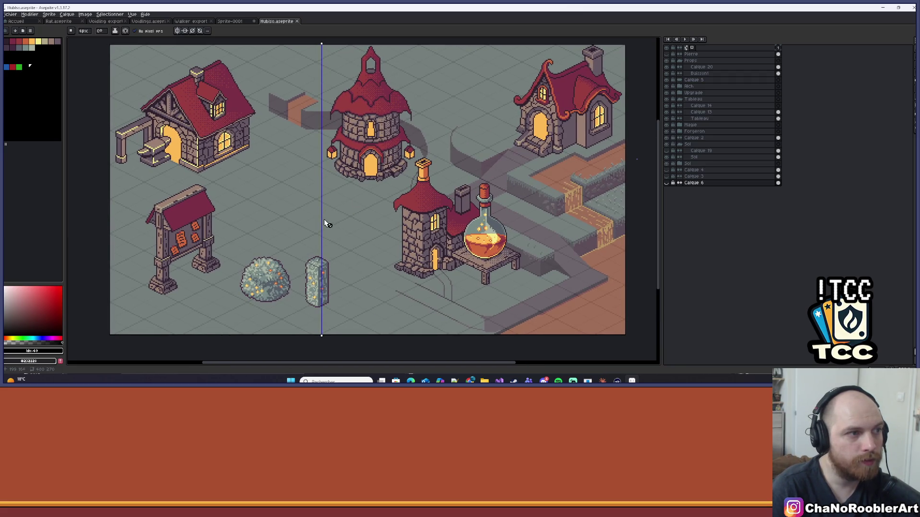
scroll(320, 181, "down", 1)
scroll(321, 187, "up", 1)
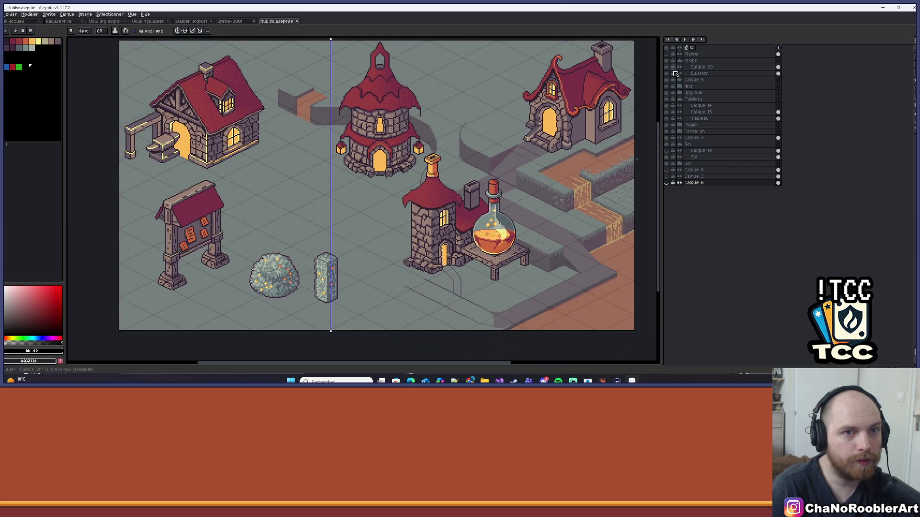
left_click(670, 160)
left_click(670, 160)
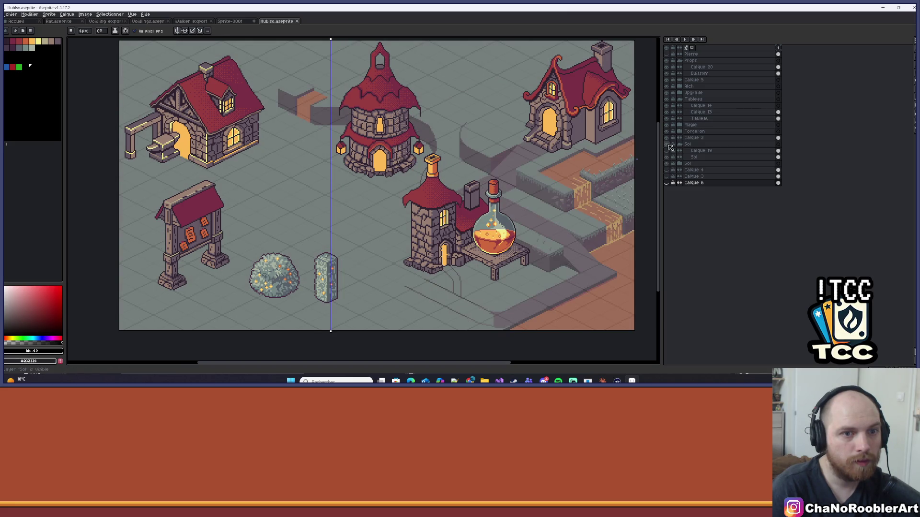
Step: Hide the Sol, Calque 19 and building layers, then select all on Calque 2
left_click_drag(670, 147, 670, 67)
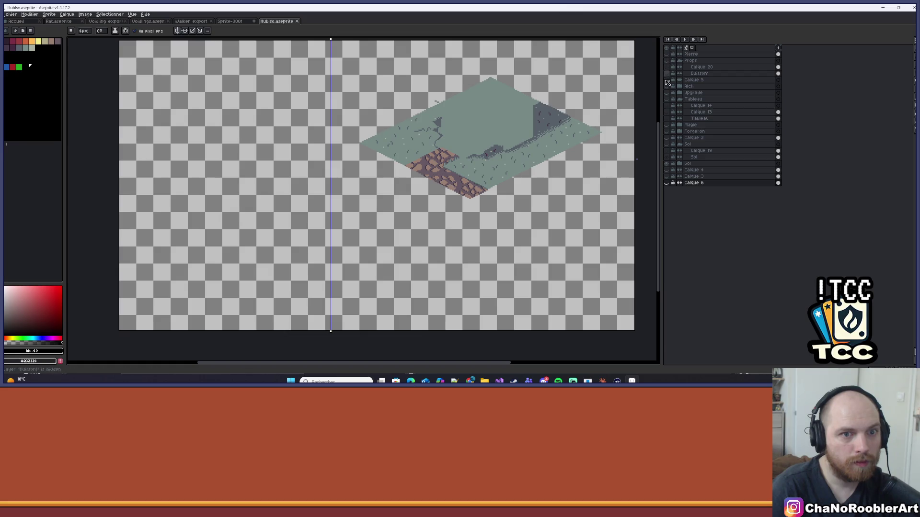
left_click(668, 163)
left_click(669, 162)
left_click(669, 160)
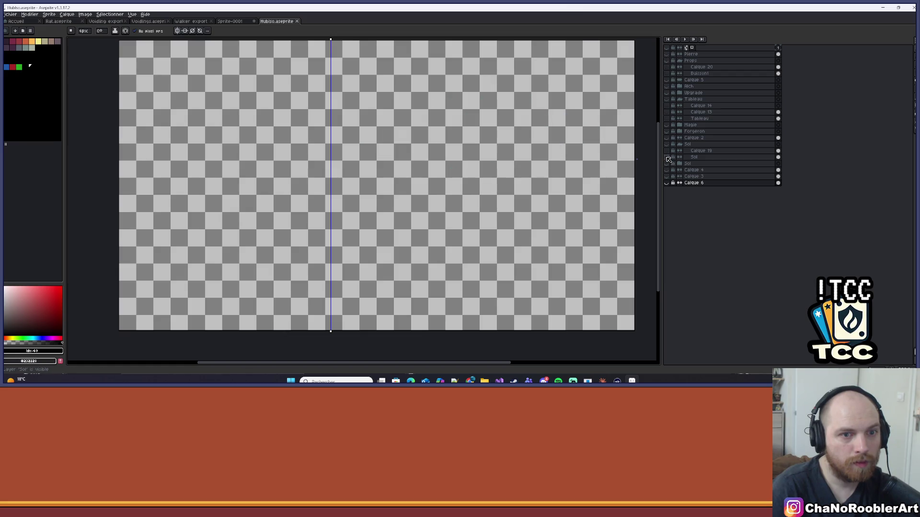
left_click(669, 151)
left_click(669, 149)
left_click(668, 139)
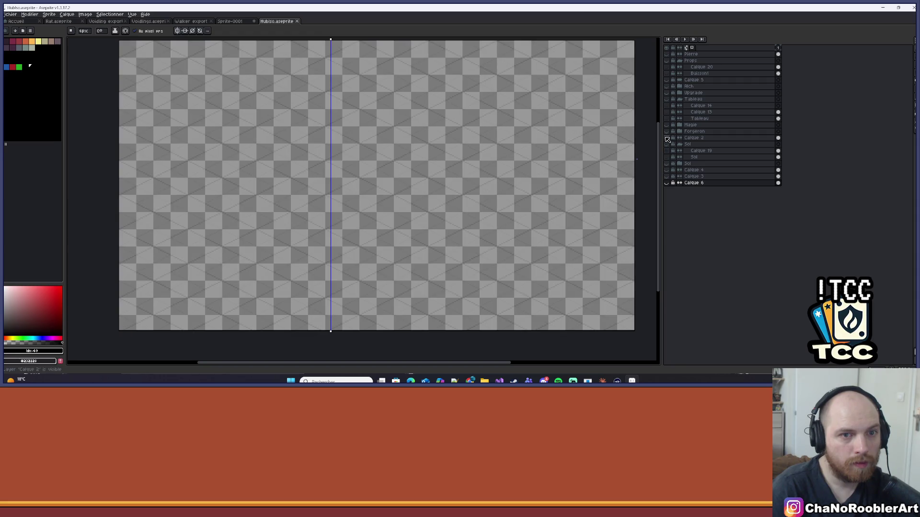
left_click(546, 147, "ctrl")
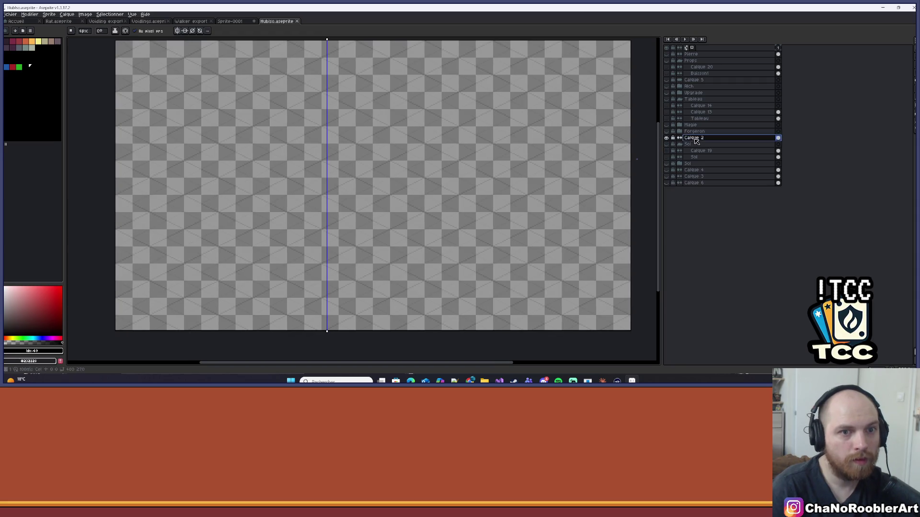
key("ctrl+a")
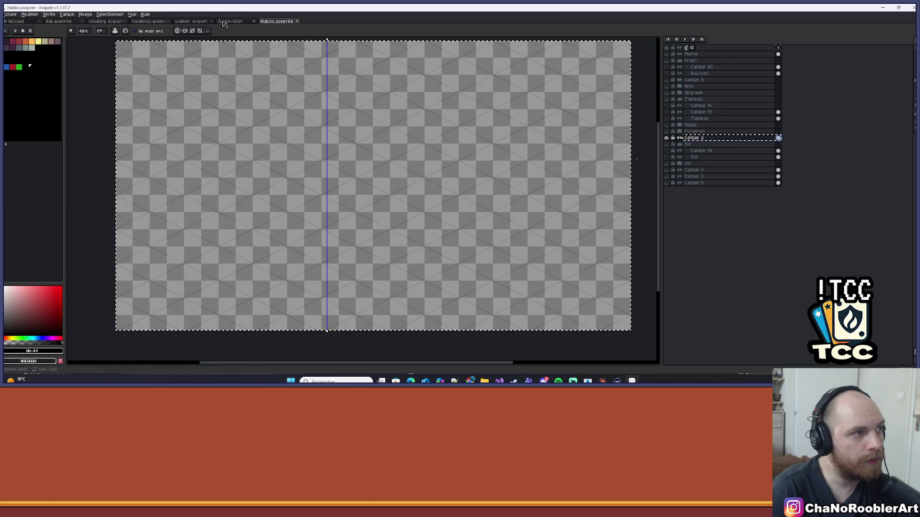
Step: In Sprite-0001, move the Calque 2 isometric grid down the canvas with the Move tool
left_click(230, 21)
scroll(289, 120, "up", 1)
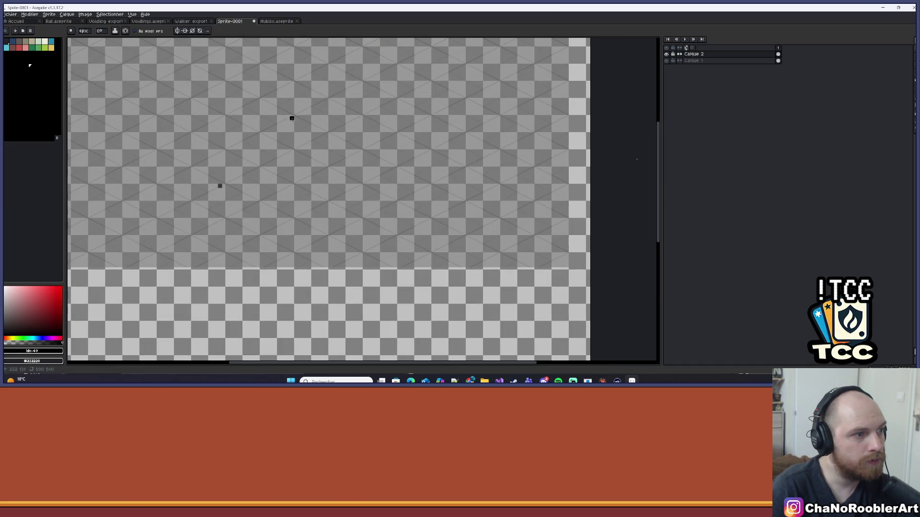
scroll(290, 119, "down", 1)
scroll(301, 119, "up", 1)
scroll(304, 119, "down", 1)
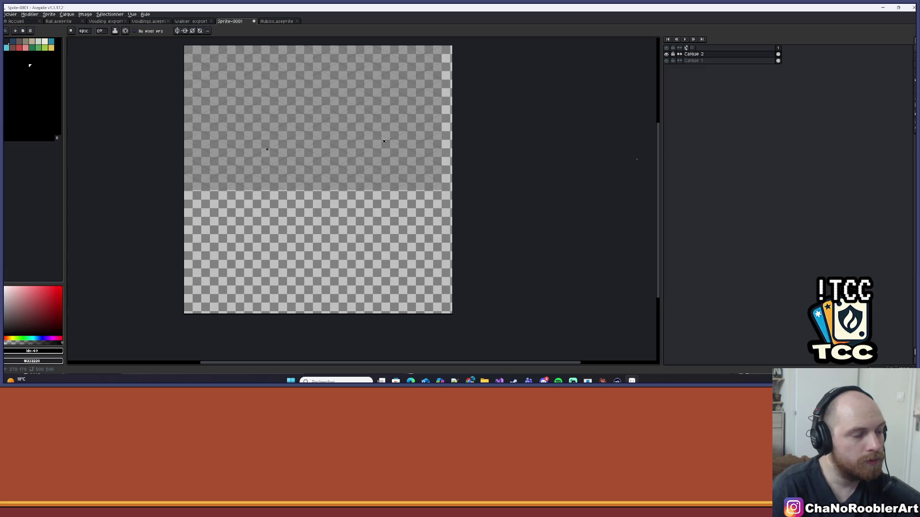
left_click_drag(461, 129, 470, 141)
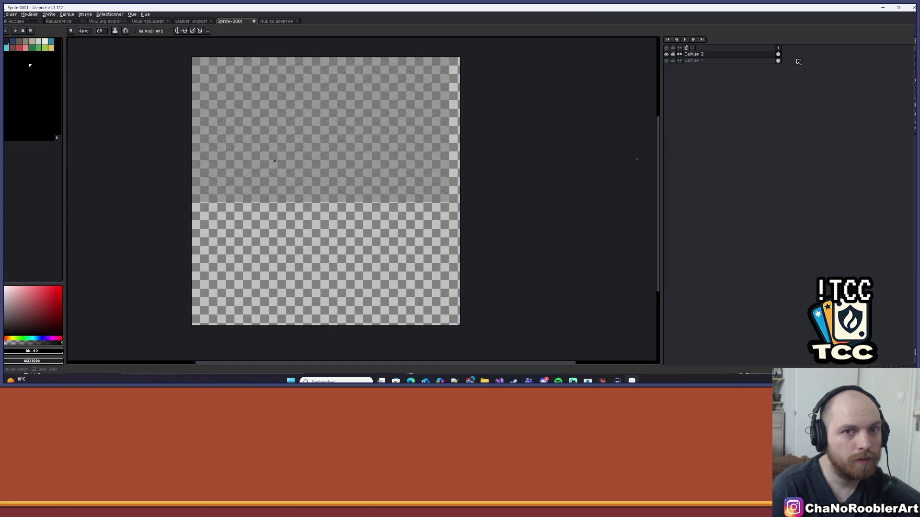
left_click(779, 54)
key("v")
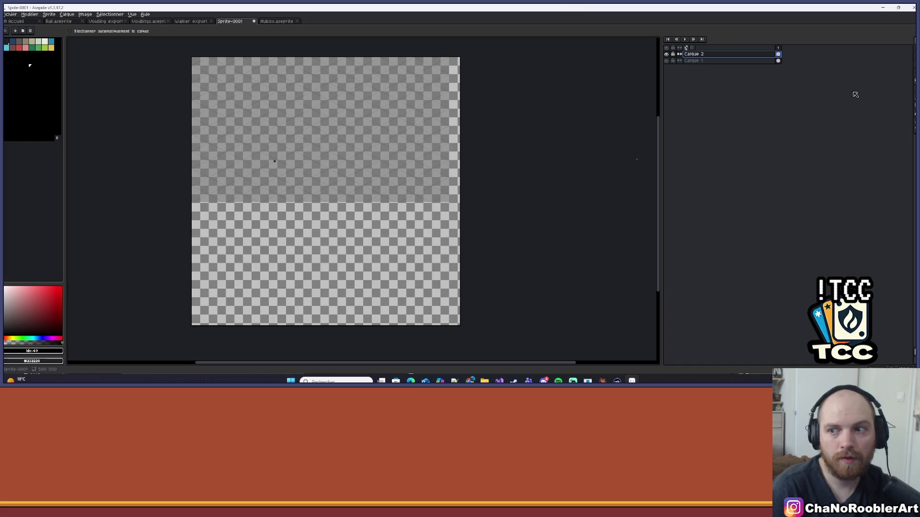
left_click_drag(384, 160, 387, 213)
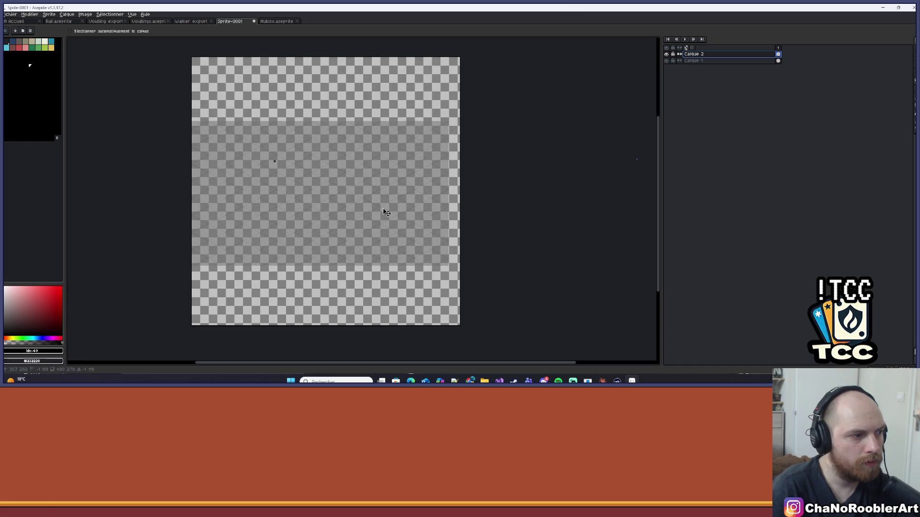
Step: Activate and show Calque 1, and switch to a 4px eraser
scroll(312, 216, "up", 3)
scroll(343, 189, "down", 3)
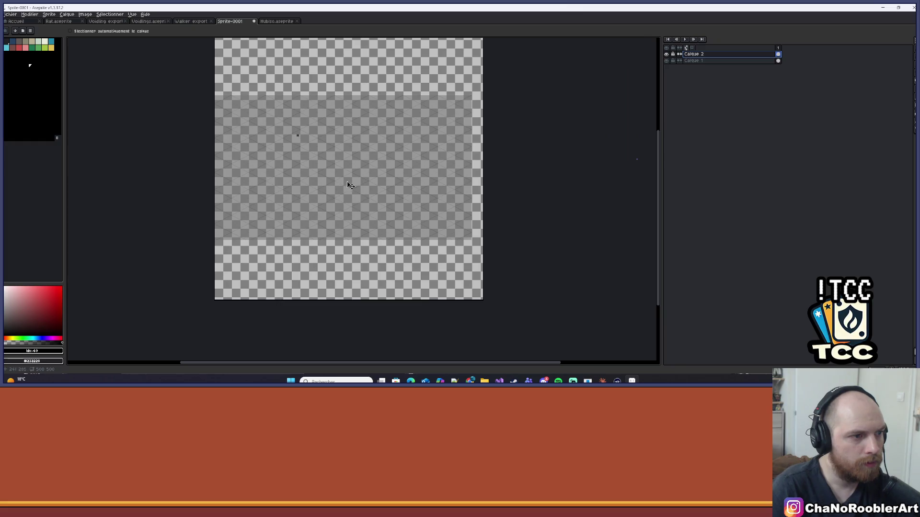
scroll(357, 181, "up", 3)
scroll(363, 177, "down", 2)
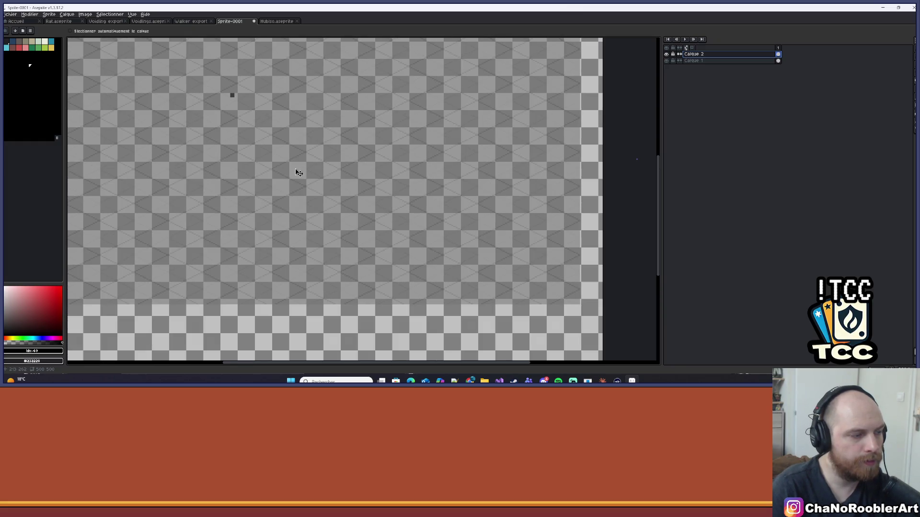
scroll(270, 141, "down", 1)
scroll(253, 123, "up", 1)
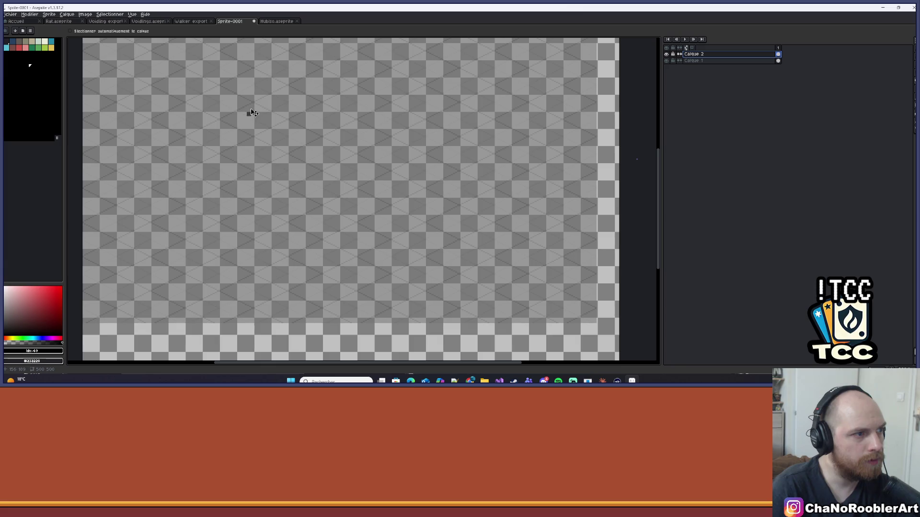
left_click(684, 62)
left_click(667, 60)
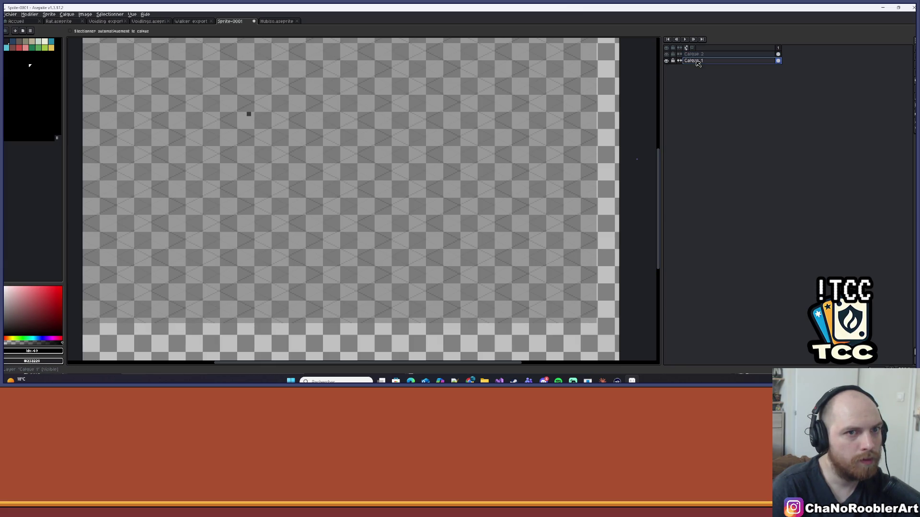
key("e")
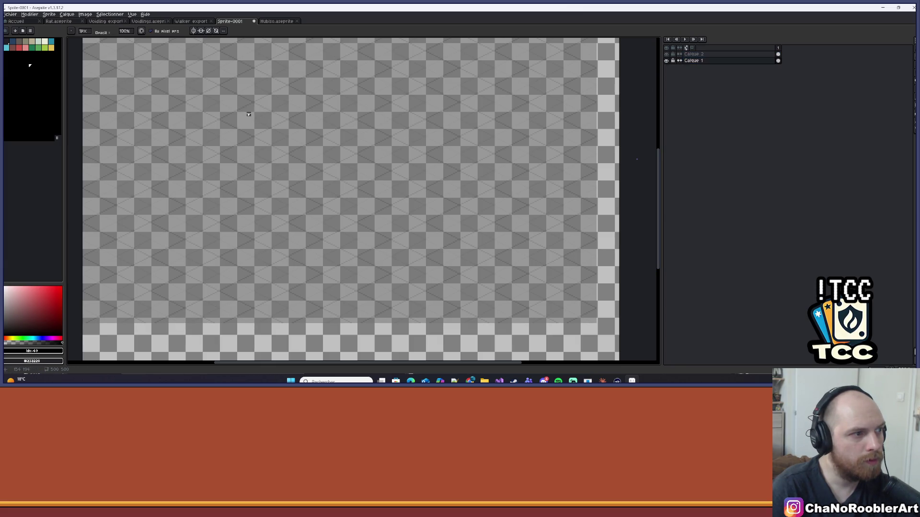
key("plus")
key("plus")
key("plus")
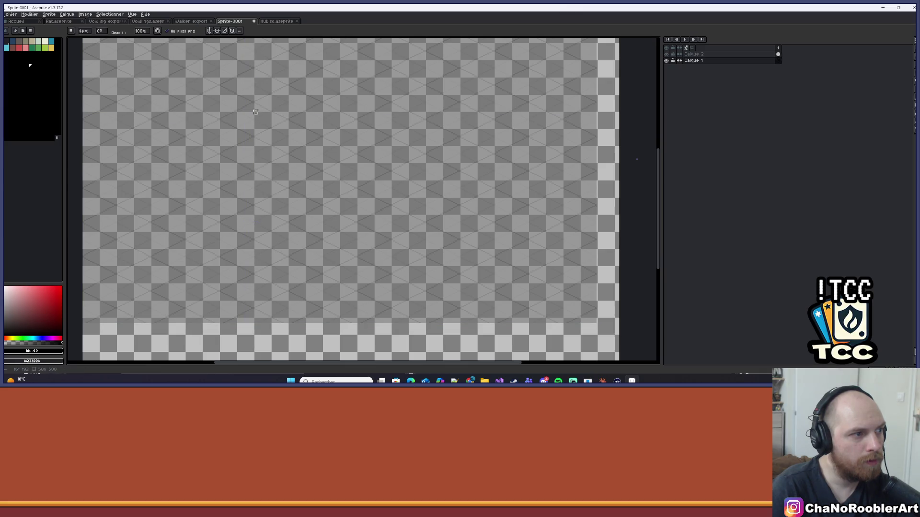
Step: Return to Calque 2 and shift the grid overlay right with the Move tool
scroll(255, 112, "down", 2)
scroll(308, 205, "up", 2)
scroll(308, 205, "down", 2)
scroll(325, 259, "up", 2)
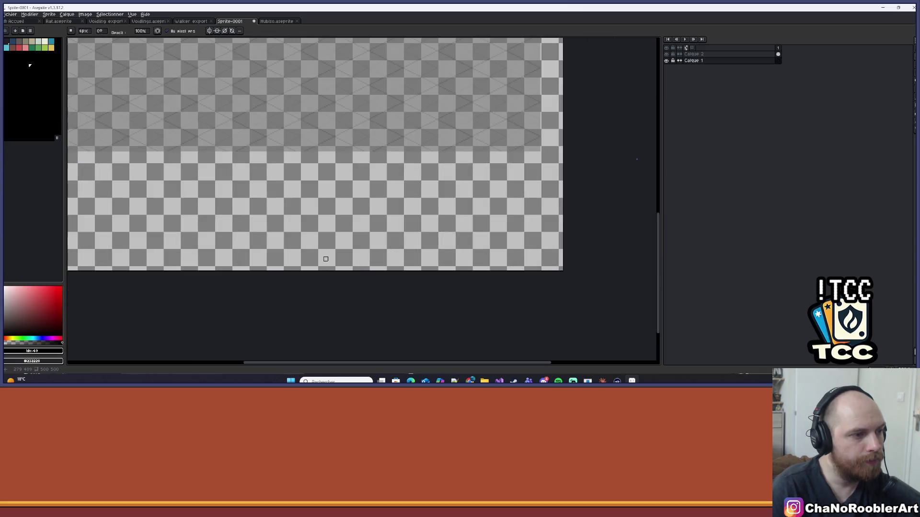
scroll(326, 259, "up", 2)
scroll(411, 199, "down", 2)
scroll(380, 267, "up", 2)
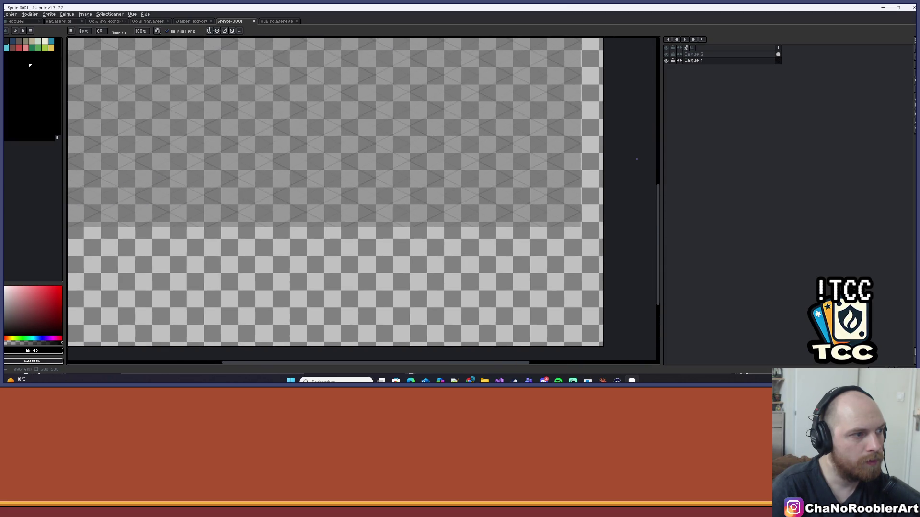
key("alt+Up")
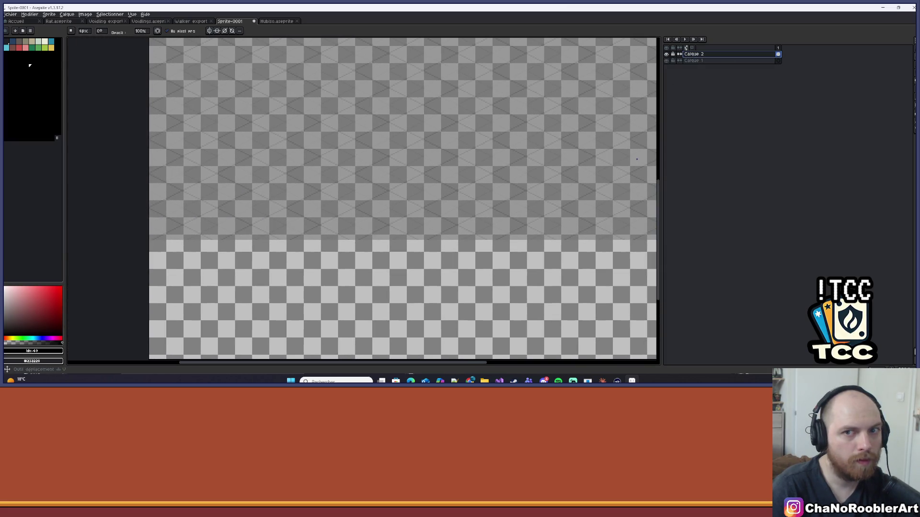
key("v")
mouse_move(448, 160)
left_mouse_down()
mouse_move(469, 159)
mouse_move(267, 150)
mouse_move(365, 225)
mouse_move(354, 224)
left_mouse_up()
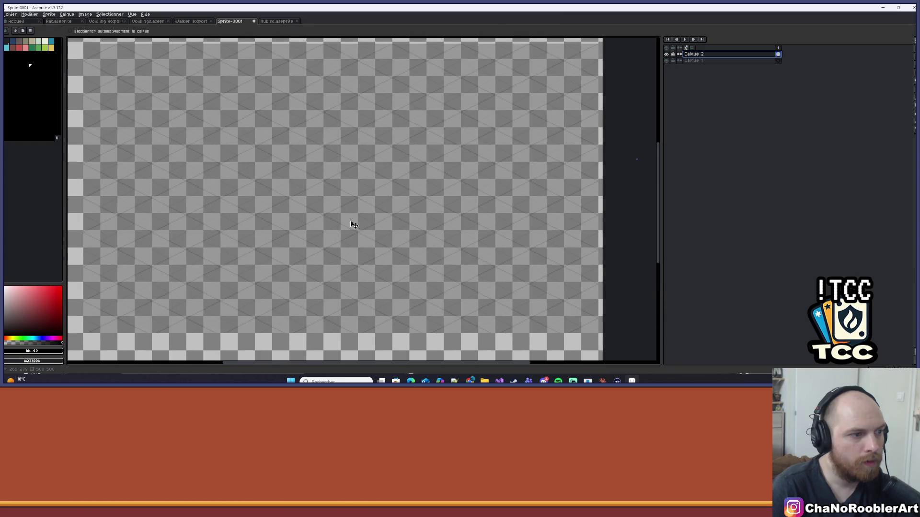
Step: Pan over the canvas and pick palette colour index 0 for drawing
scroll(340, 211, "down", 1)
scroll(329, 191, "up", 2)
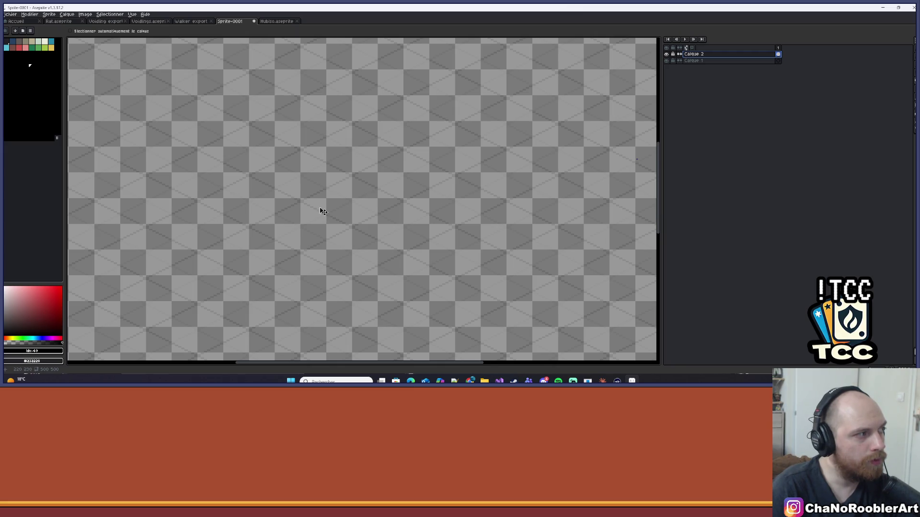
scroll(330, 207, "down", 2)
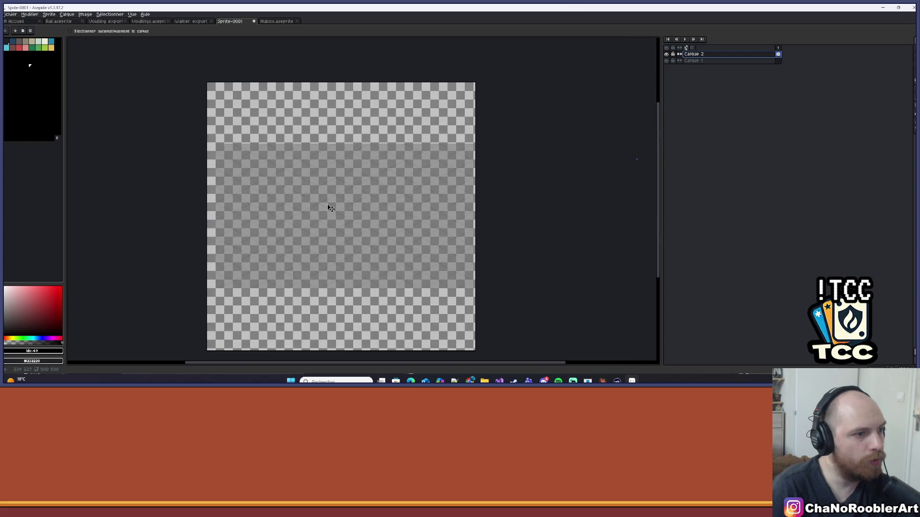
scroll(329, 208, "up", 2)
left_click_drag(334, 213, 316, 203)
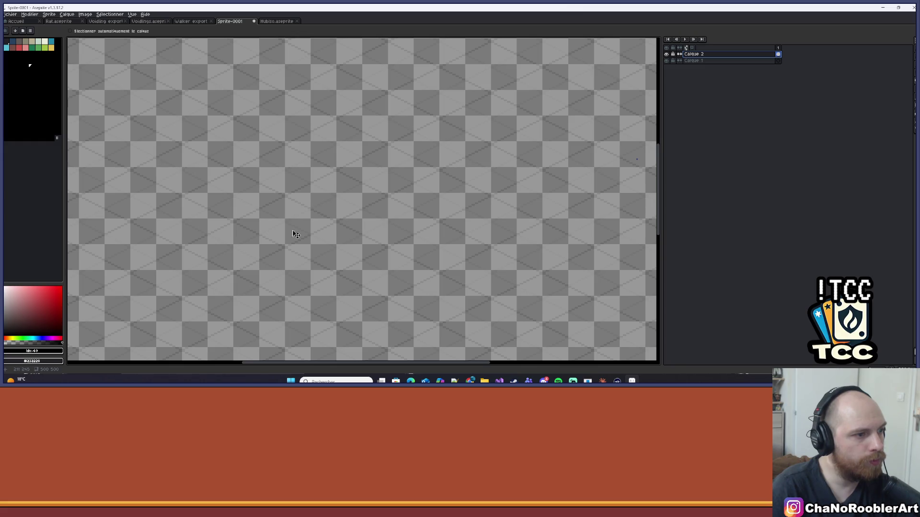
left_click(6, 42)
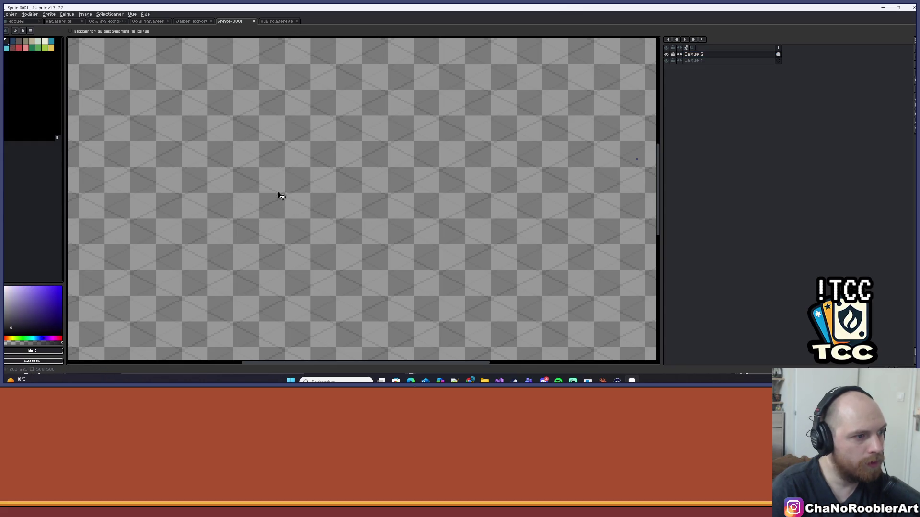
Step: With the pencil, draw the dark lower edges of the isometric diamond
key("b")
scroll(239, 210, "up", 1)
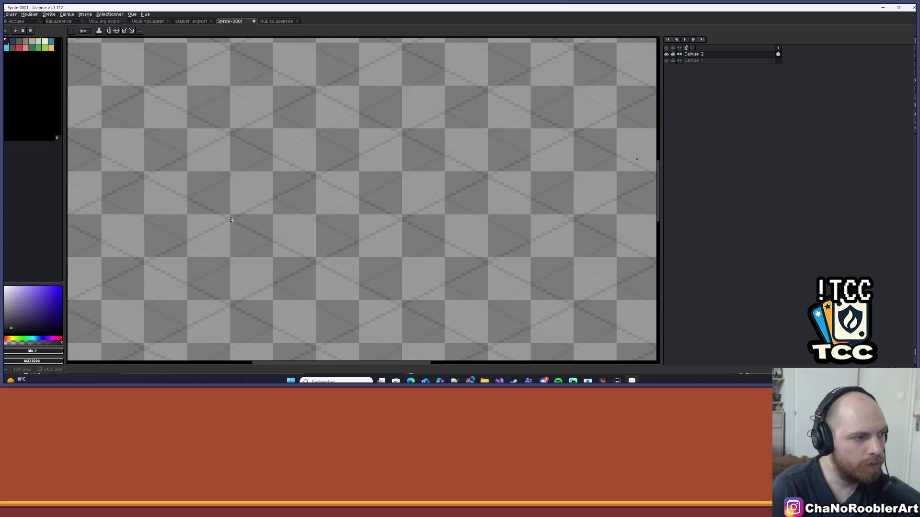
mouse_move(249, 232)
left_mouse_down()
mouse_move(400, 306)
mouse_move(597, 213)
mouse_move(394, 120)
mouse_move(388, 108)
mouse_move(316, 68)
mouse_move(338, 131)
mouse_move(507, 154)
mouse_move(544, 191)
mouse_move(483, 195)
mouse_move(548, 190)
mouse_move(535, 188)
left_mouse_up()
scroll(405, 303, "up", 2)
scroll(338, 130, "down", 2)
scroll(536, 188, "down", 1)
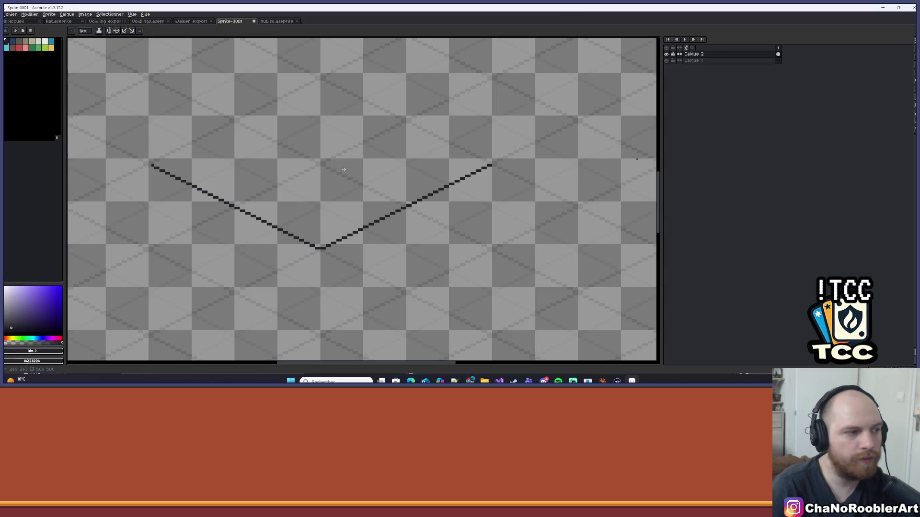
scroll(162, 166, "up", 3)
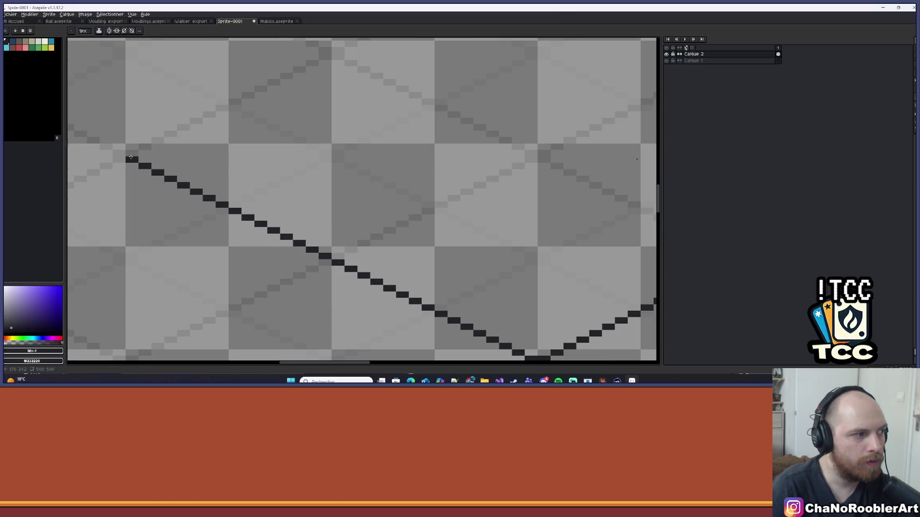
Step: Draw the upper-left and upper-right edges to close the diamond
mouse_move(132, 154)
left_mouse_down()
mouse_move(420, 39)
mouse_move(308, 93)
mouse_move(397, 113)
mouse_move(538, 199)
mouse_move(483, 205)
mouse_move(384, 91)
left_mouse_up()
mouse_move(284, 165)
left_mouse_down()
mouse_move(410, 139)
mouse_move(339, 199)
left_mouse_up()
mouse_move(92, 287)
left_mouse_down()
mouse_move(343, 226)
mouse_move(508, 82)
mouse_move(494, 85)
left_mouse_up()
scroll(537, 86, "down", 3)
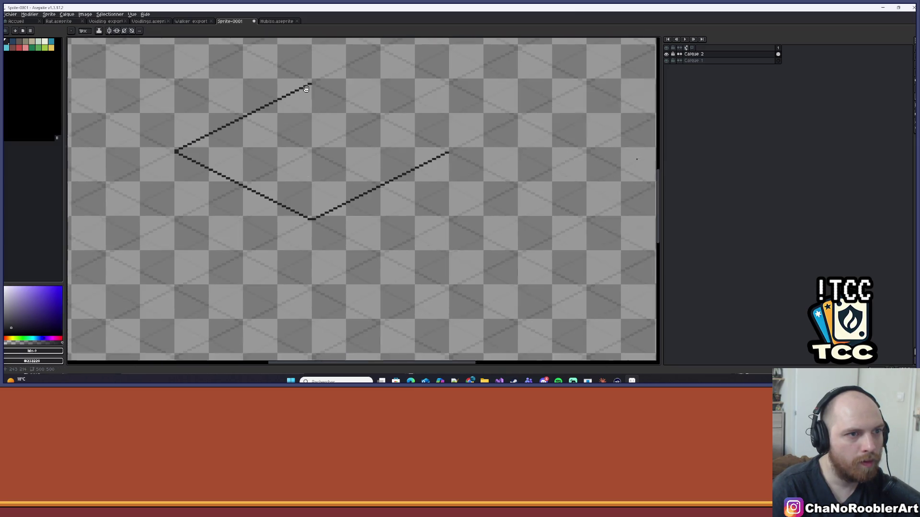
scroll(307, 83, "up", 2)
scroll(283, 76, "up", 3)
mouse_move(281, 74)
left_mouse_down()
mouse_move(524, 144)
mouse_move(565, 349)
mouse_move(604, 170)
left_mouse_up()
Step: Start saving Sprite-0001.aseprite, with the save dialog showing the ProjetM folder
scroll(603, 171, "down", 5)
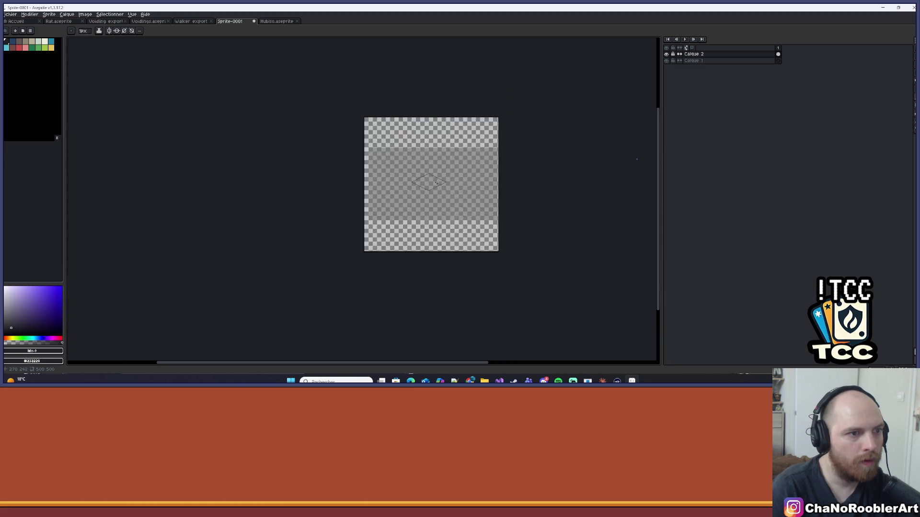
scroll(438, 185, "up", 3)
key("v")
key("ctrl+s")
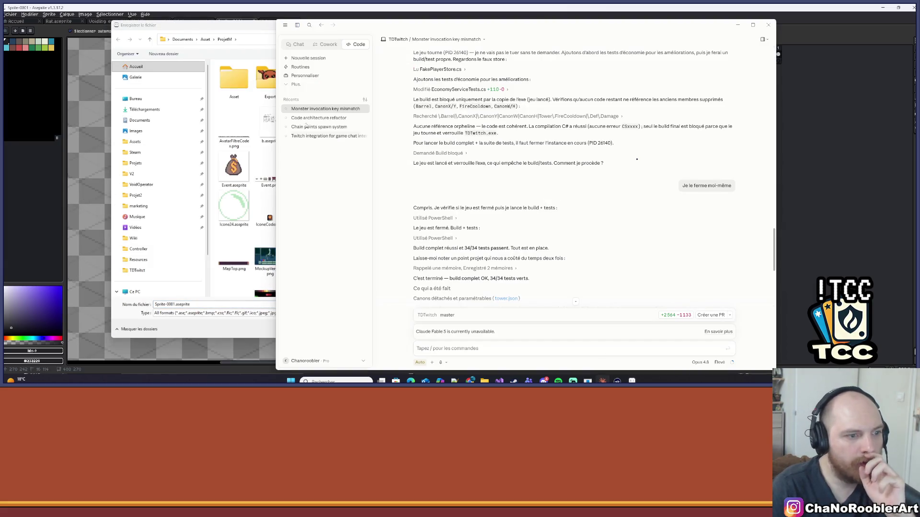
Step: Cancel the sprite save dialog and bring Claude's TDTwitch summary to the front
left_click(264, 38)
left_click(545, 25)
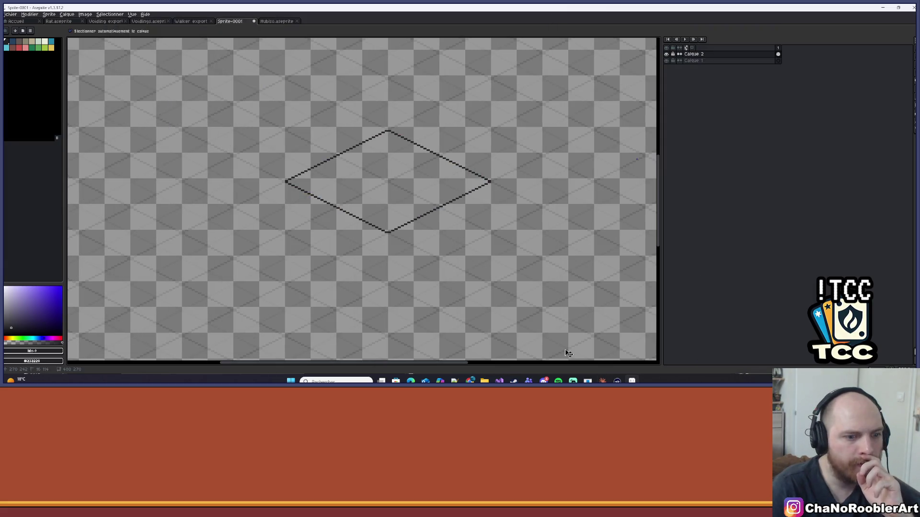
left_click(603, 381)
scroll(566, 235, "down", 4)
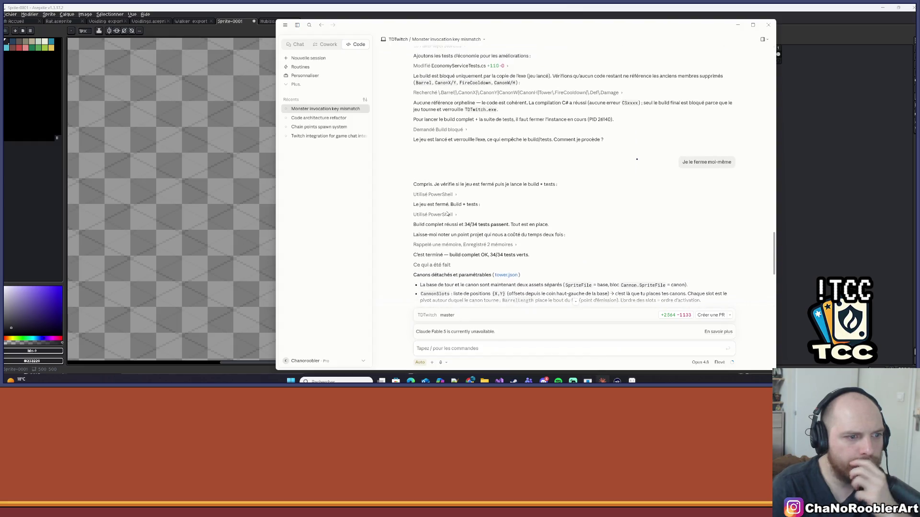
scroll(636, 158, "up", 1)
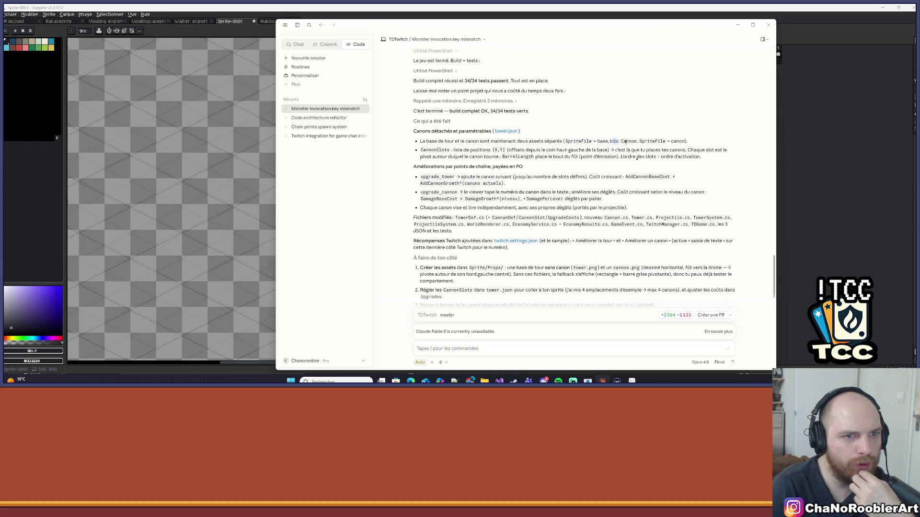
Step: Highlight the cannon base, CannonSlots offsets and upgrade_tower growing-cost passages
left_click_drag(625, 142, 636, 142)
left_click_drag(464, 150, 493, 150)
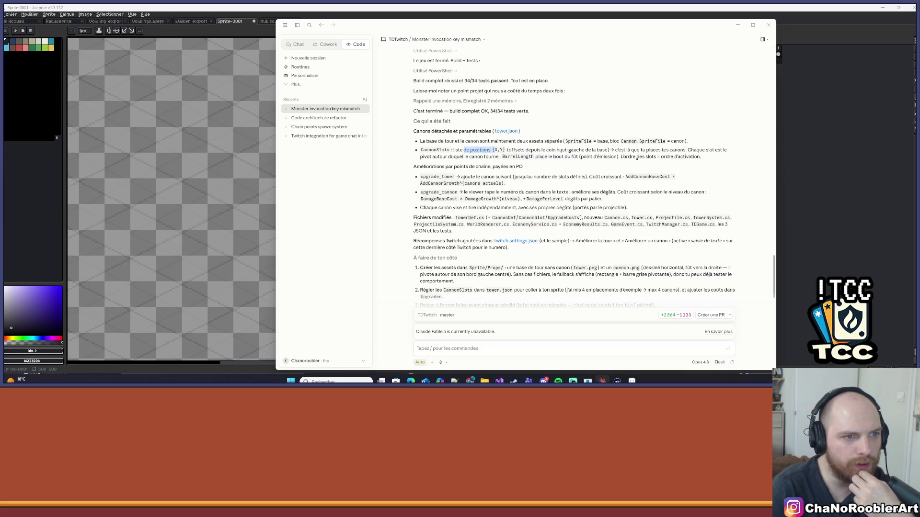
left_click_drag(516, 150, 602, 151)
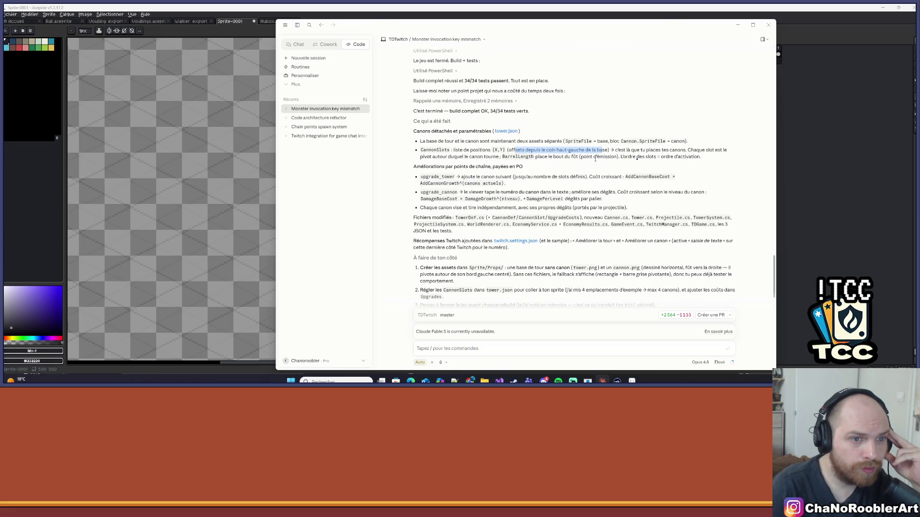
left_click(642, 162)
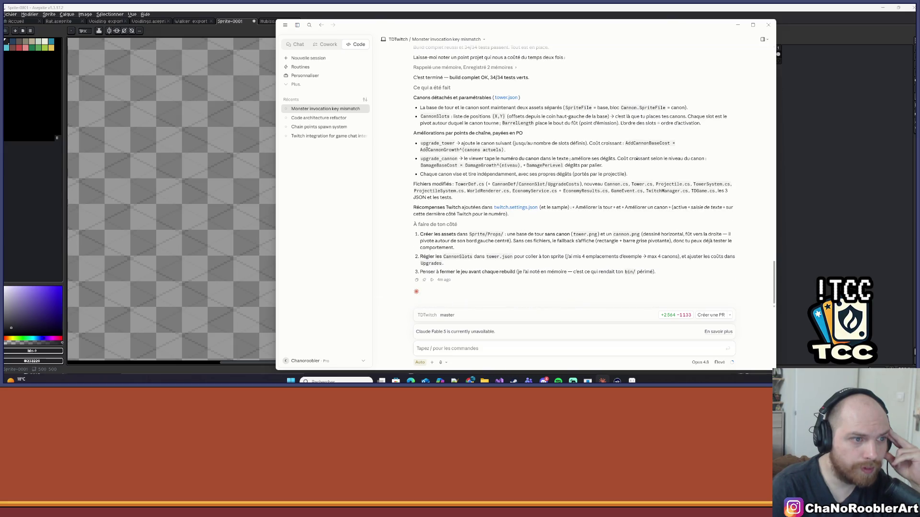
left_click_drag(421, 143, 444, 144)
mouse_move(588, 143)
left_mouse_down()
mouse_move(647, 144)
mouse_move(505, 151)
left_mouse_up()
left_click(503, 158)
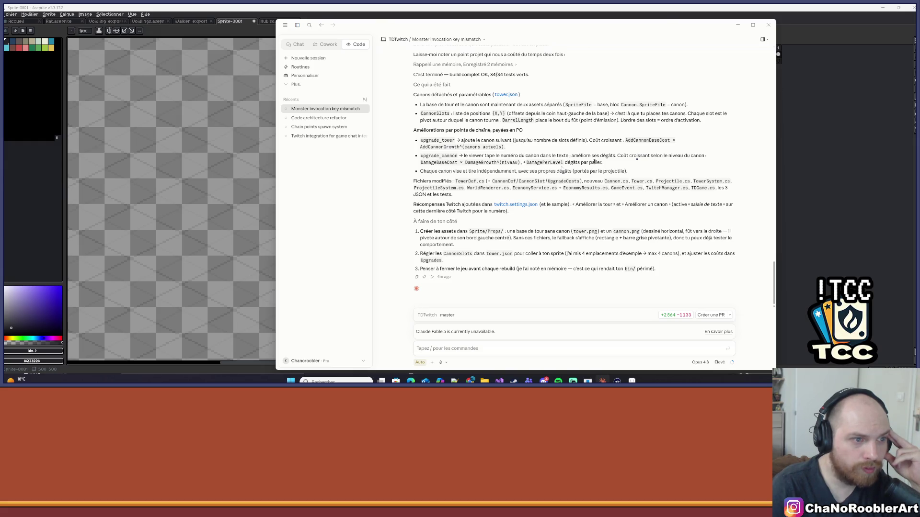
Step: Highlight the independent cannon aiming, Twitch rewards and asset notes, then return to Aseprite
left_click_drag(429, 171, 627, 171)
left_click(630, 173)
left_click_drag(575, 205, 722, 205)
left_click_drag(426, 231, 598, 231)
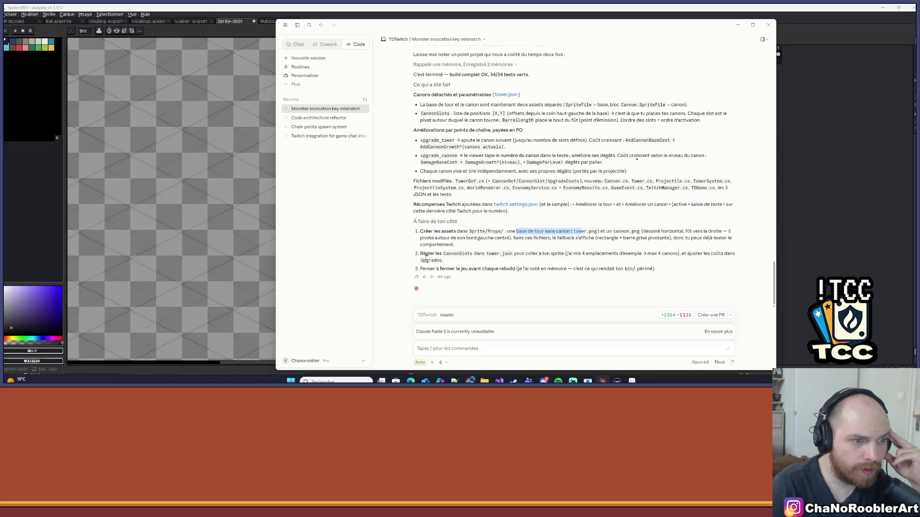
left_click_drag(426, 258, 486, 254)
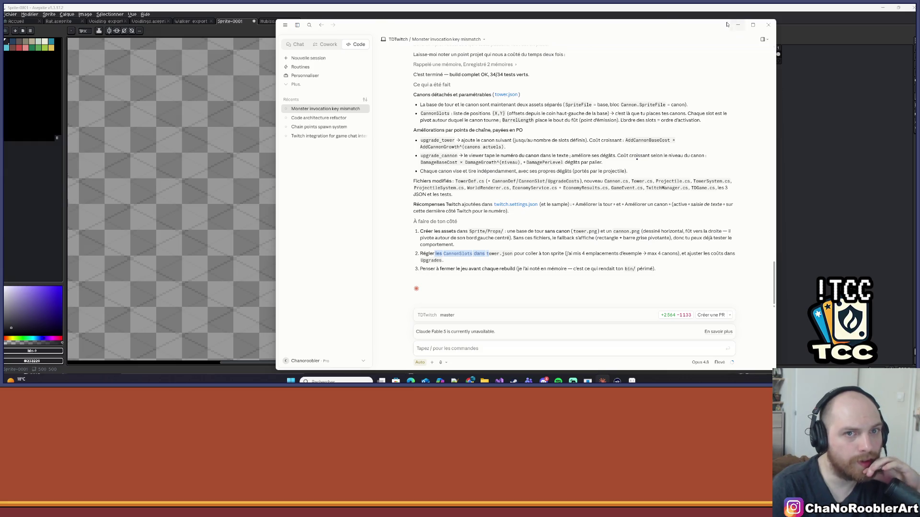
key("alt+Tab")
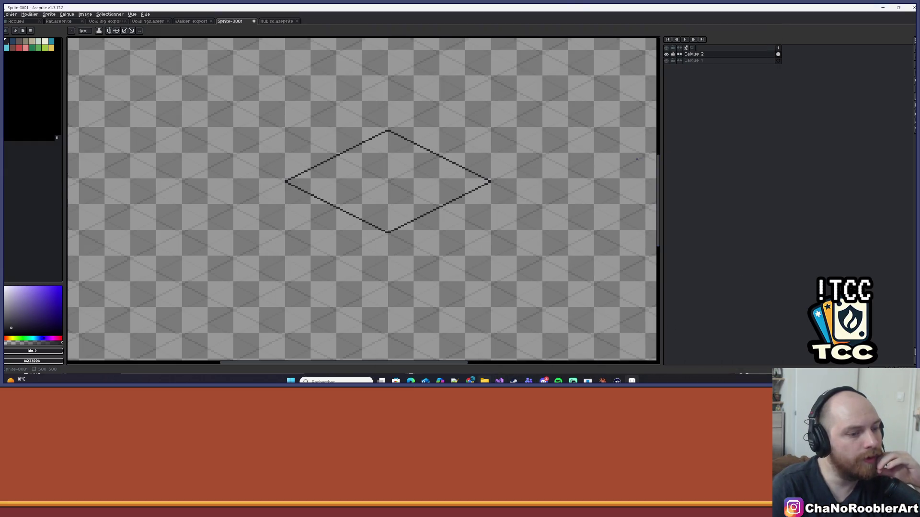
Step: Rebuild the TDTwitch solution with Régénérer la solution and launch the game in debug mode
key("alt+Tab")
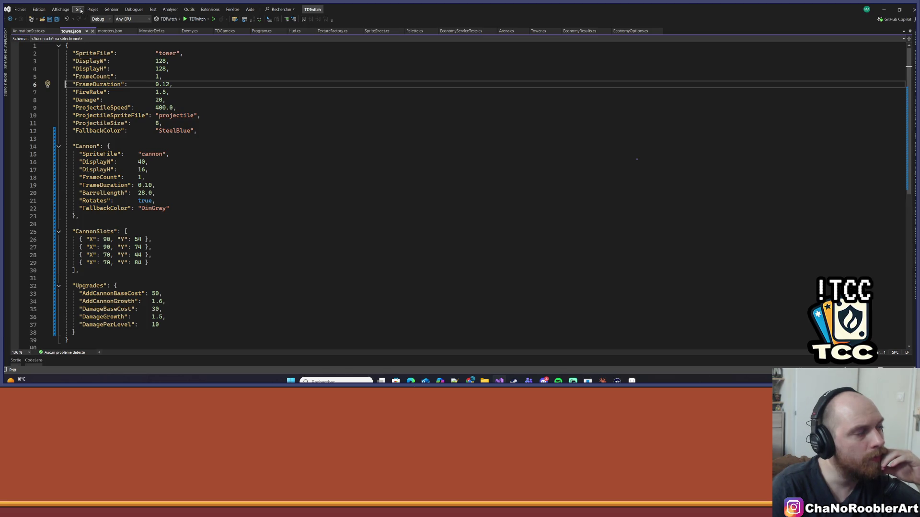
left_click(90, 10)
mouse_move(54, 11)
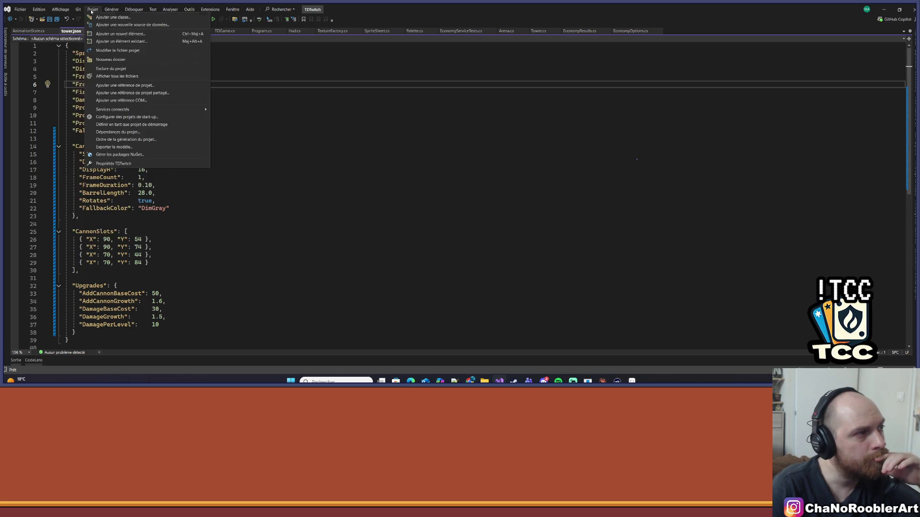
mouse_move(111, 9)
left_click(130, 56)
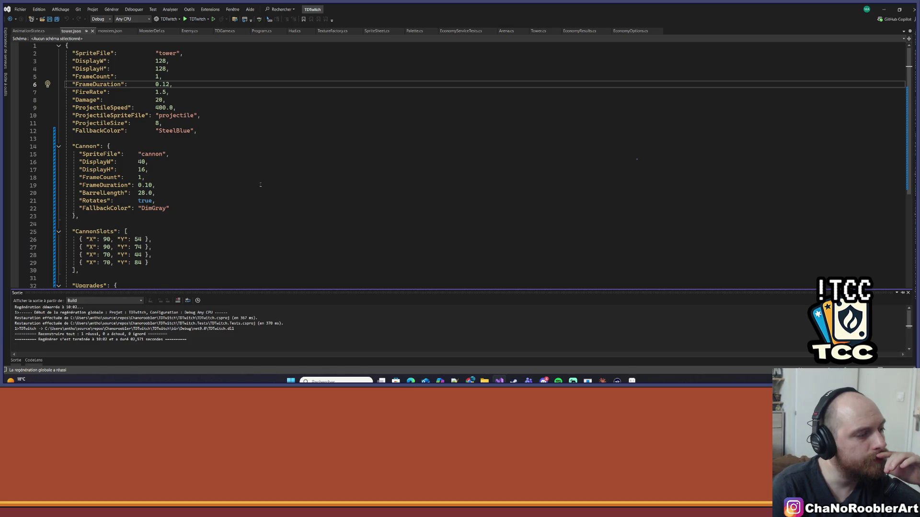
scroll(260, 184, "down", 2)
key("F5")
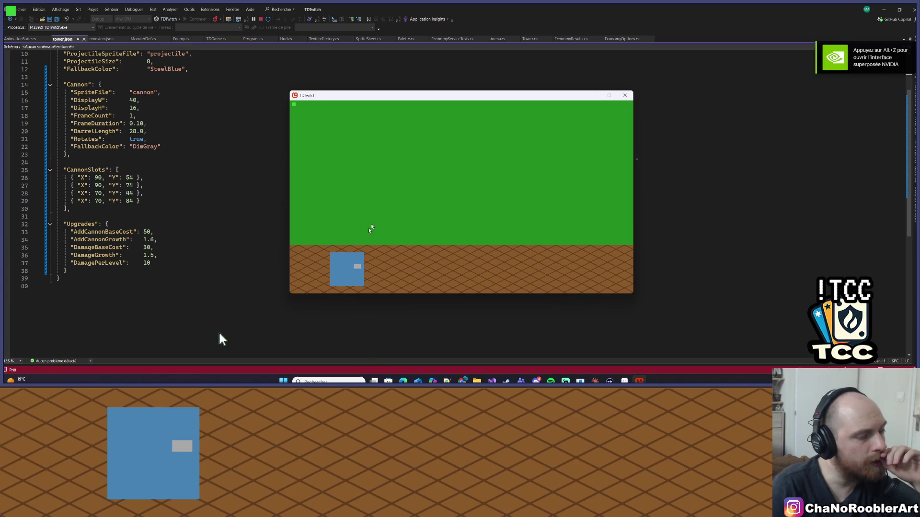
Step: Compare tower.json with the running TDTwitch game, then minimize the game and return to Aseprite
left_click_drag(394, 96, 329, 98)
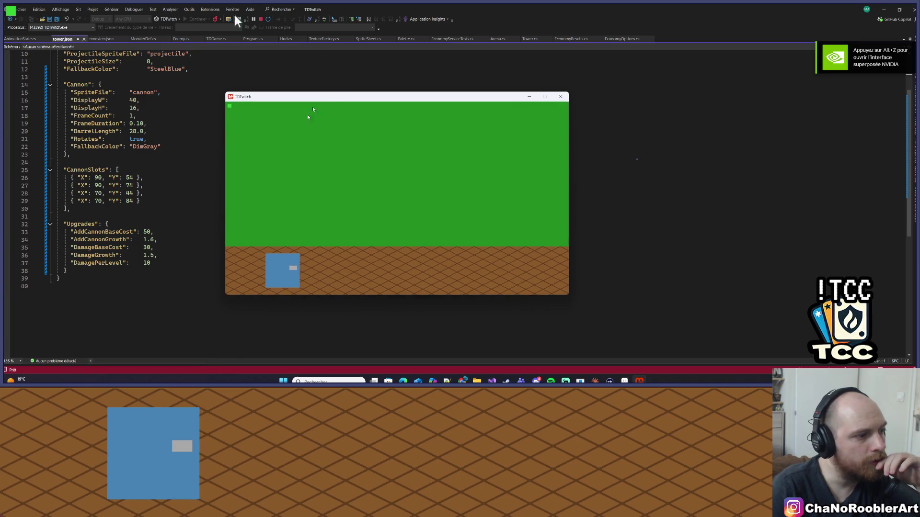
scroll(144, 191, "up", 3)
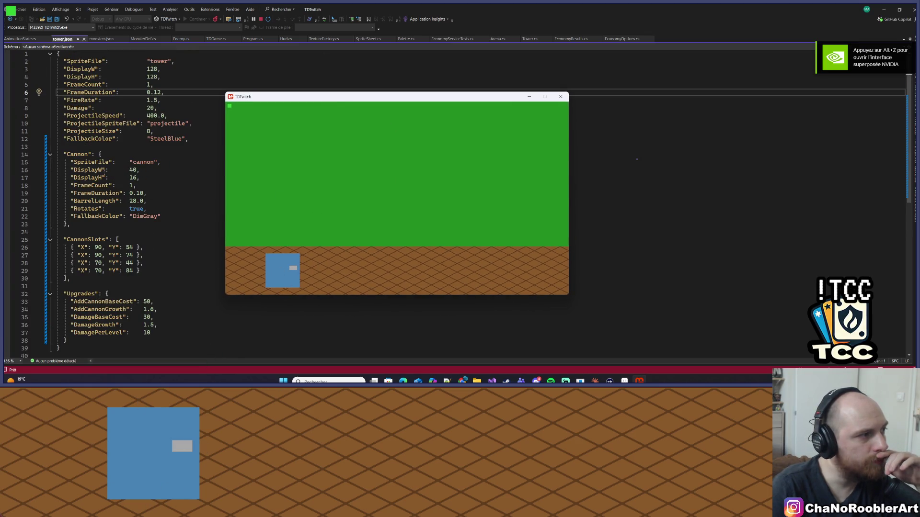
left_click(187, 69)
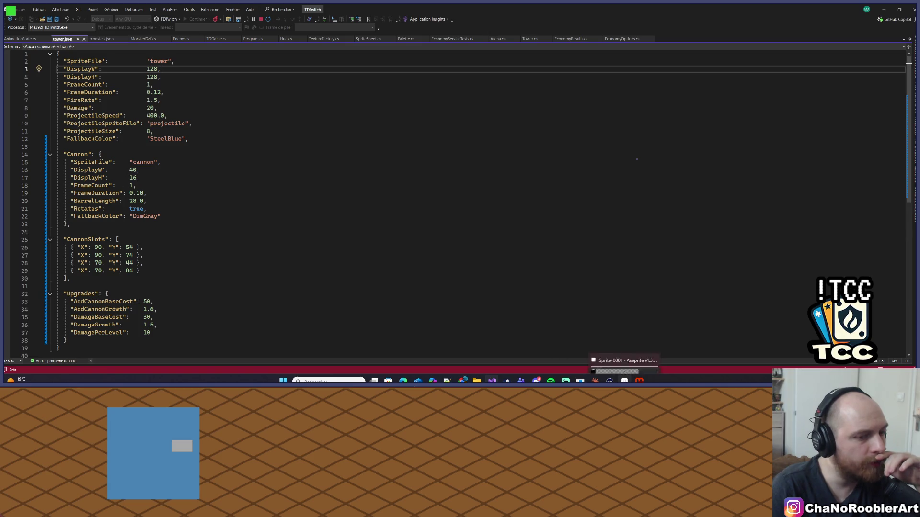
left_click(639, 381)
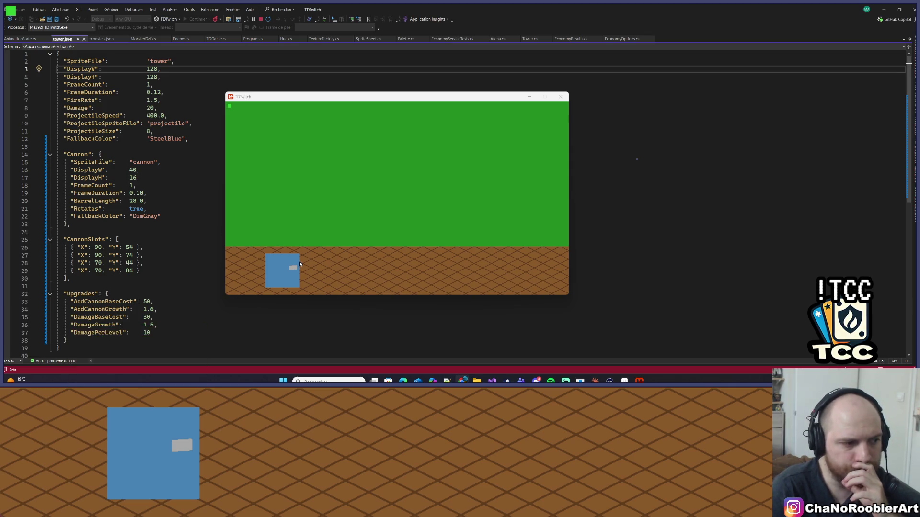
left_click(529, 97)
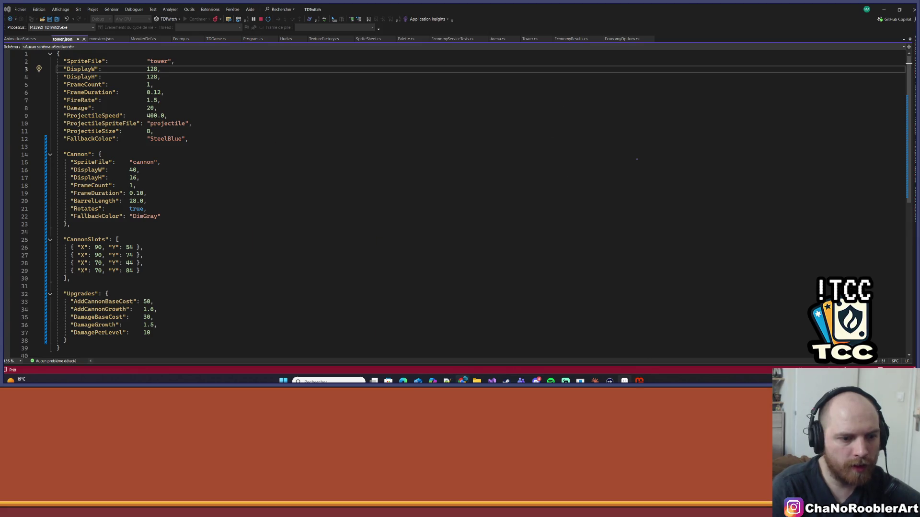
key("alt+Tab")
Step: Snip the Miyazaki 16 palette swatch grid from Lospec, then bring Claude back up
mouse_move(463, 381)
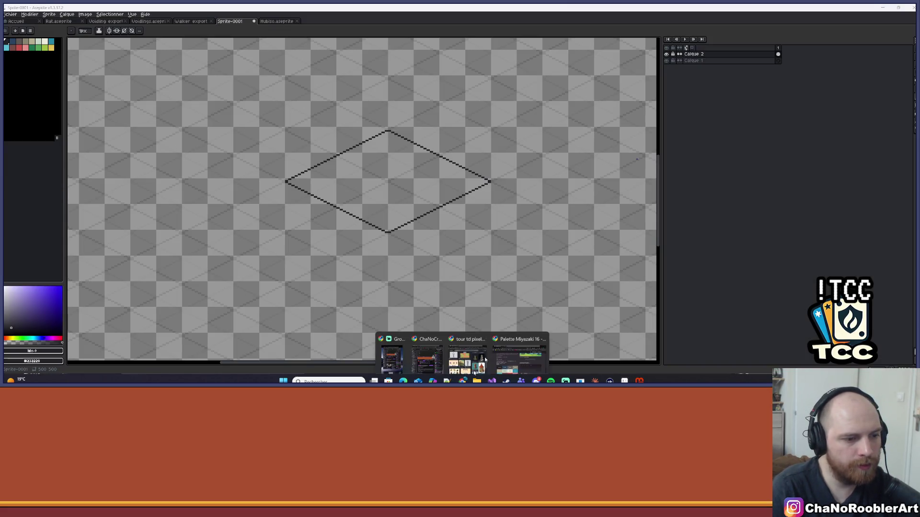
left_click(522, 350)
scroll(621, 244, "down", 1)
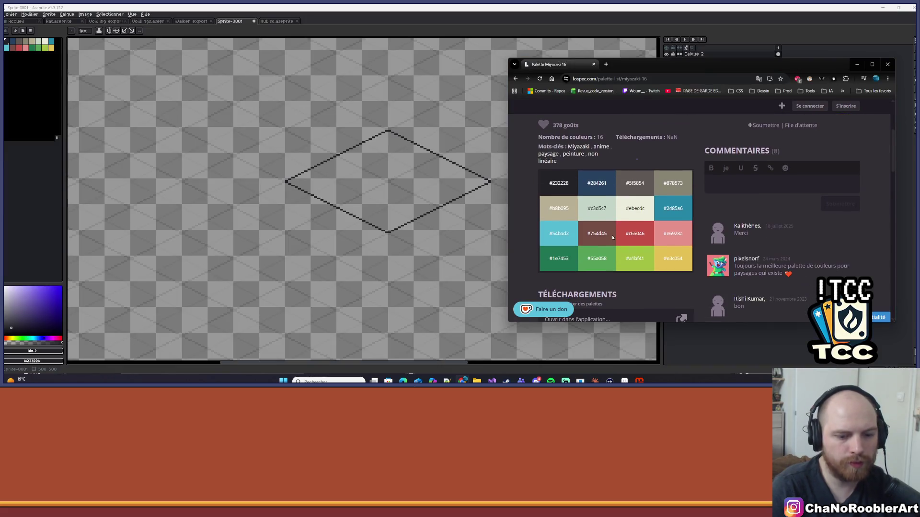
key("super+shift+s")
mouse_move(538, 168)
left_mouse_down()
mouse_move(690, 293)
mouse_move(693, 272)
left_mouse_up()
left_click(858, 64)
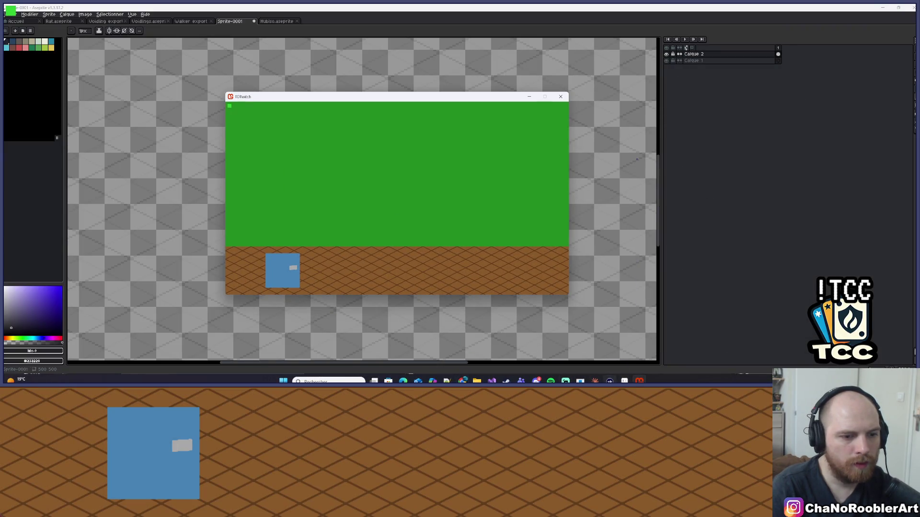
left_click(595, 380)
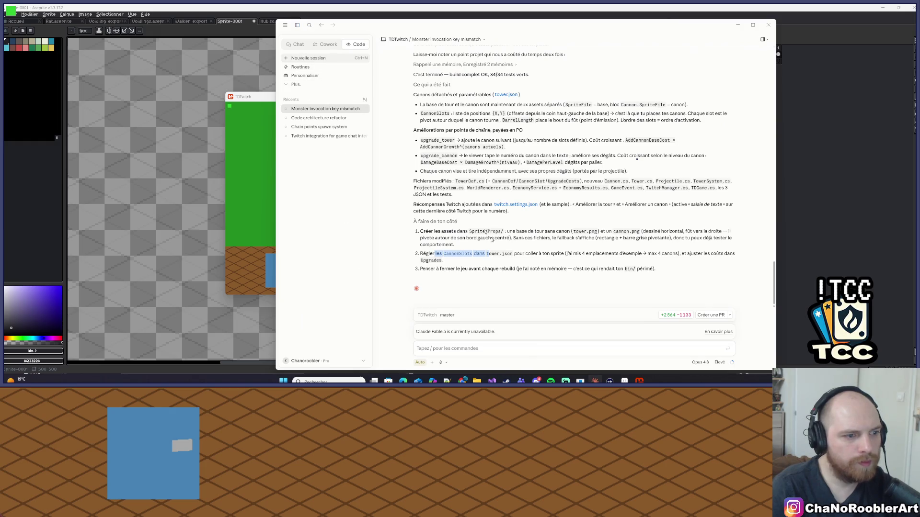
Step: In a new session, paste the palette image and write the prompt restricting the whole project to its colours
key("ctrl+n")
type("Je te")
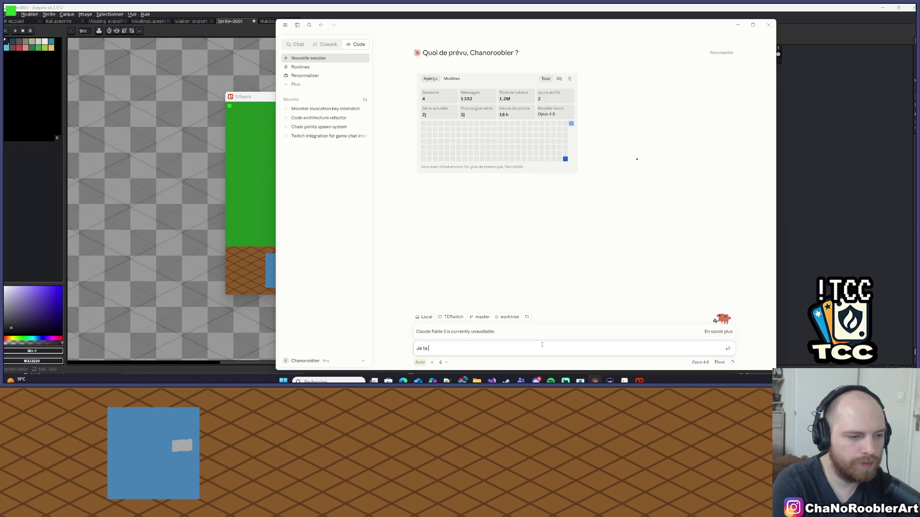
type(" donne la pallett")
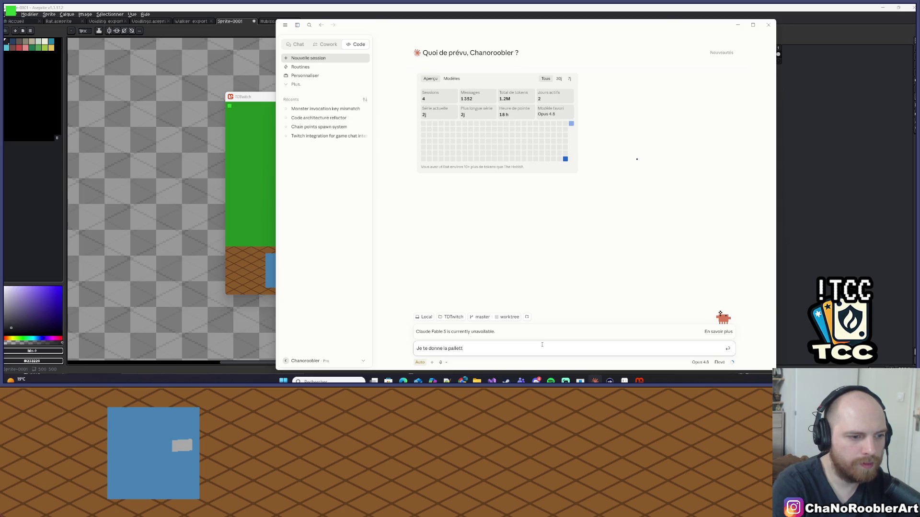
key("BackSpace")
type("e de couleur du jeu")
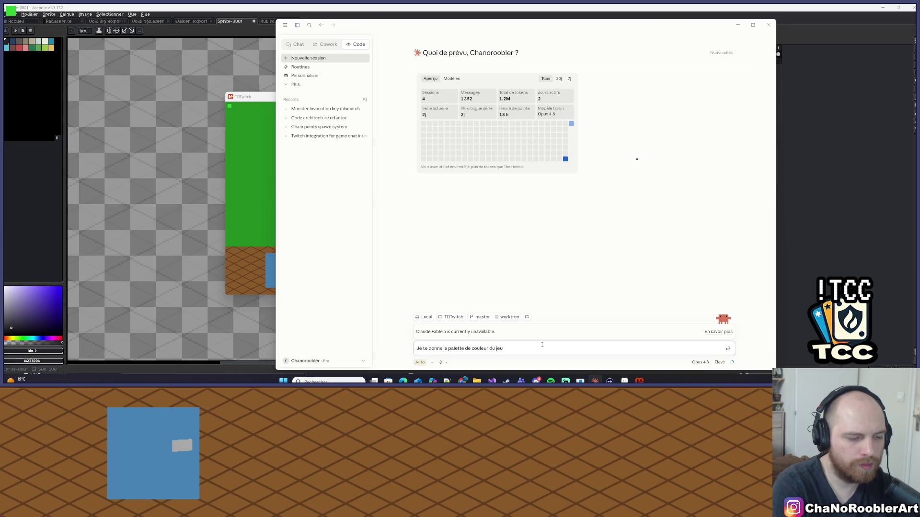
key("shift+Return")
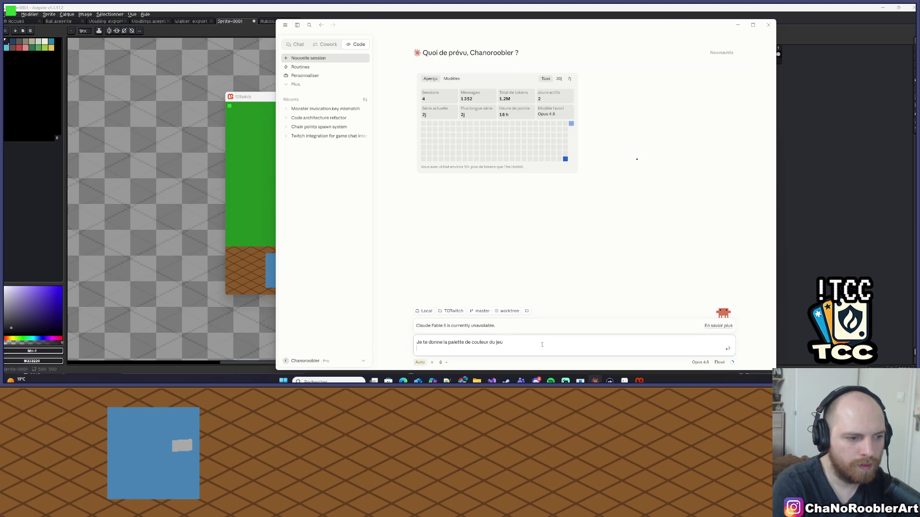
key("ctrl+v")
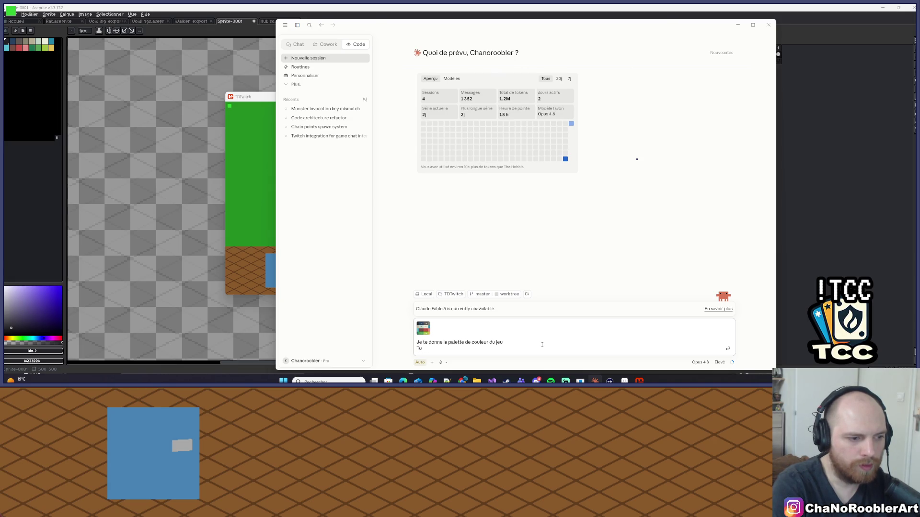
type("n'as le droi")
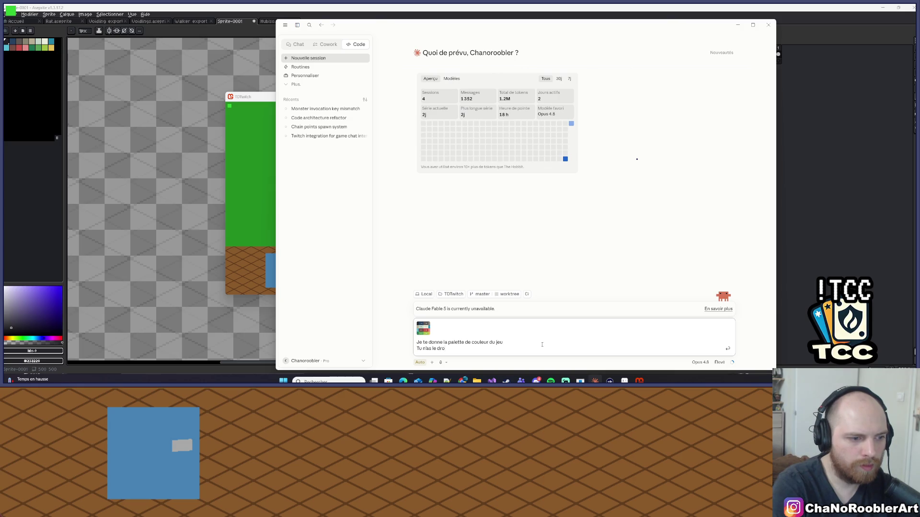
type("it que t'u")
type("tilise")
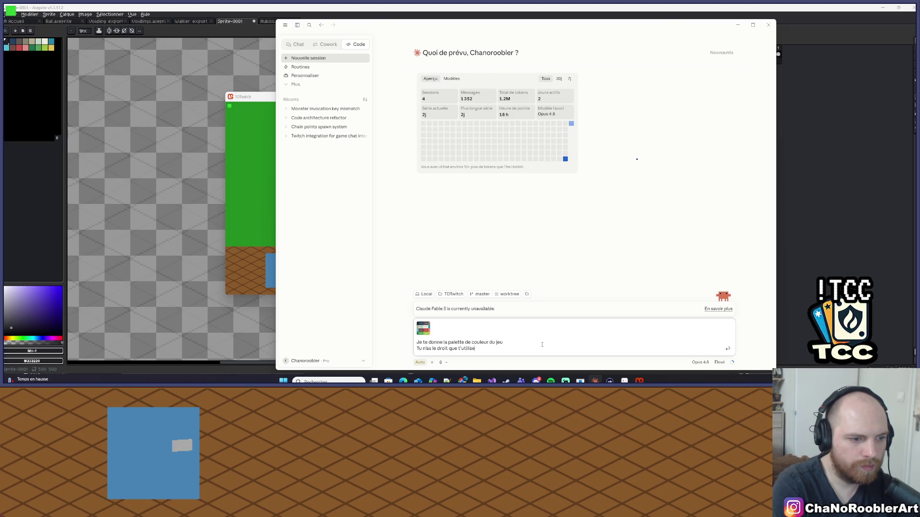
type("r ces couleur po")
type("ur l'ensemble")
type(" du projet, ")
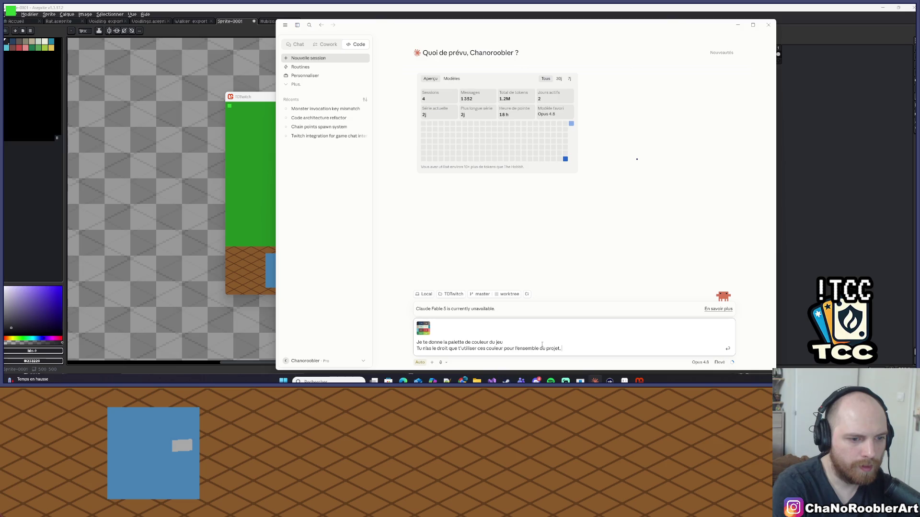
type("placehold")
type("er compris (e")
type("xception po")
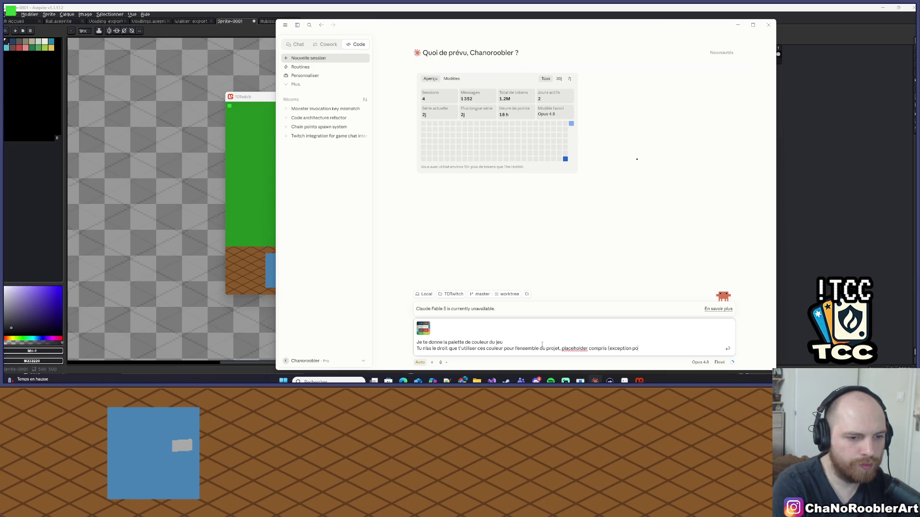
type("ur la back")
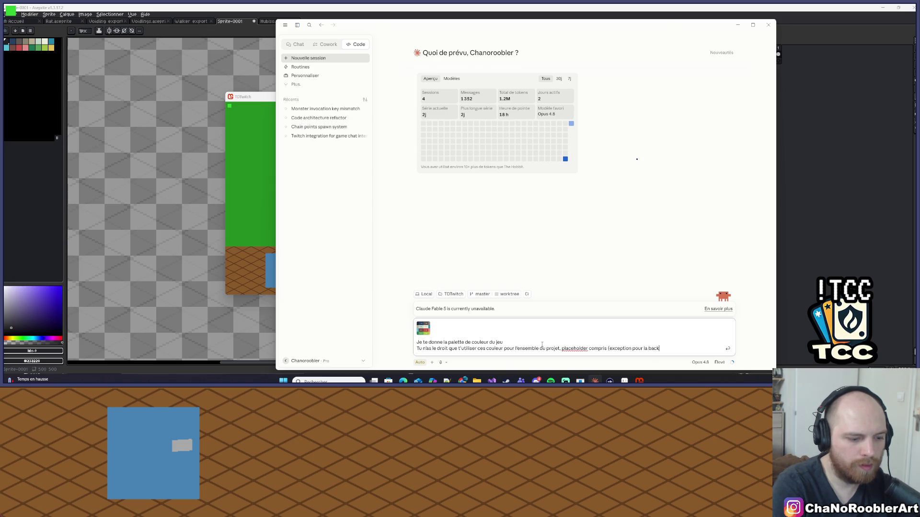
type("ground fond vert,")
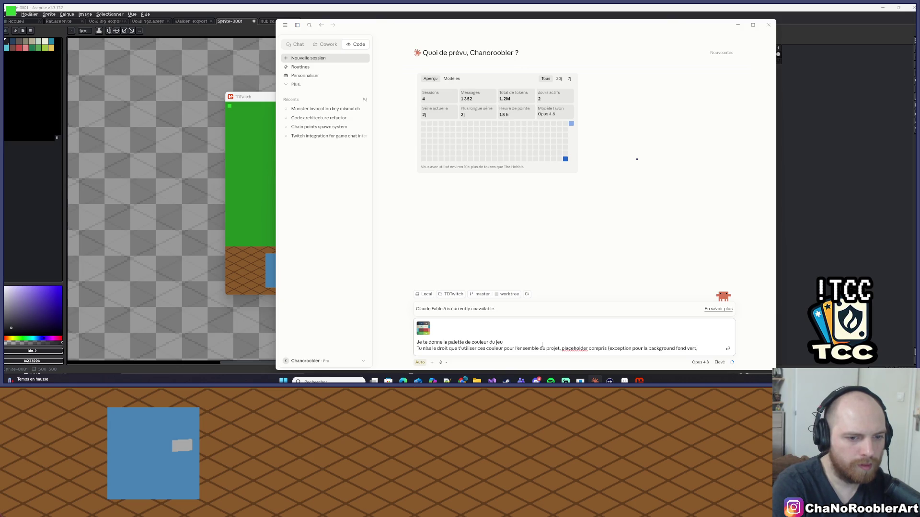
type(" garde")
type(" la fond ver")
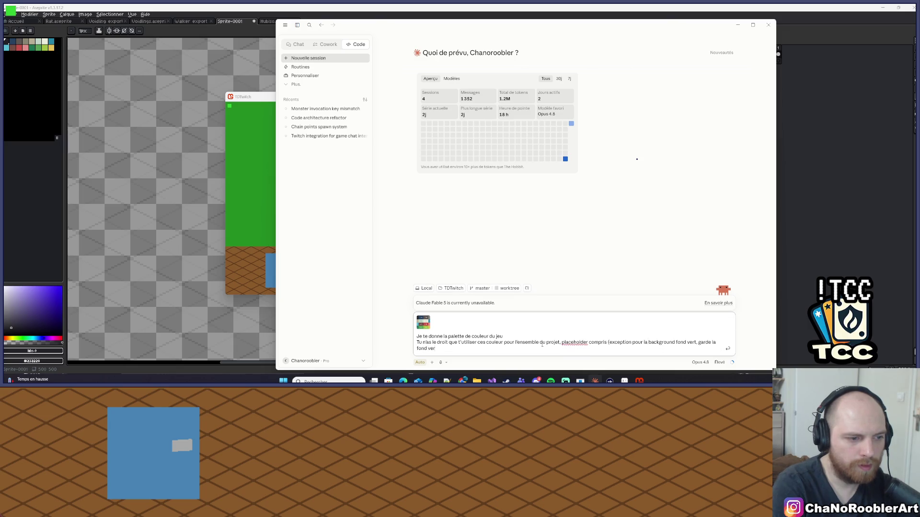
type("tg a")
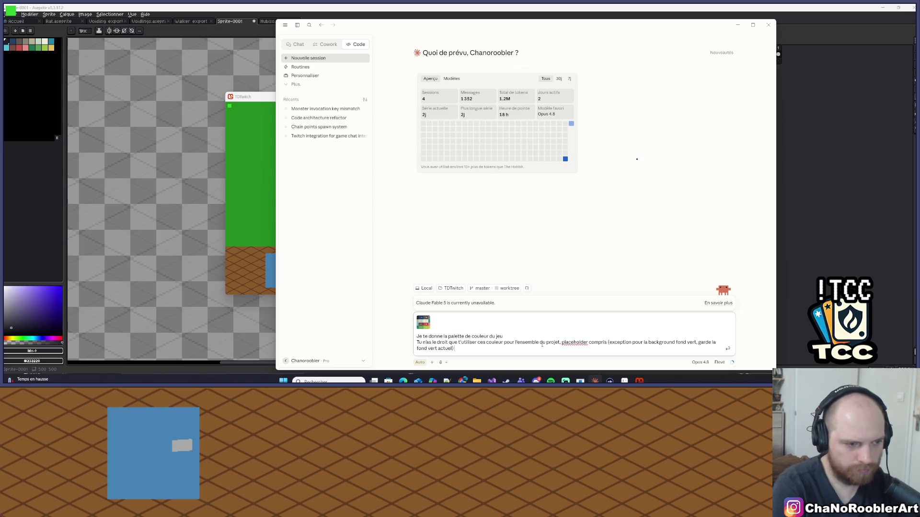
Step: Switch the model to Sonnet 4.6 with Moyen effort and send the palette request
left_click(701, 363)
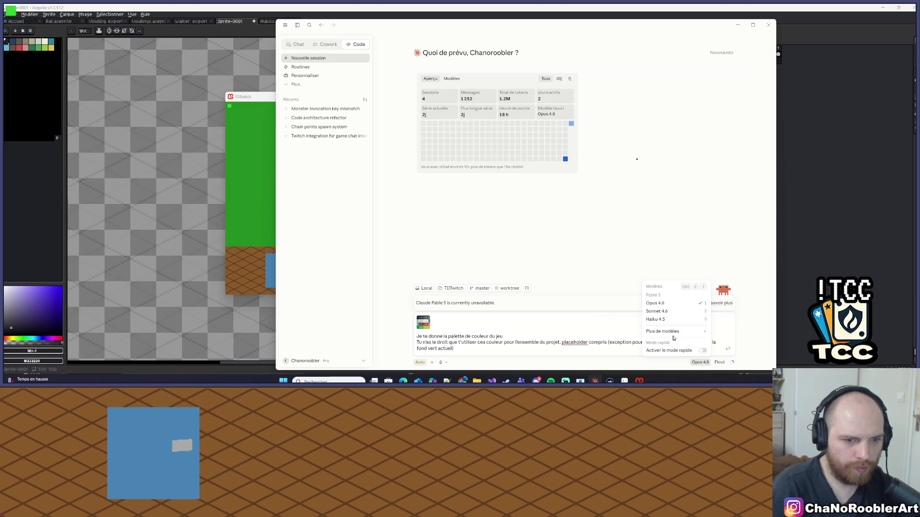
left_click(680, 311)
left_click(718, 363)
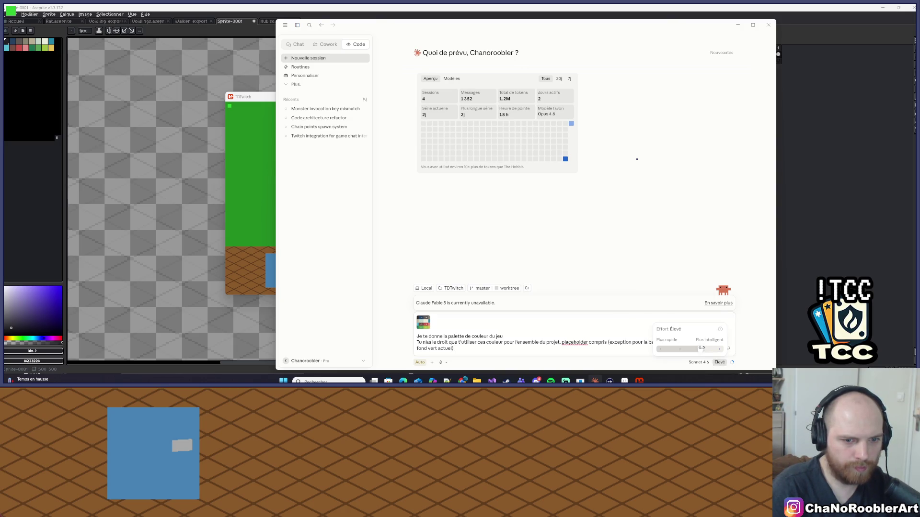
left_click(685, 349)
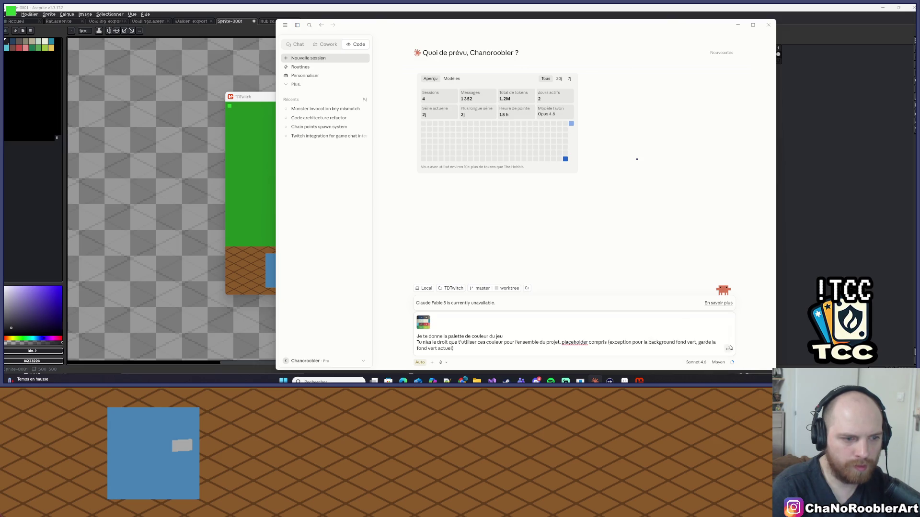
left_click(729, 348)
Step: Close the TDTwitch game preview and get back to the Aseprite canvas, checking on the chat
left_click(738, 25)
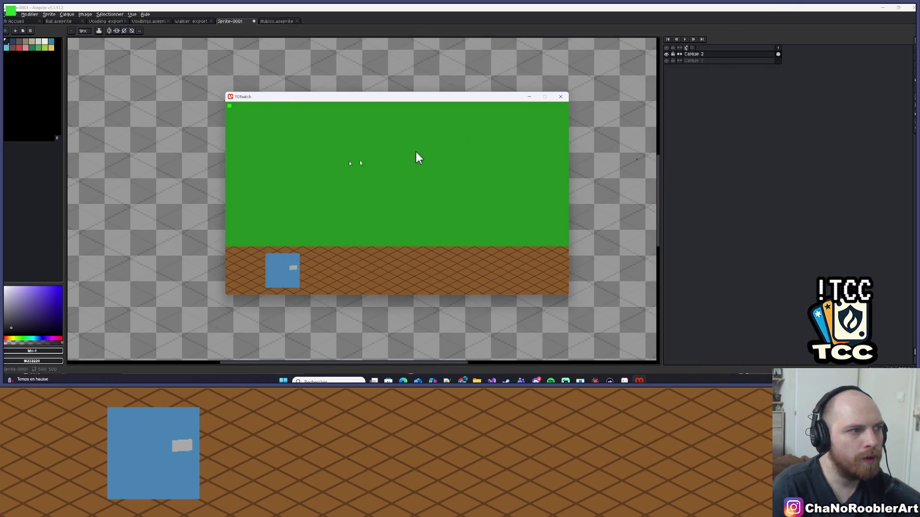
left_click(561, 97)
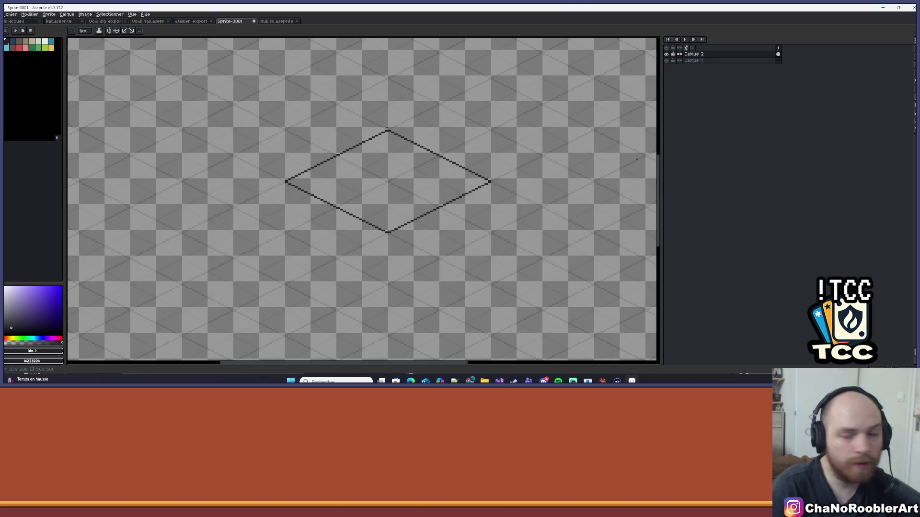
key("alt+Tab")
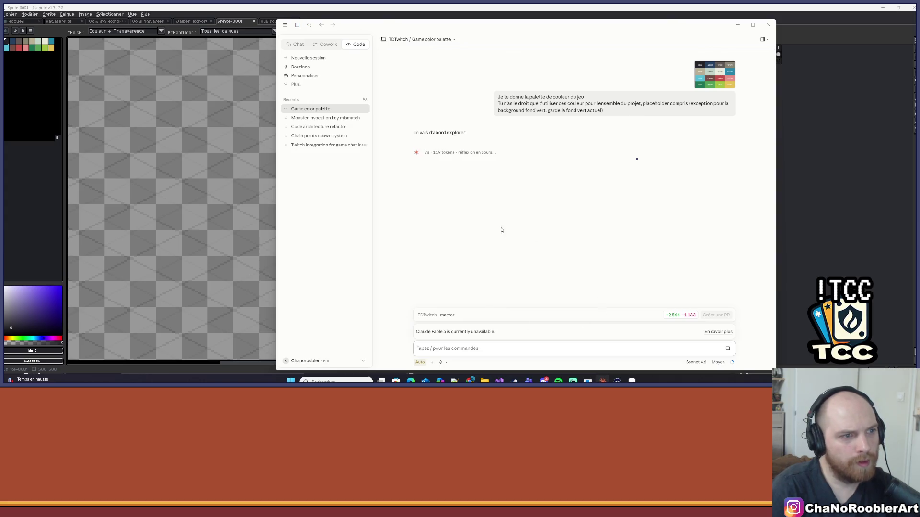
key("alt+Tab")
scroll(330, 182, "up", 1)
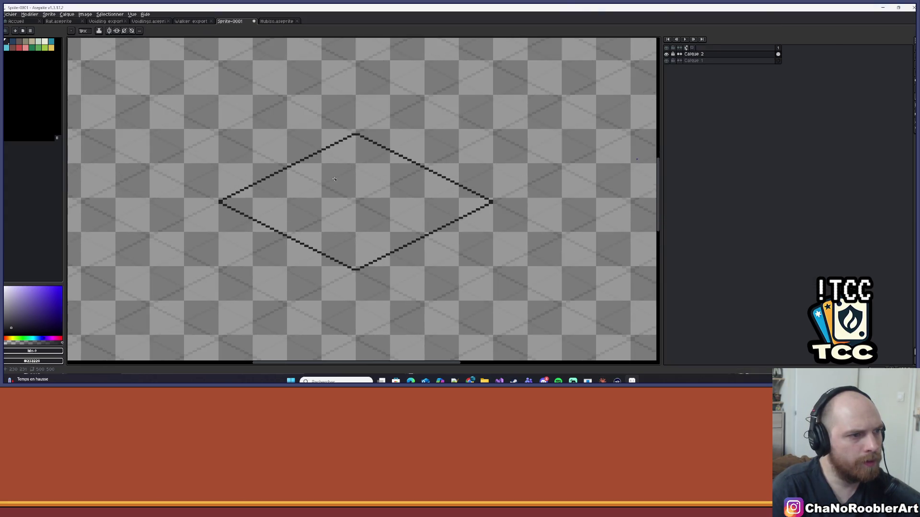
scroll(338, 178, "down", 2)
scroll(338, 178, "up", 1)
key("alt+Tab")
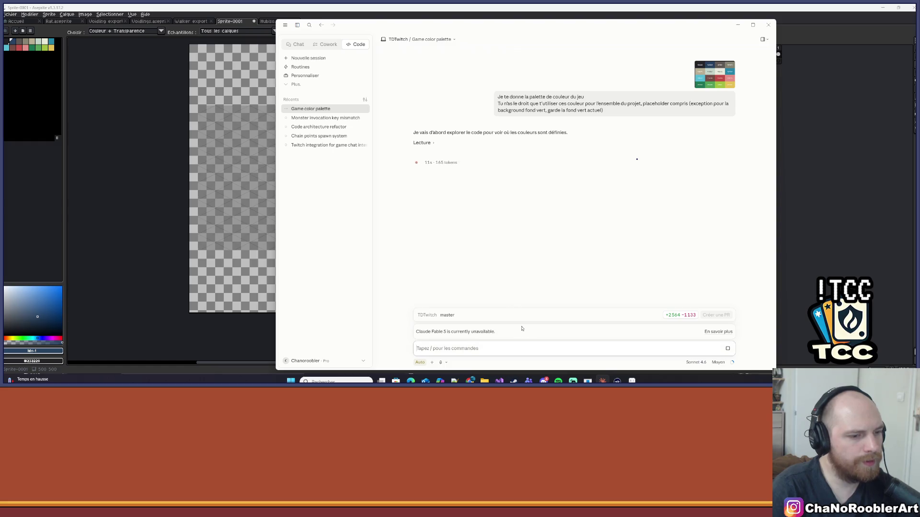
key("alt+Tab")
Step: Zoom and pan the Aseprite canvas around the isometric diamond outline
scroll(323, 179, "down", 2)
key("alt+Tab")
key("alt+Tab")
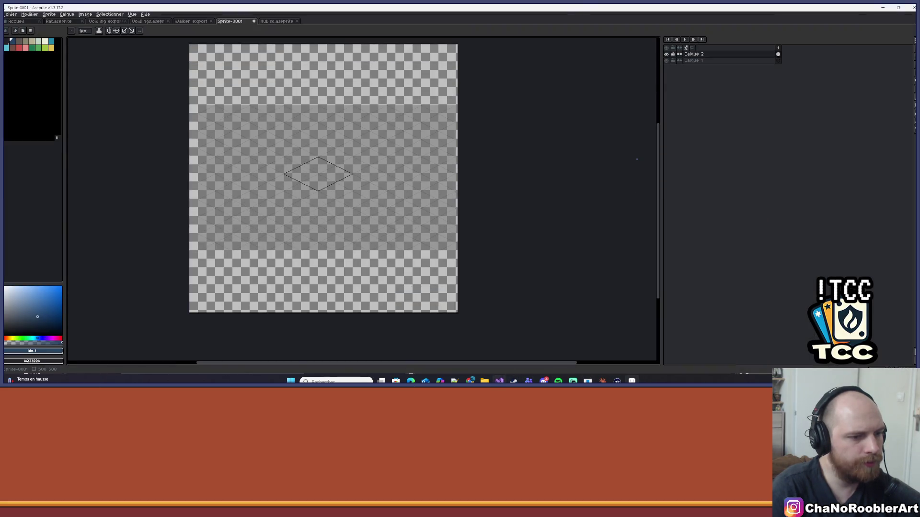
key("alt+Tab")
key("alt+Tab")
key("alt+Tab")
key("alt+Tab")
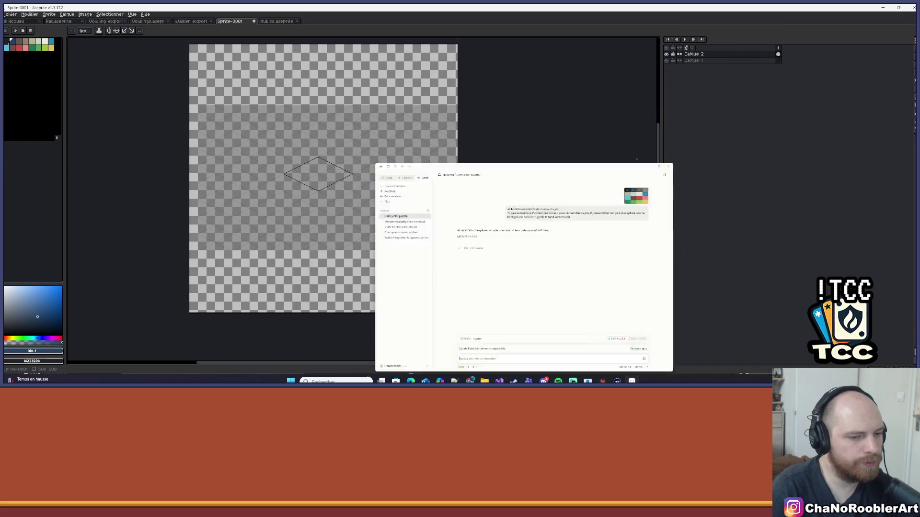
scroll(472, 221, "up", 4)
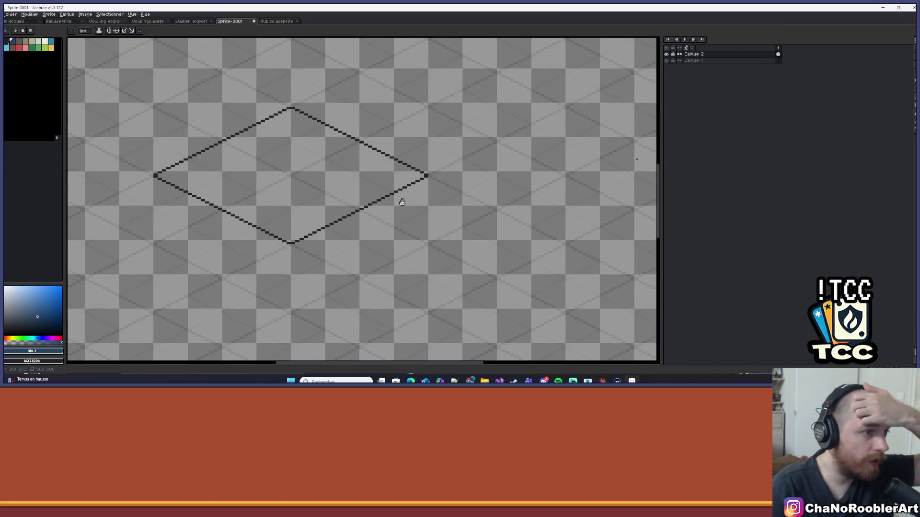
mouse_move(401, 201)
left_mouse_down()
mouse_move(484, 234)
mouse_move(472, 259)
mouse_move(362, 216)
left_mouse_up()
scroll(472, 258, "down", 4)
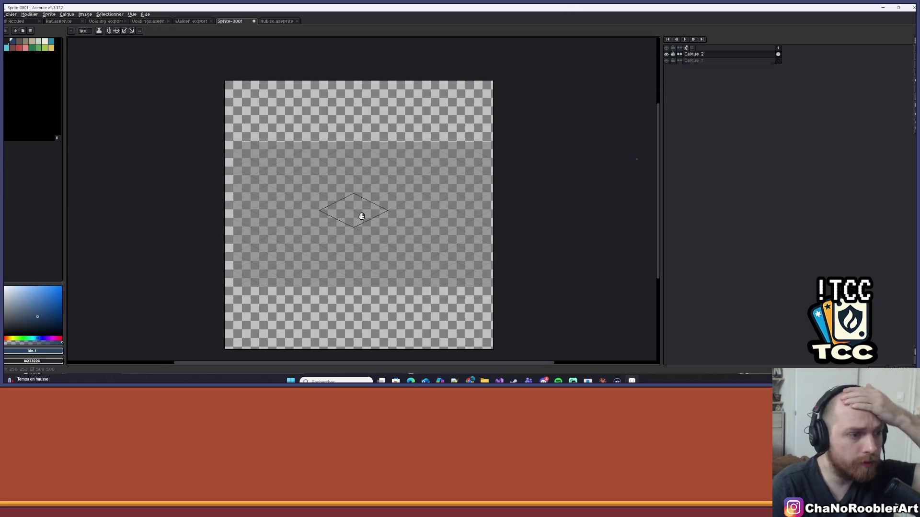
scroll(360, 187, "up", 3)
scroll(362, 184, "down", 1)
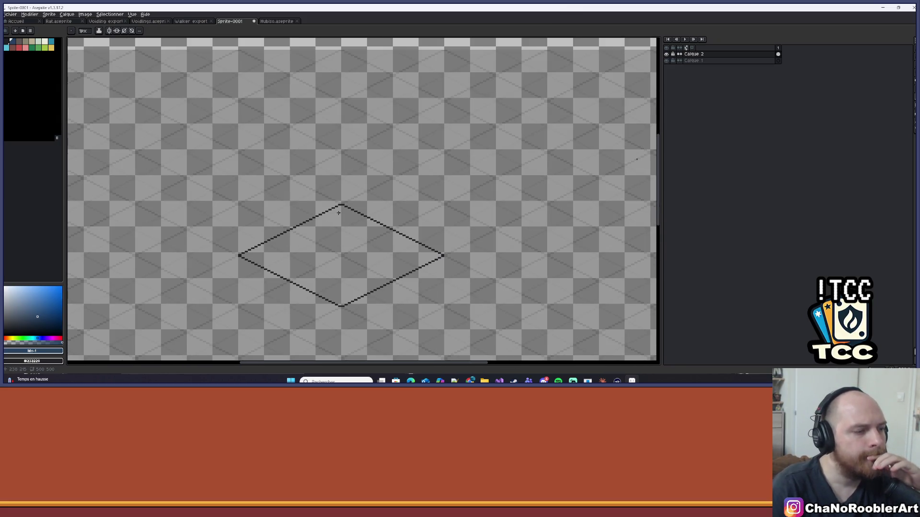
scroll(355, 251, "up", 1)
left_click_drag(355, 250, 317, 289)
scroll(317, 288, "down", 3)
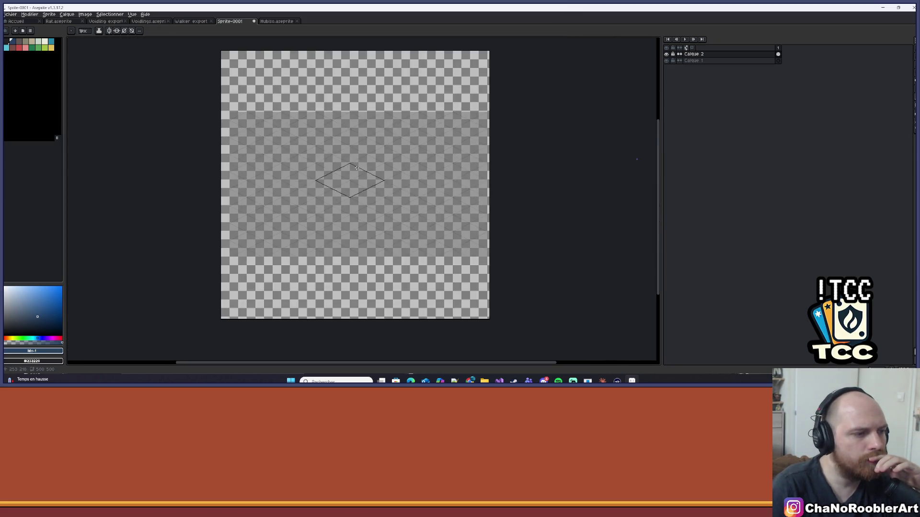
scroll(348, 160, "up", 2)
scroll(329, 159, "up", 1)
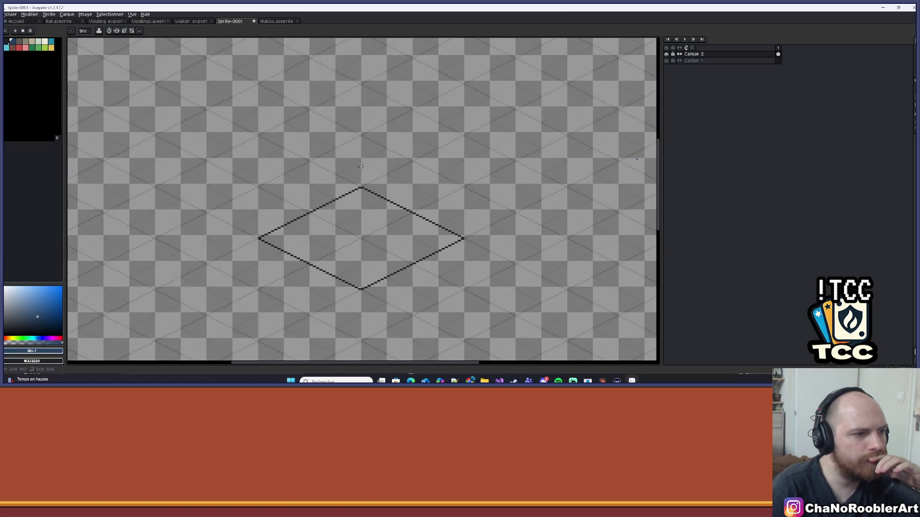
left_click_drag(452, 179, 419, 178)
scroll(408, 177, "down", 1)
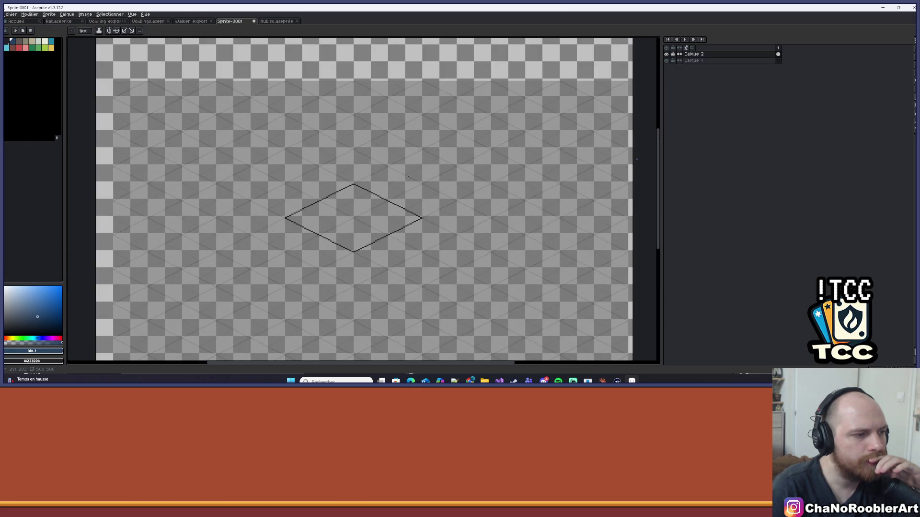
scroll(409, 177, "down", 2)
scroll(460, 187, "up", 2)
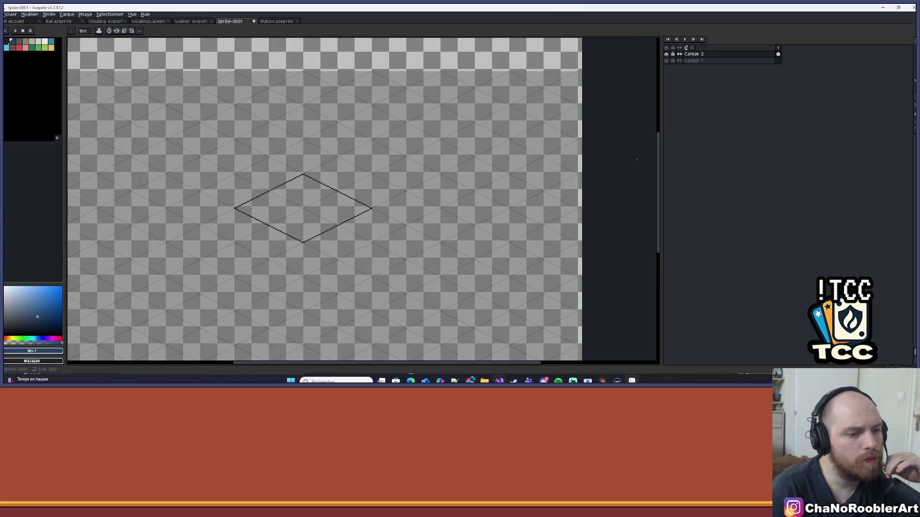
Step: Recentre the diamond and bring up the Google Images isometric tower references
key("alt+Tab")
key("alt+Tab")
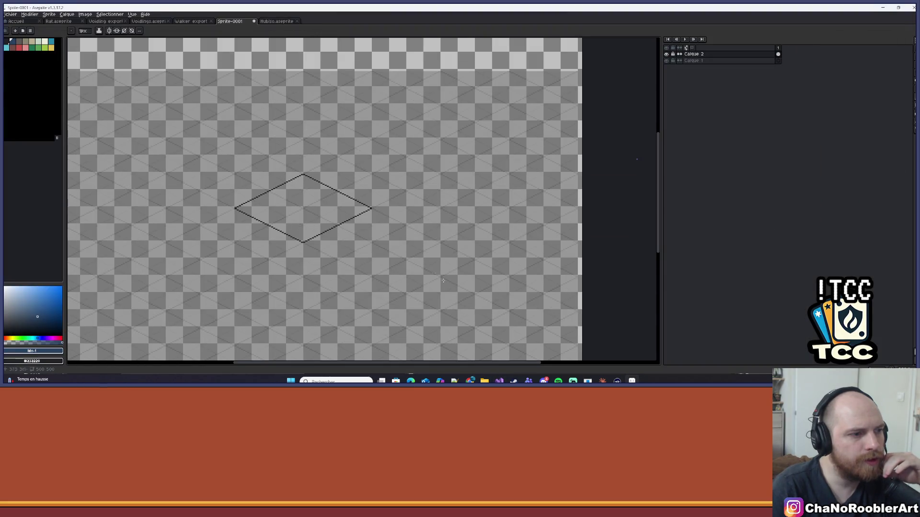
left_click_drag(314, 137, 333, 143)
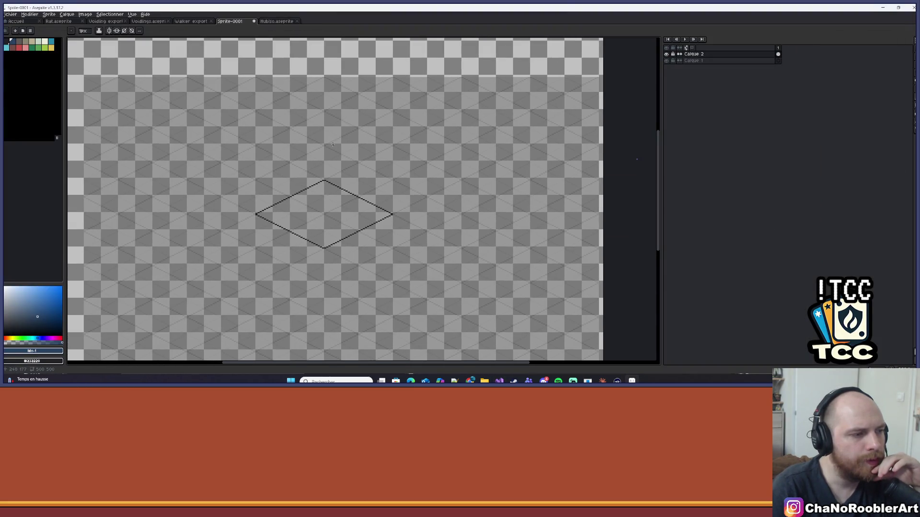
mouse_move(471, 381)
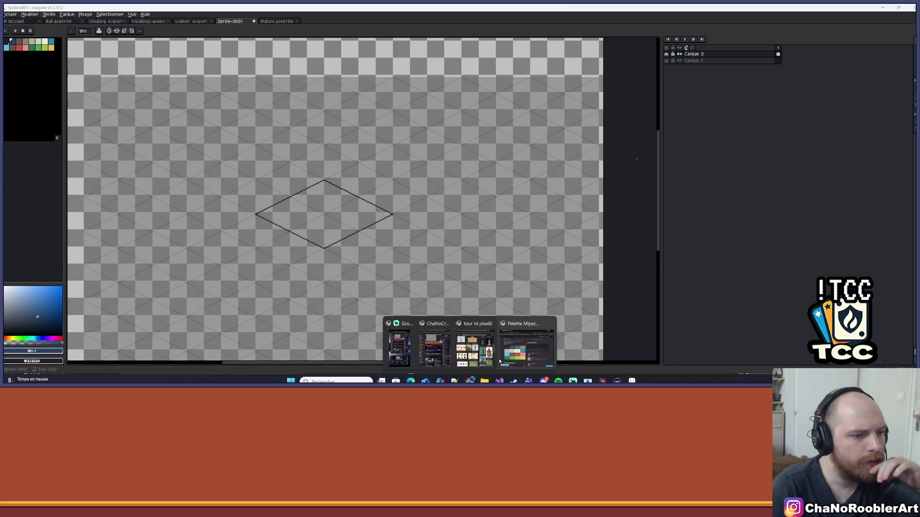
left_click(436, 350)
scroll(362, 240, "down", 1)
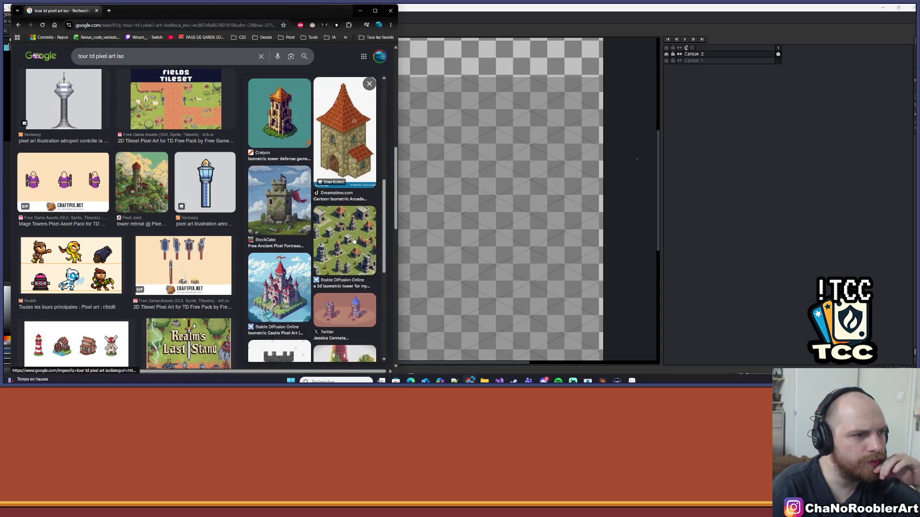
Step: Draw a dark #232323 vertical line straight up from the diamond's right corner and adjust its top
left_click(488, 168)
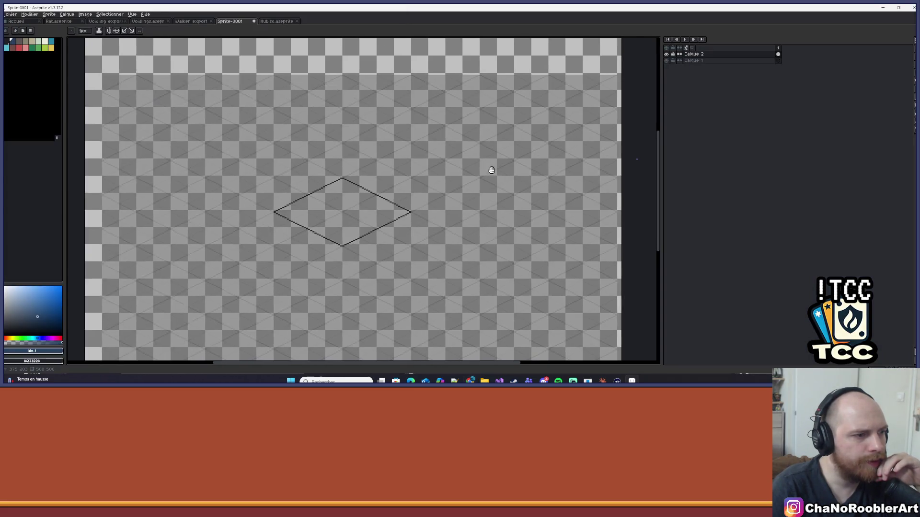
mouse_move(488, 169)
left_mouse_down()
mouse_move(504, 172)
mouse_move(477, 180)
left_mouse_up()
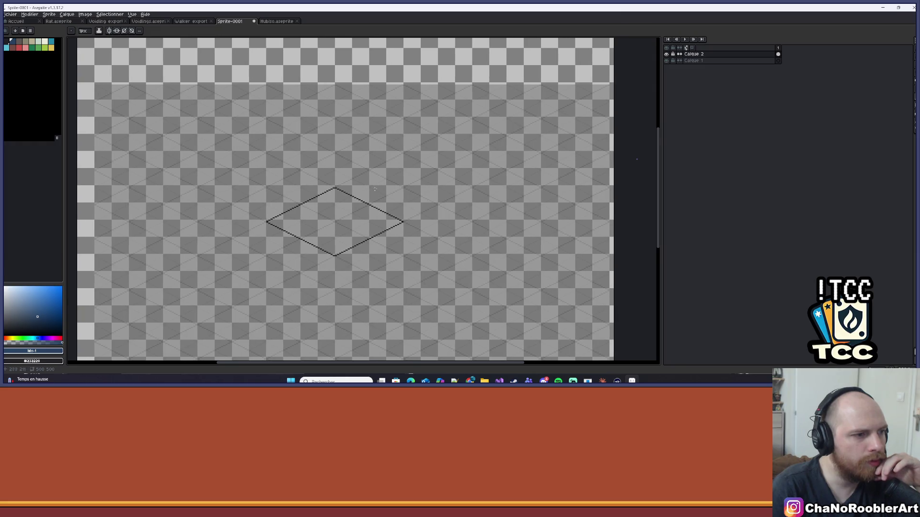
left_click_drag(375, 190, 364, 192)
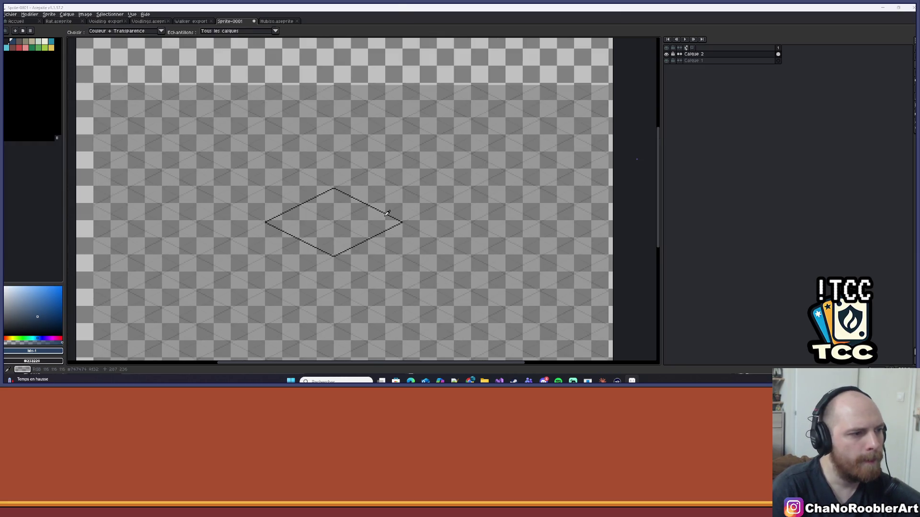
key("alt+Tab")
key("alt+Tab")
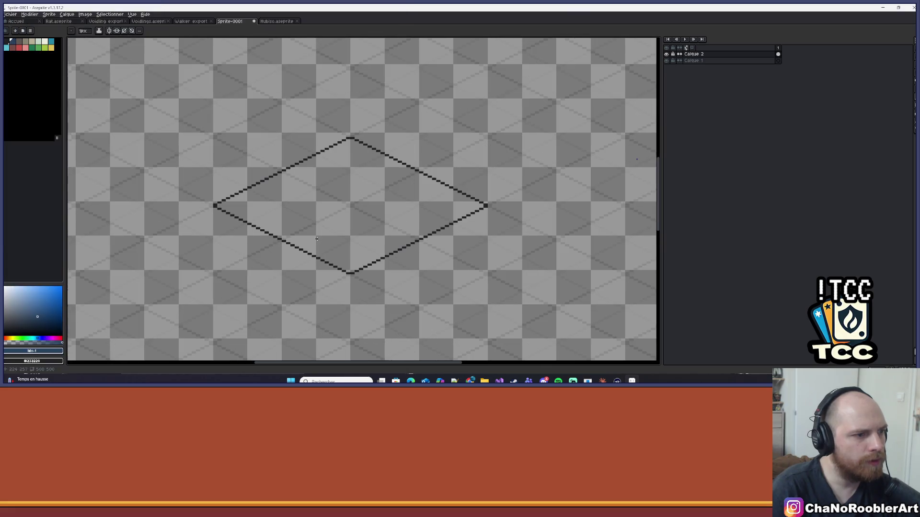
scroll(485, 206, "up", 1)
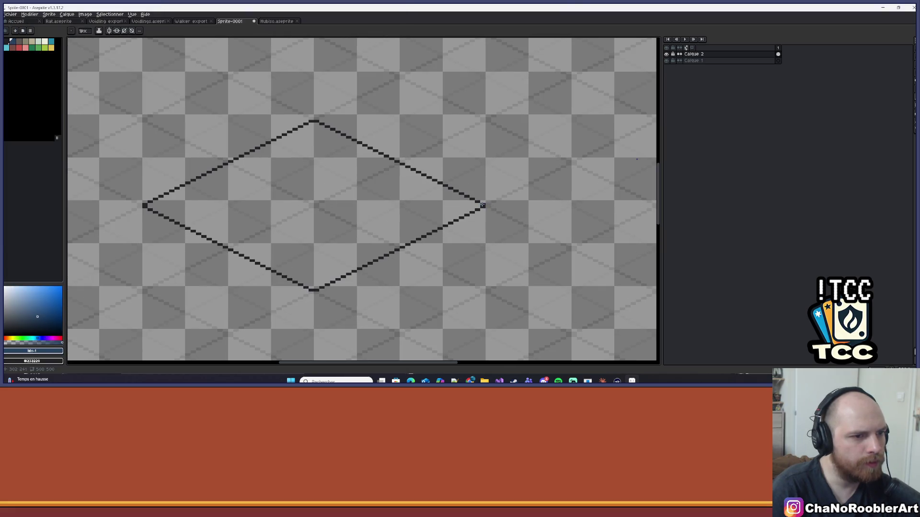
scroll(546, 211, "up", 2)
left_click(517, 240, "alt")
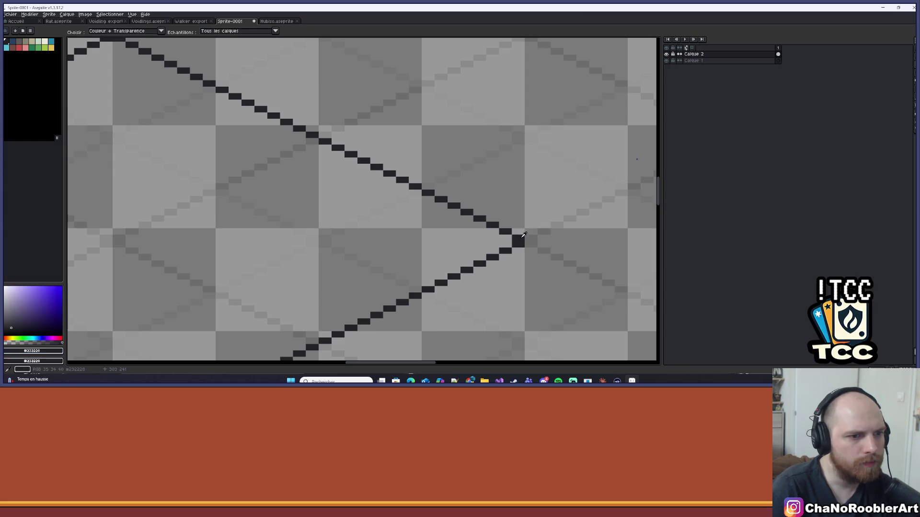
mouse_move(518, 240)
left_mouse_down()
mouse_move(515, 158)
mouse_move(540, 37)
mouse_move(536, 127)
mouse_move(529, 84)
left_mouse_up()
scroll(534, 39, "down", 2)
scroll(534, 39, "down", 2)
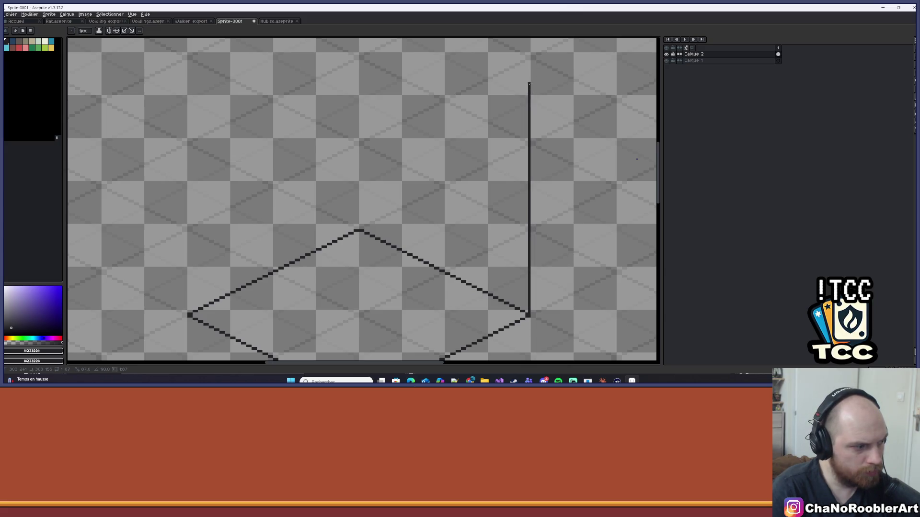
mouse_move(529, 46)
left_mouse_down()
mouse_move(522, 143)
mouse_move(567, 372)
mouse_move(519, 123)
mouse_move(519, 205)
mouse_move(531, 165)
mouse_move(536, 191)
mouse_move(525, 191)
mouse_move(531, 66)
left_mouse_up()
scroll(503, 95, "down", 3)
Step: Extend the right-corner vertical edge further upward
scroll(430, 247, "up", 1)
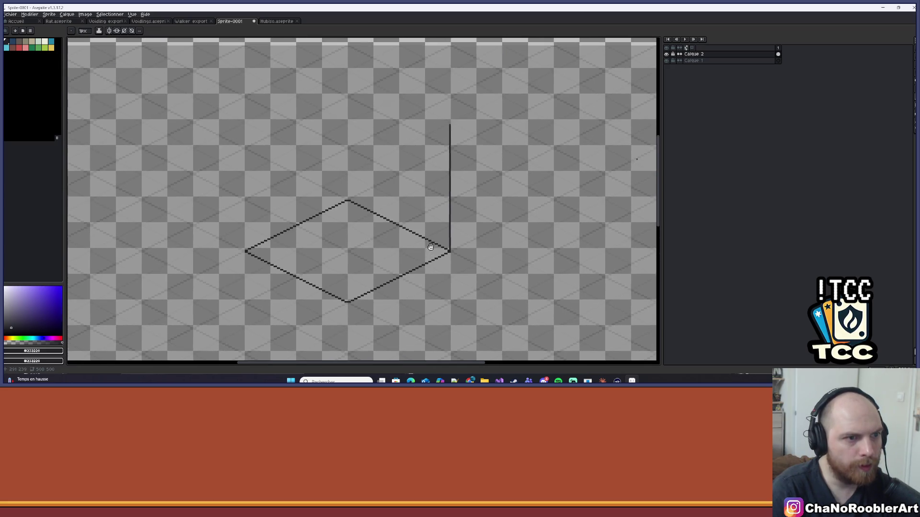
scroll(431, 247, "up", 1)
left_click_drag(440, 261, 420, 287)
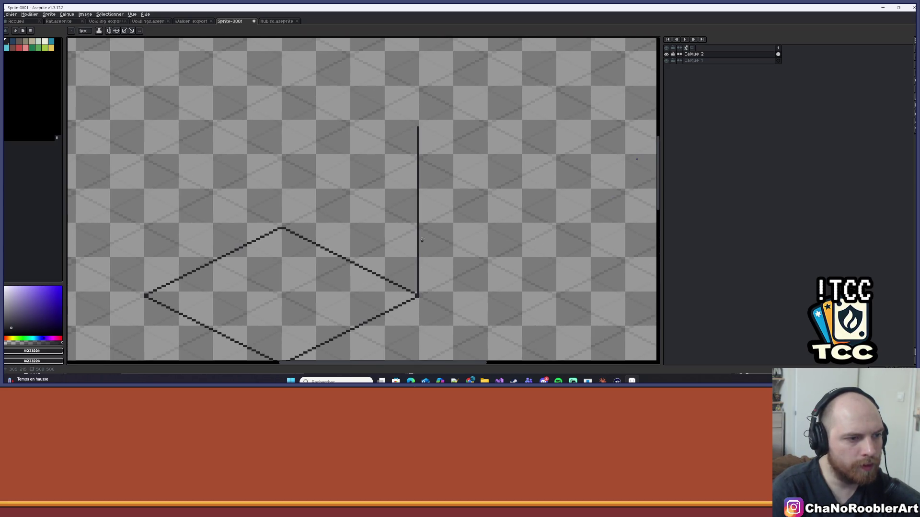
scroll(422, 239, "up", 1)
scroll(419, 167, "up", 1)
scroll(417, 94, "up", 1)
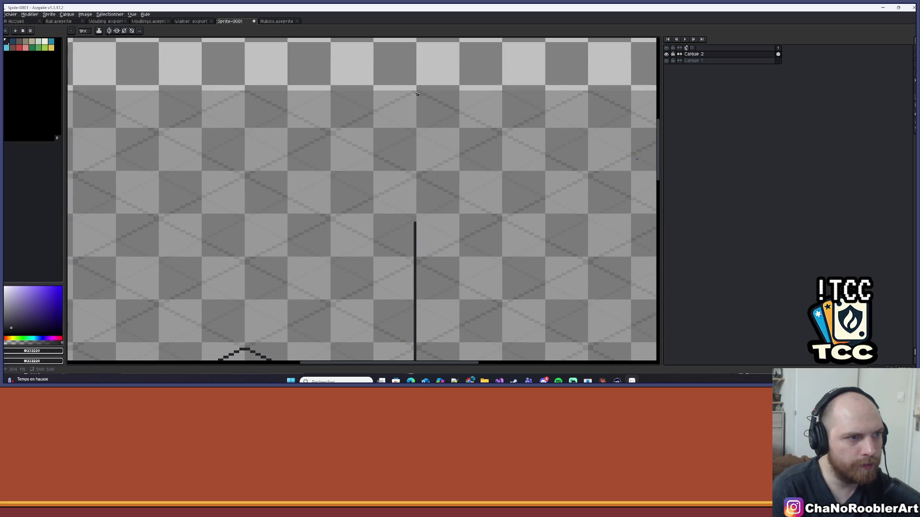
left_click_drag(415, 91, 415, 221)
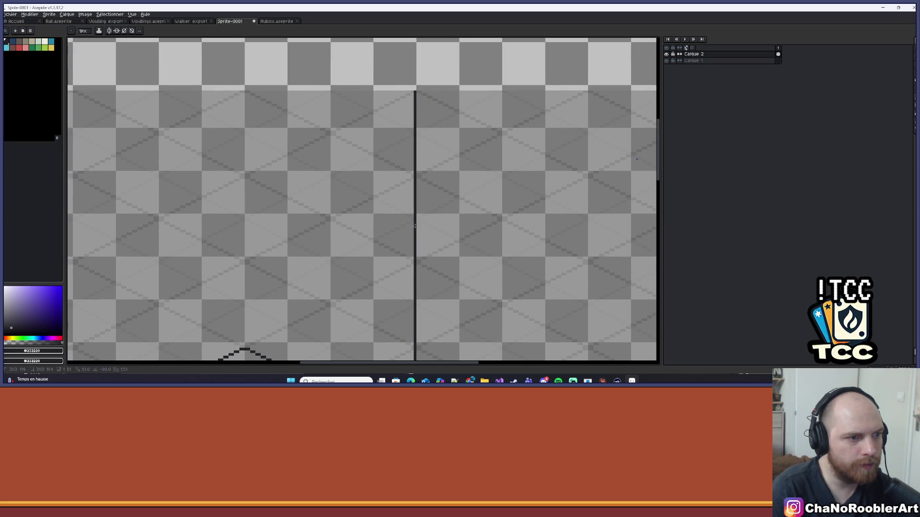
Step: Draw a vertical line up from the diamond's bottom corner through its centre
scroll(414, 230, "down", 5)
scroll(416, 232, "up", 3)
scroll(434, 226, "up", 1)
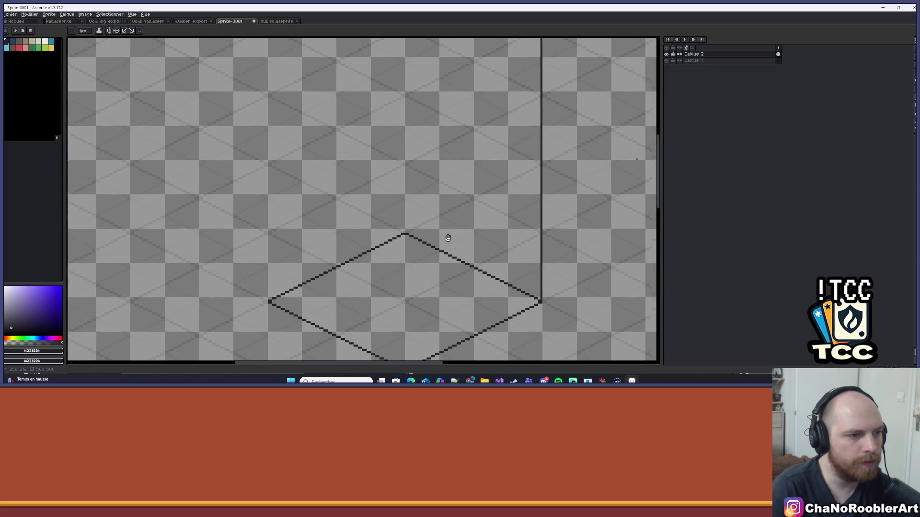
scroll(434, 225, "down", 1)
scroll(420, 304, "up", 2)
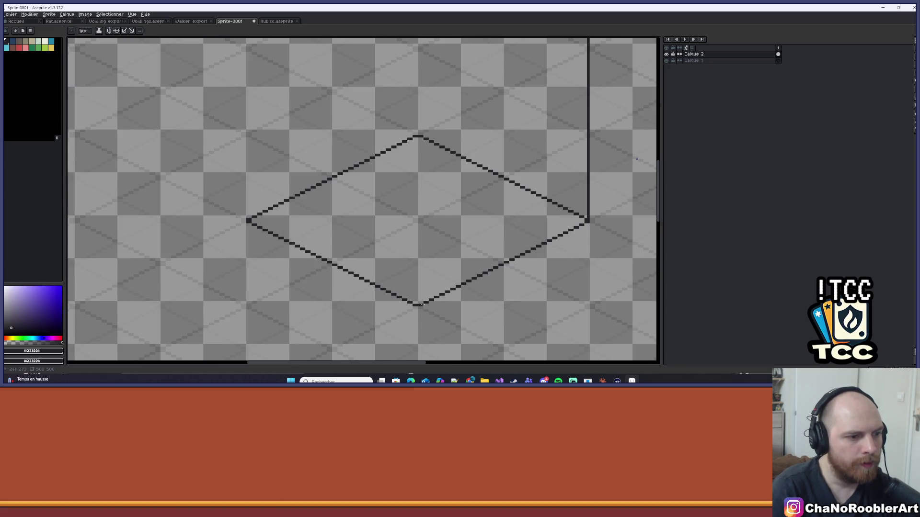
scroll(419, 305, "up", 5)
mouse_move(419, 344)
left_mouse_down()
mouse_move(441, 42)
mouse_move(417, 87)
mouse_move(418, 173)
left_mouse_up()
Step: Bring the whole diamond back into view and switch to the Rectangular Marquee tool
scroll(418, 173, "down", 3)
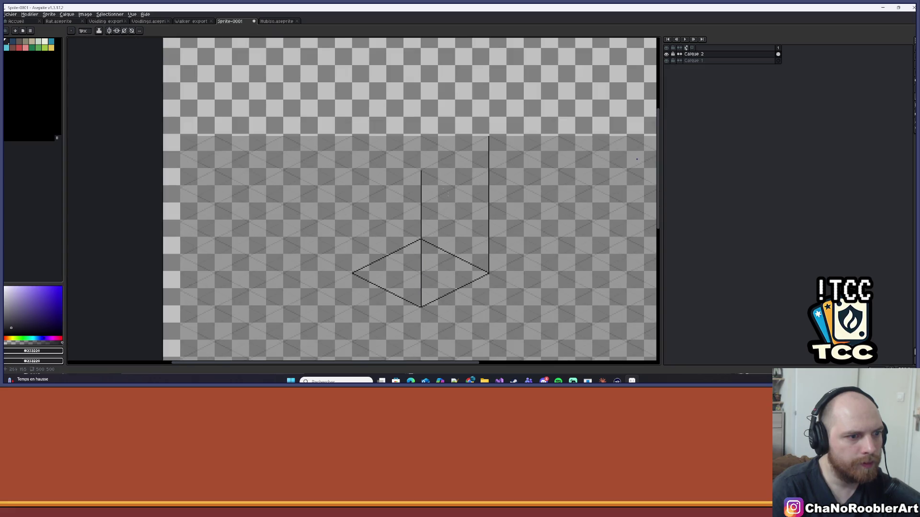
scroll(407, 201, "up", 2)
scroll(406, 202, "down", 2)
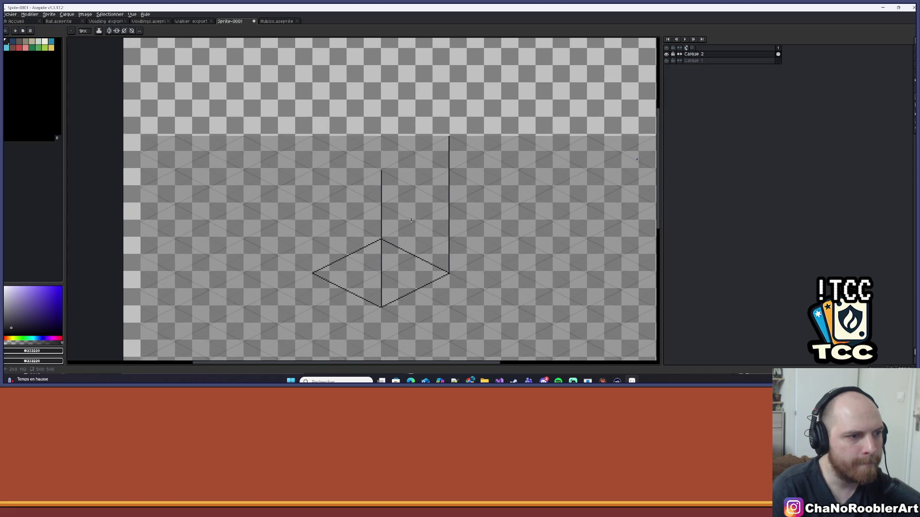
scroll(427, 155, "up", 2)
mouse_move(428, 152)
left_mouse_down()
mouse_move(433, 113)
mouse_move(426, 181)
left_mouse_up()
scroll(388, 142, "down", 1)
left_click_drag(388, 141, 402, 90)
left_click(878, 42)
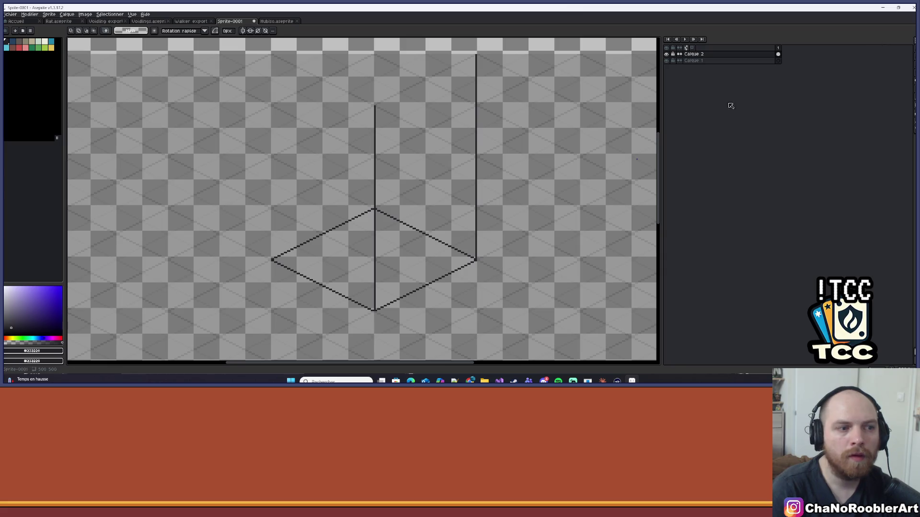
Step: Move a copy of the diamond up to the lines' tops and erase the inner vertical line
left_click_drag(246, 194, 513, 335)
mouse_move(428, 279)
left_mouse_down()
mouse_move(421, 120)
mouse_move(414, 260)
mouse_move(411, 192)
left_mouse_up()
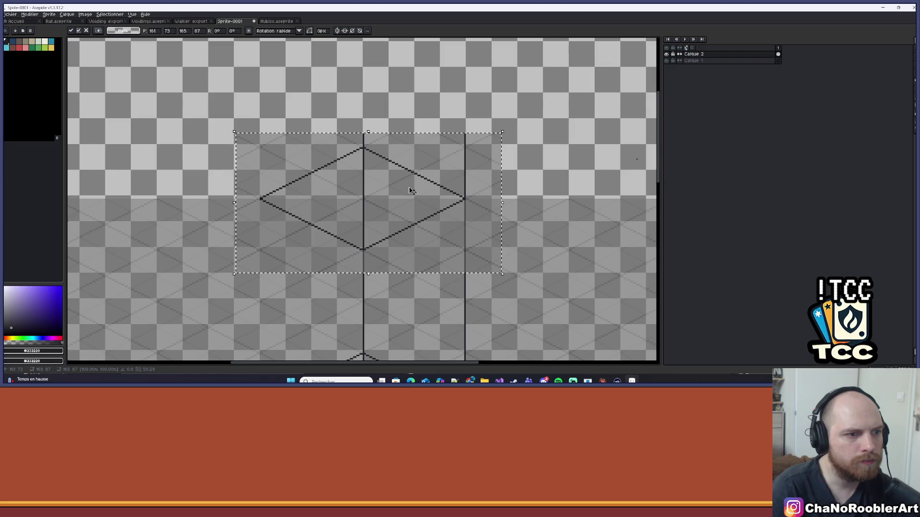
key("ctrl+d")
scroll(376, 146, "up", 2)
key("b")
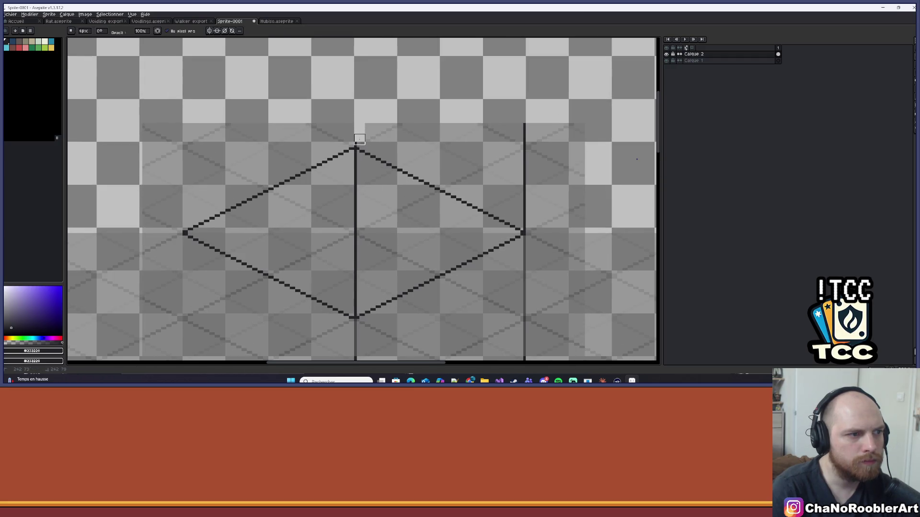
left_click_drag(354, 151, 354, 309)
Step: Undo the vertical lines and every diamond edge until only the isometric grid remains
key("m")
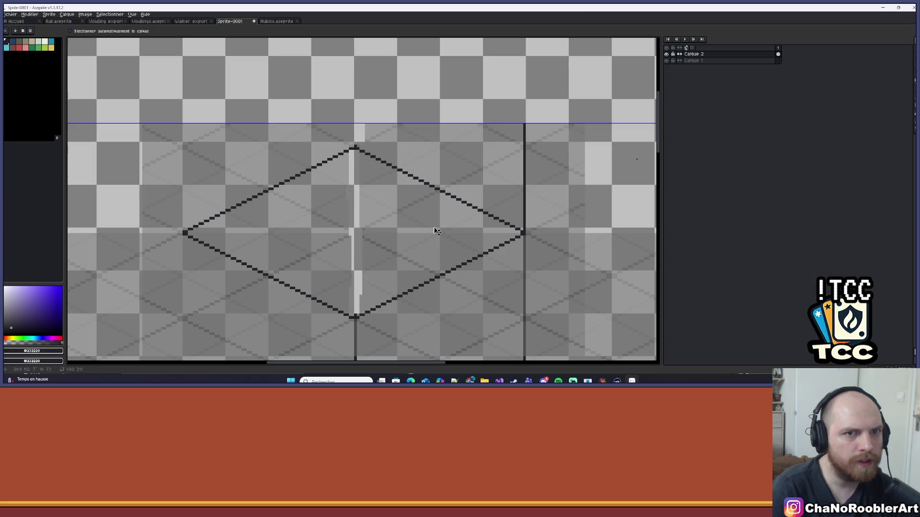
key("ctrl+z")
key("ctrl+z")
scroll(423, 172, "down", 2)
key("ctrl+d")
key("b")
scroll(426, 174, "down", 2)
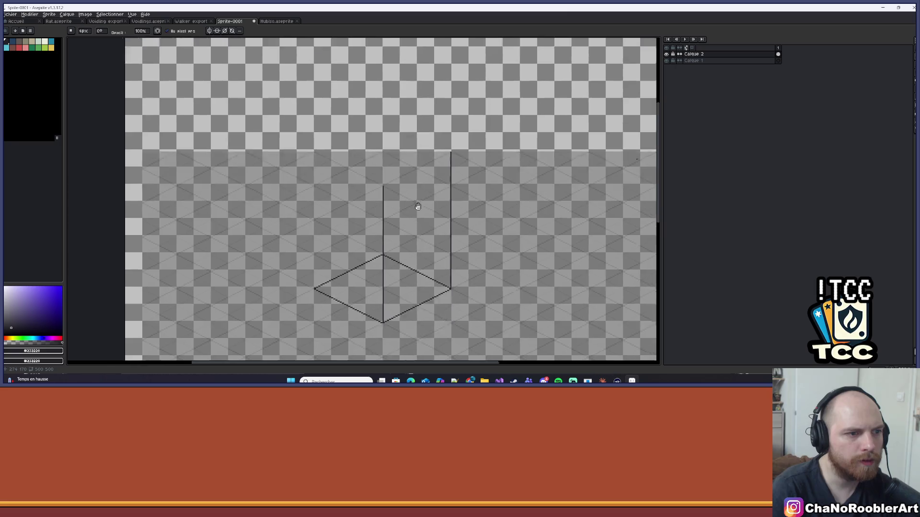
key("ctrl+z")
key("ctrl+z")
key("ctrl+z")
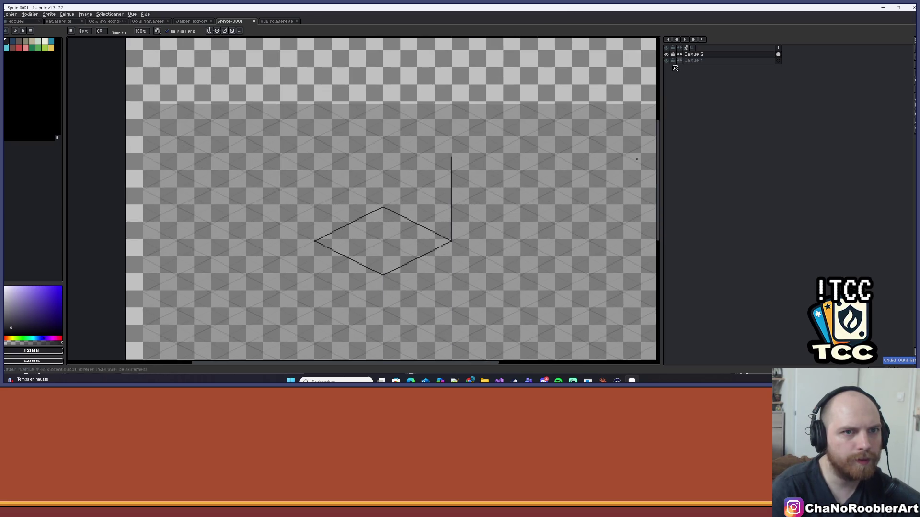
key("v")
key("ctrl+z")
key("ctrl+z")
key("ctrl+z")
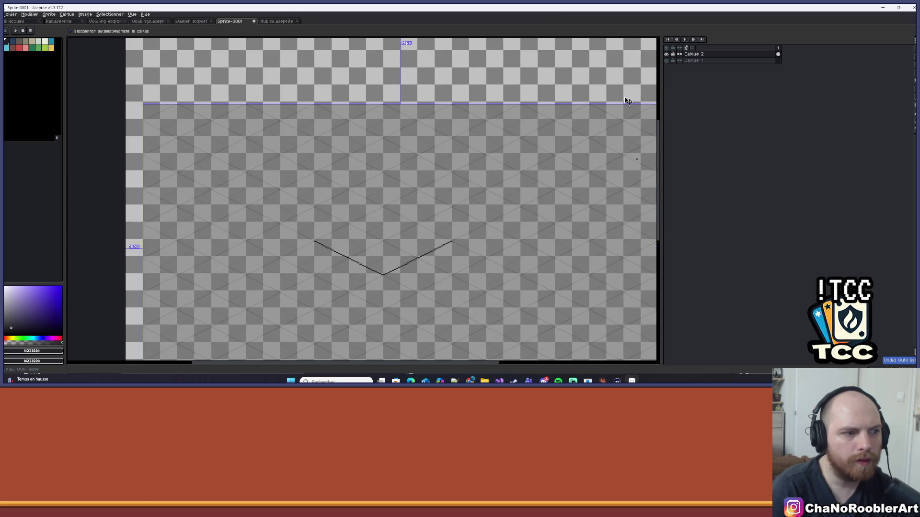
key("ctrl+z")
Step: Make Calque 1 the active layer, recentre the empty canvas and choose the dark palette colour
key("b")
left_click(693, 60)
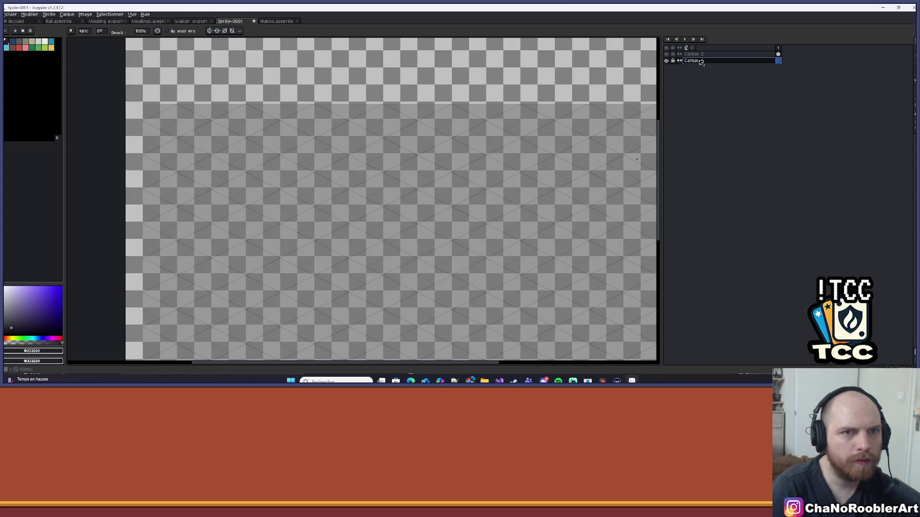
scroll(468, 202, "up", 1)
left_click_drag(468, 201, 414, 143)
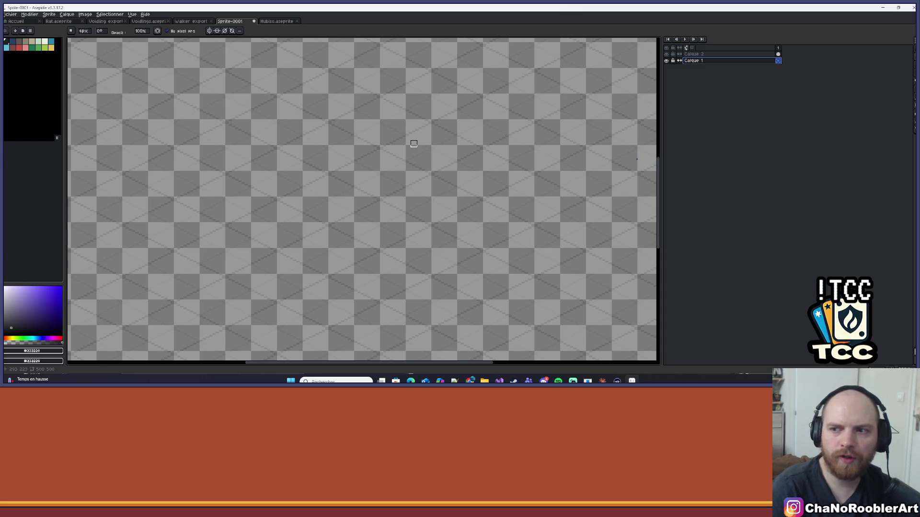
scroll(409, 185, "right", 1)
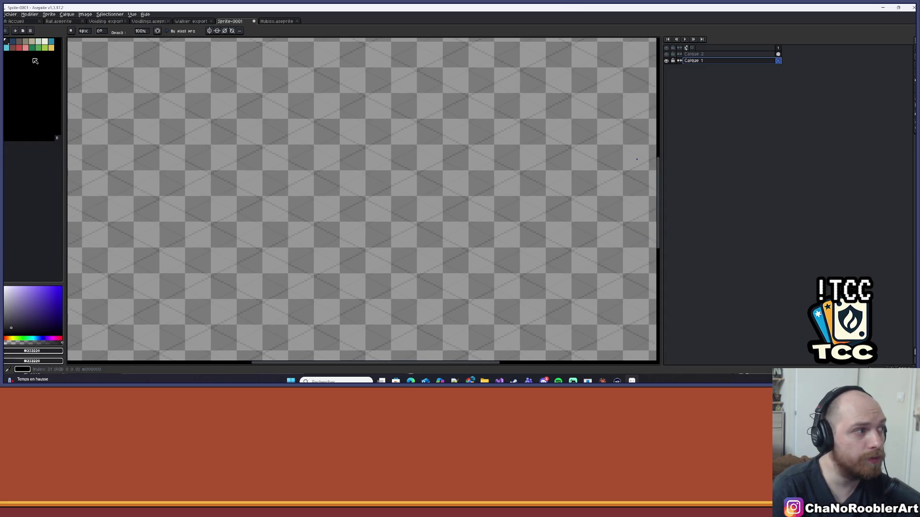
left_click(10, 47)
left_click(6, 41)
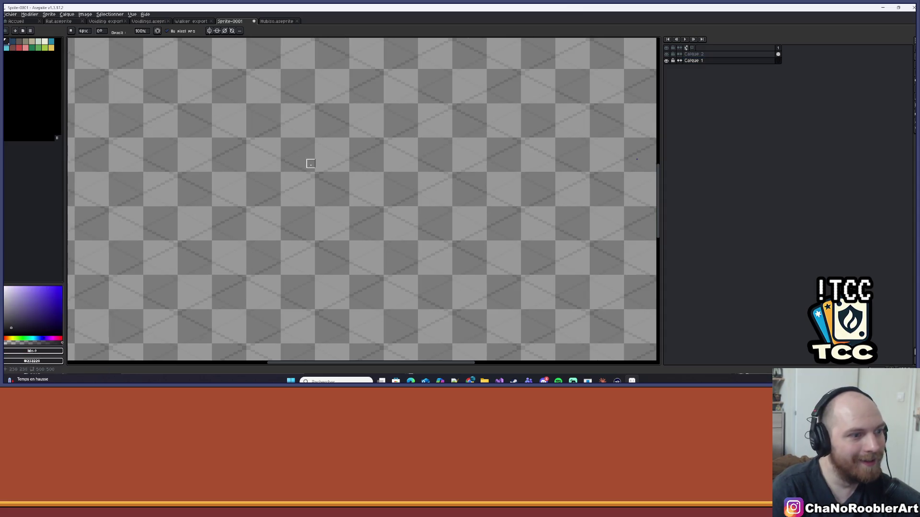
Step: Draw the dark diamond edges with the Line tool, then bring back the Chrome tower references
scroll(371, 201, "up", 1)
scroll(366, 225, "up", 1)
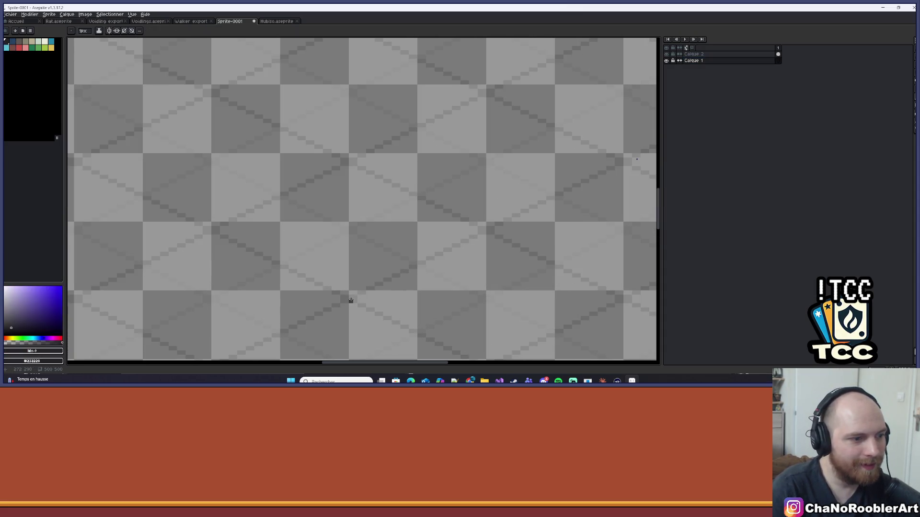
mouse_move(351, 297)
left_mouse_down()
mouse_move(623, 179)
mouse_move(547, 164)
mouse_move(401, 61)
mouse_move(274, 140)
mouse_move(329, 198)
mouse_move(289, 204)
left_mouse_up()
scroll(307, 182, "down", 1)
scroll(384, 318, "up", 1)
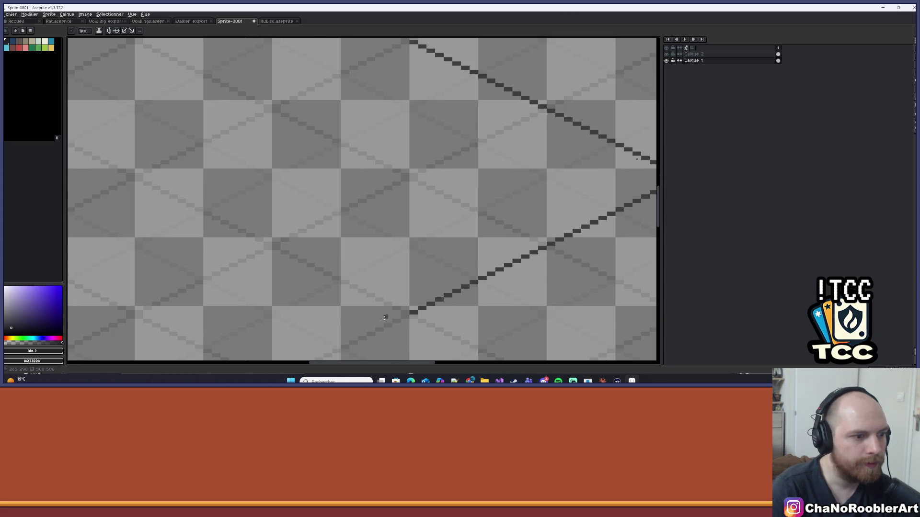
mouse_move(405, 314)
left_mouse_down()
mouse_move(242, 207)
mouse_move(138, 178)
mouse_move(424, 44)
mouse_move(411, 41)
left_mouse_up()
scroll(368, 154, "down", 1)
scroll(369, 153, "down", 2)
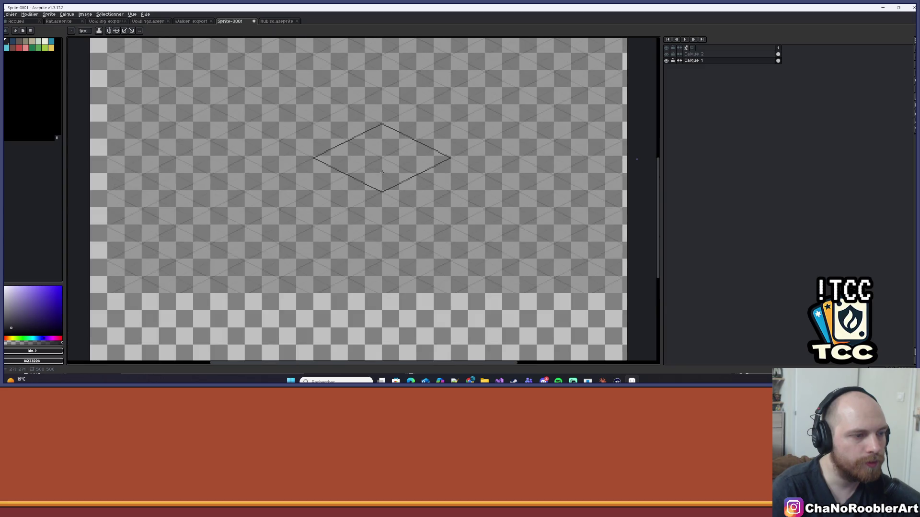
scroll(368, 154, "up", 1)
key("alt+Tab")
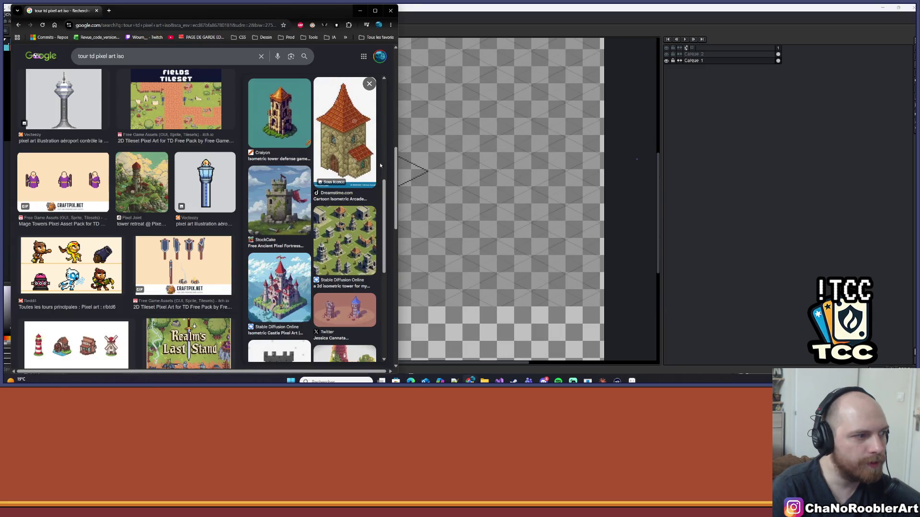
Step: Scroll the tower image results, then bring the Lospec Miyazaki 16 palette page forward
scroll(380, 165, "down", 5)
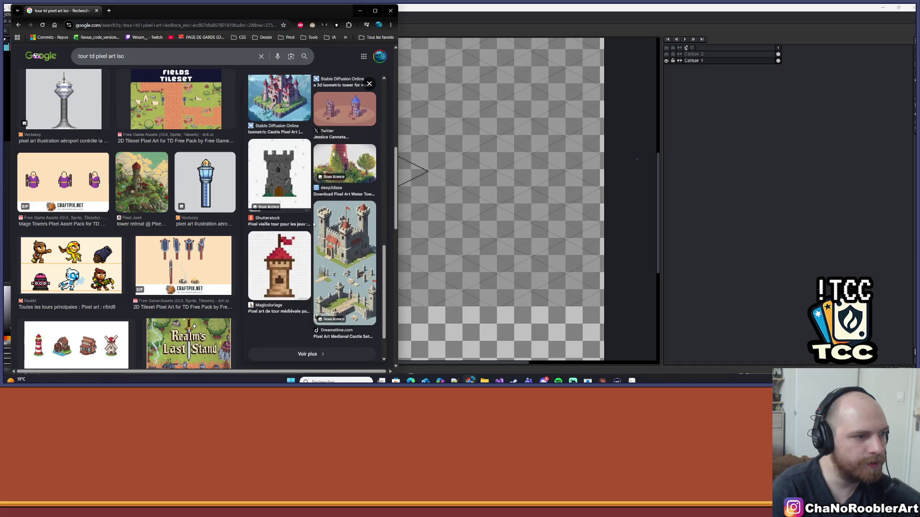
key("alt+Tab")
mouse_move(470, 381)
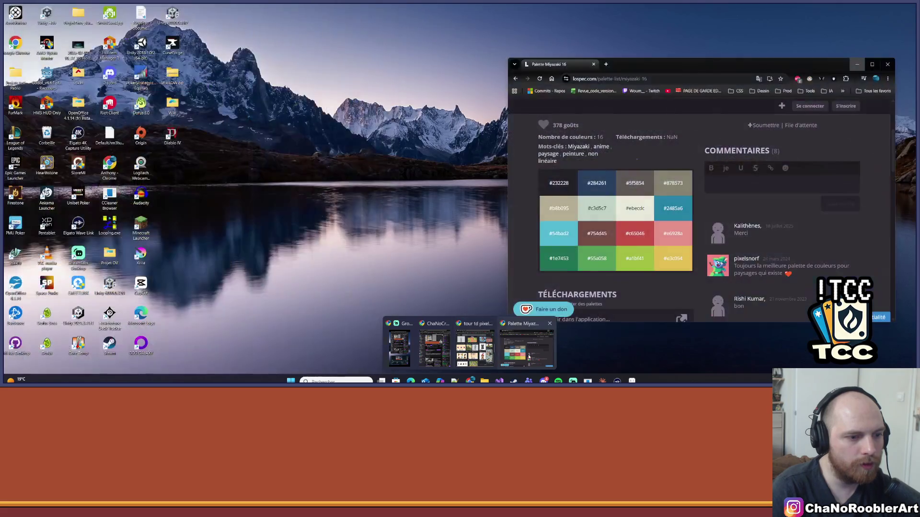
left_click(527, 345)
scroll(786, 219, "up", 3)
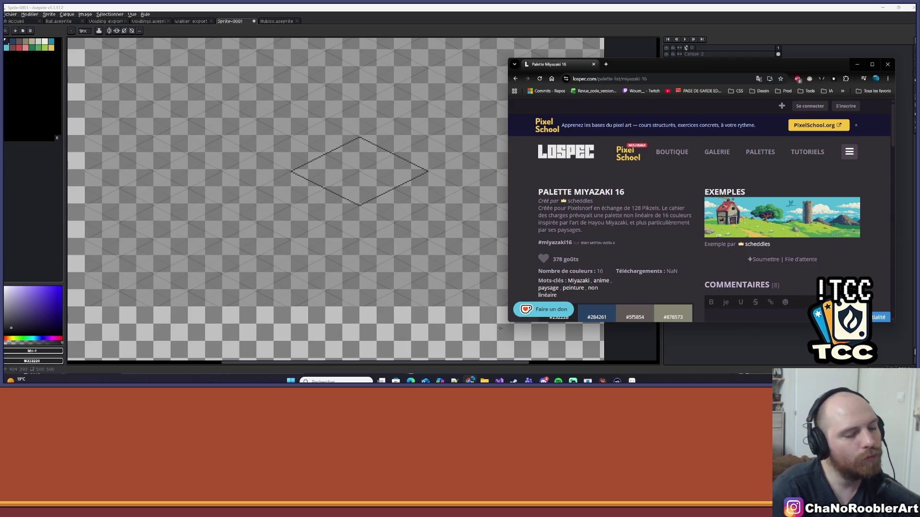
Step: Look over the Claude palette-coding chat, then minimize it to reveal the Aseprite diamond sprite
key("alt+Tab")
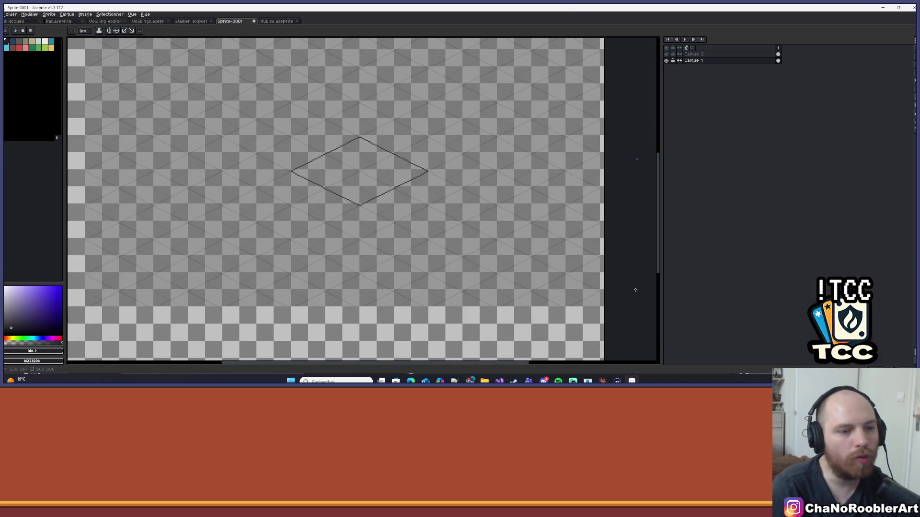
key("alt+Tab")
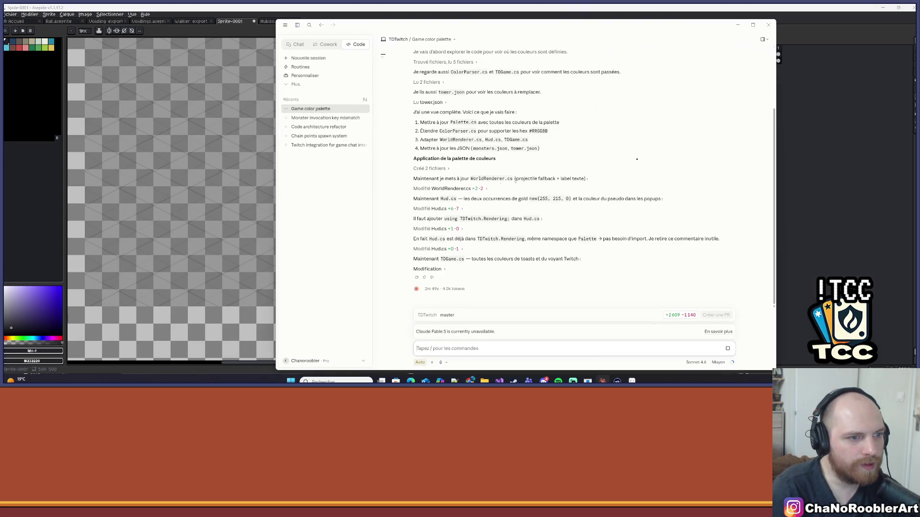
scroll(460, 185, "up", 1)
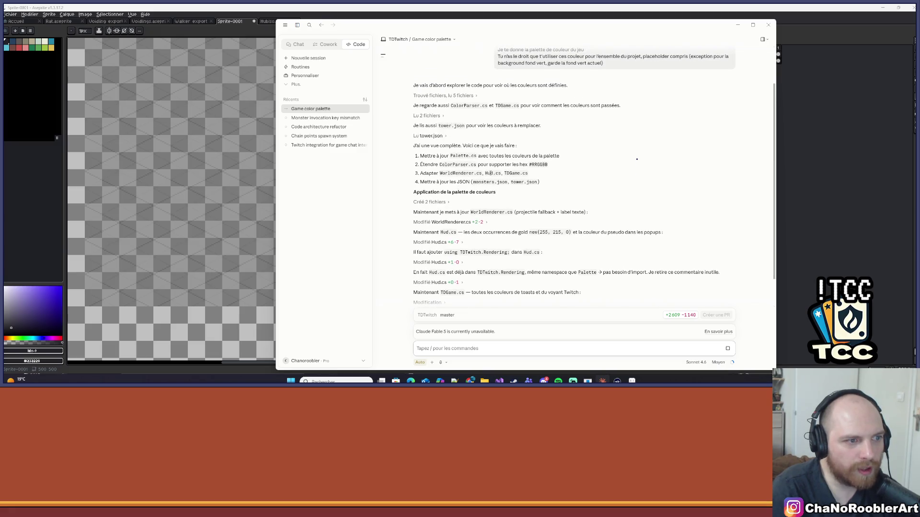
scroll(484, 173, "up", 1)
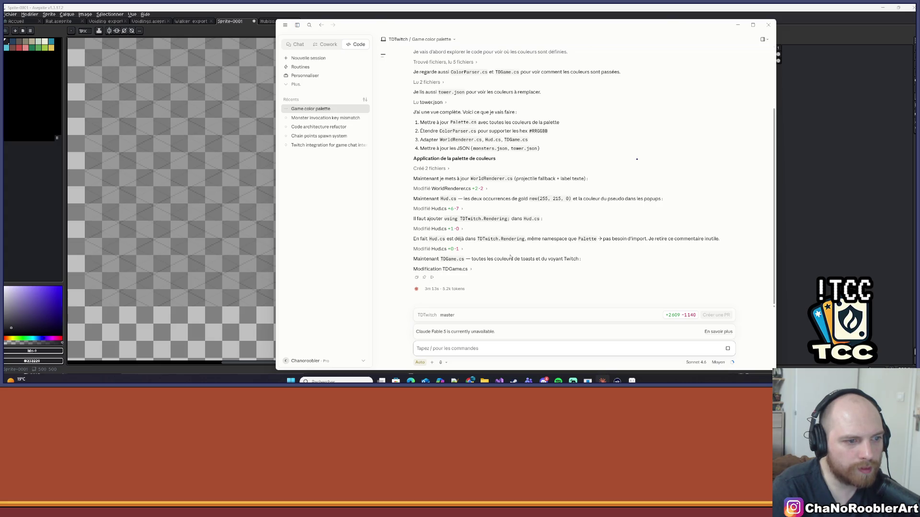
left_click(738, 25)
scroll(349, 144, "up", 2)
Step: Try a vertical line up from the diamond's right corner, then undo it
scroll(349, 144, "down", 2)
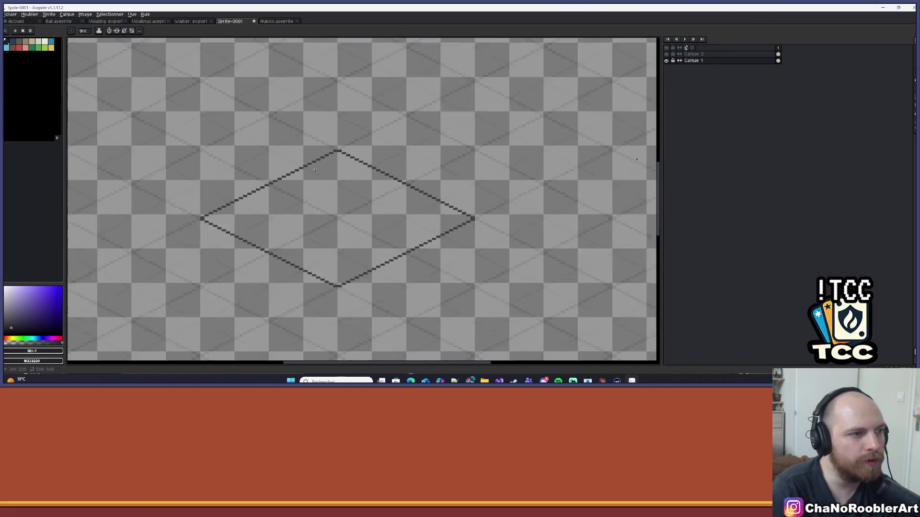
scroll(337, 189, "up", 1)
scroll(368, 216, "down", 1)
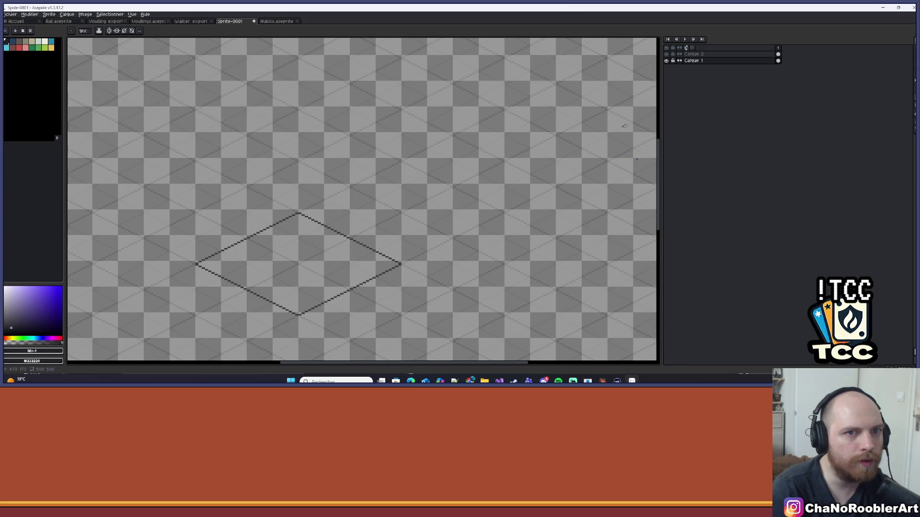
scroll(424, 289, "up", 2)
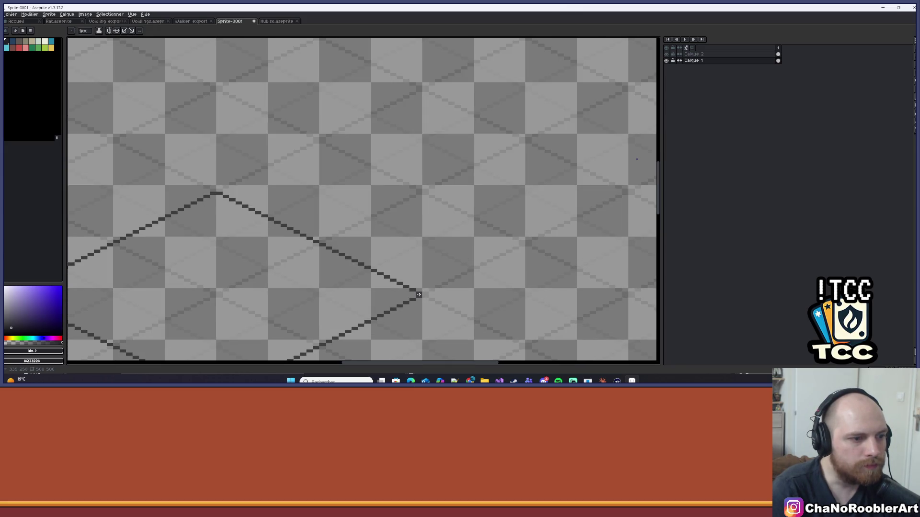
mouse_move(419, 292)
left_mouse_down()
mouse_move(421, 43)
mouse_move(425, 276)
mouse_move(445, 242)
mouse_move(418, 262)
mouse_move(420, 108)
left_mouse_up()
scroll(420, 187, "down", 1)
scroll(419, 177, "down", 2)
left_click_drag(368, 226, 427, 133)
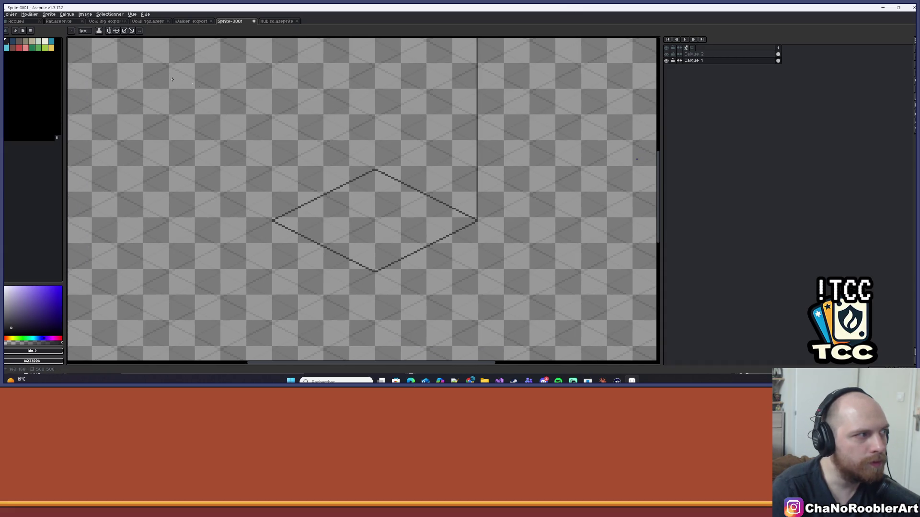
scroll(476, 191, "up", 1)
key("ctrl+z")
scroll(498, 216, "up", 1)
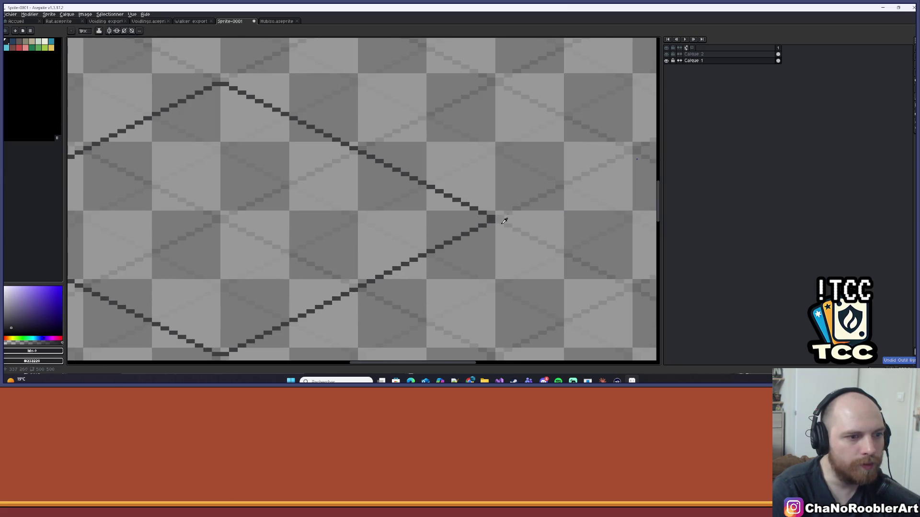
scroll(493, 213, "down", 1)
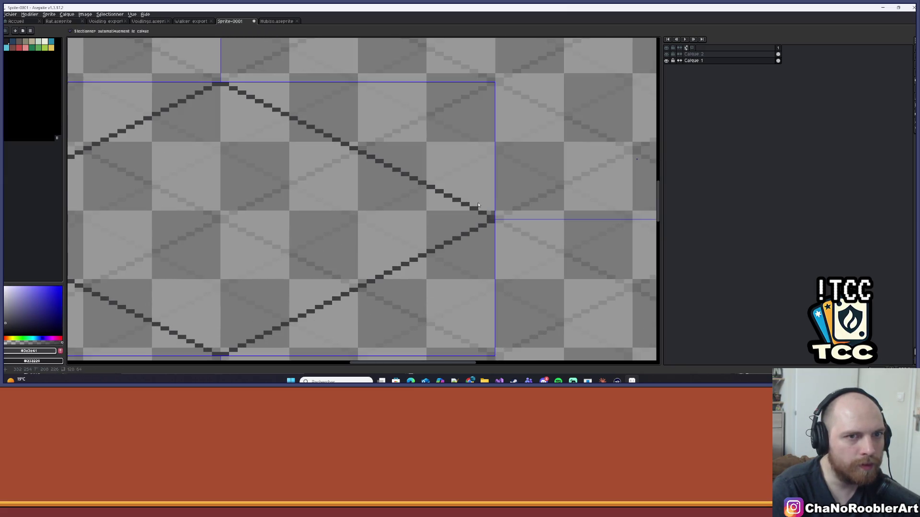
scroll(550, 186, "up", 3)
Step: On Calque 1 in black, draw a tall vertical line rising from the diamond's right corner
left_click(700, 60)
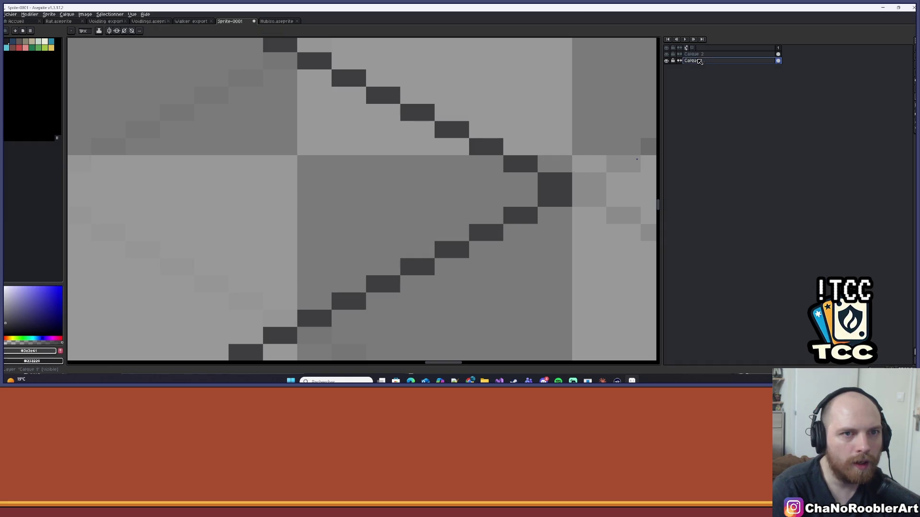
scroll(495, 147, "down", 3)
left_click(6, 41)
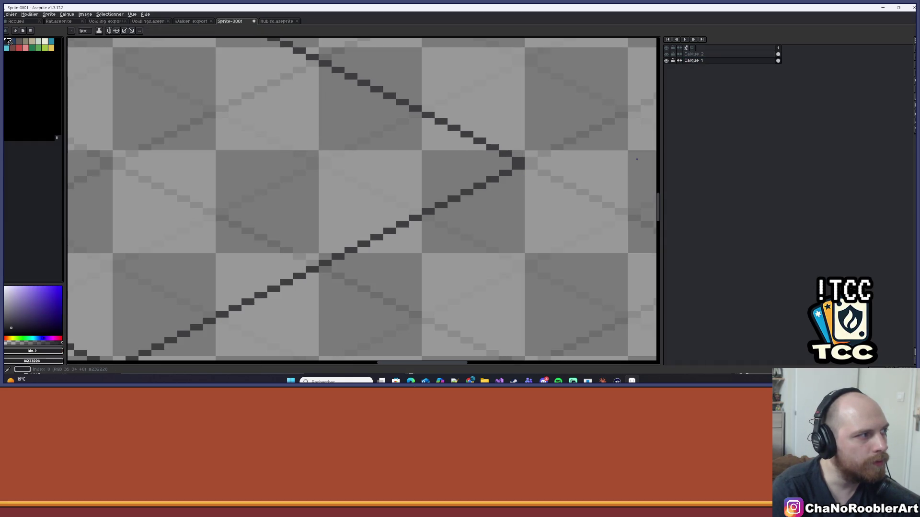
scroll(476, 124, "down", 3)
scroll(474, 274, "up", 2)
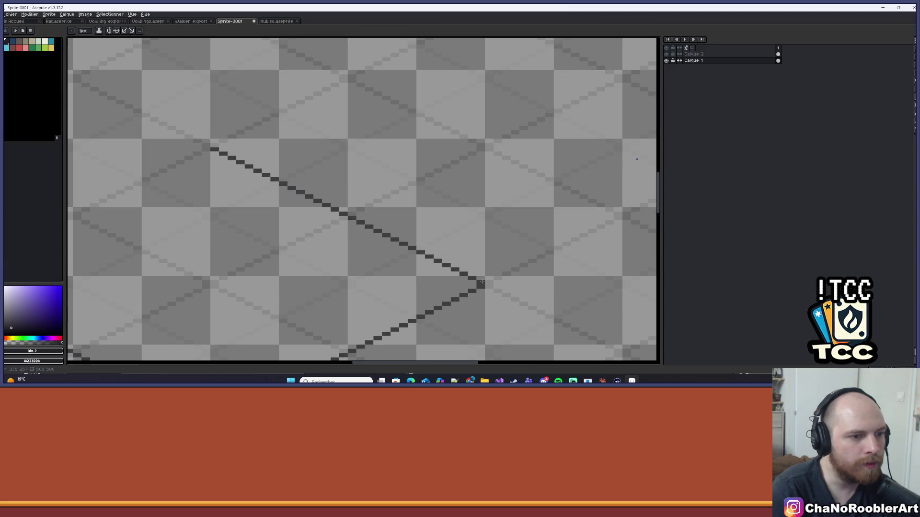
mouse_move(482, 282)
left_mouse_down()
mouse_move(471, 113)
mouse_move(477, 120)
left_mouse_up()
scroll(471, 113, "down", 3)
left_click(666, 54)
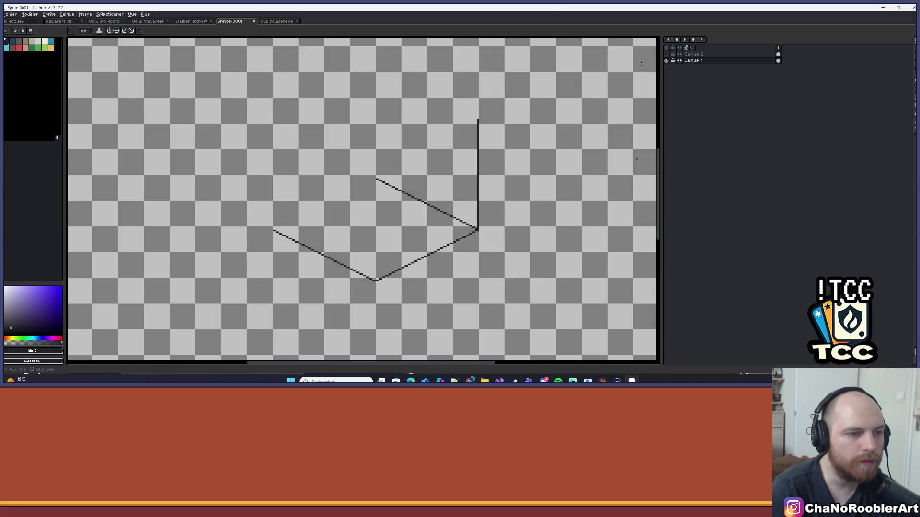
left_click(667, 54)
left_click_drag(497, 126, 467, 223)
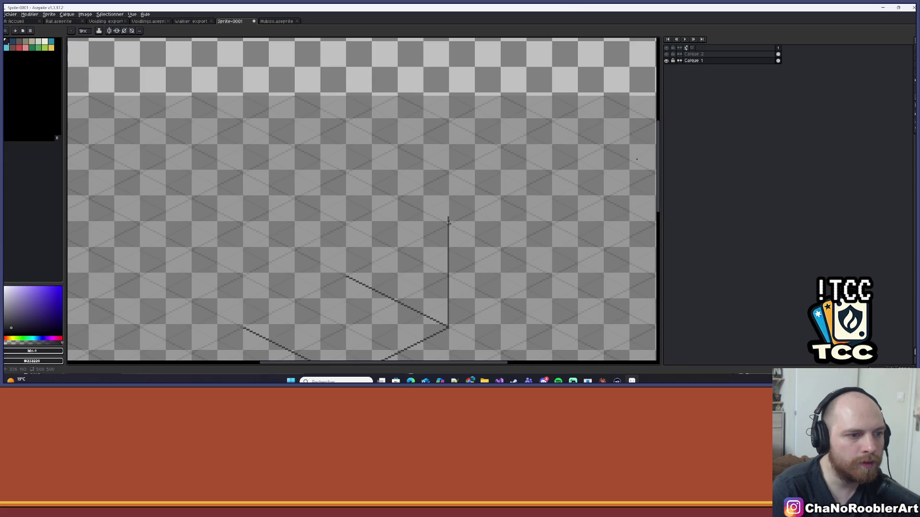
mouse_move(448, 223)
left_mouse_down()
mouse_move(455, 125)
mouse_move(447, 121)
left_mouse_up()
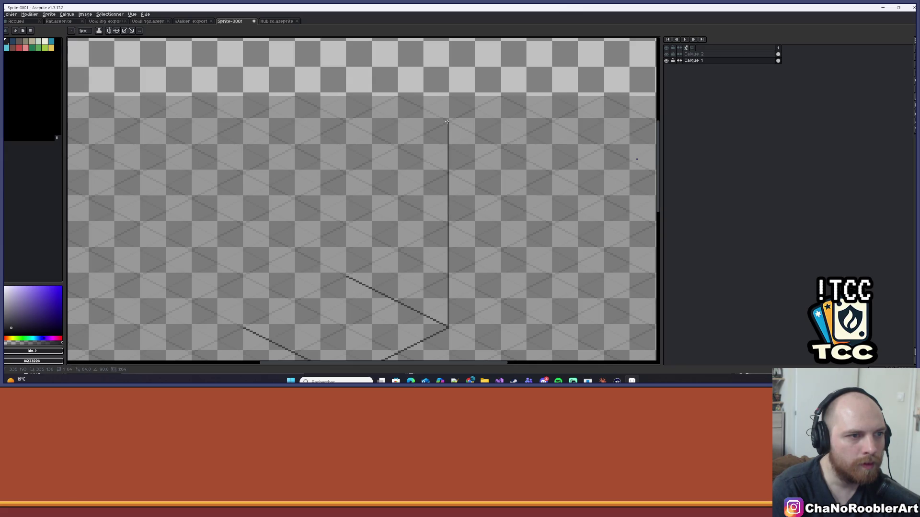
scroll(439, 175, "down", 2)
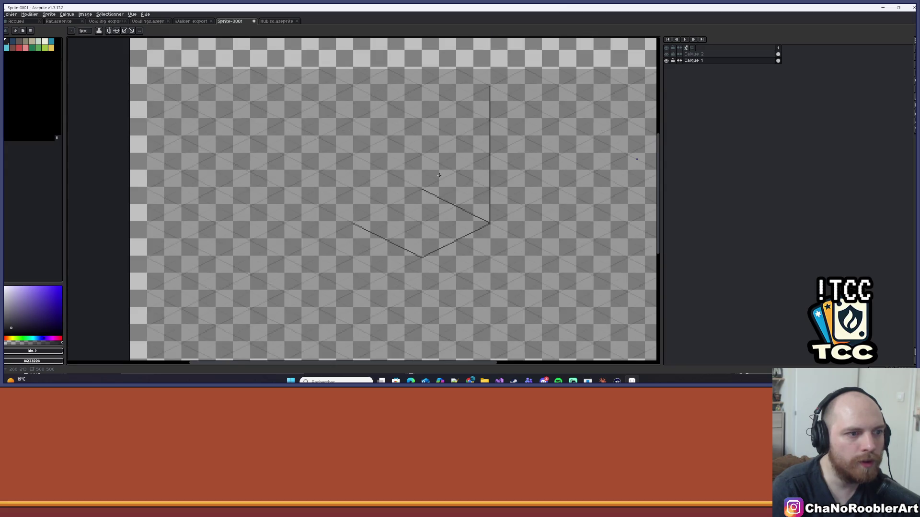
Step: Sample the dark line colour, draw the diamond's missing top-left edge, and rectangle-select the diamond
left_click(913, 43)
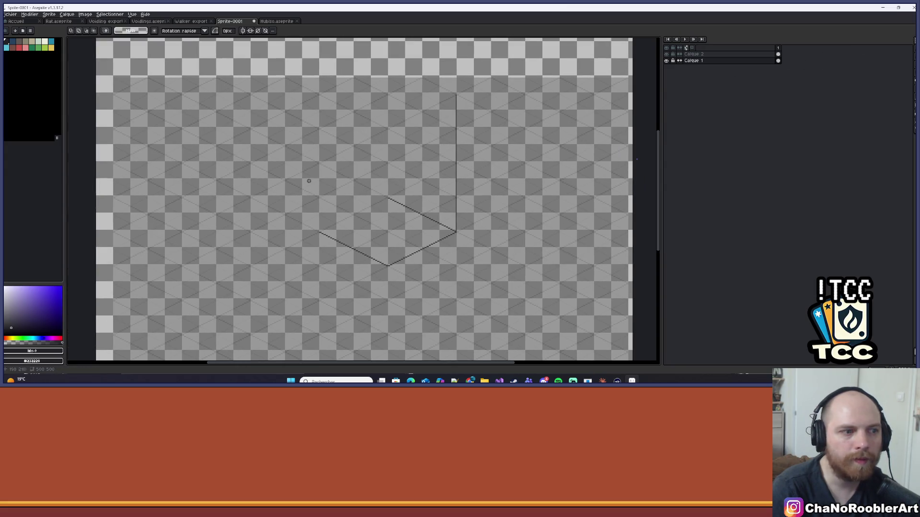
left_click_drag(265, 182, 513, 293)
key("ctrl+d")
scroll(386, 154, "up", 4)
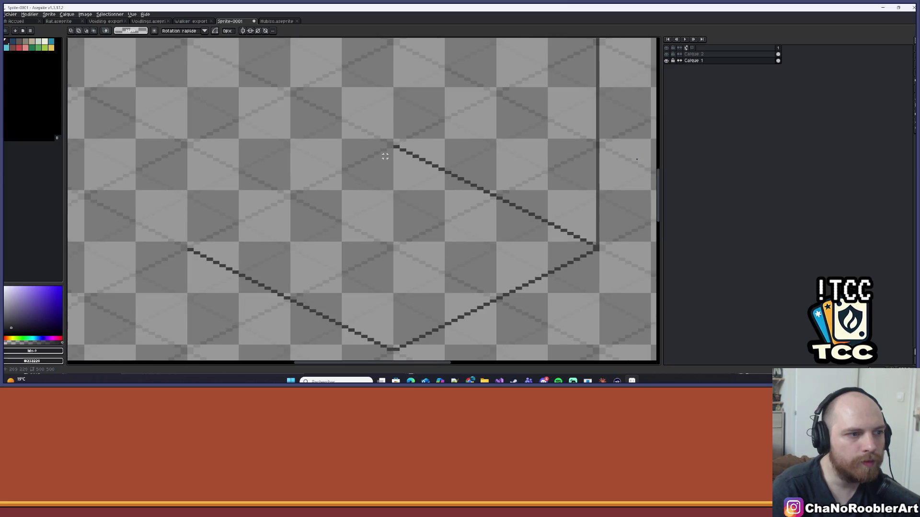
key("i")
left_click(425, 144)
key("l")
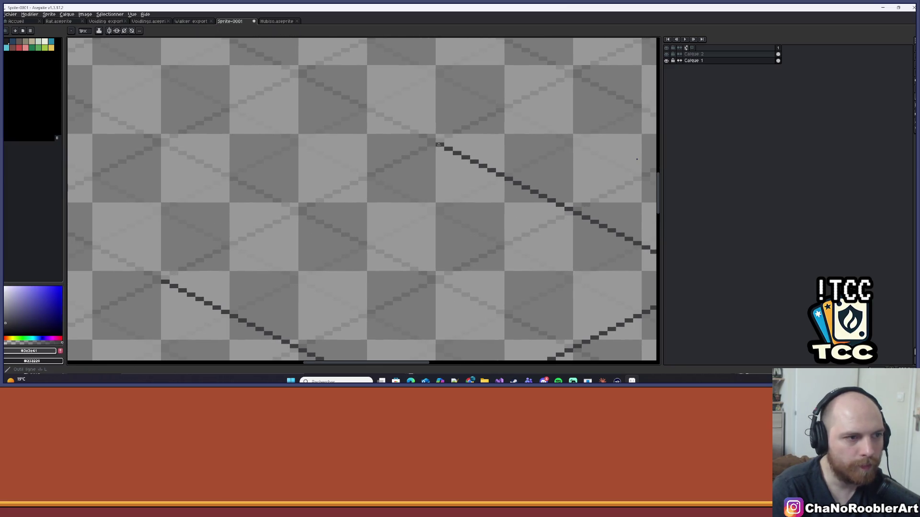
left_click_drag(434, 144, 163, 279)
scroll(163, 279, "down", 3)
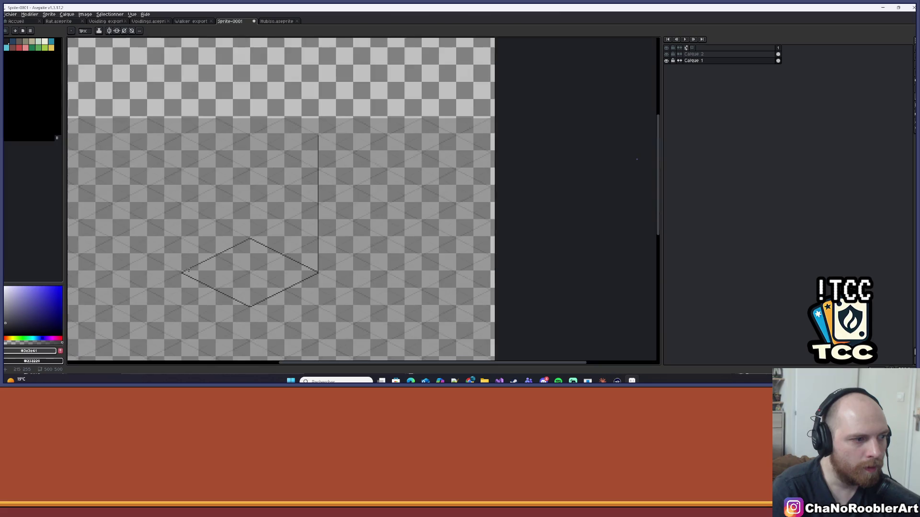
scroll(298, 216, "up", 1)
left_click(915, 40)
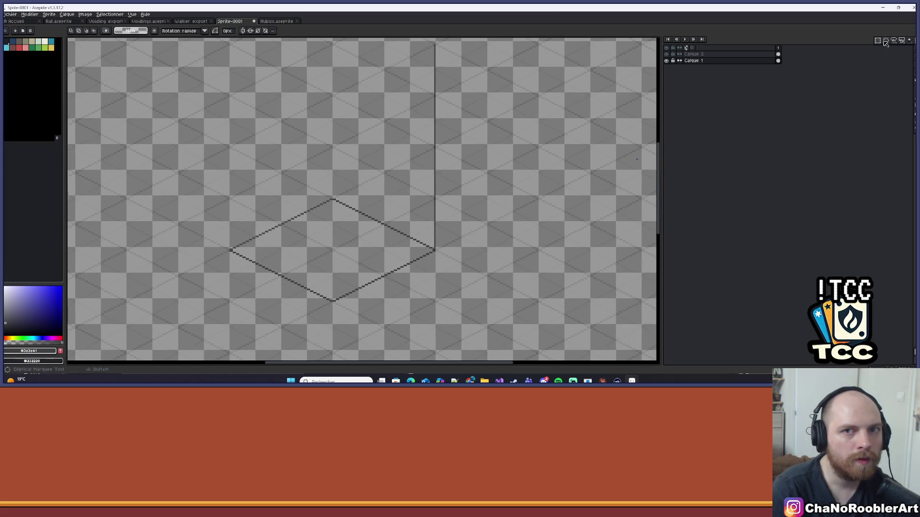
left_click_drag(223, 203, 487, 318)
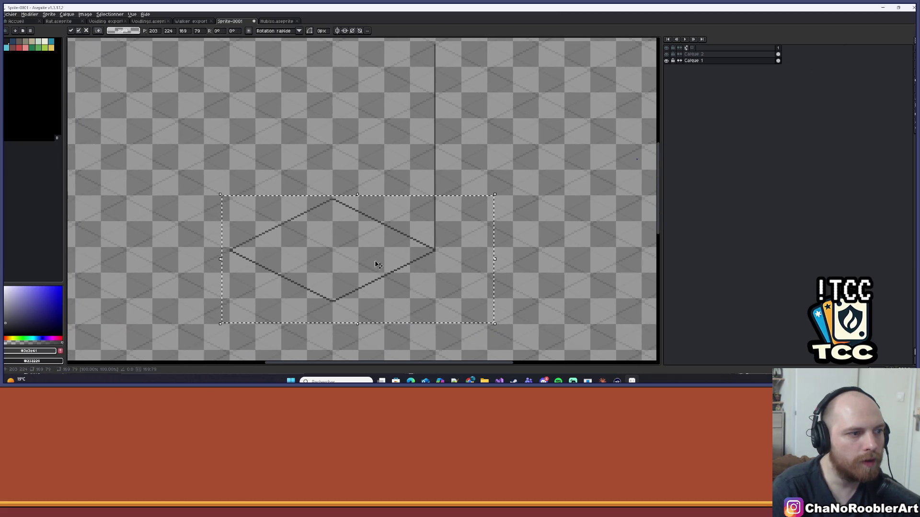
Step: Move a copy of the diamond to the top of the vertical line and erase the excess line
left_click_drag(376, 263, 376, 102)
scroll(379, 223, "up", 3)
left_click_drag(379, 223, 365, 171)
scroll(410, 118, "up", 1)
key("e")
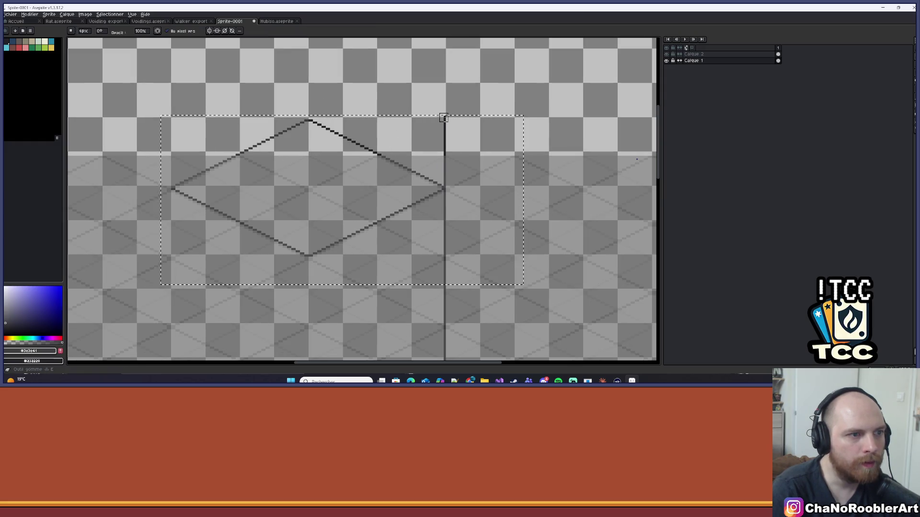
key("ctrl+d")
left_click_drag(445, 182, 444, 138)
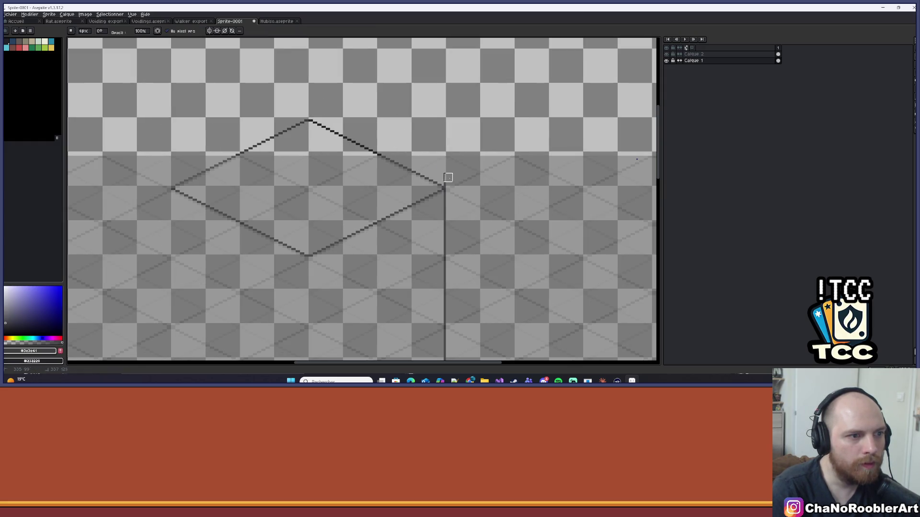
scroll(337, 186, "down", 3)
scroll(336, 156, "up", 3)
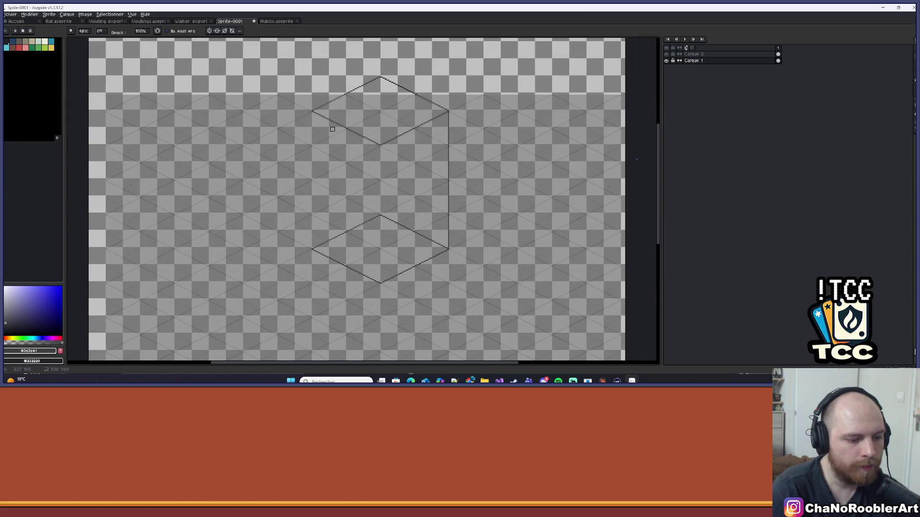
Step: Draw the left vertical edge joining the top and base diamonds
key("l")
scroll(320, 126, "up", 1)
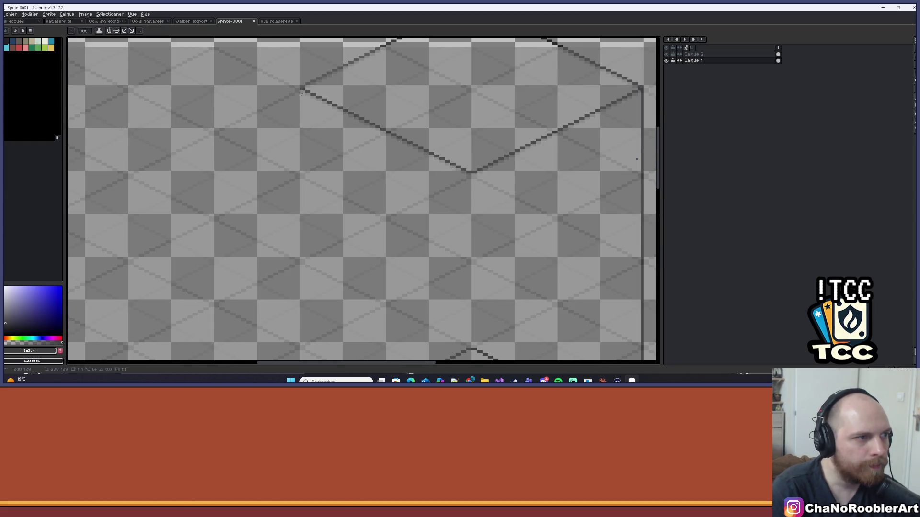
mouse_move(301, 93)
left_mouse_down()
mouse_move(304, 287)
mouse_move(303, 203)
left_mouse_up()
scroll(344, 191, "down", 2)
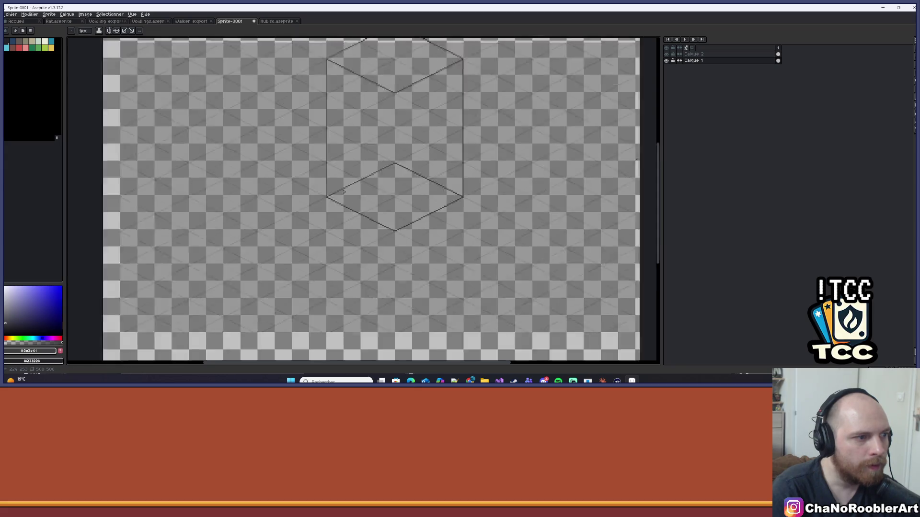
scroll(344, 192, "down", 2)
scroll(344, 157, "up", 2)
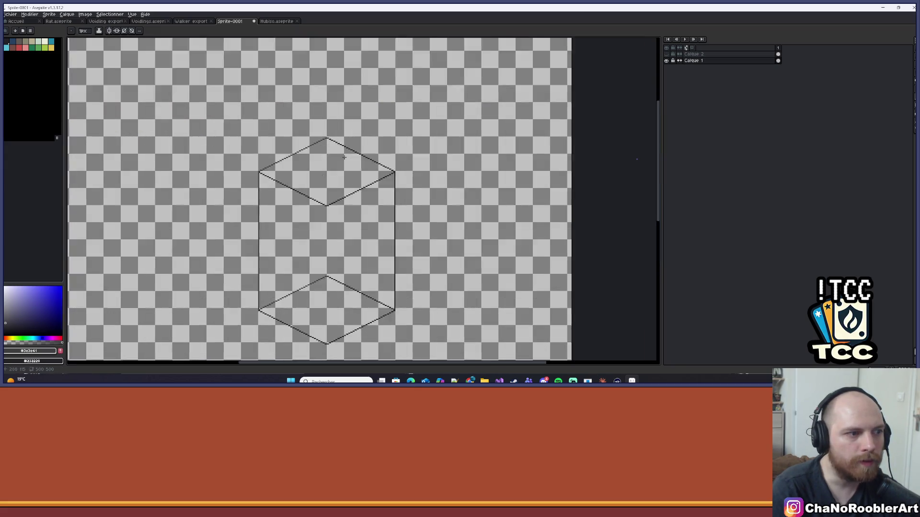
scroll(344, 157, "up", 2)
scroll(350, 108, "down", 1)
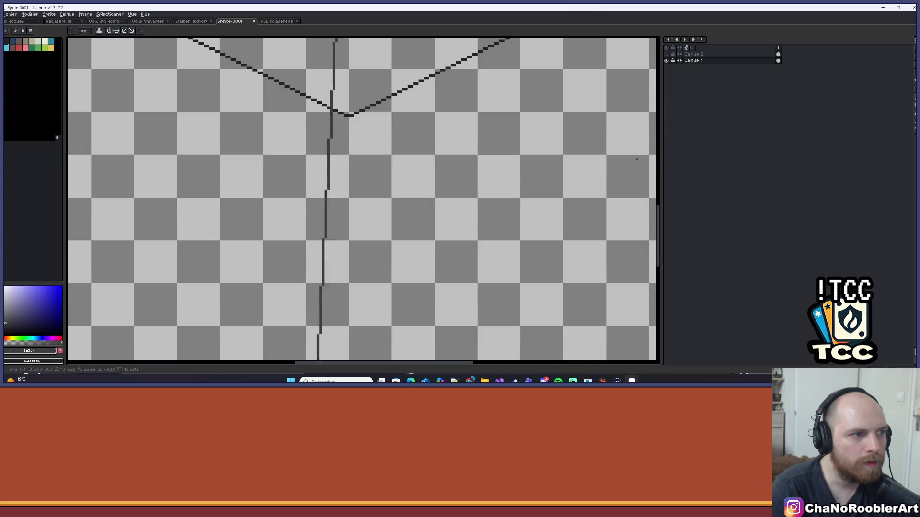
scroll(350, 144, "up", 2)
Step: Sample canvas colours, redraw the front vertical edge further left, and select the dark grey swatch
key("i")
left_click(355, 185, "alt")
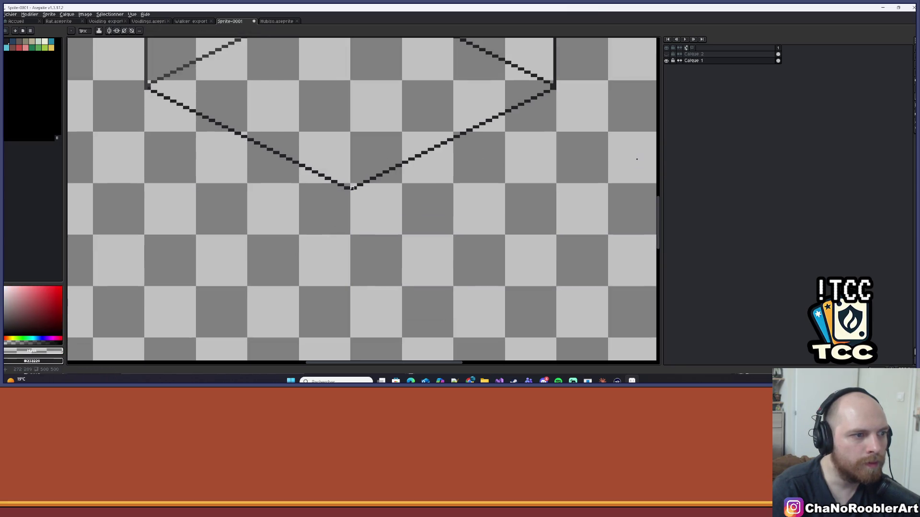
left_click(352, 186, "alt")
scroll(352, 186, "up", 4)
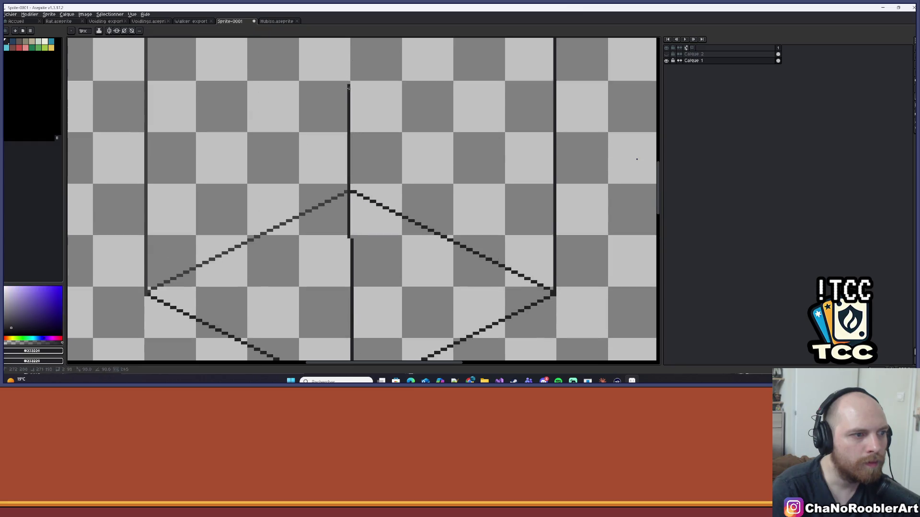
scroll(355, 217, "down", 2)
left_click(355, 218, "shift")
scroll(355, 217, "down", 3)
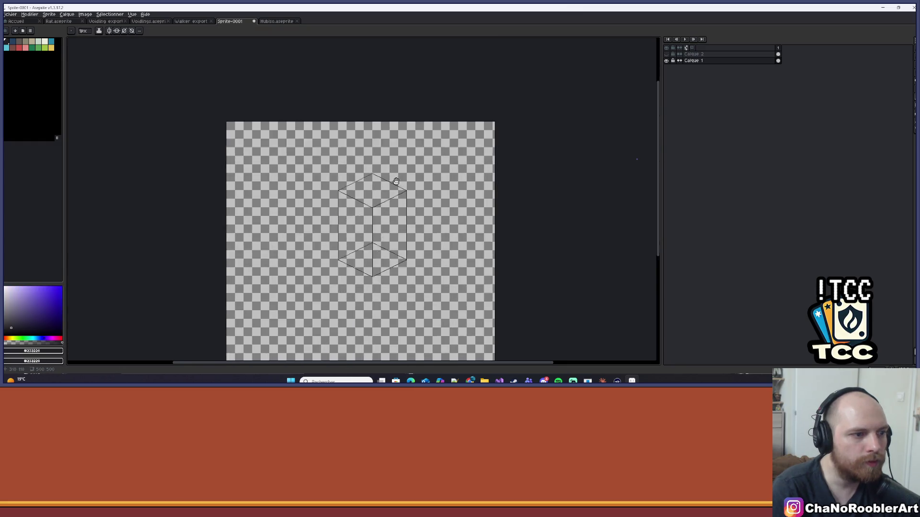
scroll(395, 142, "up", 1)
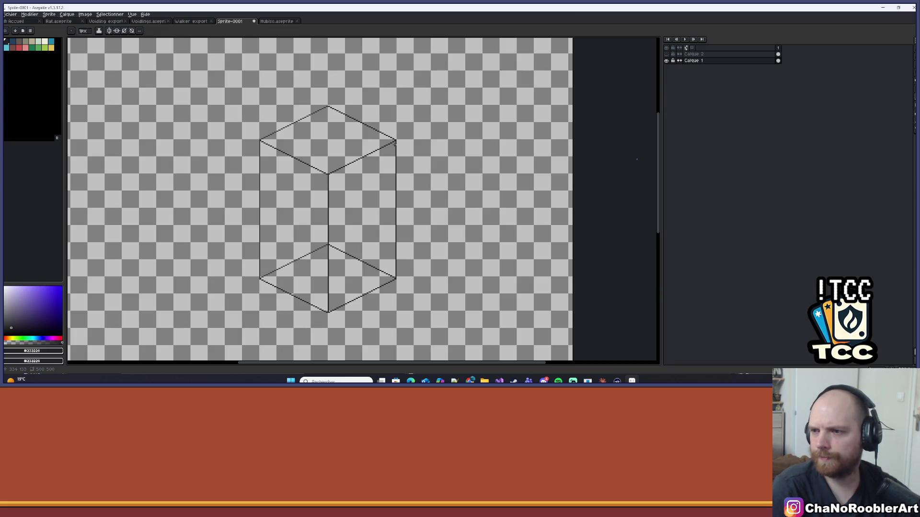
scroll(394, 142, "down", 1)
scroll(369, 174, "up", 1)
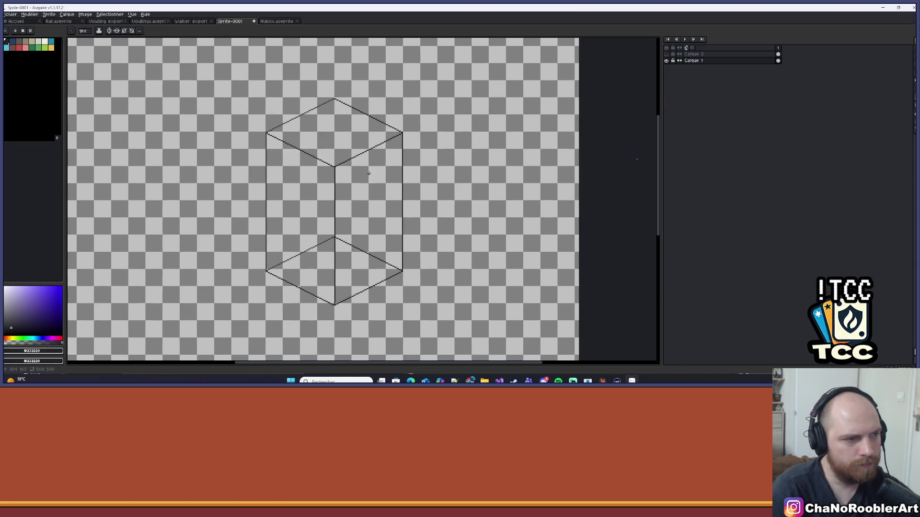
left_click(19, 42)
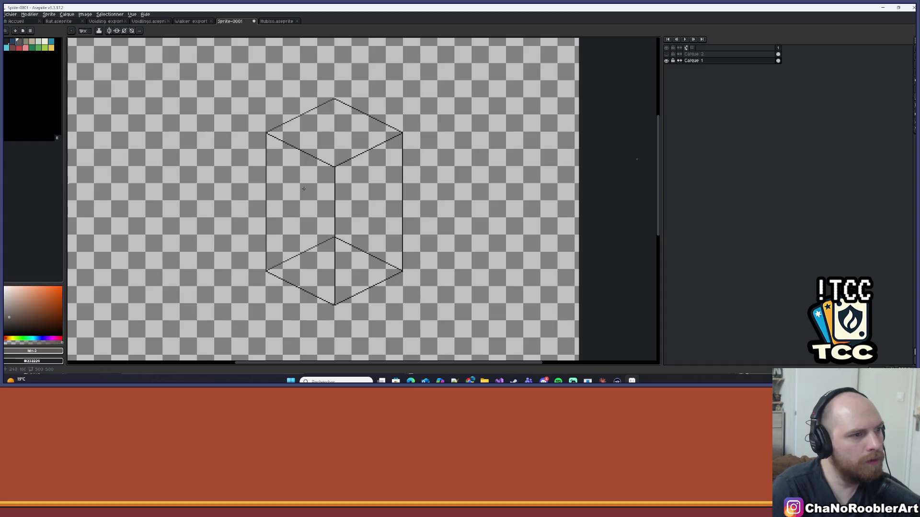
Step: Paint-bucket the prism's right-side areas, first dark grey, then olive
key("g")
left_click(372, 179)
left_click(350, 268)
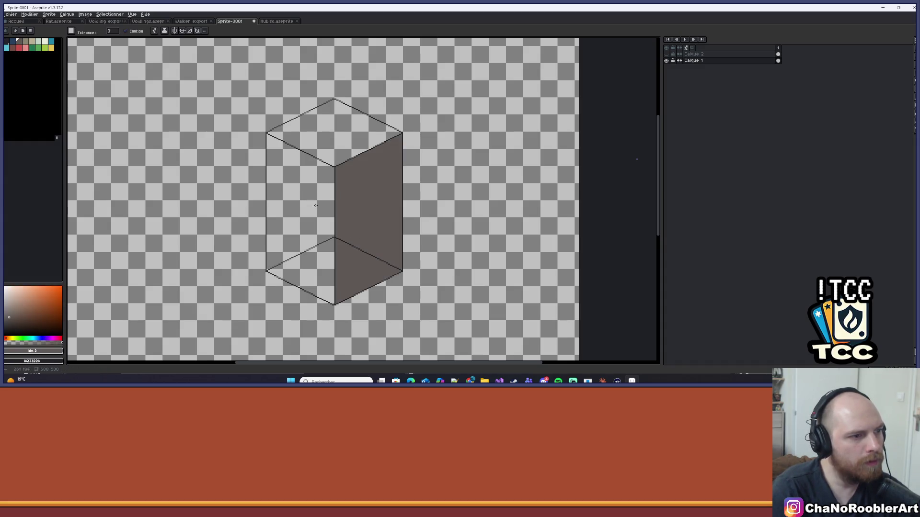
left_click(26, 43)
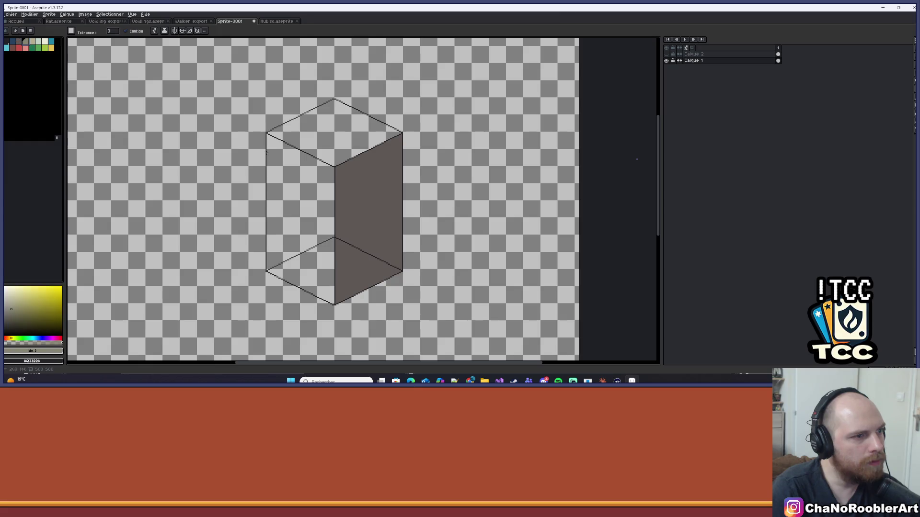
left_click(353, 199)
left_click(352, 277)
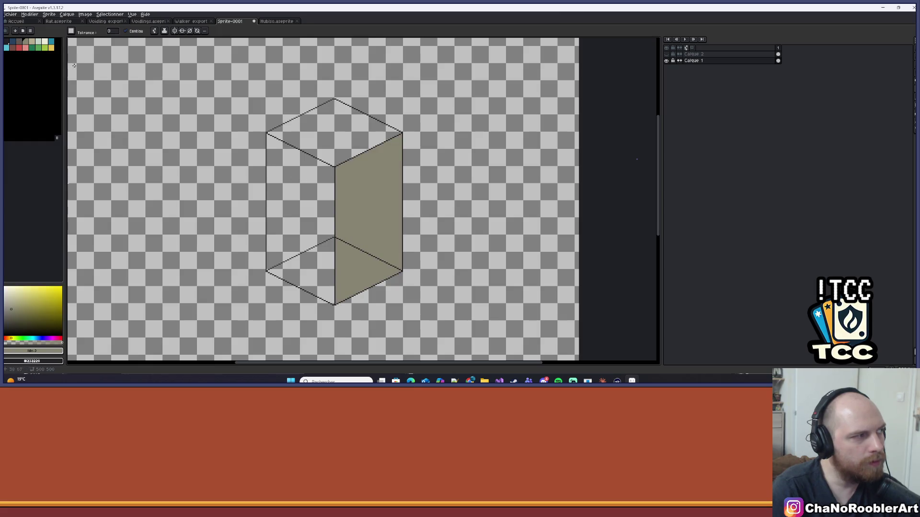
Step: Fill the left faces dark grey and the top face olive, undoing one mistaken fill
left_click(20, 42)
left_click(301, 201)
left_click(313, 254)
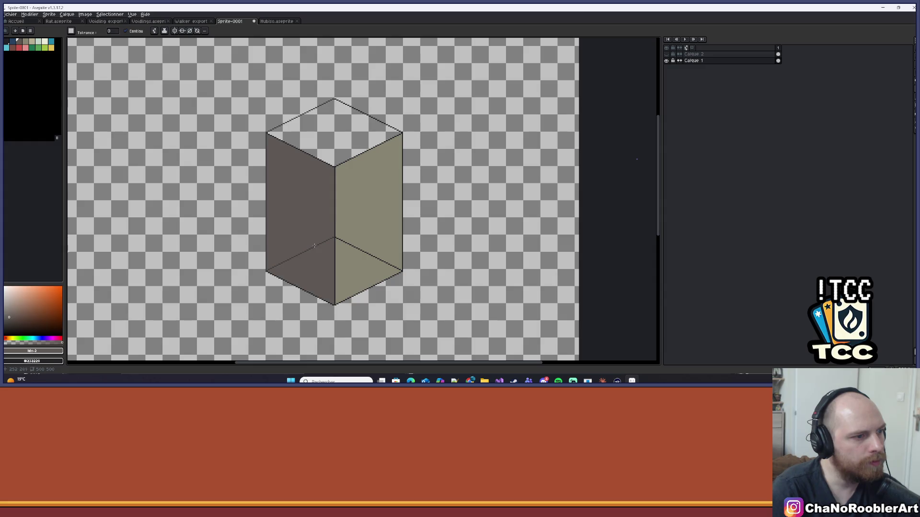
left_click(355, 204)
key("ctrl+z")
left_click(366, 183, "alt")
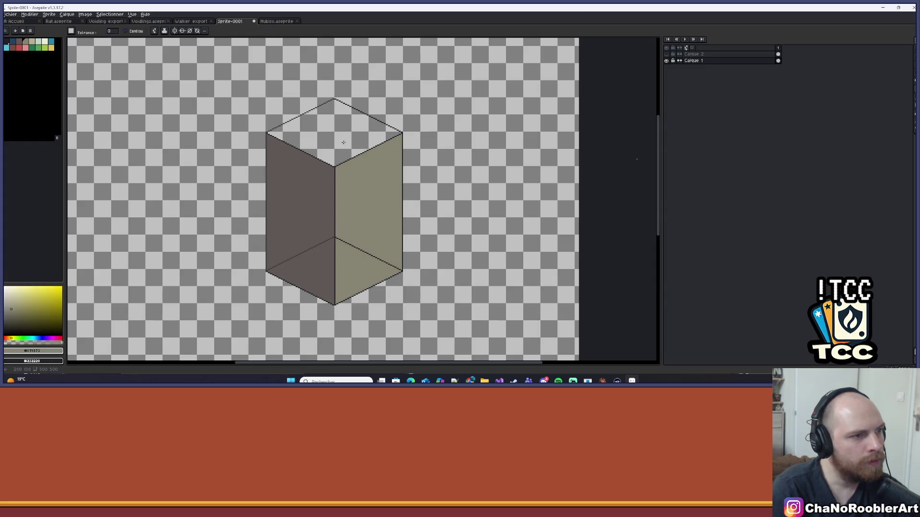
left_click(345, 139)
Step: Cover the right face's dark inner edge with an olive line
scroll(351, 245, "up", 2)
scroll(348, 246, "up", 1)
key("l")
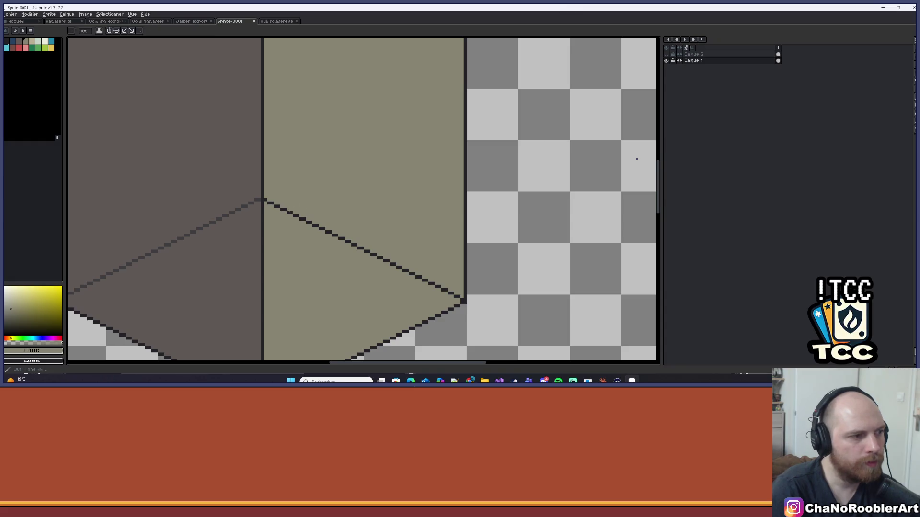
left_click_drag(265, 200, 440, 290)
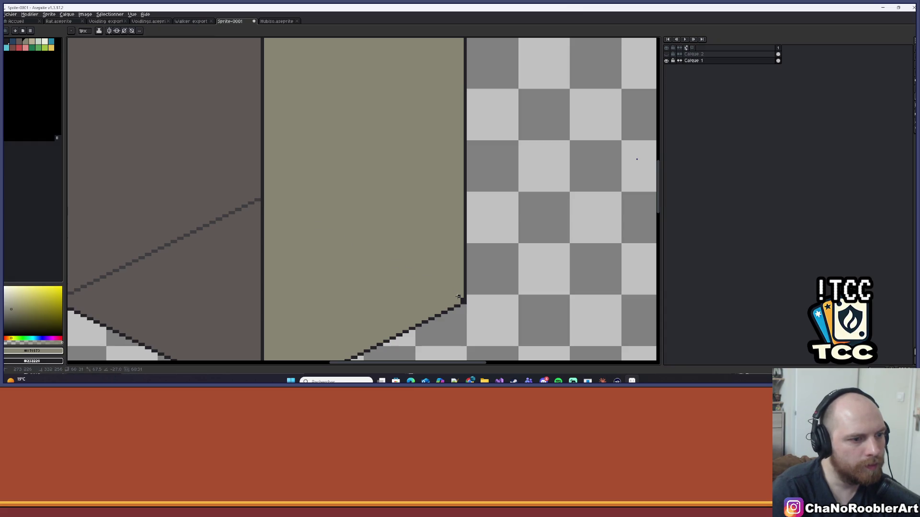
scroll(461, 299, "down", 5)
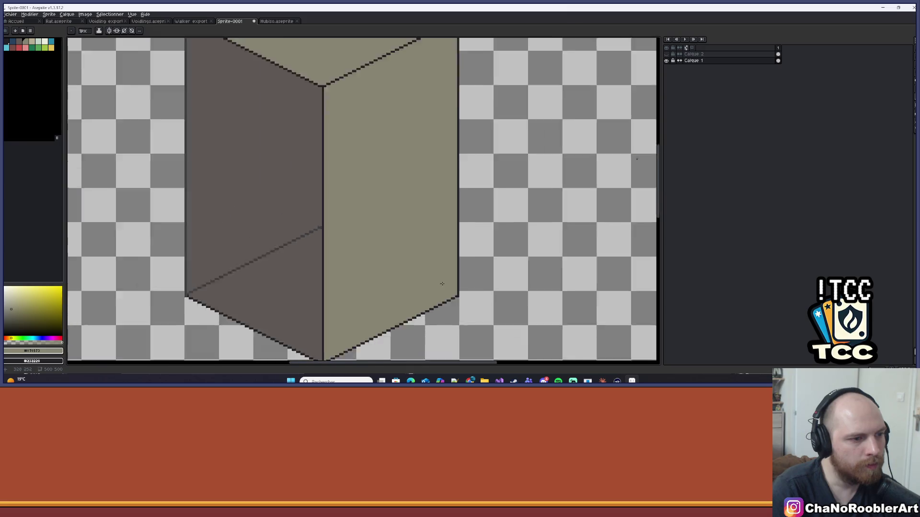
scroll(419, 247, "up", 1)
key("v")
key("l")
scroll(419, 246, "up", 1)
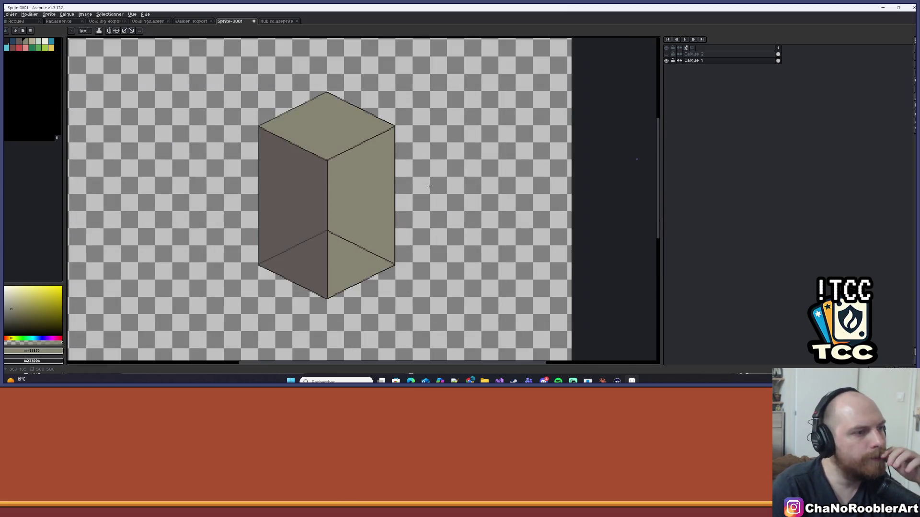
scroll(397, 153, "down", 1)
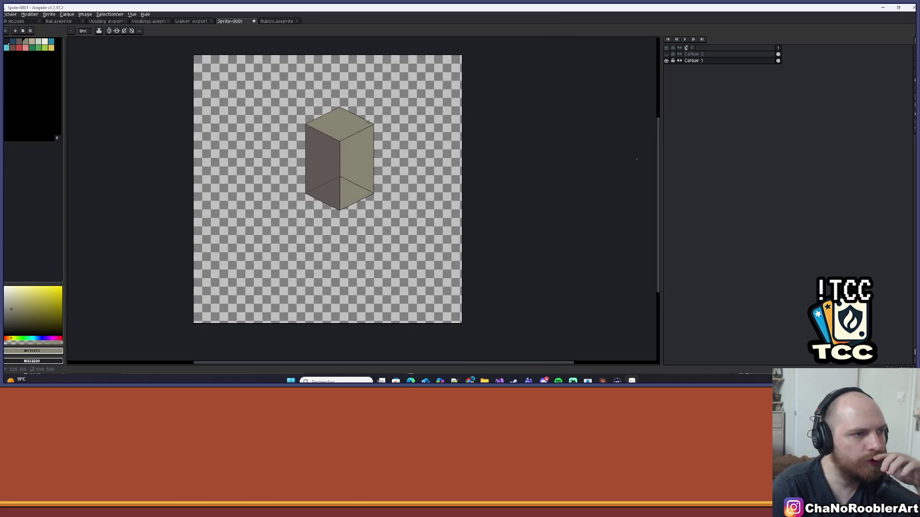
scroll(367, 146, "up", 1)
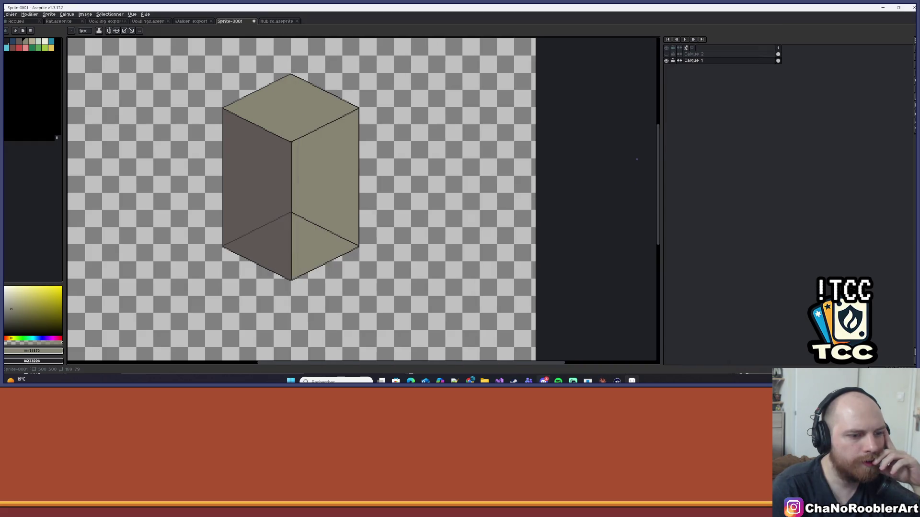
left_click(603, 381)
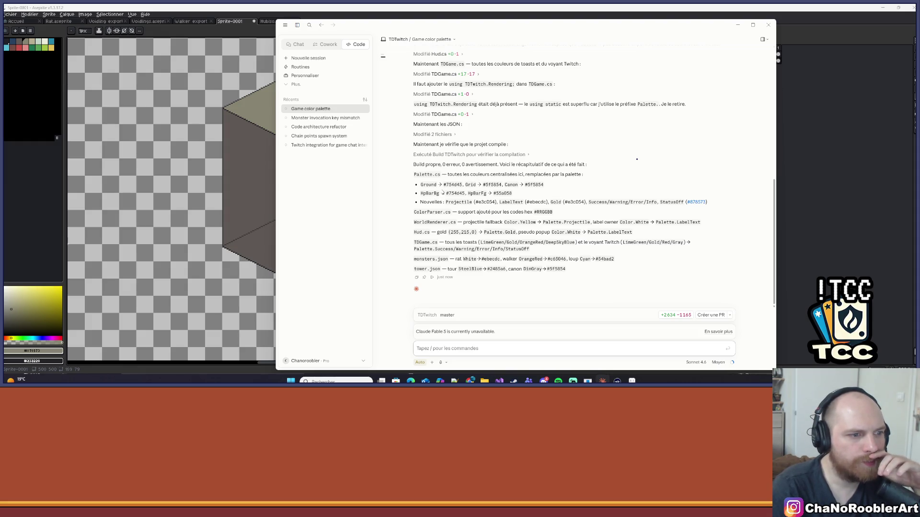
left_click(740, 27)
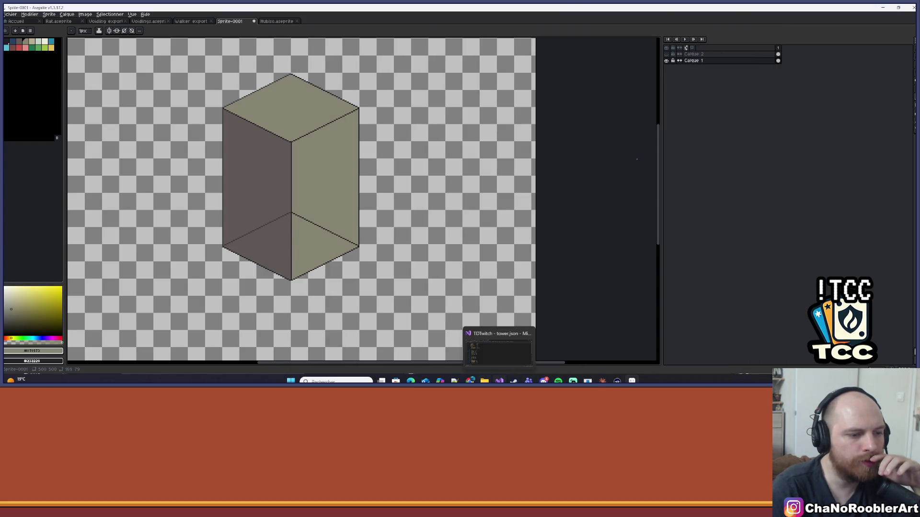
Step: Rebuild the TDTwitch project via Générer > Régénérer TDTwitch and run the game
mouse_move(470, 381)
left_click(499, 380)
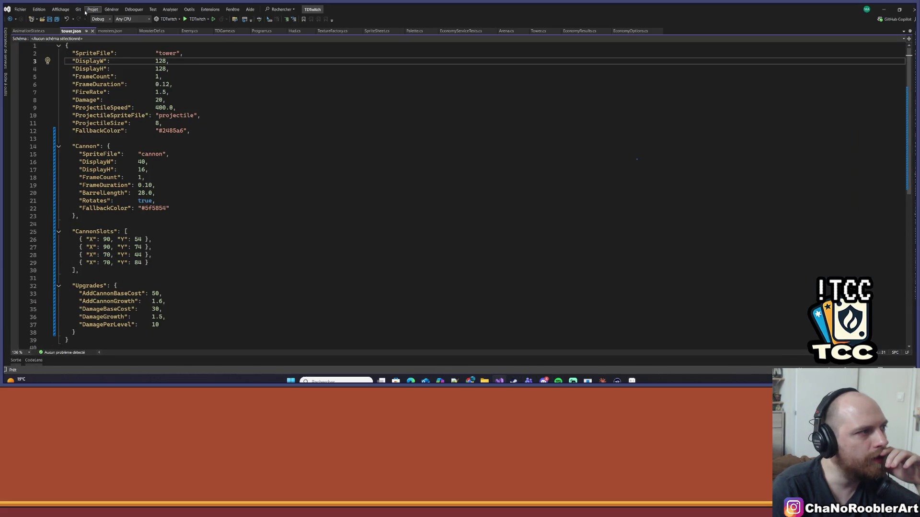
left_click(78, 9)
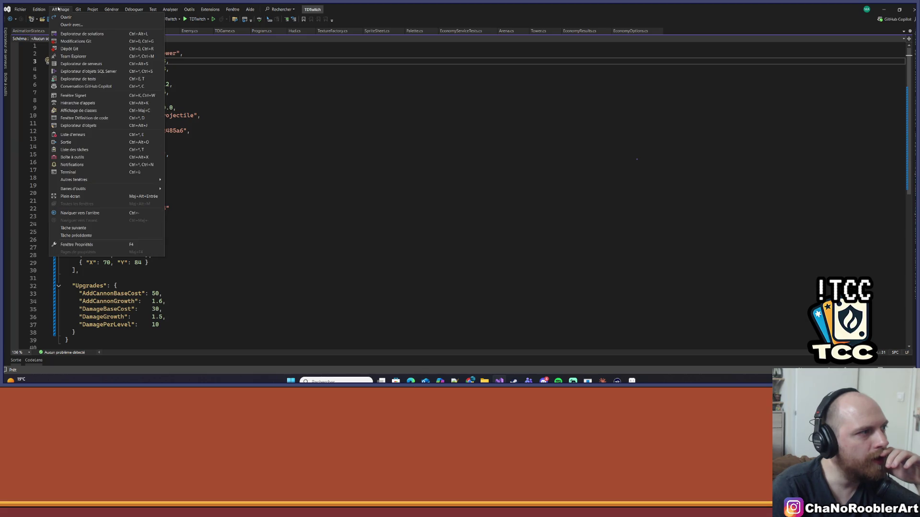
mouse_move(111, 9)
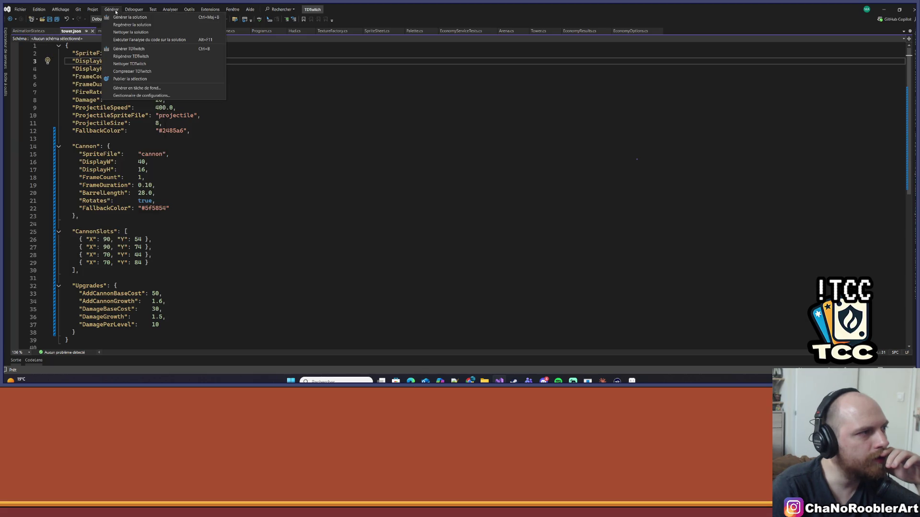
left_click(129, 56)
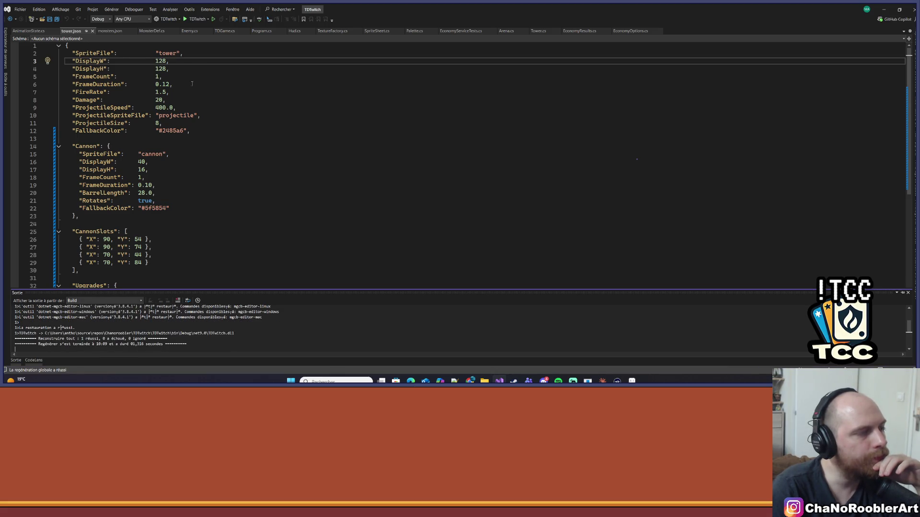
left_click(196, 19)
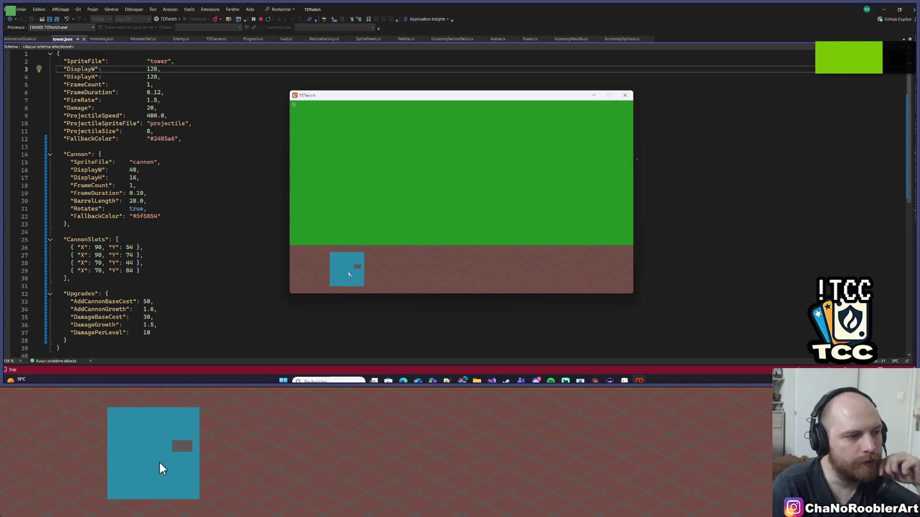
left_click(626, 380)
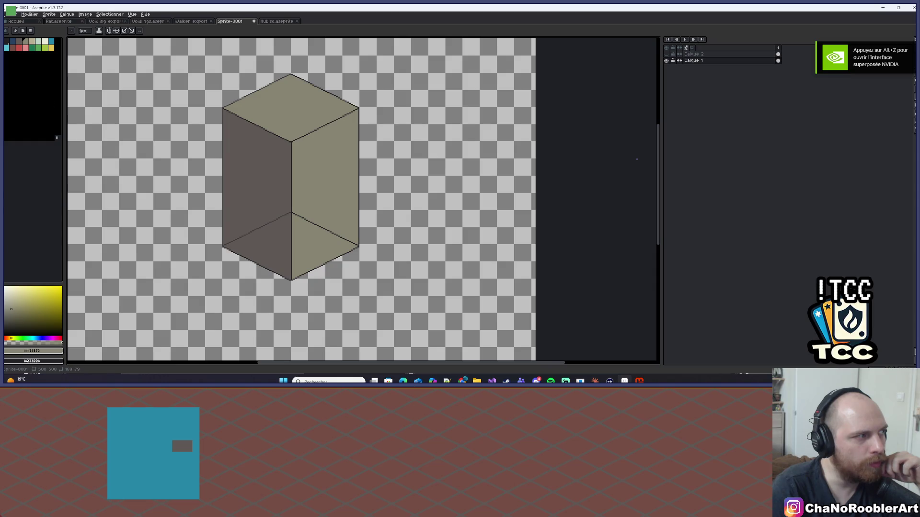
left_click(884, 8)
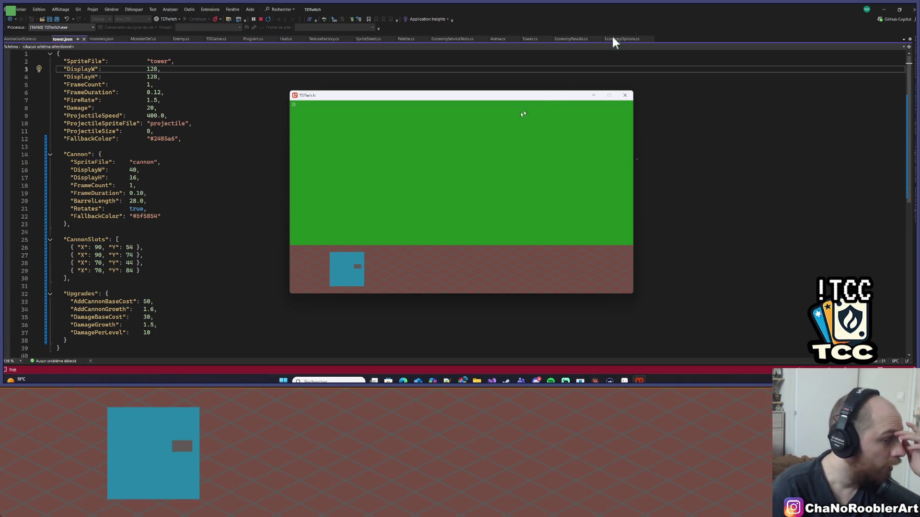
left_click(594, 95)
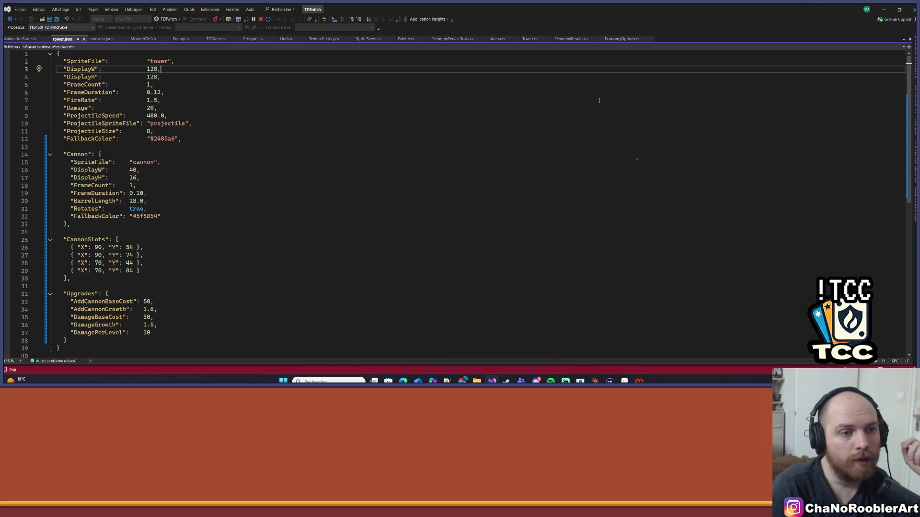
left_click(884, 9)
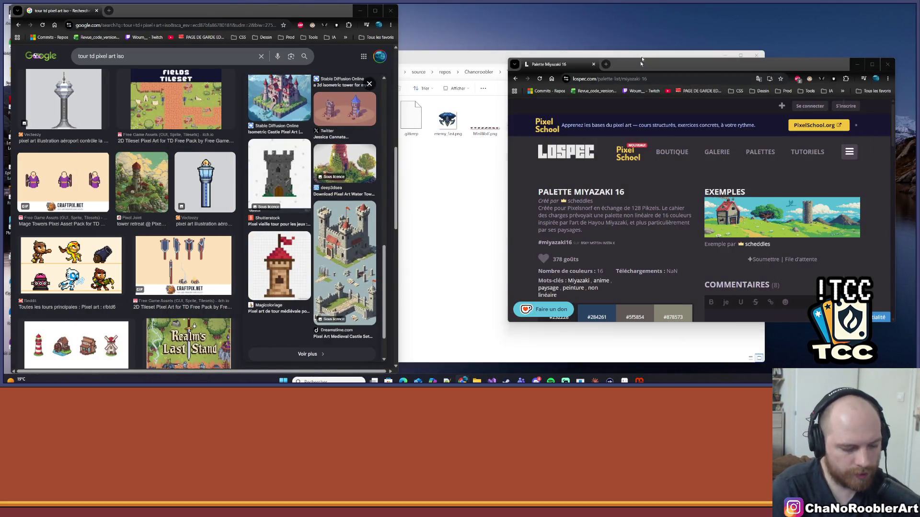
key("alt+Tab")
left_click(639, 381)
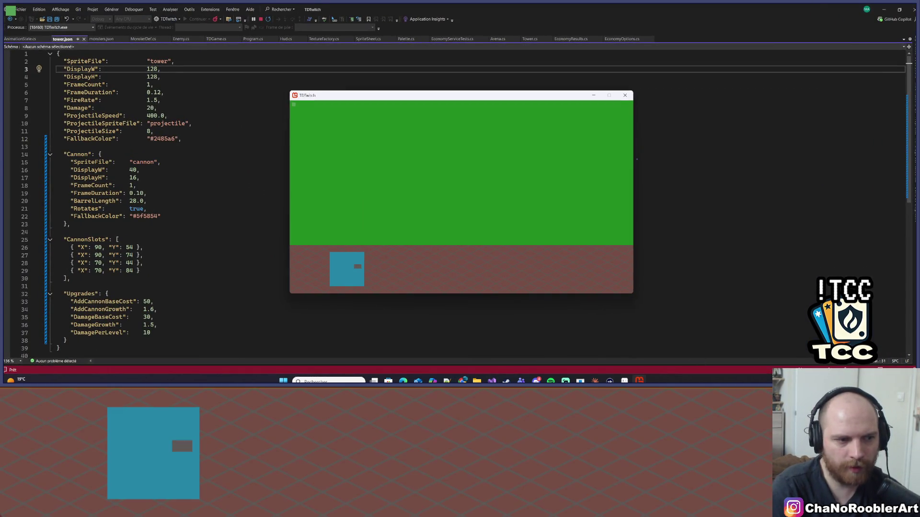
key("alt+Tab")
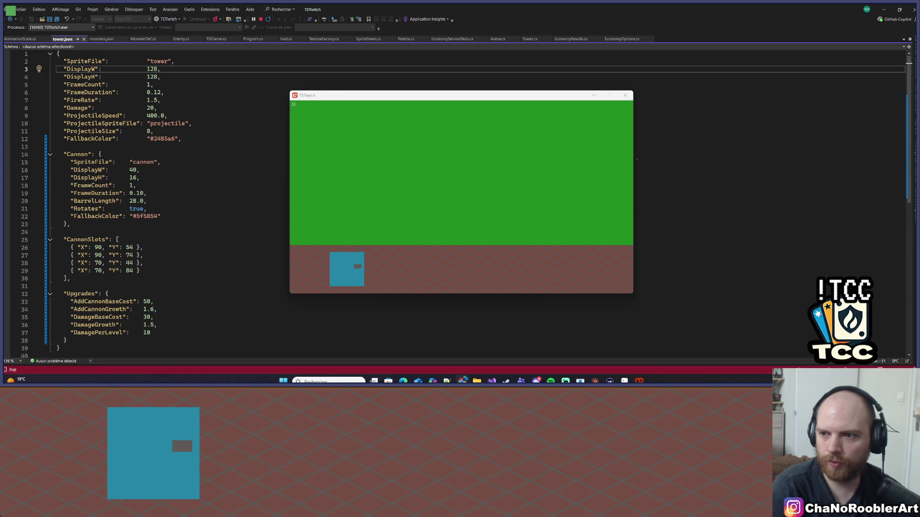
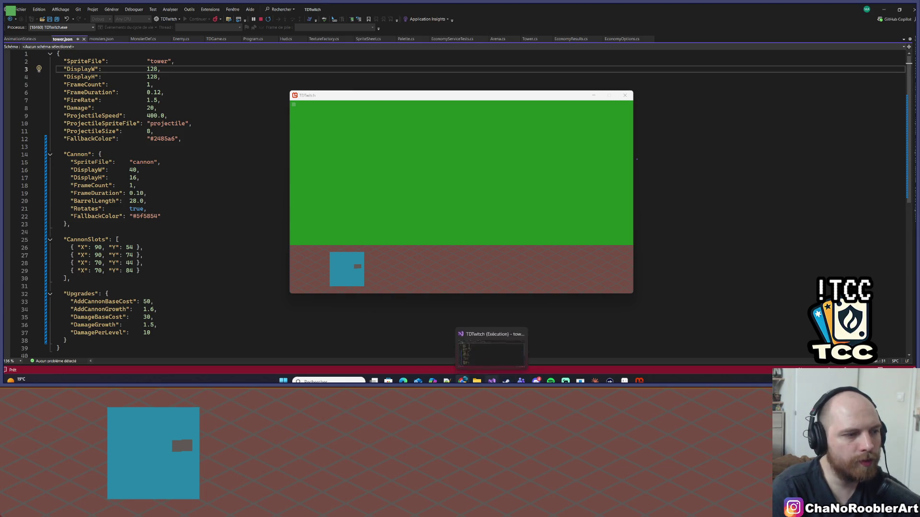
Step: Review the four CannonSlots entries in tower.json, then bring the TDTwitch game forward
left_click(492, 381)
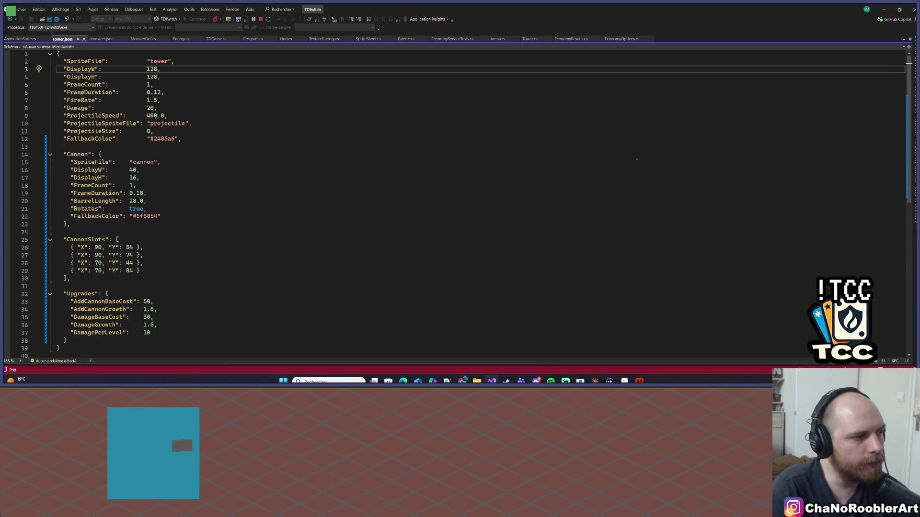
mouse_move(78, 247)
left_mouse_down()
mouse_move(144, 256)
mouse_move(148, 271)
left_mouse_up()
left_click(155, 271)
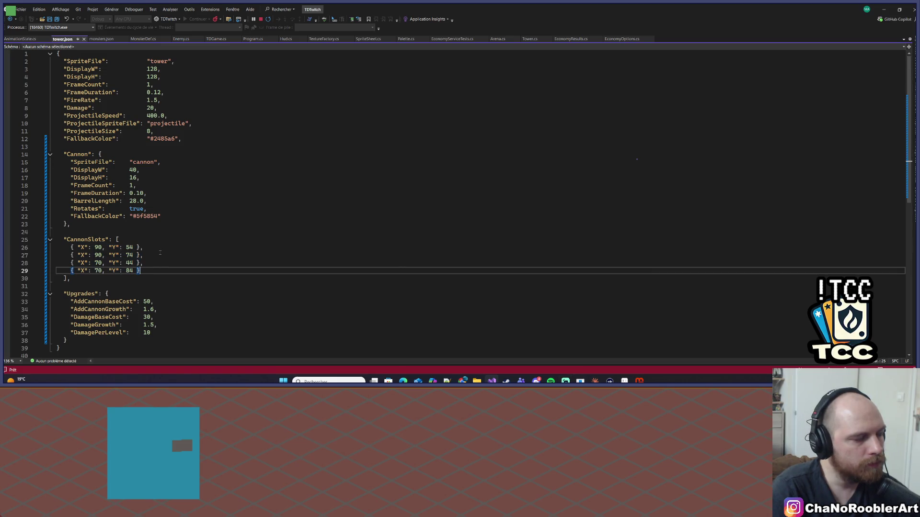
key("alt")
left_click(639, 380)
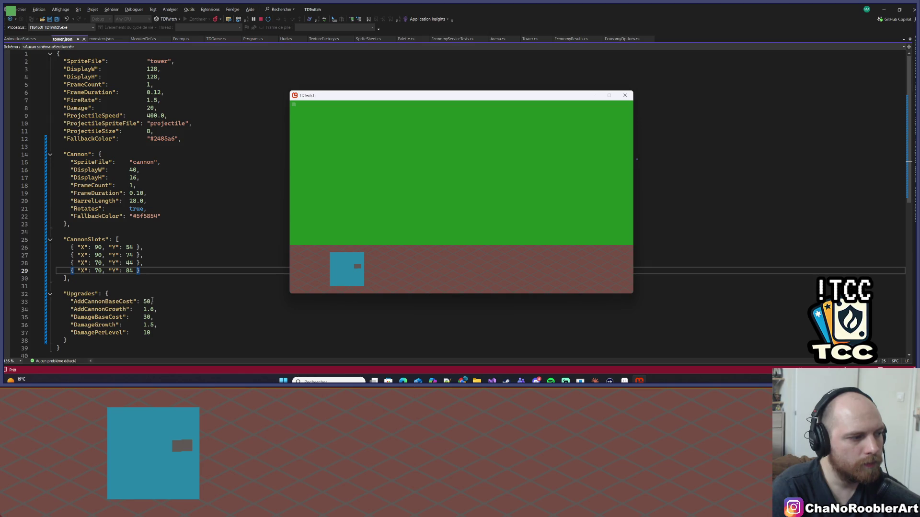
Step: Inspect the Upgrades values: AddCannonBaseCost 50, AddCannonGrowth, DamageBaseCost, DamageGrowth, DamagePerLevel 10
left_click(146, 301)
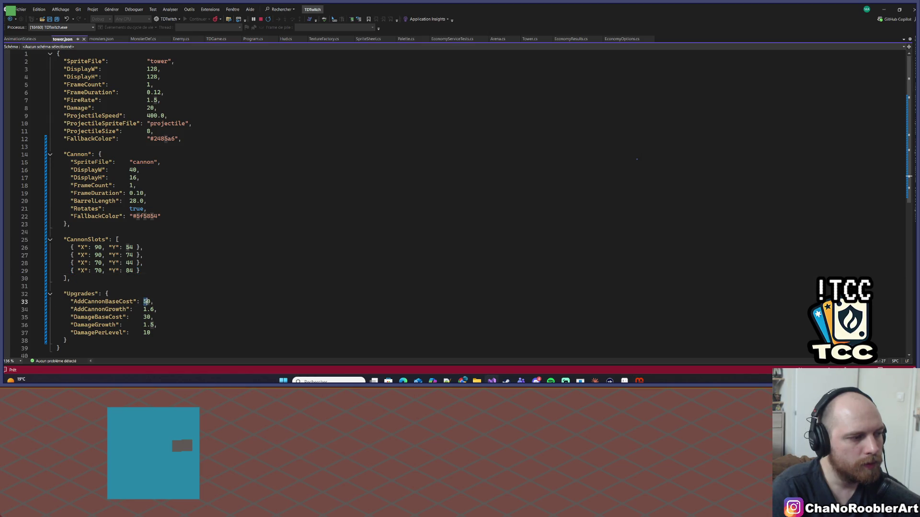
double_click(147, 301)
left_click(162, 309)
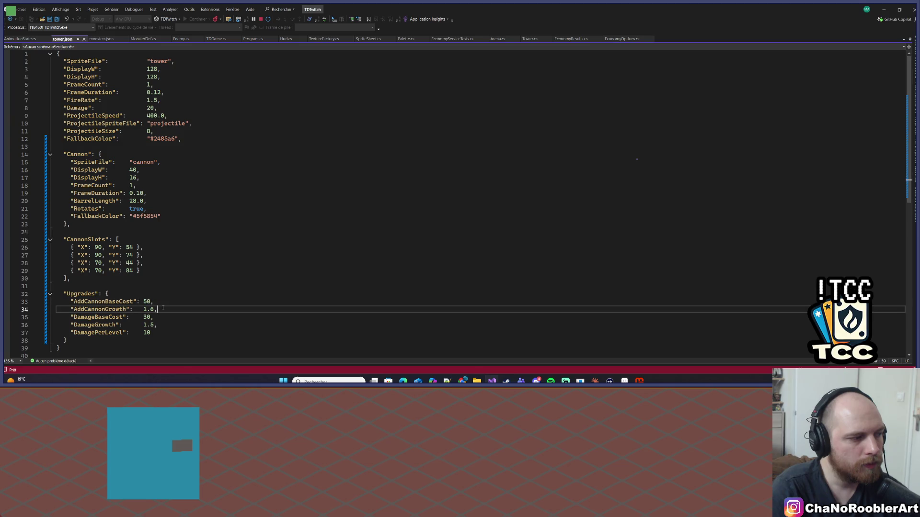
double_click(113, 309)
double_click(115, 325)
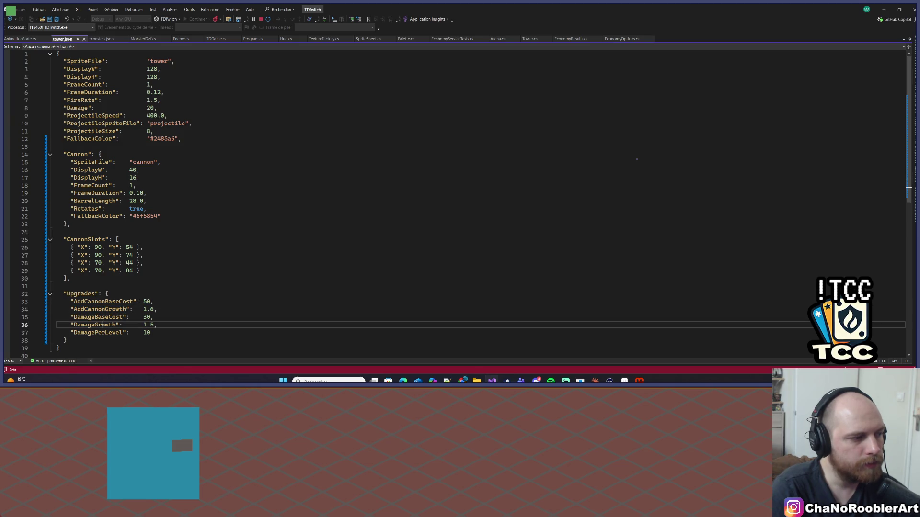
double_click(115, 317)
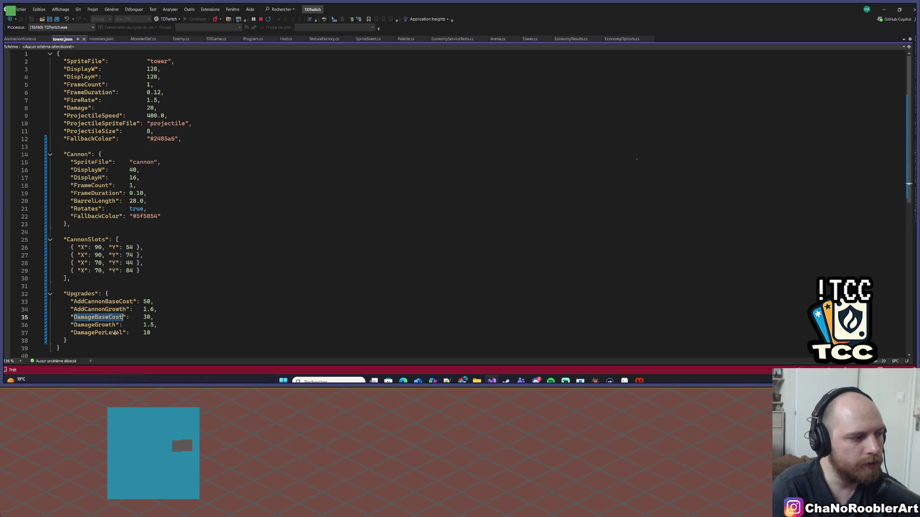
double_click(115, 333)
left_click(154, 332)
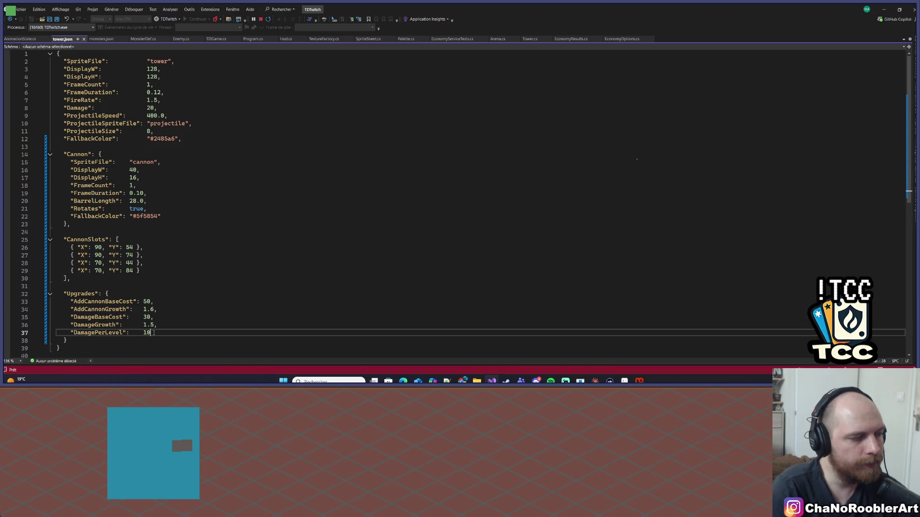
left_click(95, 324)
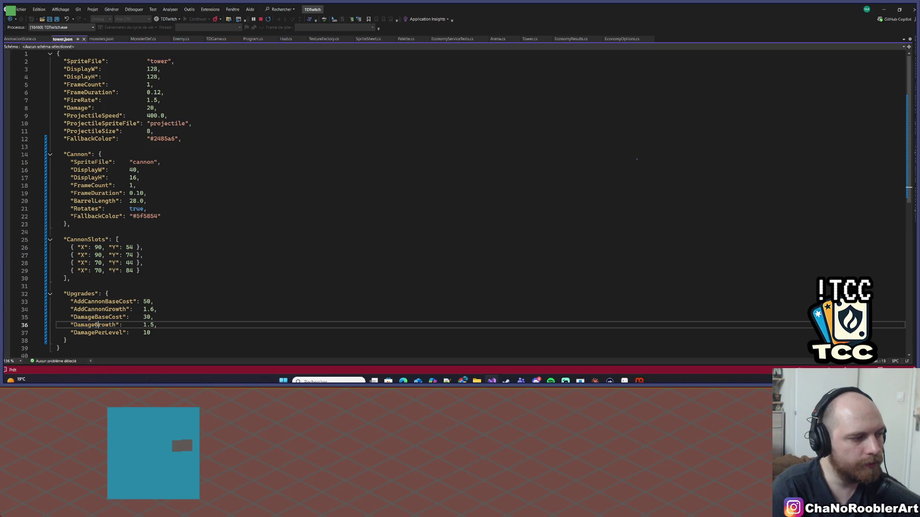
left_click_drag(95, 325, 114, 325)
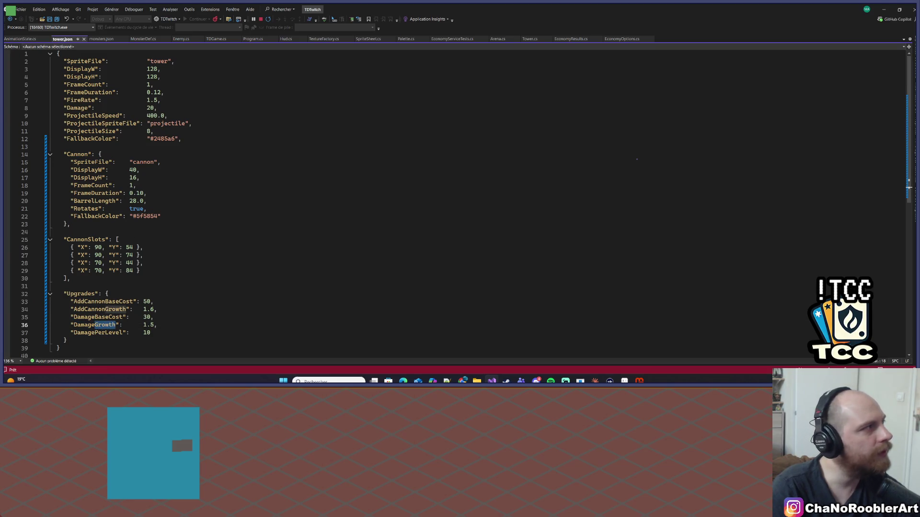
Step: Recheck the Upgrades cost lines and CannonSlots entries, then minimize Visual Studio
key("alt+Tab")
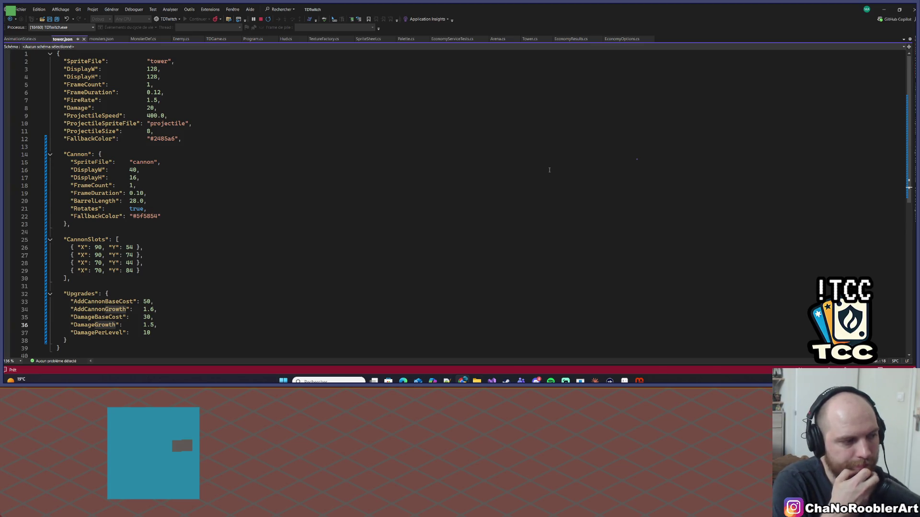
left_click(223, 279)
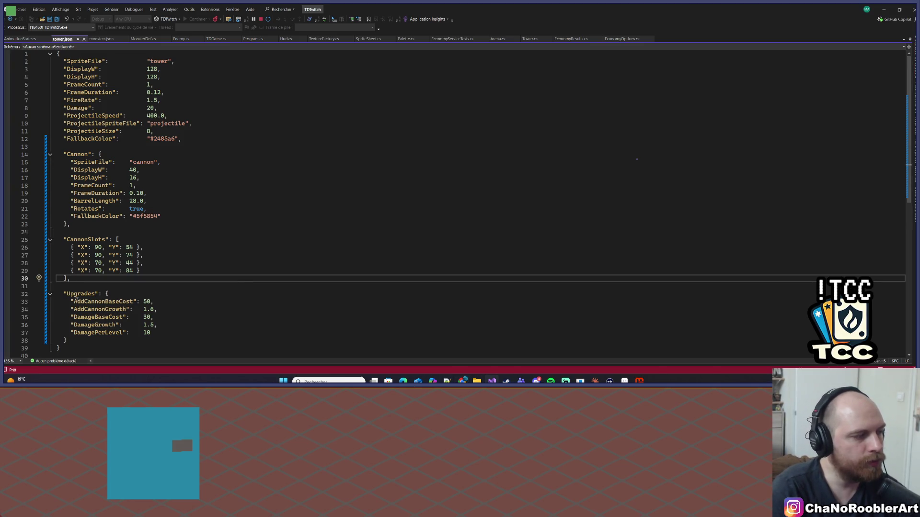
mouse_move(57, 302)
left_mouse_down()
mouse_move(158, 310)
mouse_move(176, 326)
left_mouse_up()
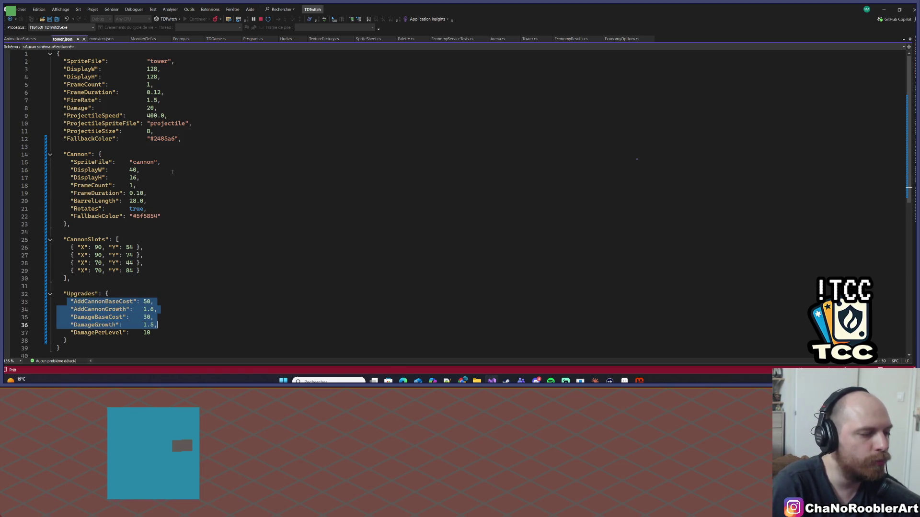
key("Up")
key("Up")
key("Up")
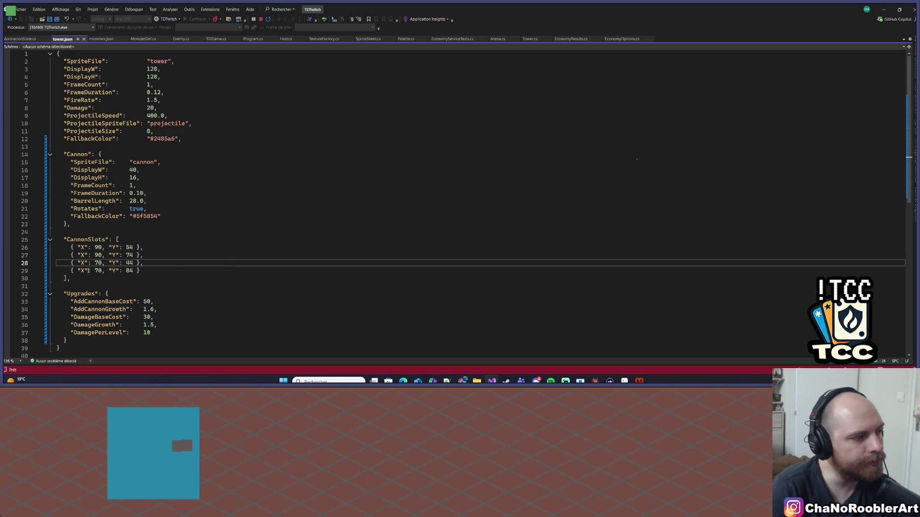
left_click_drag(75, 245, 156, 267)
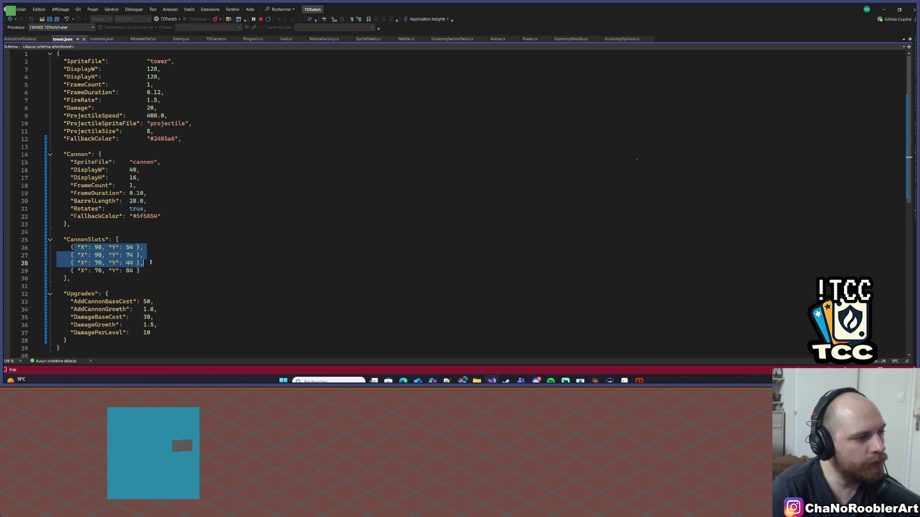
left_click(156, 268)
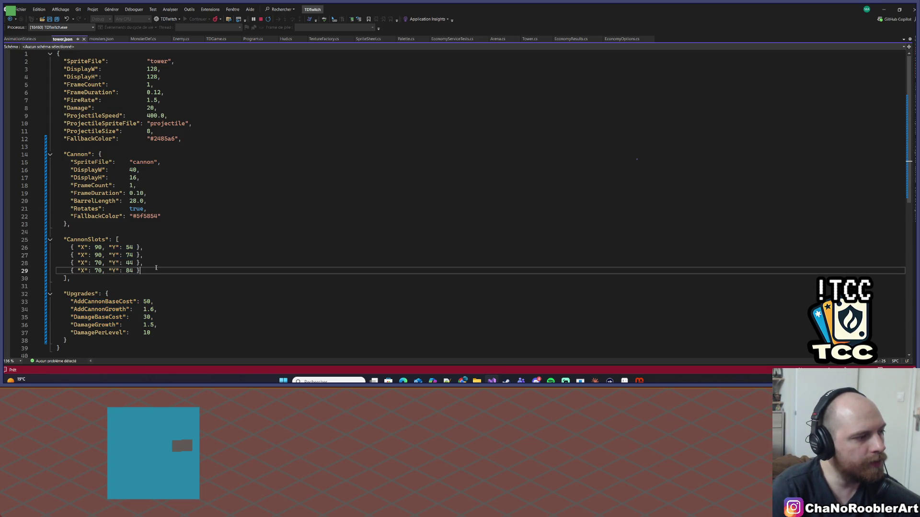
left_click(884, 9)
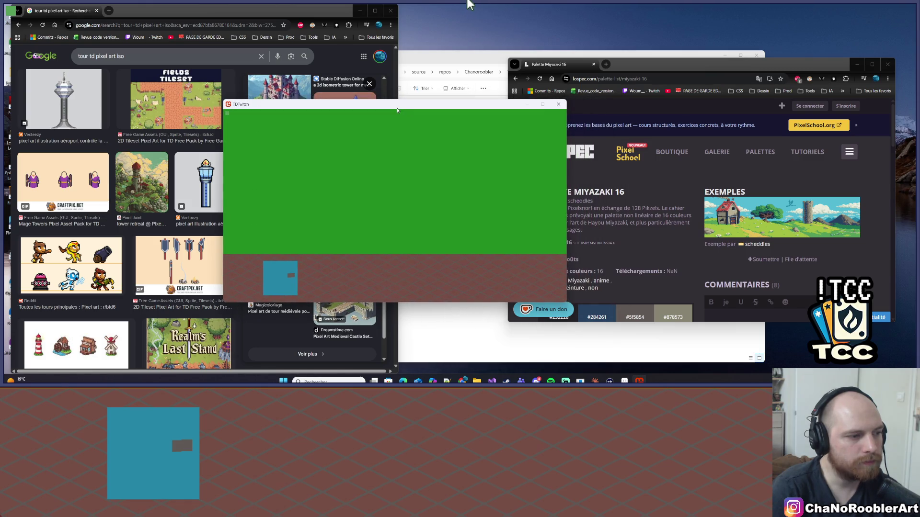
Step: Bring Aseprite forward, zoom on the cube, and eyedrop its dark outline colour #232228
left_click(639, 380)
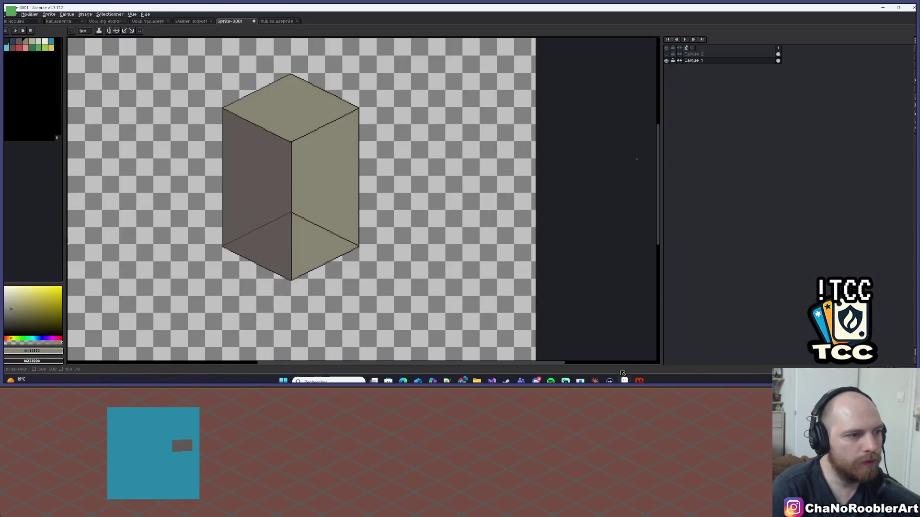
scroll(283, 152, "up", 2)
scroll(312, 152, "down", 2)
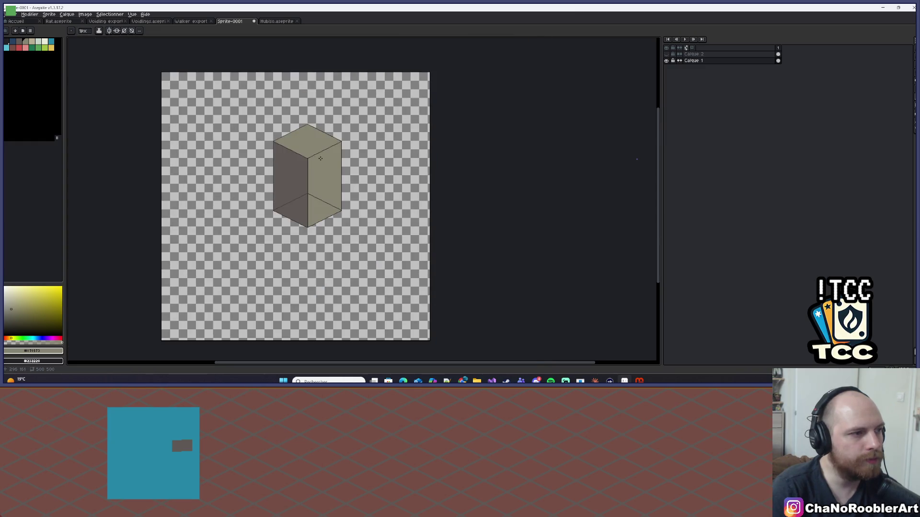
scroll(366, 157, "up", 1)
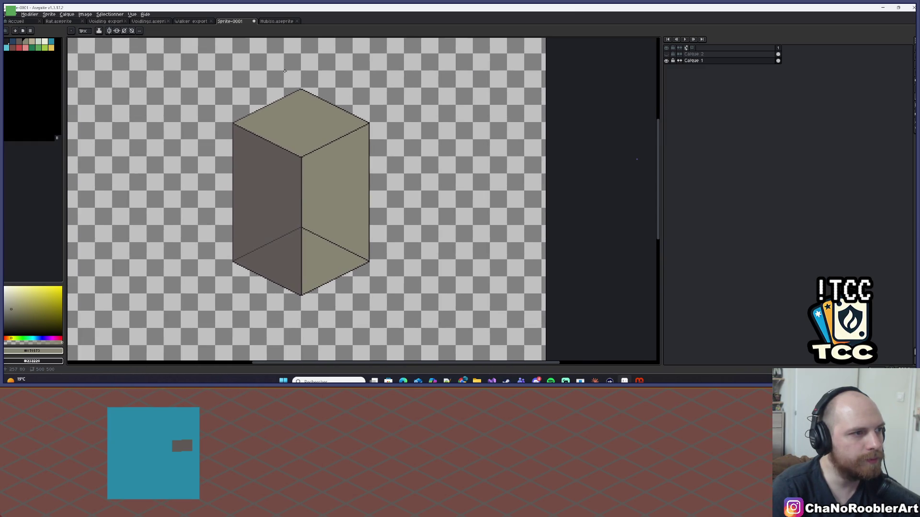
scroll(303, 90, "up", 3)
scroll(303, 90, "down", 3)
scroll(259, 154, "up", 1)
scroll(236, 168, "up", 2)
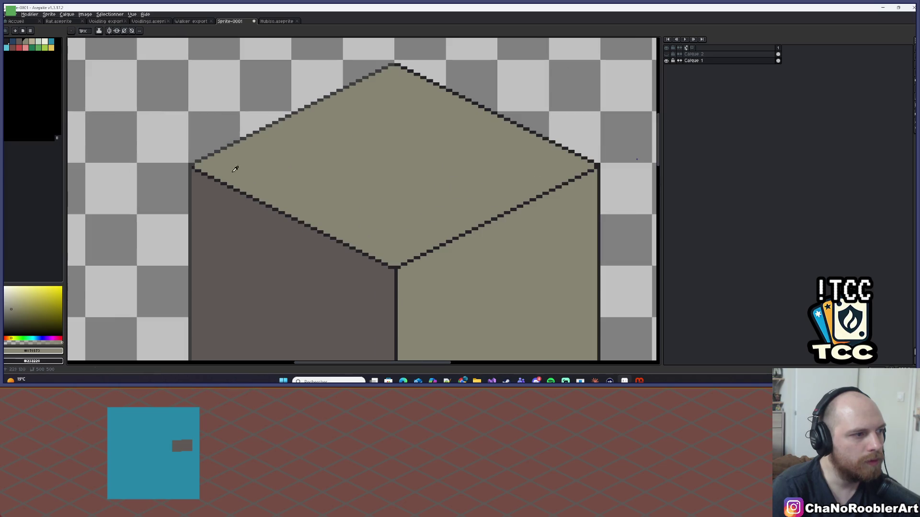
key("i")
left_click(210, 171)
Step: Cycle through the fill and move tools, cancel a file dialog, and pick the rectangular marquee
key("g")
scroll(152, 118, "up", 1)
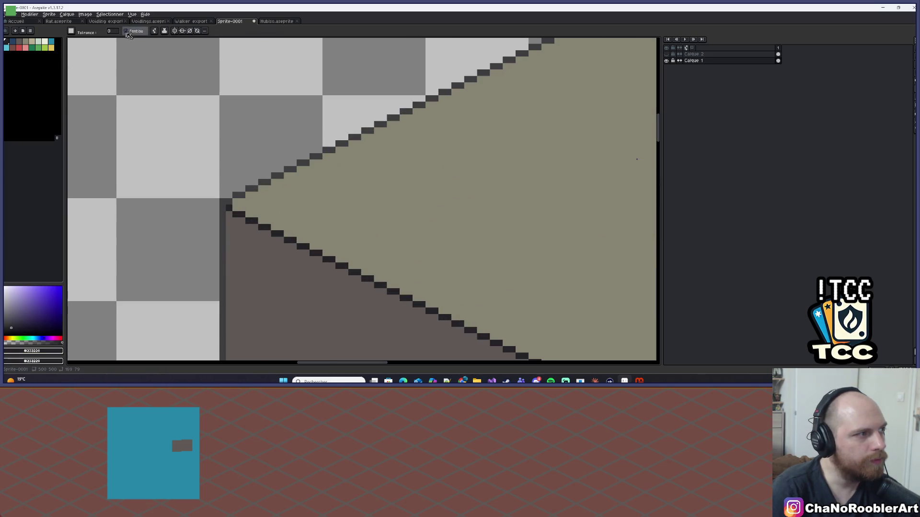
scroll(289, 174, "down", 5)
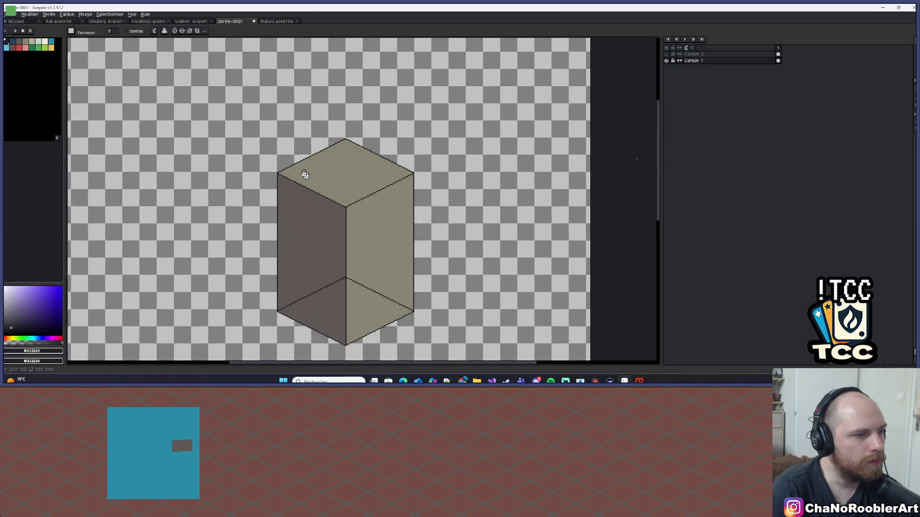
key("v")
key("ctrl+o")
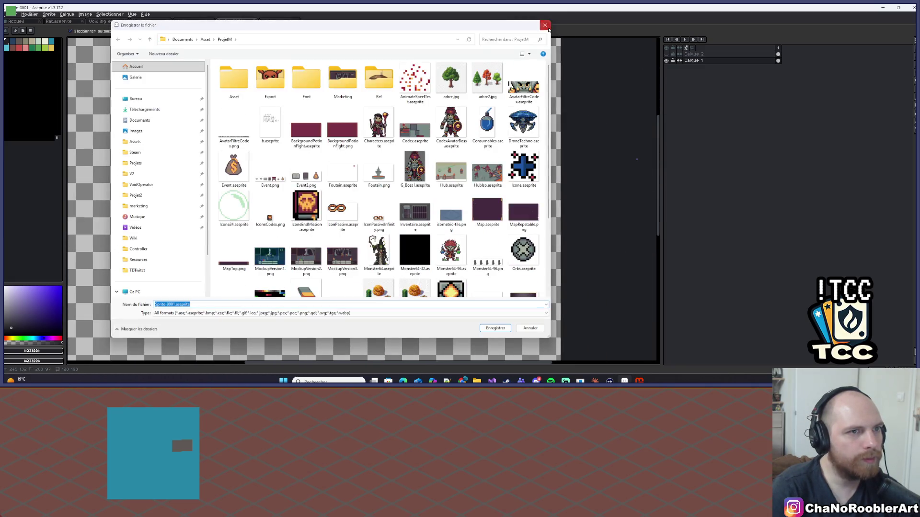
key("Escape")
key("g")
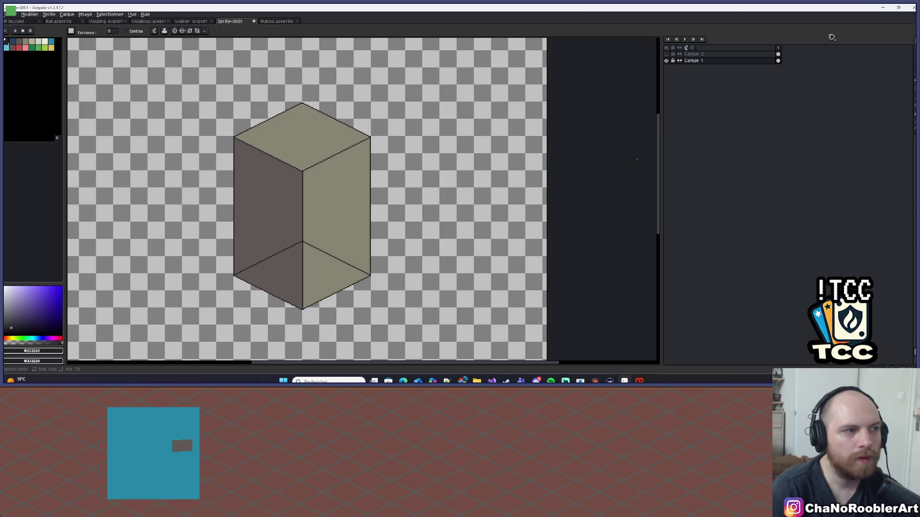
key("m")
scroll(357, 50, "up", 2)
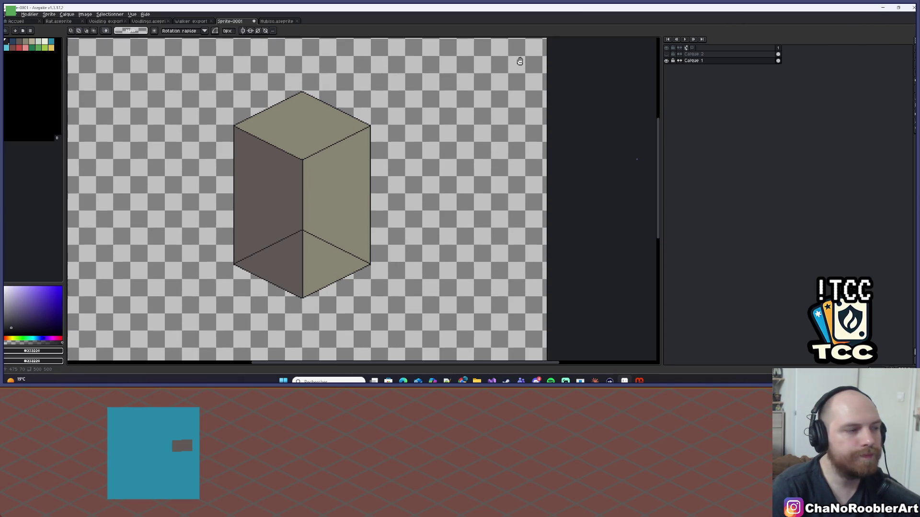
scroll(293, 85, "down", 1)
scroll(240, 97, "up", 1)
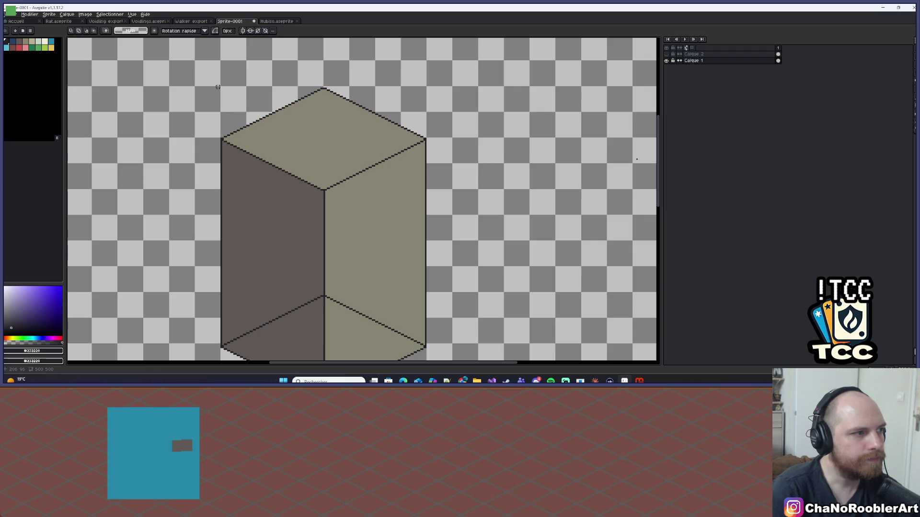
Step: Drag a rectangular marquee around the full isometric box, zooming out so it fits
mouse_move(221, 87)
left_mouse_down()
mouse_move(243, 156)
mouse_move(334, 199)
mouse_move(389, 265)
mouse_move(425, 229)
left_mouse_up()
scroll(333, 200, "down", 3)
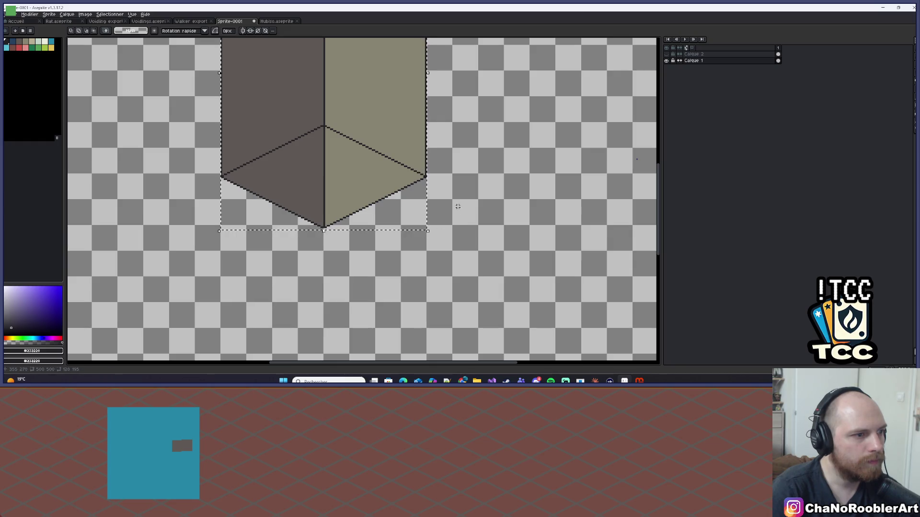
scroll(428, 230, "up", 1)
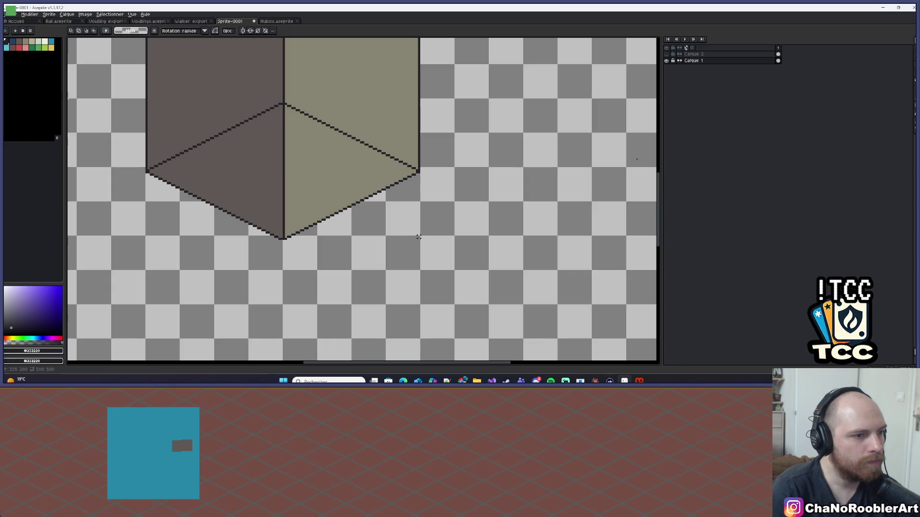
mouse_move(420, 237)
left_mouse_down()
mouse_move(209, 217)
mouse_move(308, 246)
left_mouse_up()
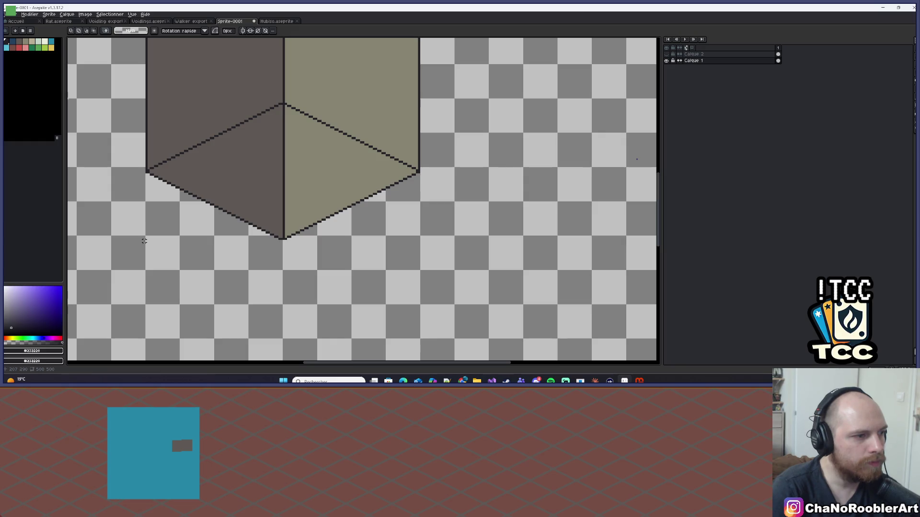
scroll(301, 280, "down", 3)
scroll(300, 280, "up", 2)
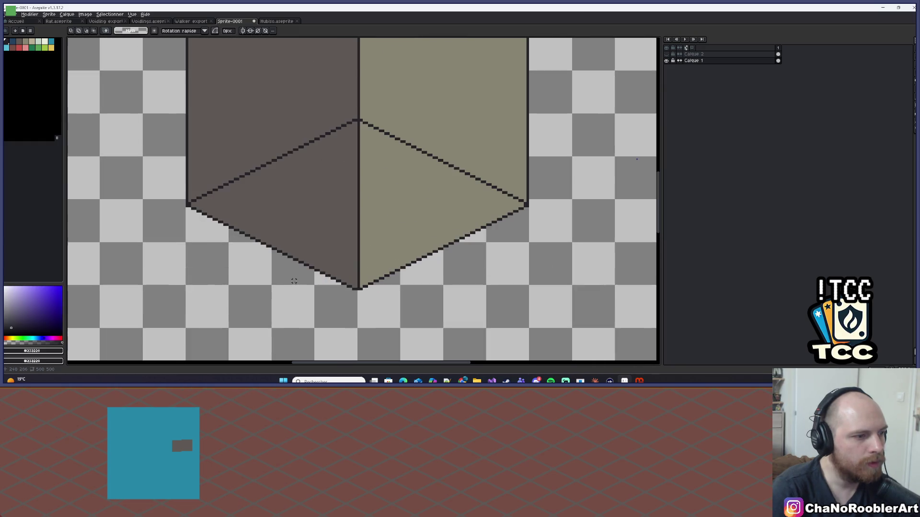
mouse_move(527, 291)
left_mouse_down()
mouse_move(205, 205)
mouse_move(220, 40)
mouse_move(191, 113)
mouse_move(183, 100)
mouse_move(256, 77)
left_mouse_up()
scroll(214, 113, "down", 2)
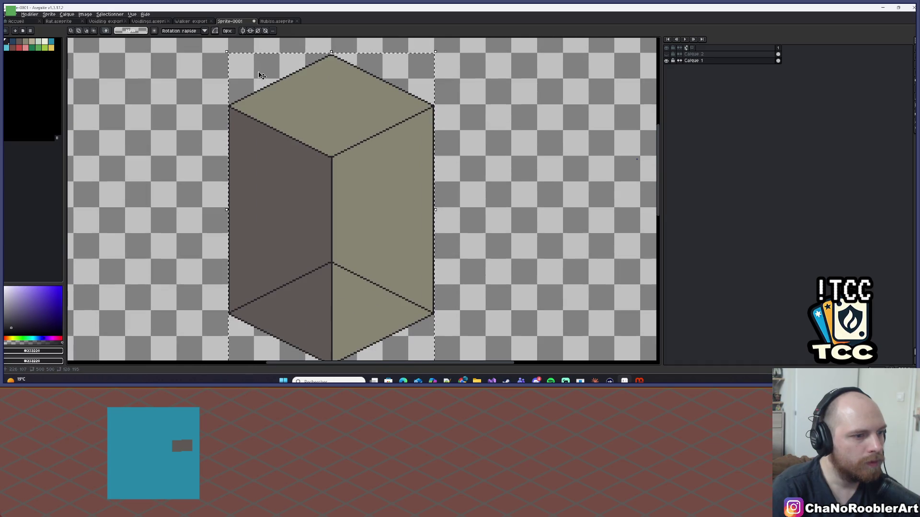
Step: Start Export As and browse to the Documents\Asset\TDTwitct folder
left_click(11, 14)
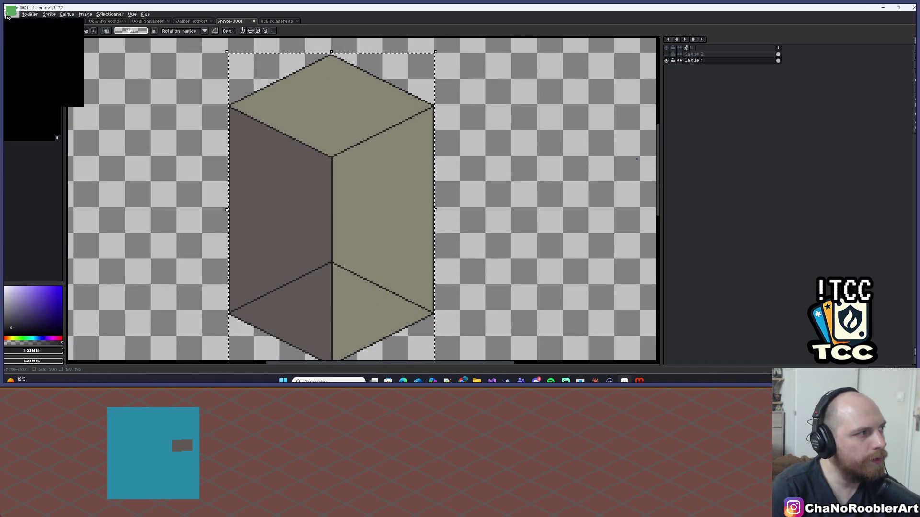
mouse_move(46, 80)
left_click(109, 86)
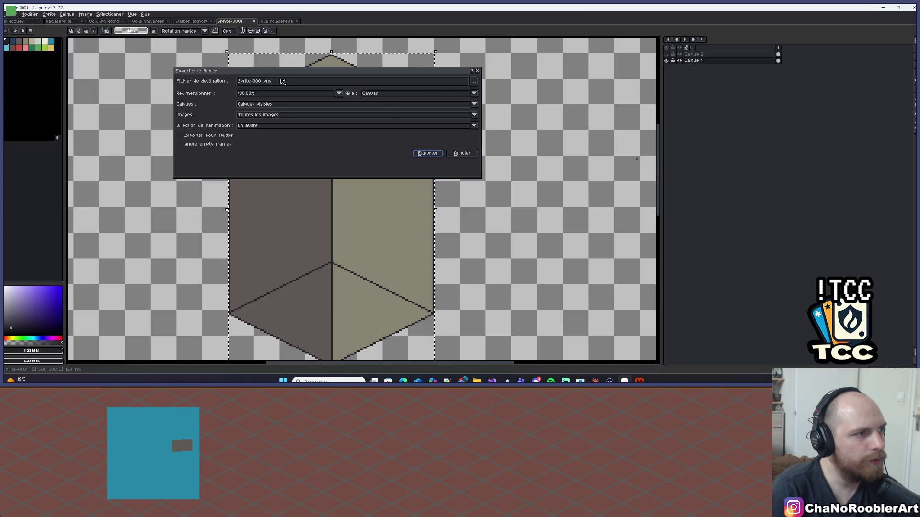
left_click(474, 85)
left_click(479, 90)
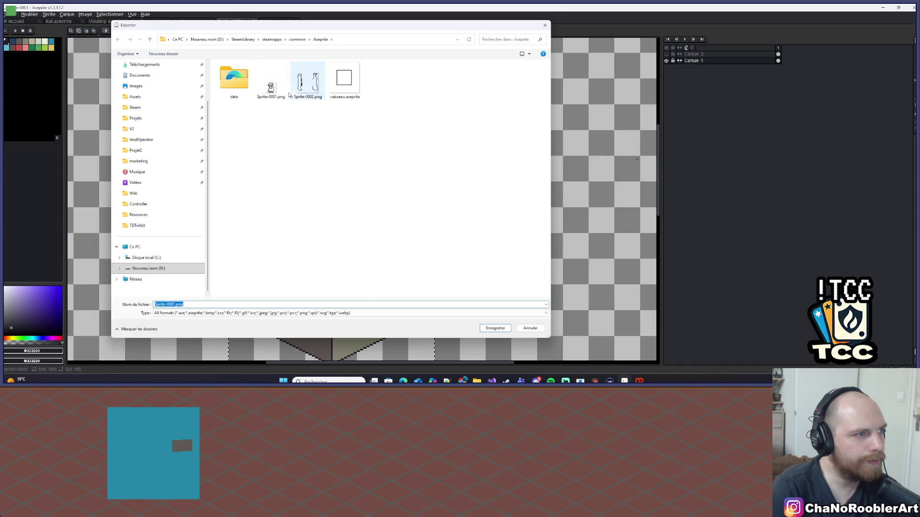
scroll(139, 235, "up", 2)
left_click(135, 142)
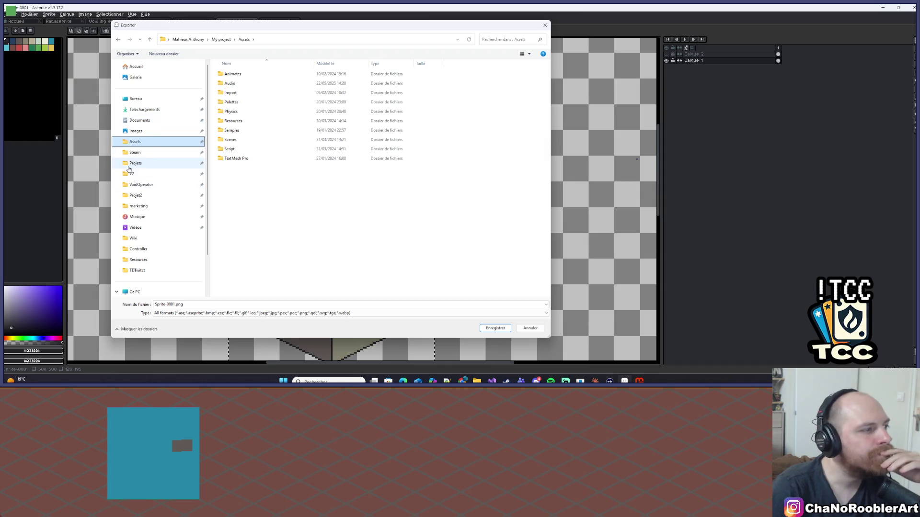
left_click(138, 120)
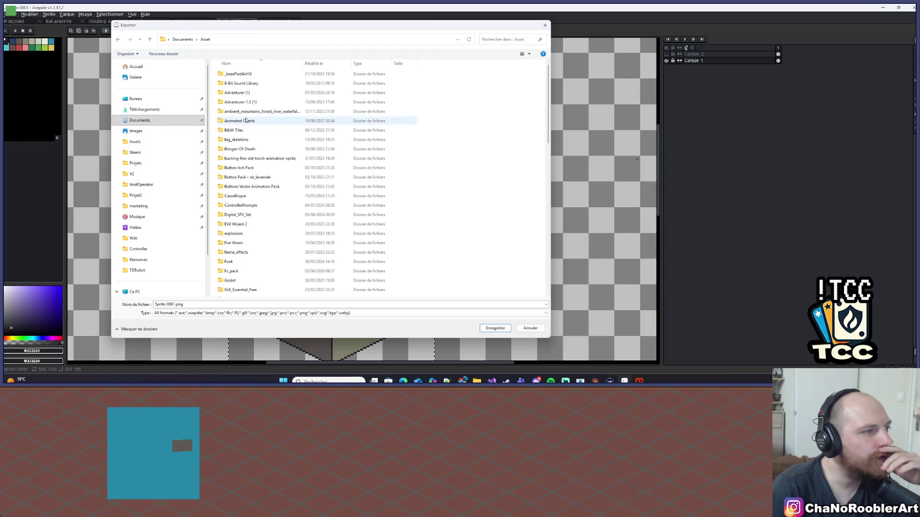
double_click(222, 256)
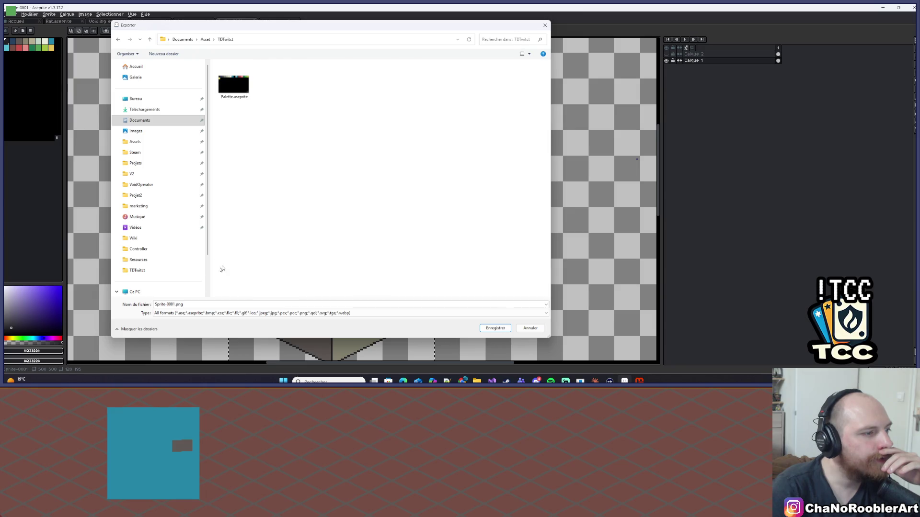
Step: Export the selection area as Tower.png
left_click(135, 298)
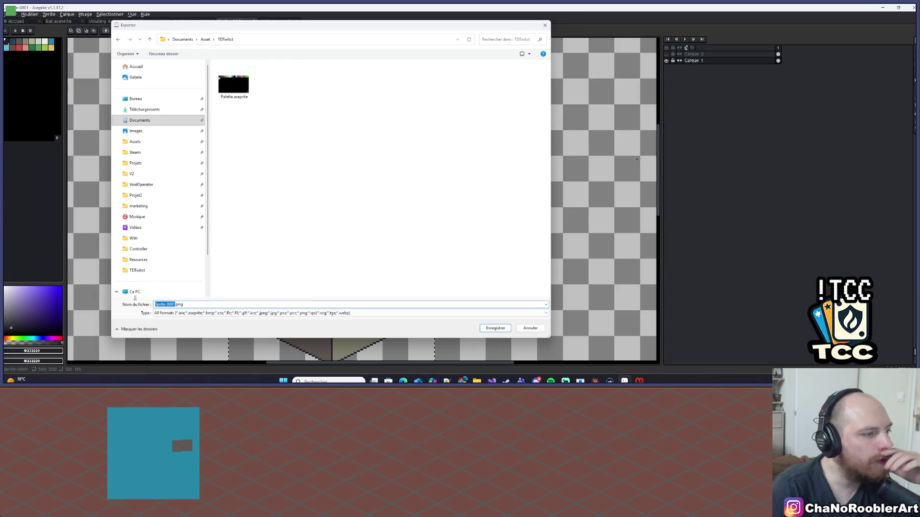
type("Tower")
key("Return")
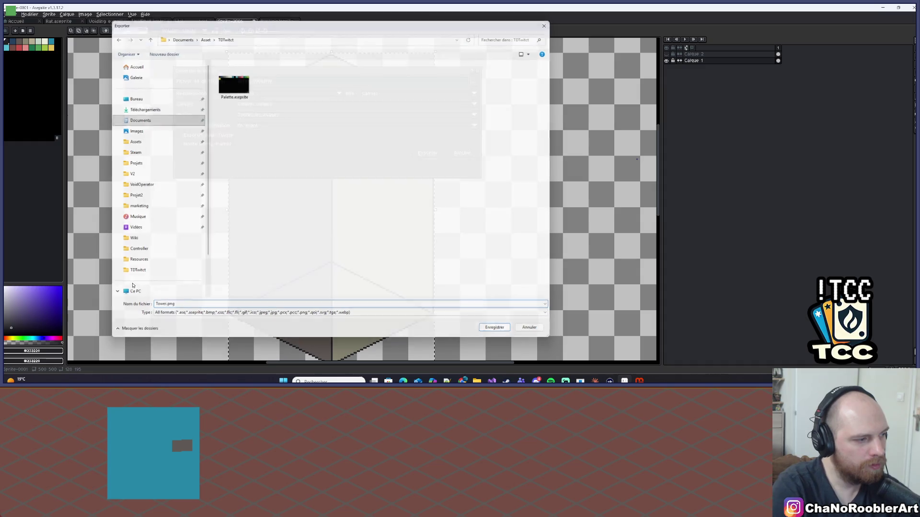
left_click(378, 93)
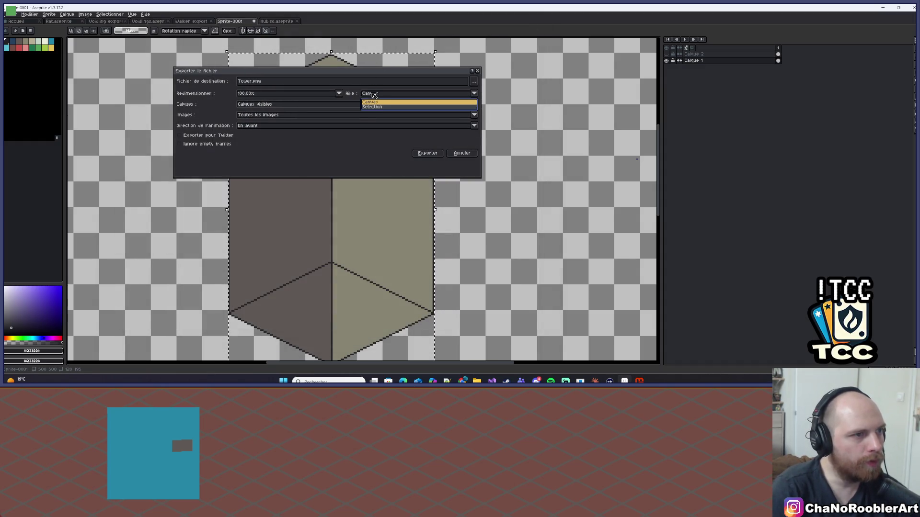
left_click(383, 107)
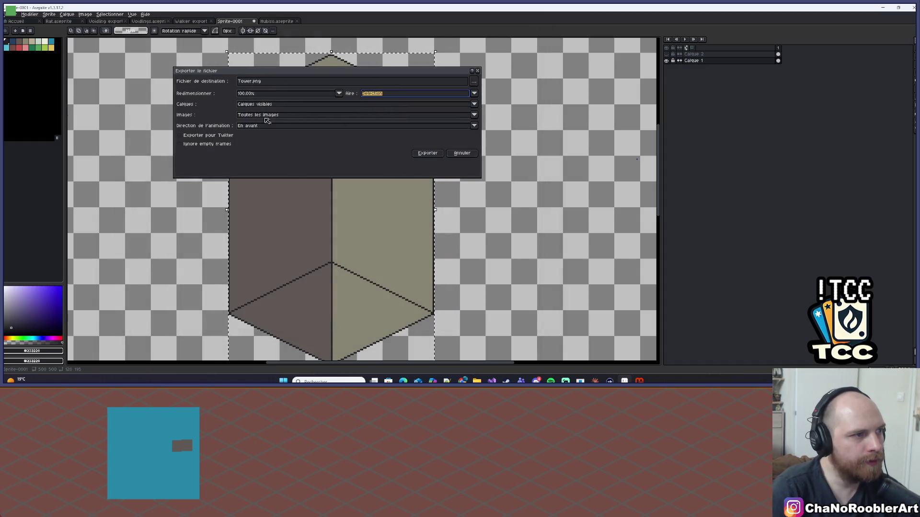
left_click(424, 153)
Step: Open the exported Tower.png as its own sprite
left_click(12, 14)
left_click(19, 26)
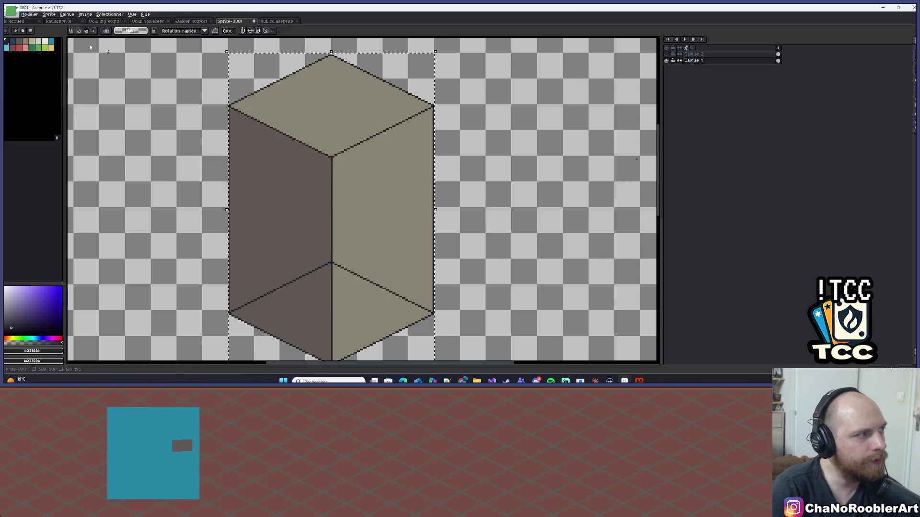
double_click(292, 86)
key("minus")
key("minus")
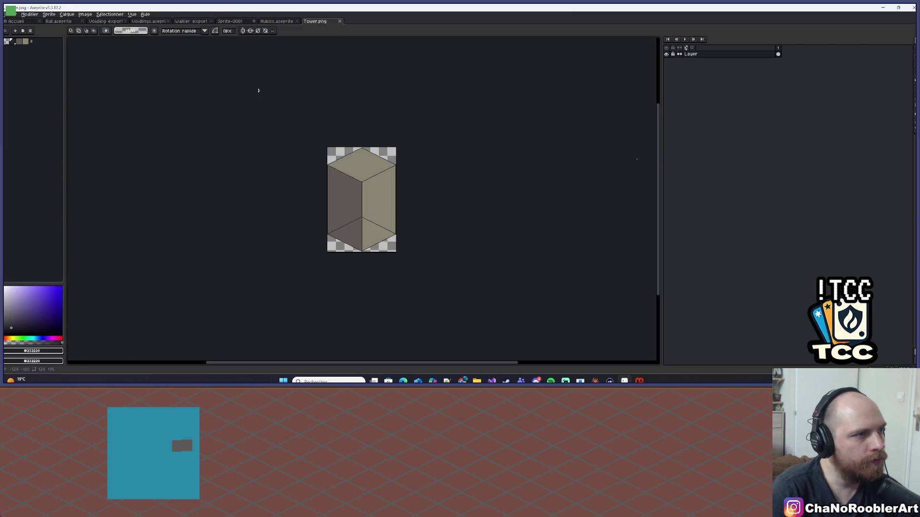
Step: Check Tower.png's sprite size without changes, then bring up File Explorer
left_click(49, 14)
left_click(62, 55)
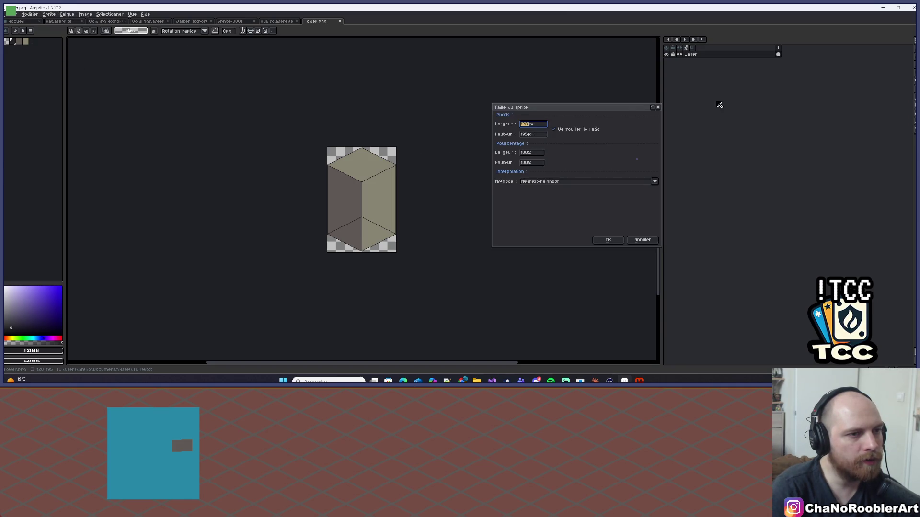
left_click(658, 108)
scroll(463, 145, "up", 3)
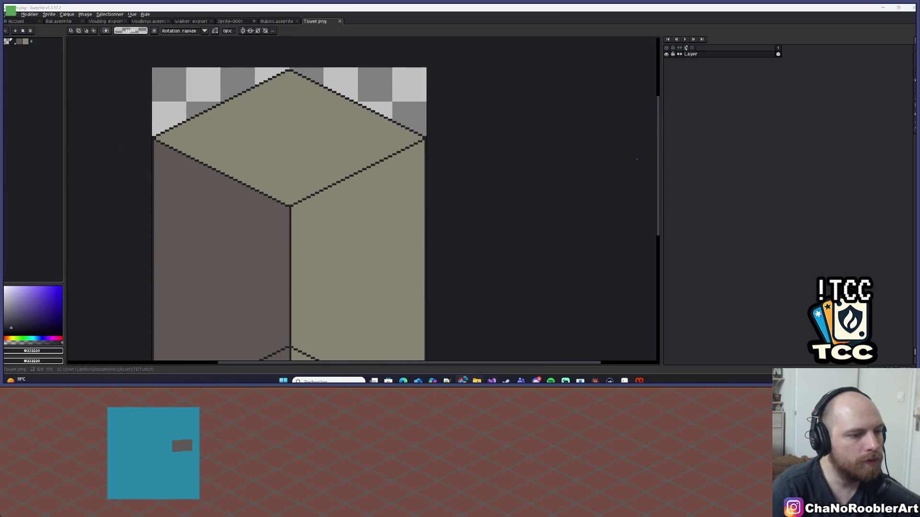
left_click(477, 381)
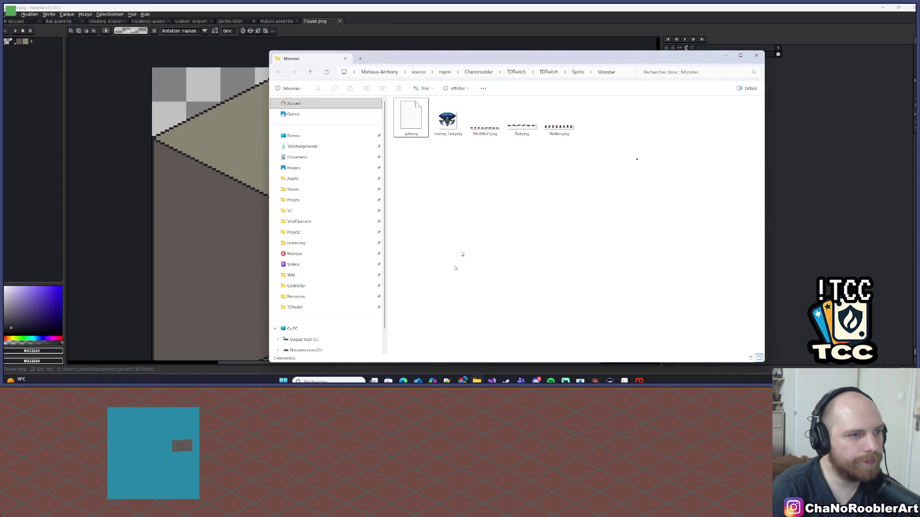
Step: Copy Tower.png from a second Explorer window into Sprite\Props, then return to Visual Studio
left_click(578, 72)
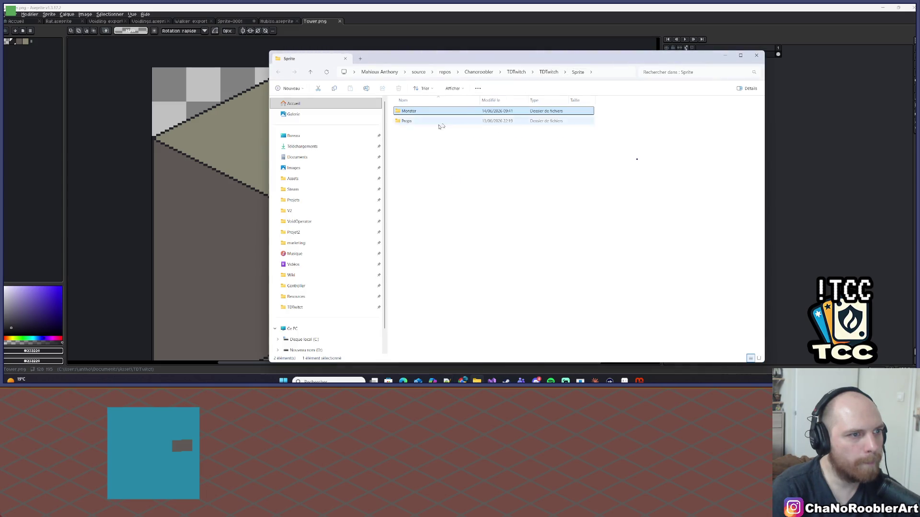
double_click(412, 119)
right_click(476, 381)
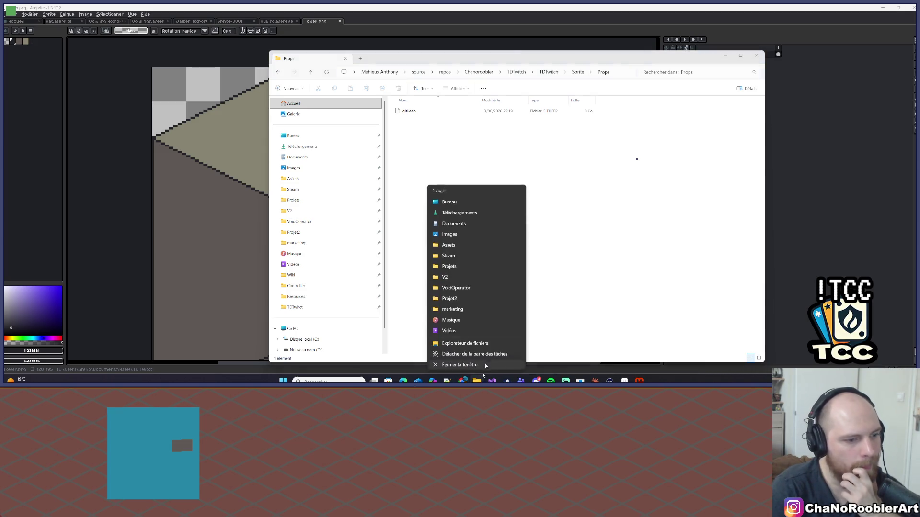
left_click(481, 159)
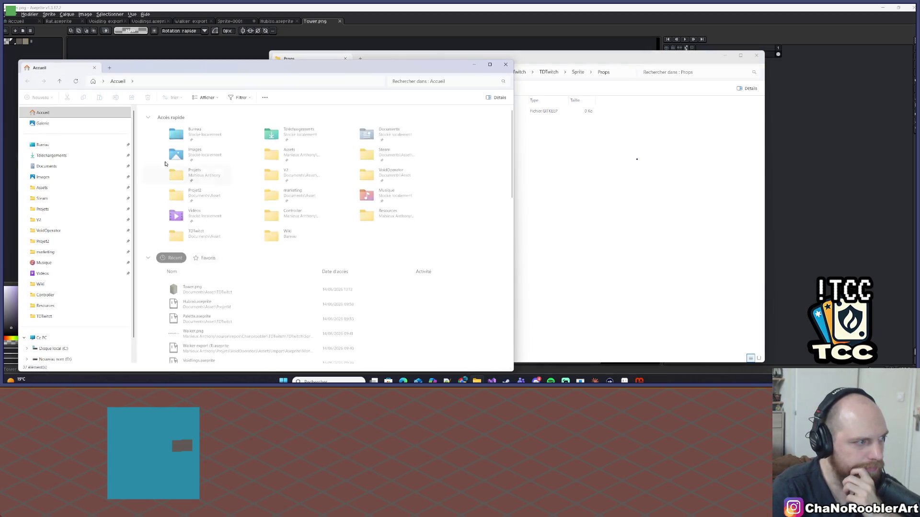
left_click_drag(192, 290, 532, 200)
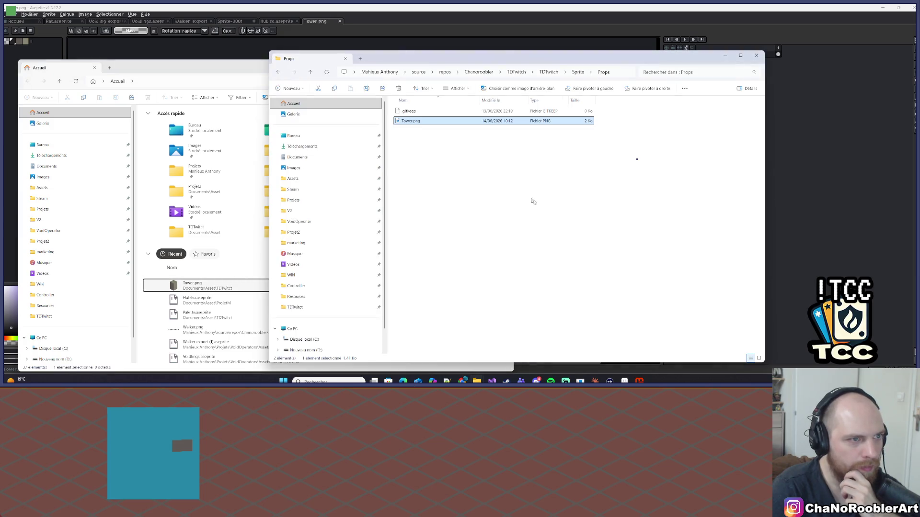
left_click(473, 64)
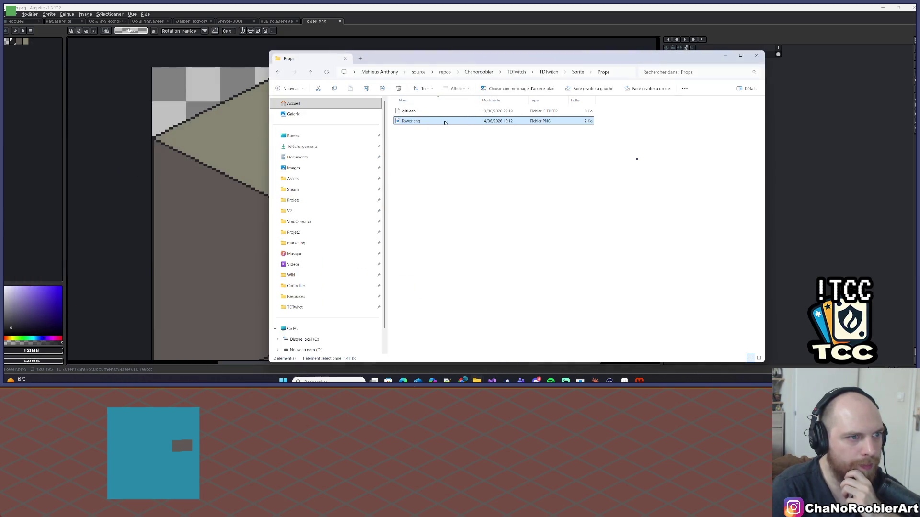
key("alt+Tab")
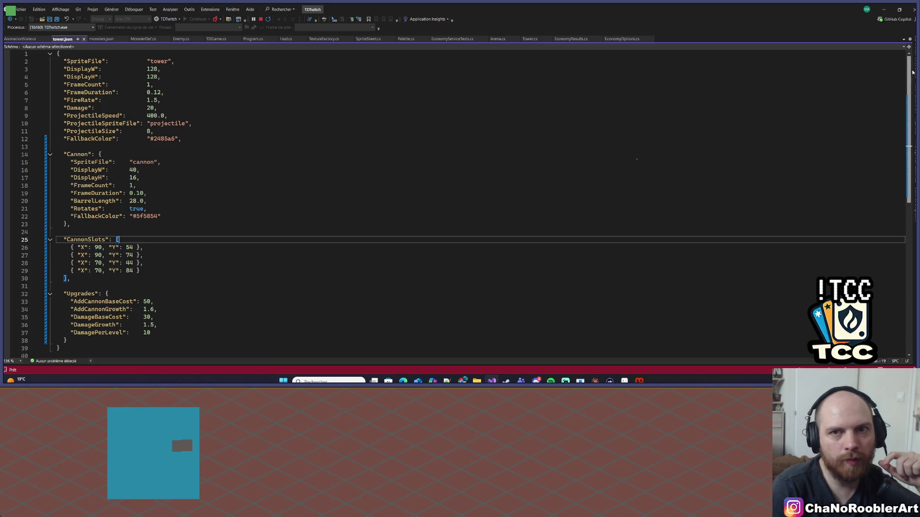
Step: Open tower.json from the Solution Explorer file tree
left_click(911, 130)
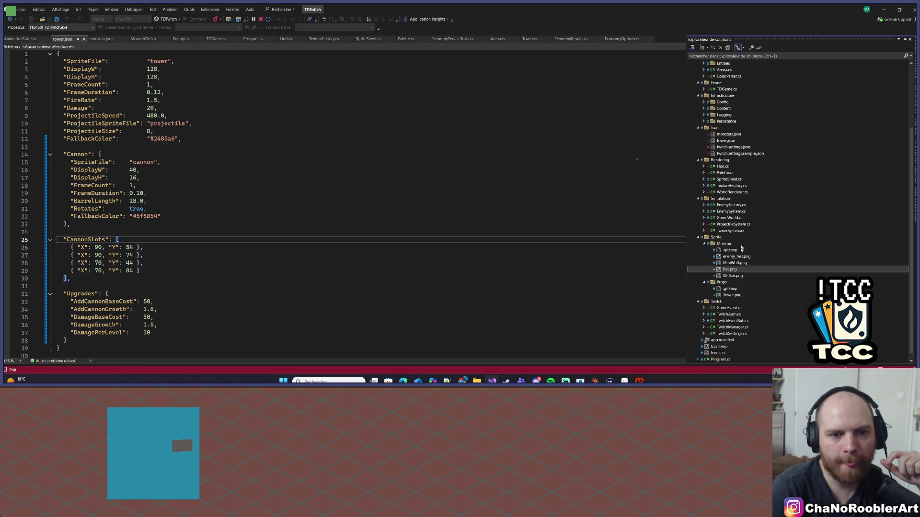
scroll(750, 135, "up", 5)
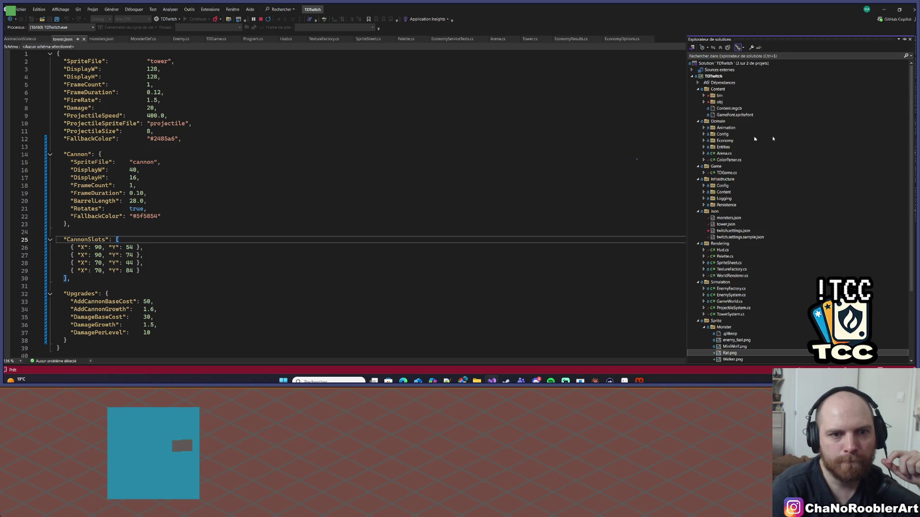
double_click(725, 224)
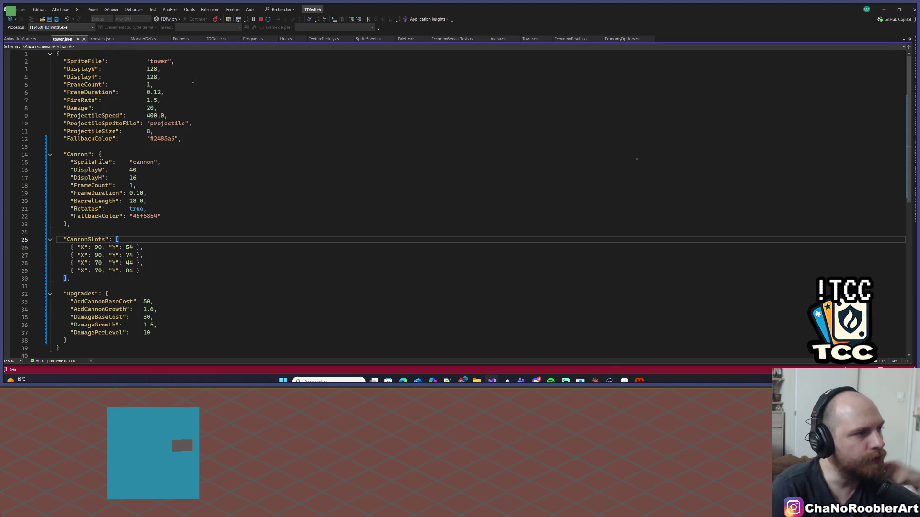
key("alt+Tab")
key("alt+Tab")
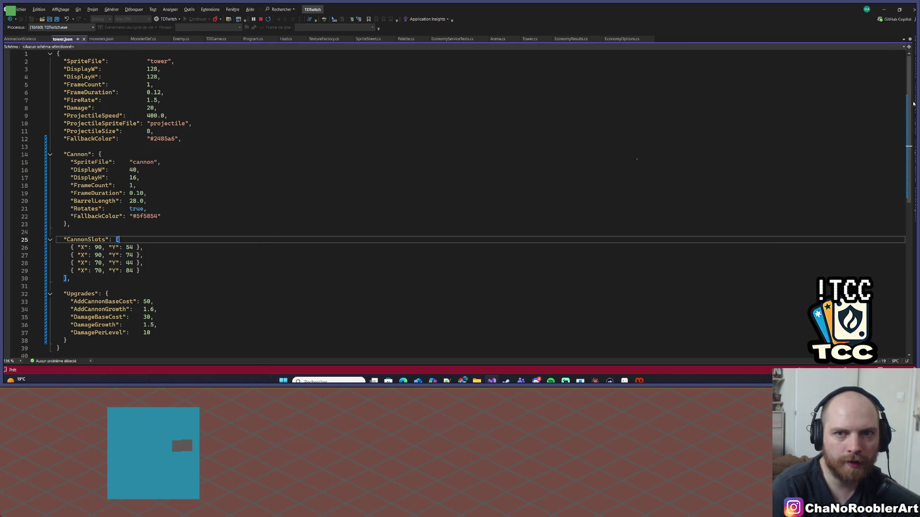
mouse_move(917, 76)
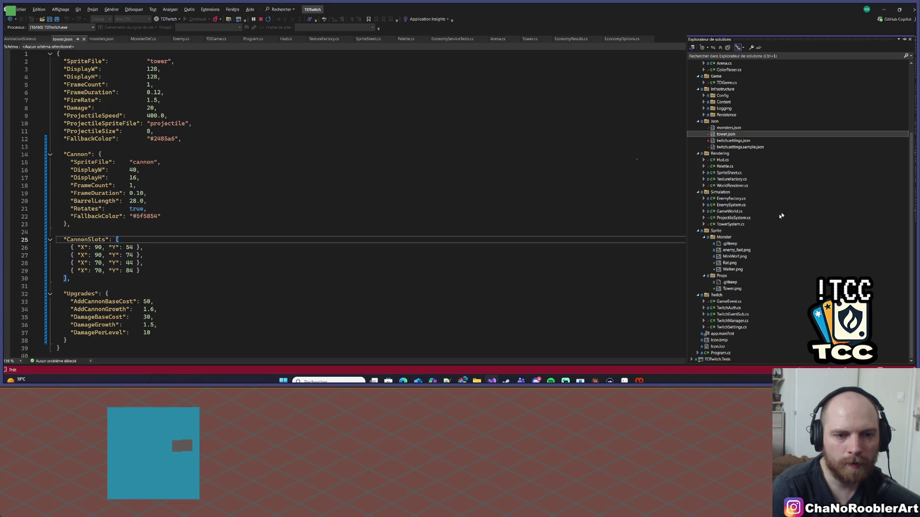
Step: Change the SpriteFile value "tower" to "Tower" on line 2 and save
left_click(154, 61)
key("BackSpace")
type("T")
key("ctrl+s")
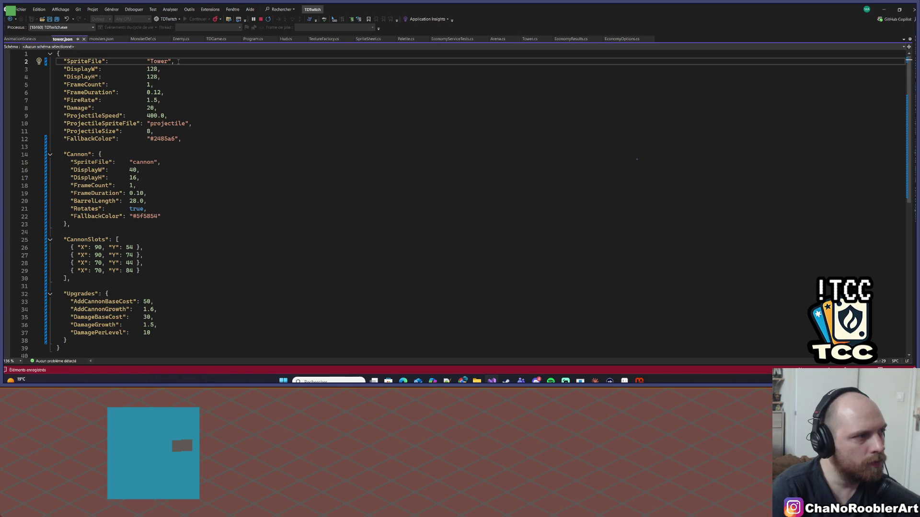
key("alt+Tab")
key("alt+Tab")
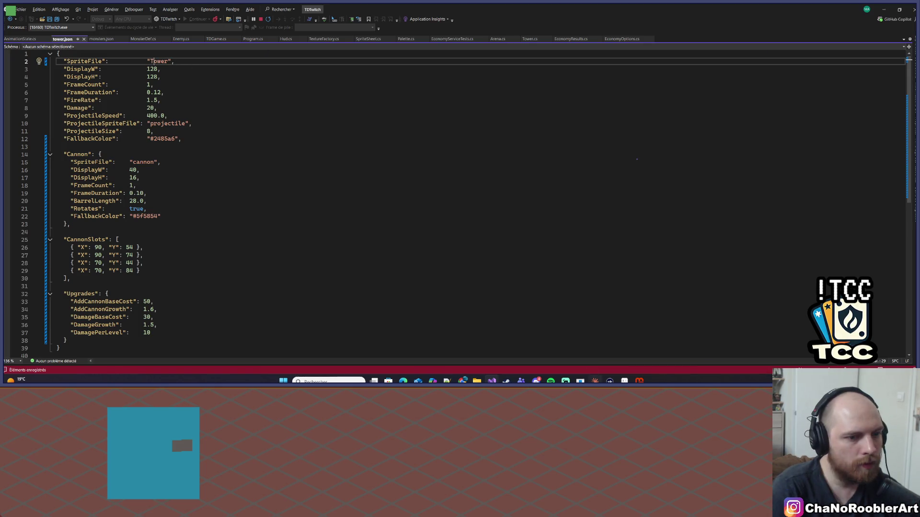
key("alt+Tab")
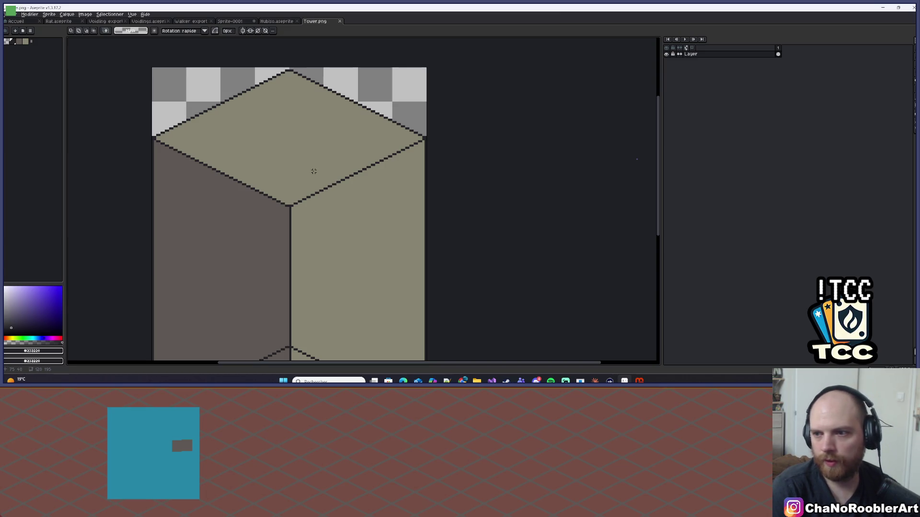
Step: Read the Tower sprite's height in Sprite Size, undoing an accidental tower.json reformat
left_click(49, 14)
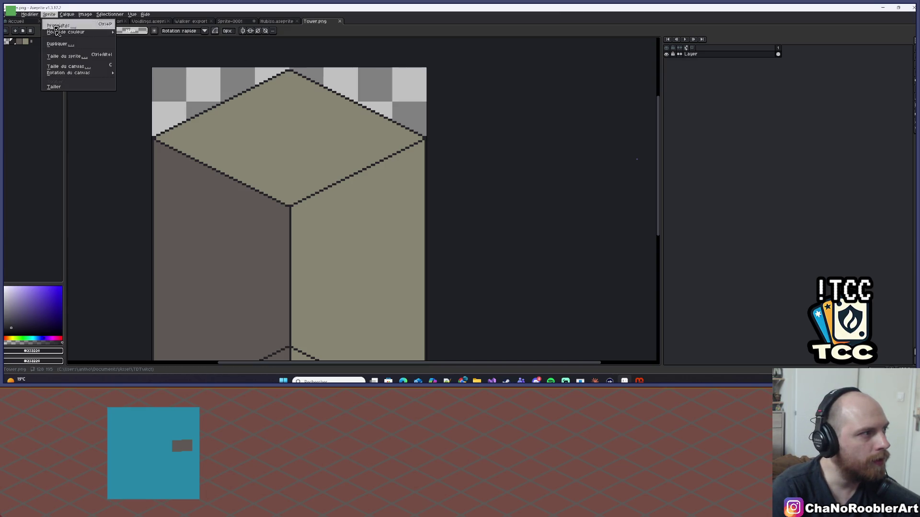
left_click(55, 55)
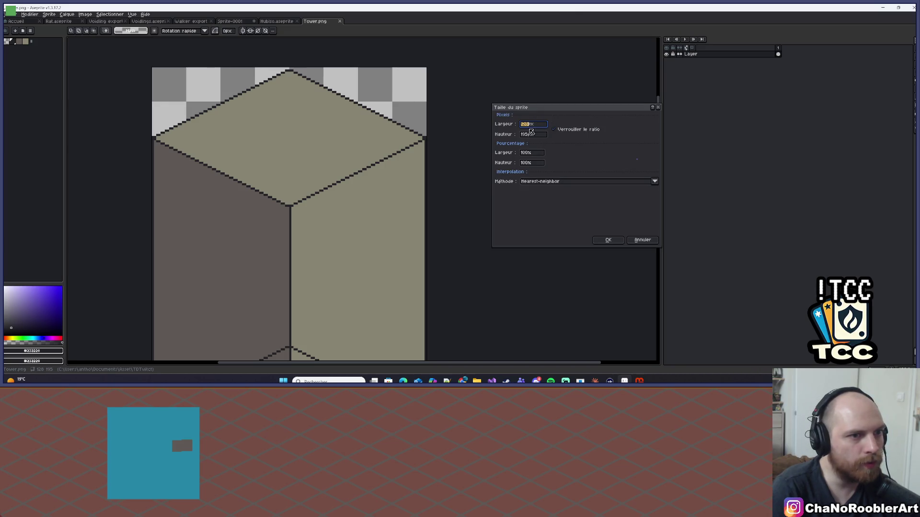
key("alt+Tab")
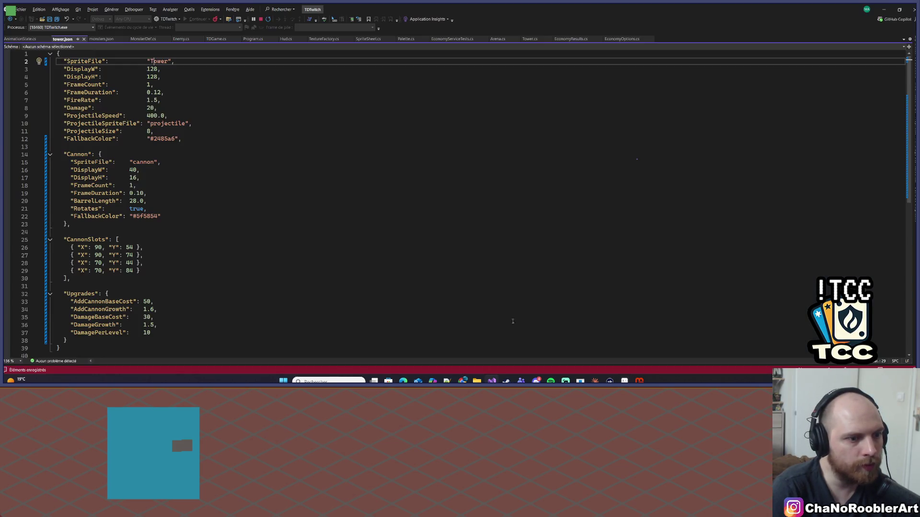
left_click(116, 69)
key("ctrl+k")
key("ctrl+d")
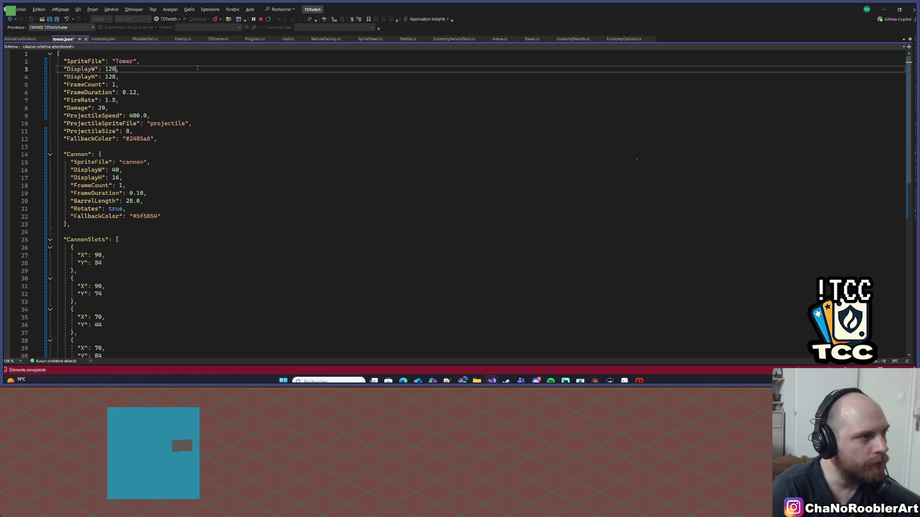
key("ctrl+z")
key("alt+Tab")
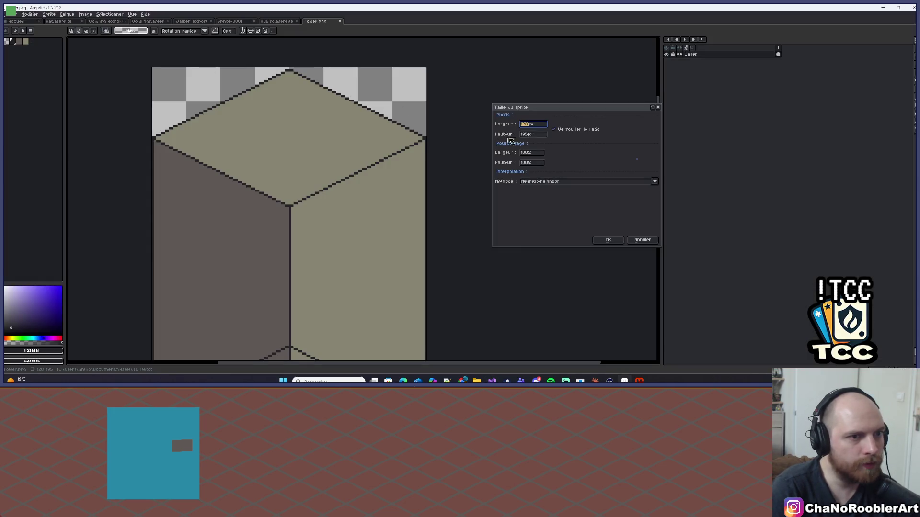
left_click(528, 136)
key("alt+Tab")
Step: Change DisplayH from 128 to 195, review the other values, and stop debugging
double_click(152, 78)
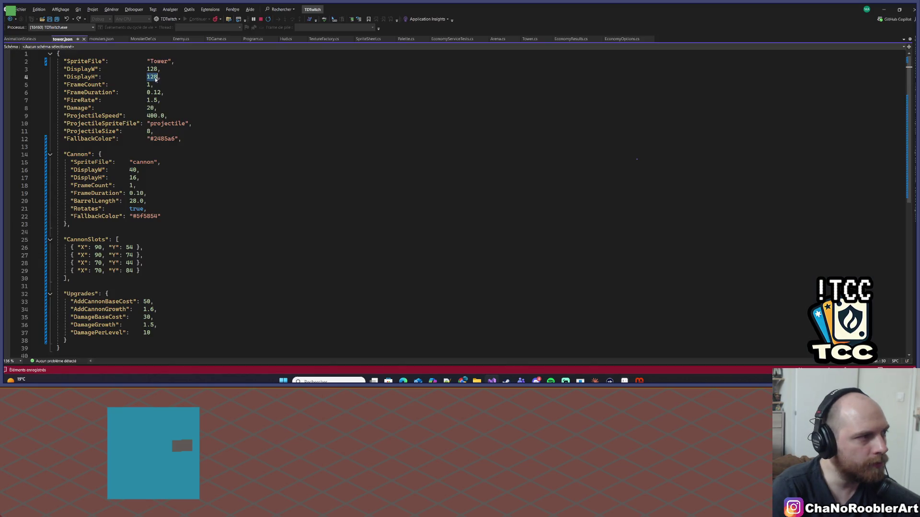
type("195")
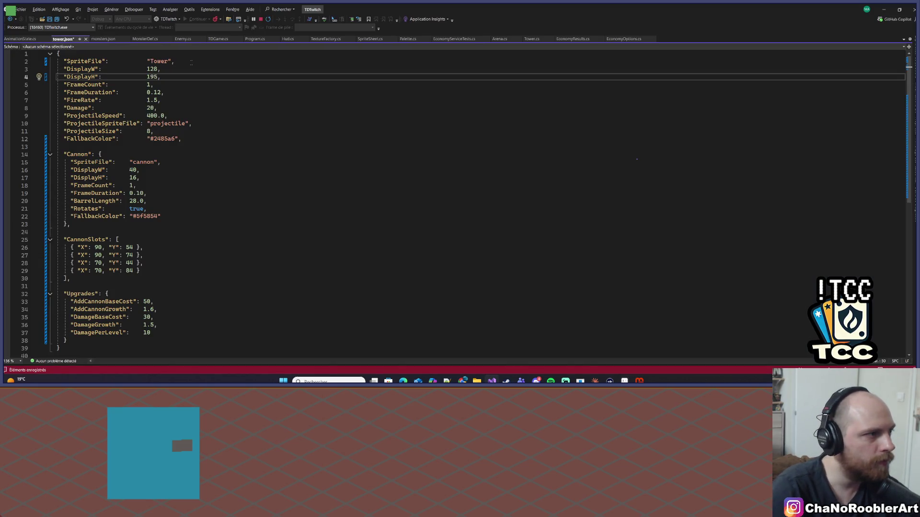
left_click(175, 92)
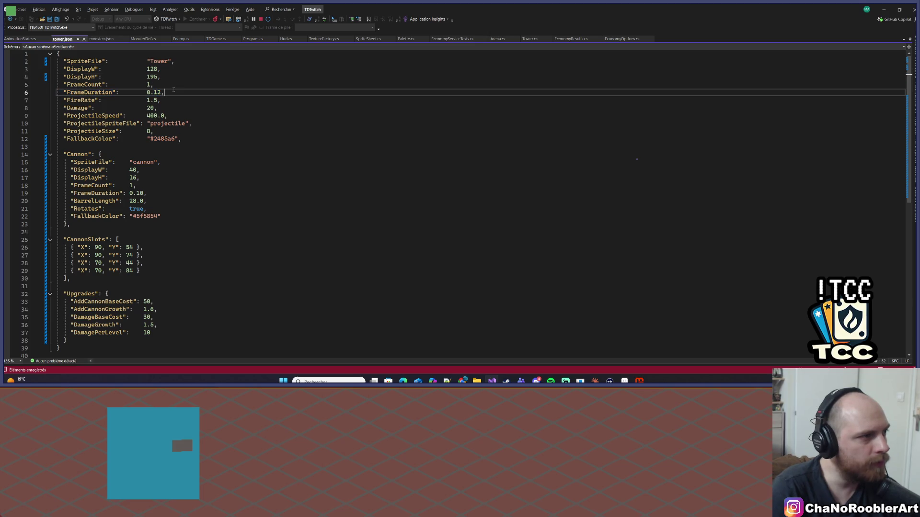
left_click_drag(144, 100, 170, 106)
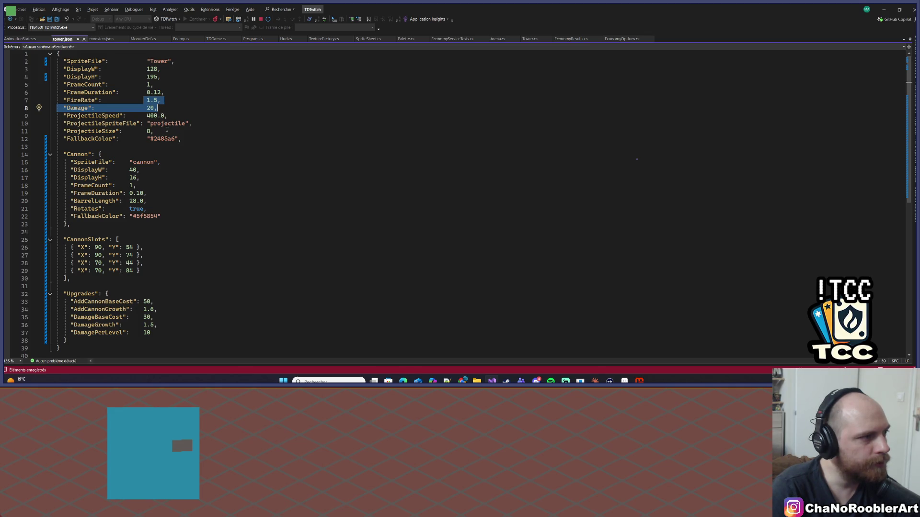
left_click(158, 202)
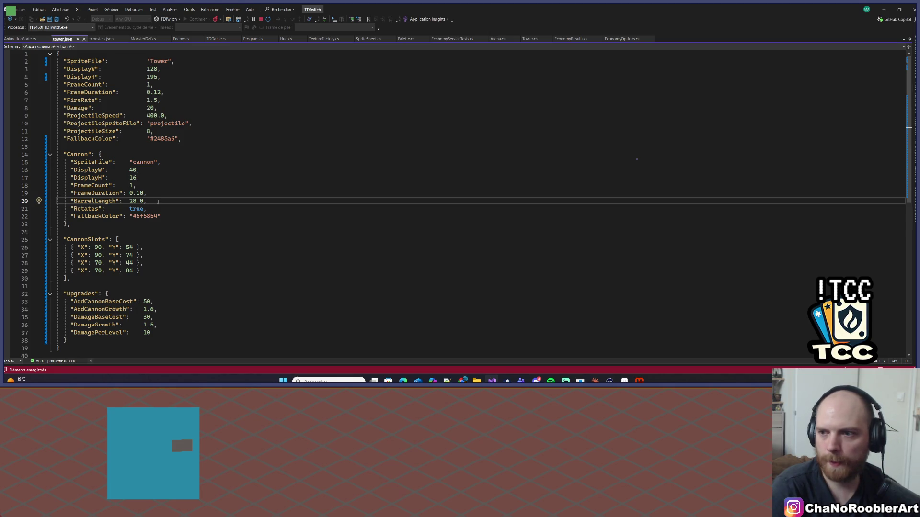
left_click(169, 183)
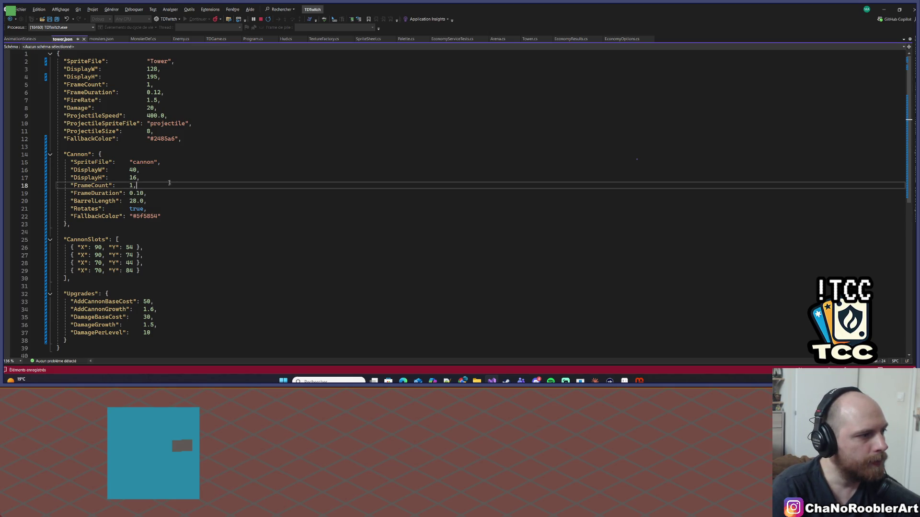
left_click(261, 20)
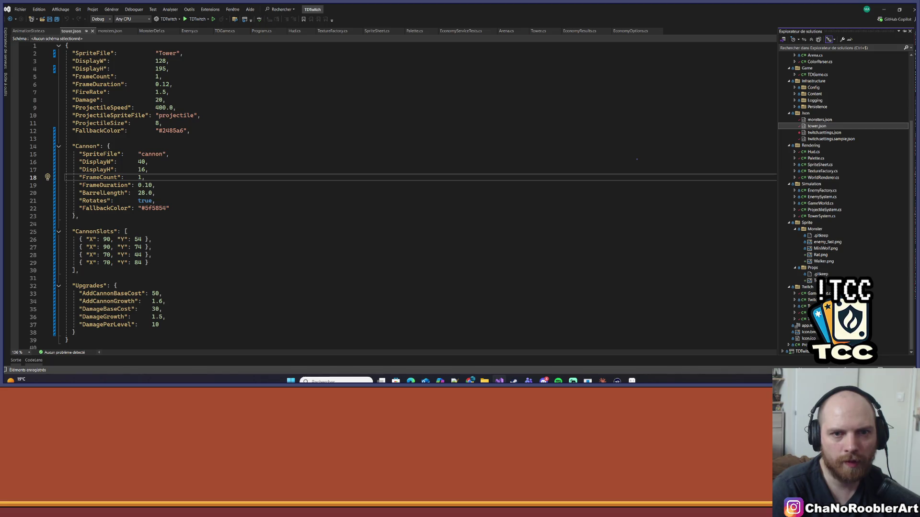
Step: Search the menu bar for the rebuild command and run Générer > Régénérer TDTwitch
left_click(91, 61)
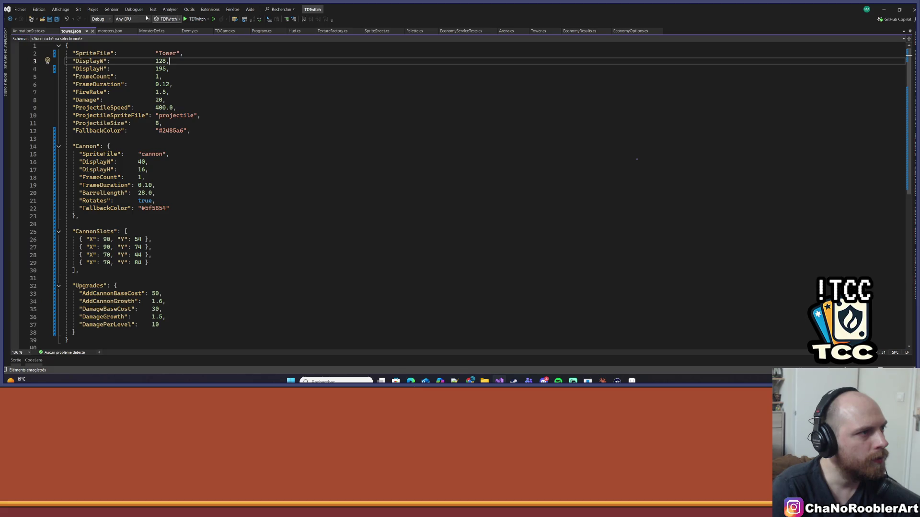
left_click(78, 9)
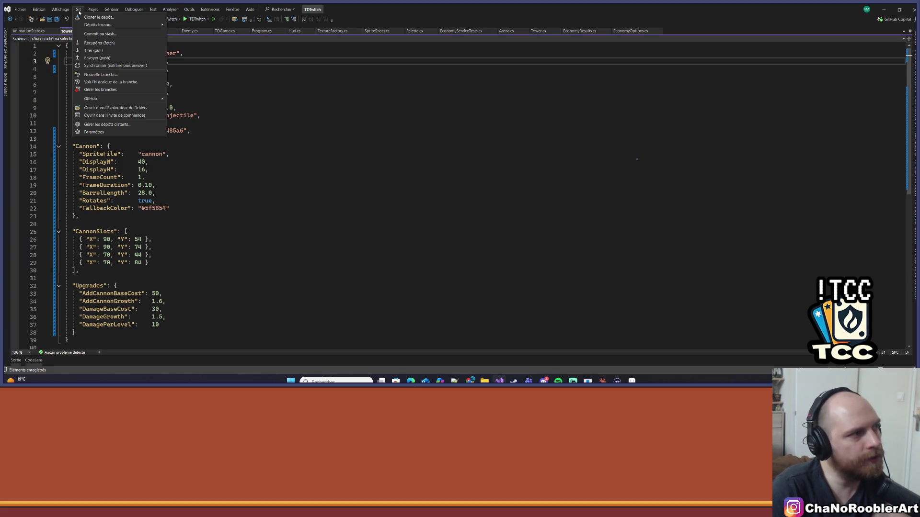
left_click(89, 42)
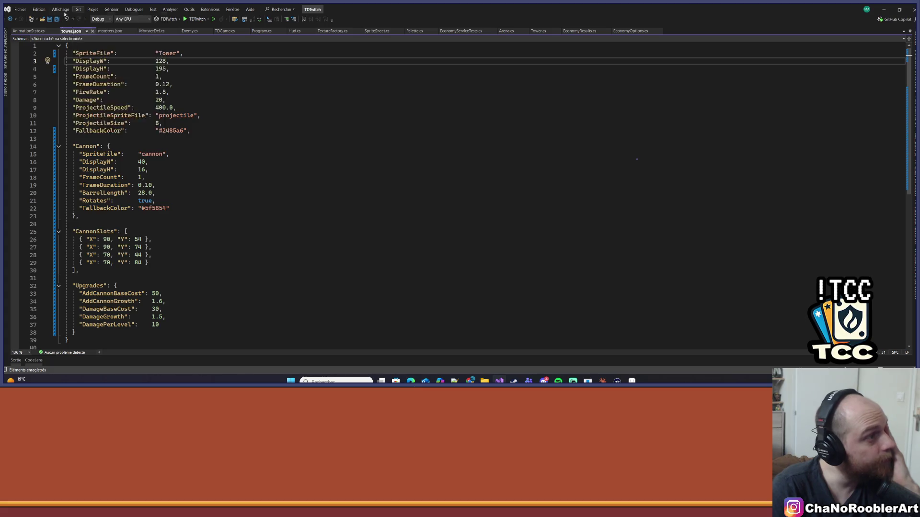
left_click(62, 10)
mouse_move(83, 8)
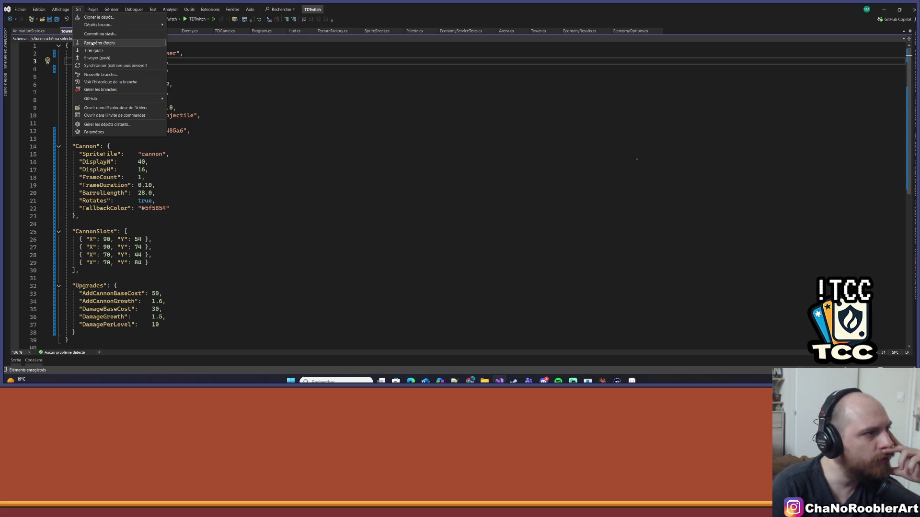
left_click(79, 10)
left_click(79, 10)
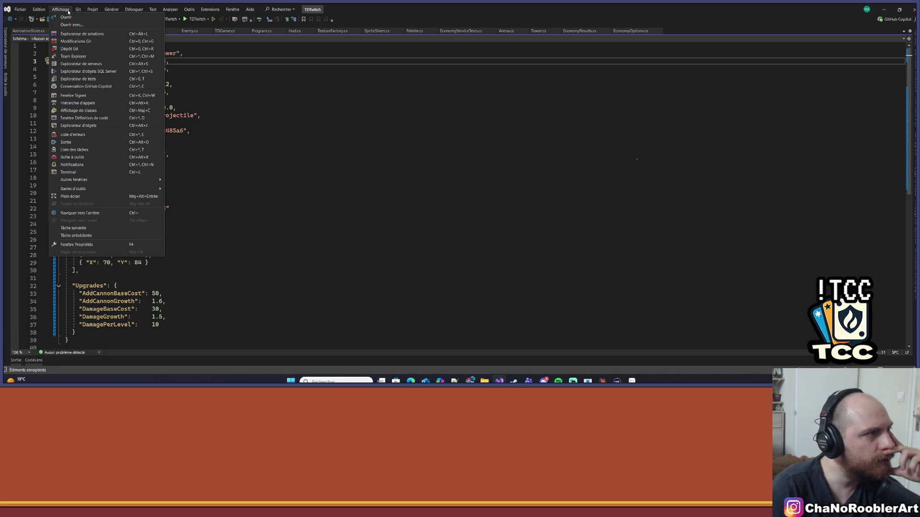
left_click(112, 9)
left_click(132, 11)
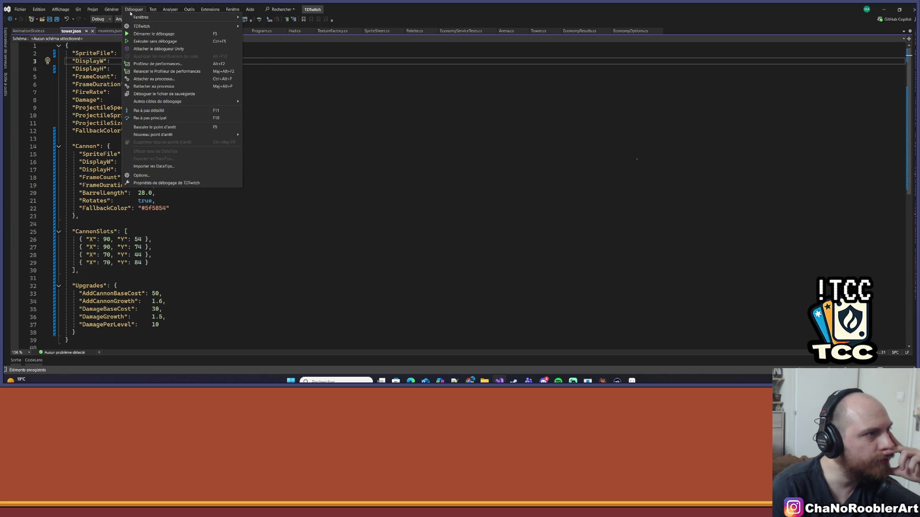
left_click(153, 10)
left_click(92, 9)
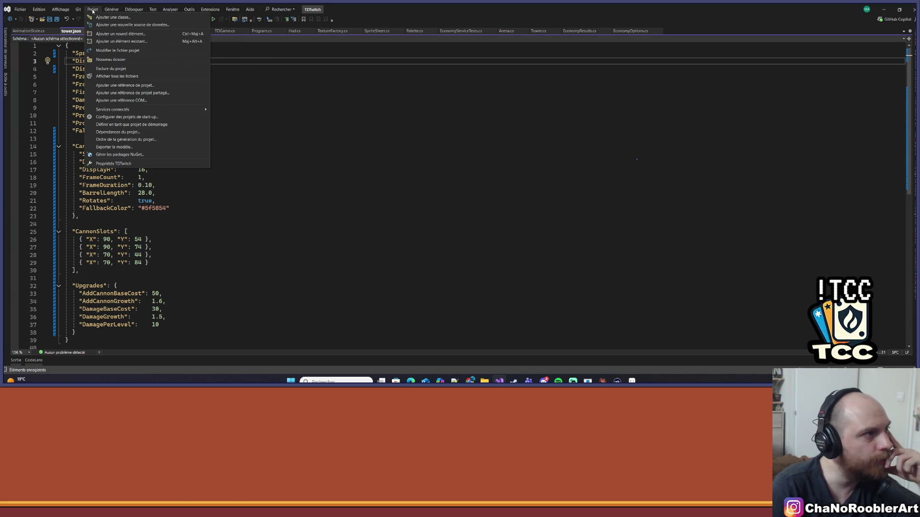
mouse_move(66, 9)
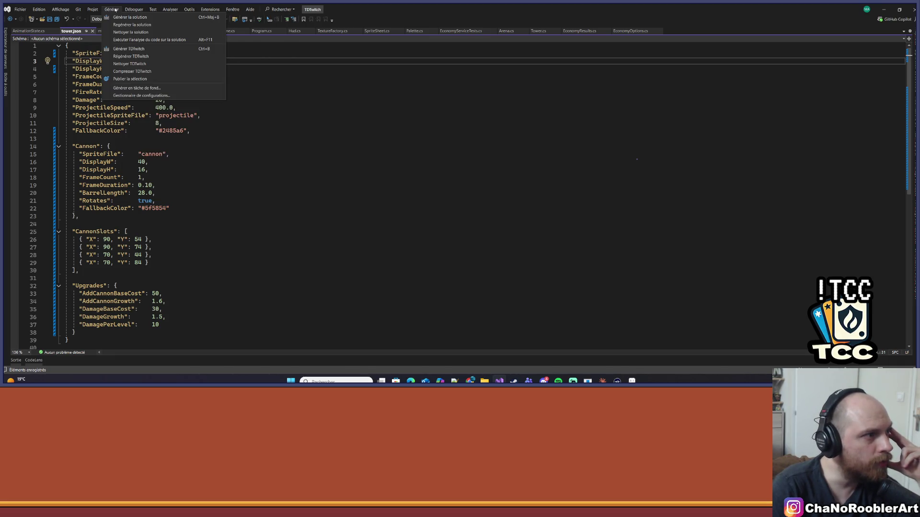
left_click(127, 56)
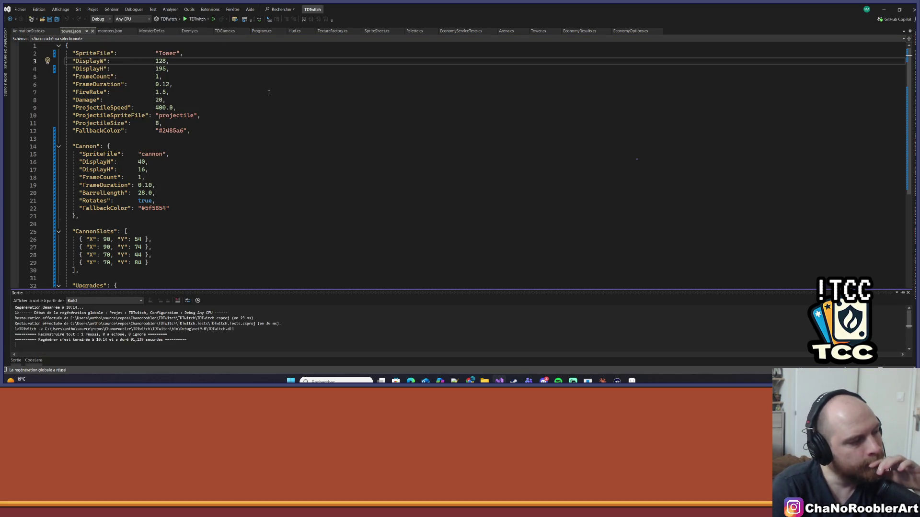
Step: Launch the game with F5 and shift its window aside to view the grey Tower sprite
left_click(326, 121)
key("F5")
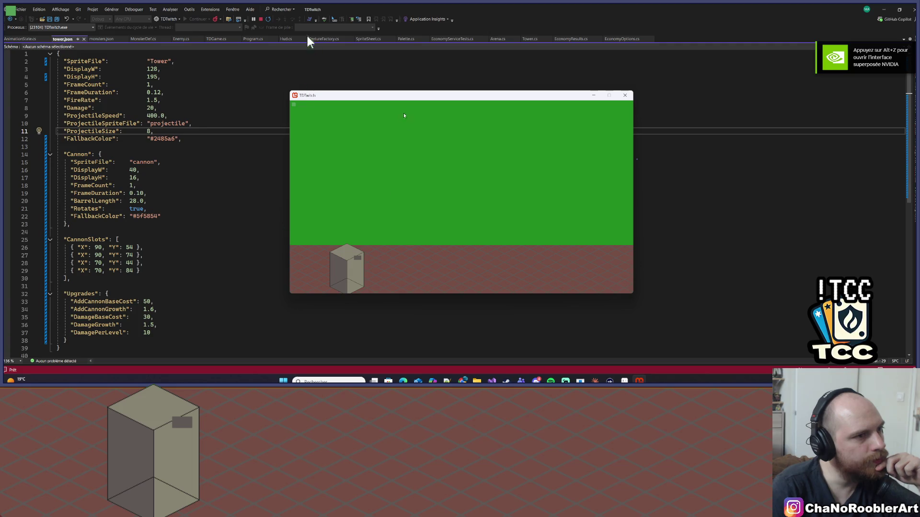
left_click_drag(386, 97, 323, 93)
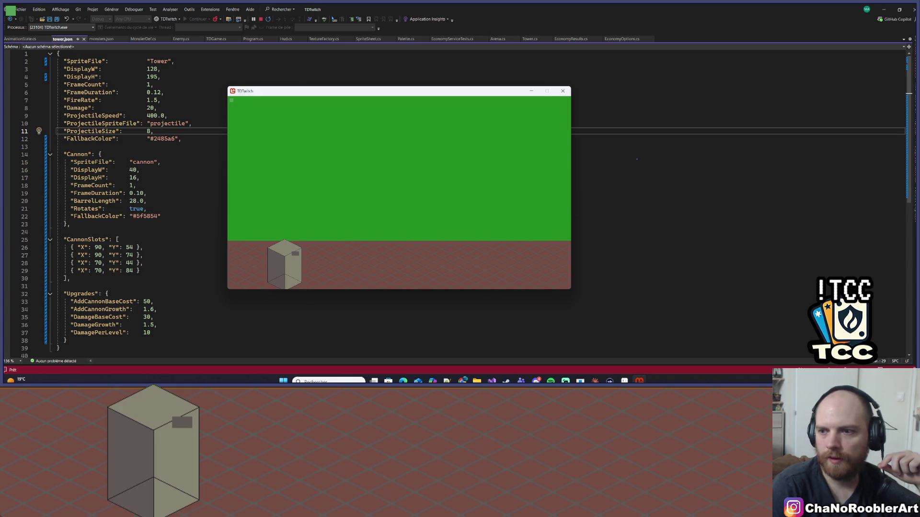
key("alt+Tab")
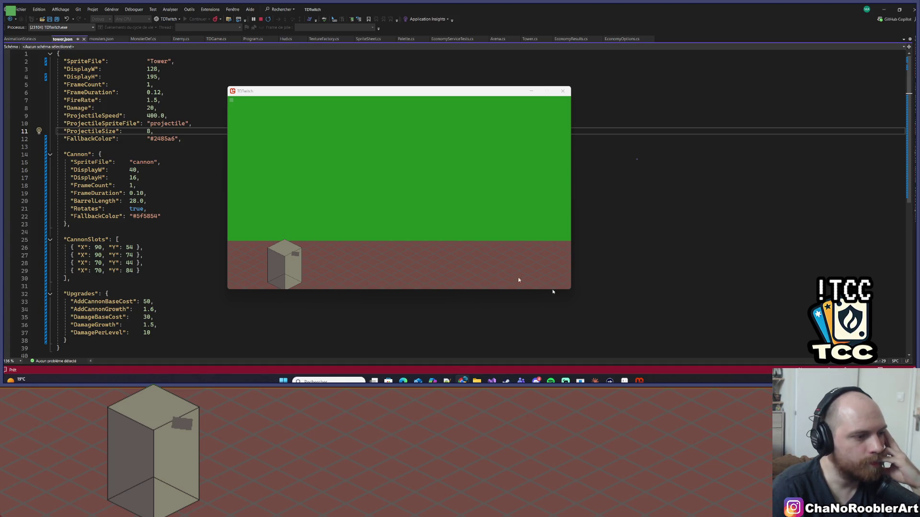
Step: Bring Aseprite forward and switch to the Sprite-0001 cube tab
left_click(624, 381)
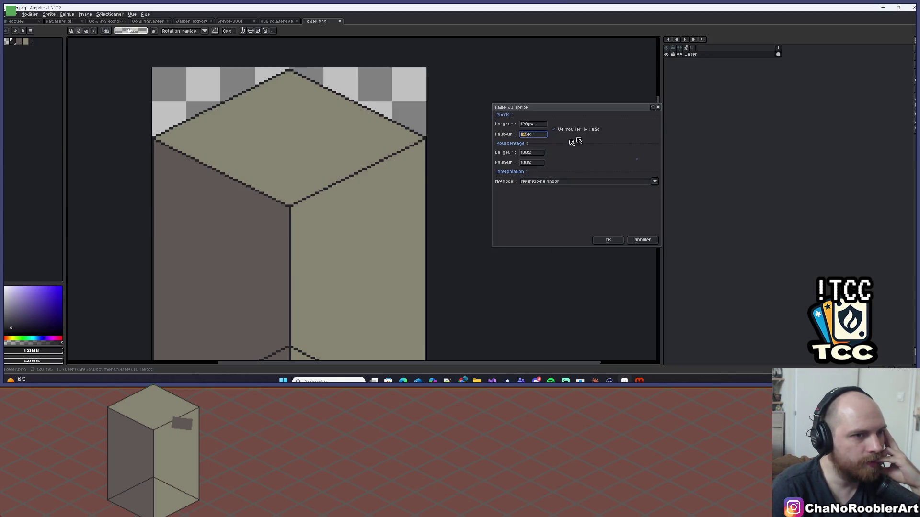
left_click(661, 106)
left_click(274, 21)
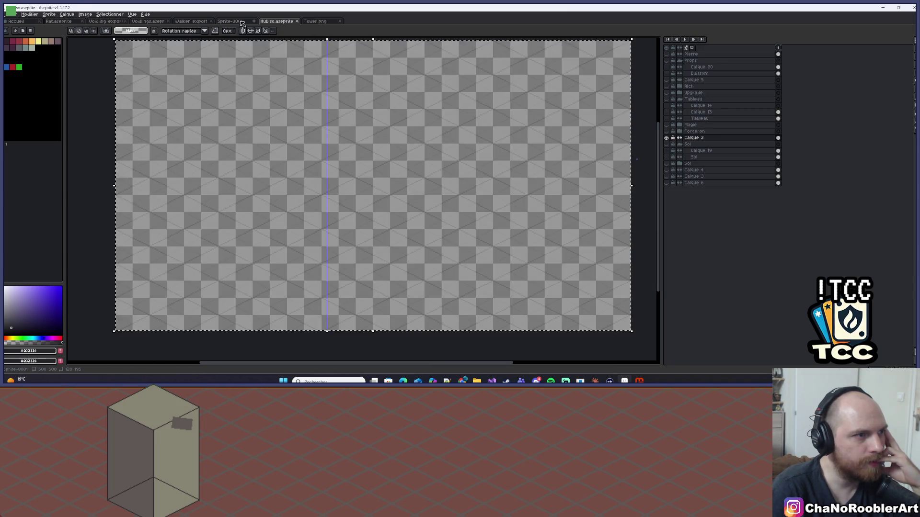
left_click(240, 21)
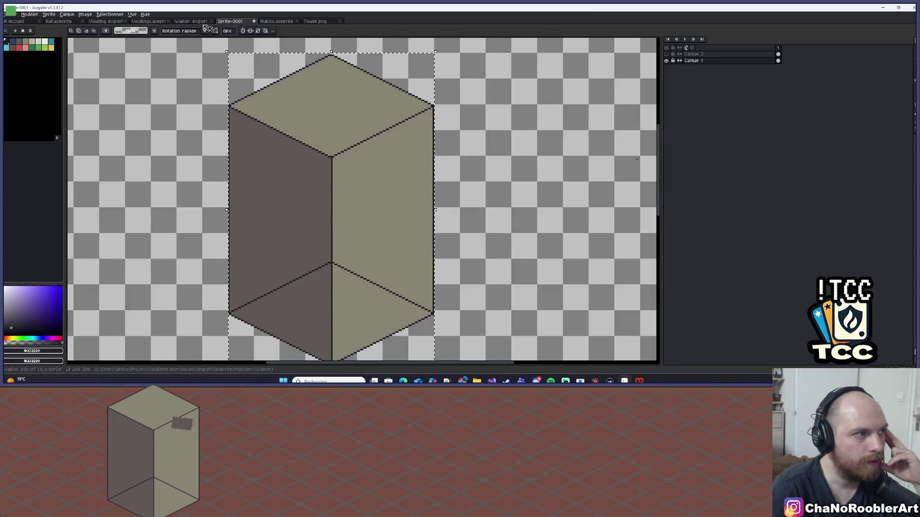
scroll(317, 85, "down", 1)
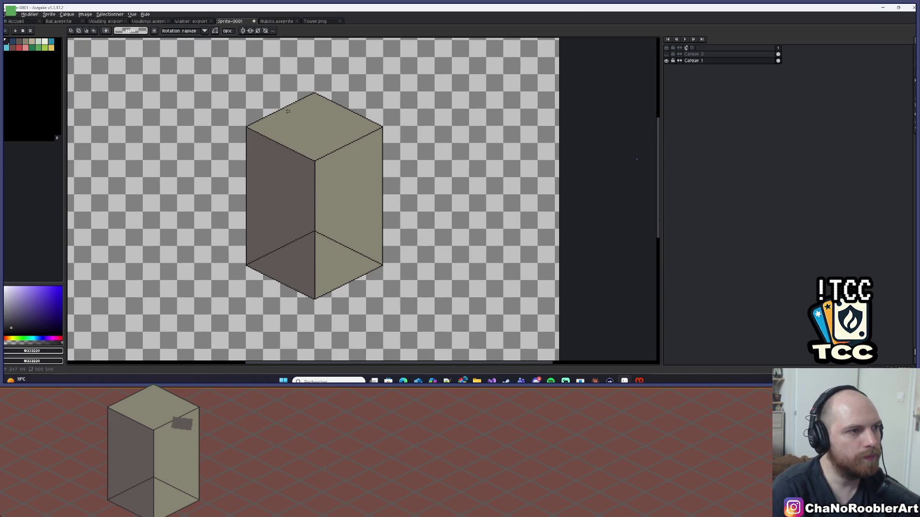
scroll(307, 96, "up", 3)
scroll(221, 87, "down", 2)
Step: Select the cube's top, move it down about 33 px, and return to Visual Studio
left_click_drag(220, 86, 227, 77)
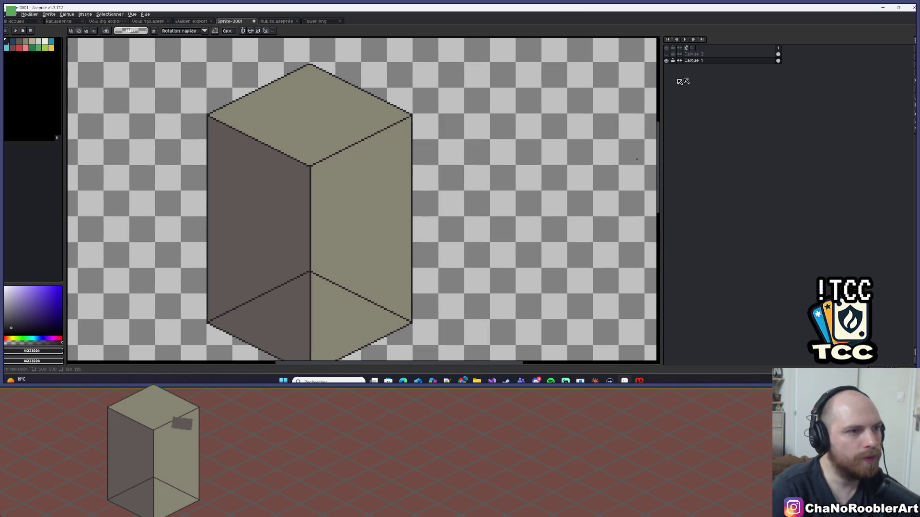
left_click_drag(336, 143, 354, 170)
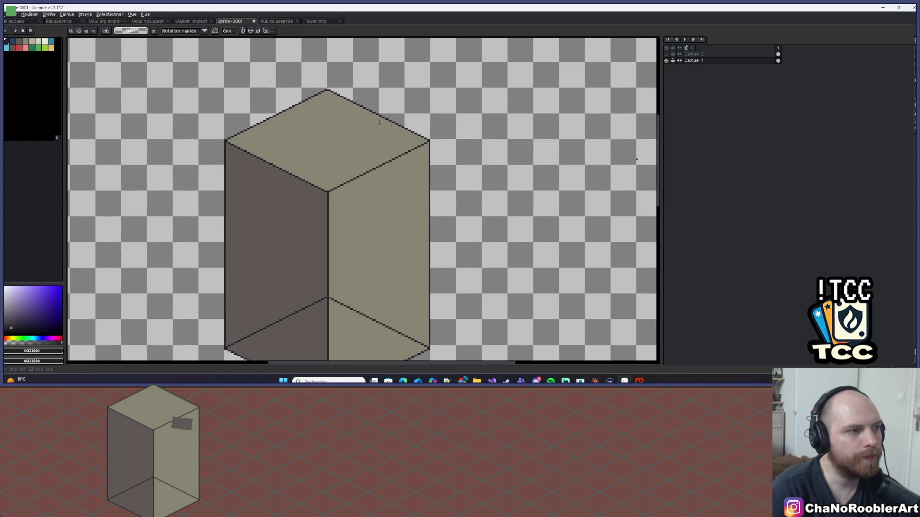
mouse_move(202, 63)
left_mouse_down()
mouse_move(488, 215)
mouse_move(472, 216)
left_mouse_up()
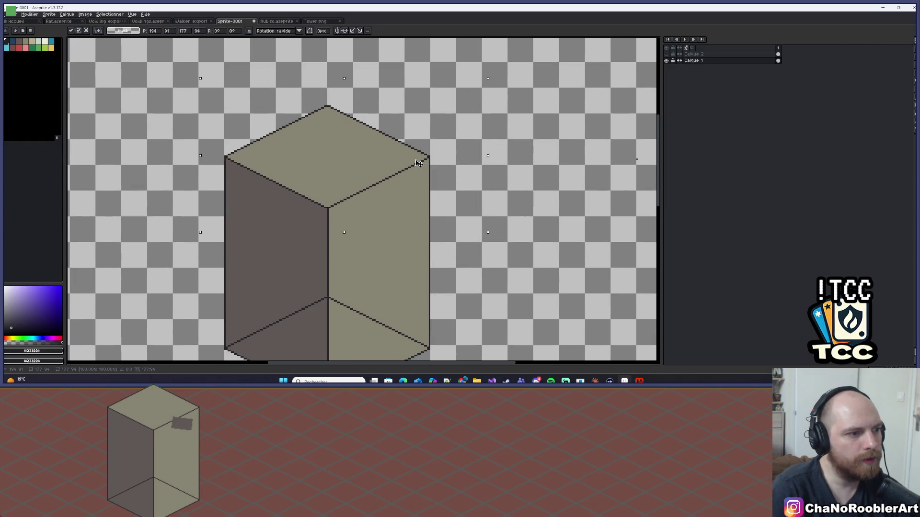
left_click(546, 326)
left_click(492, 381)
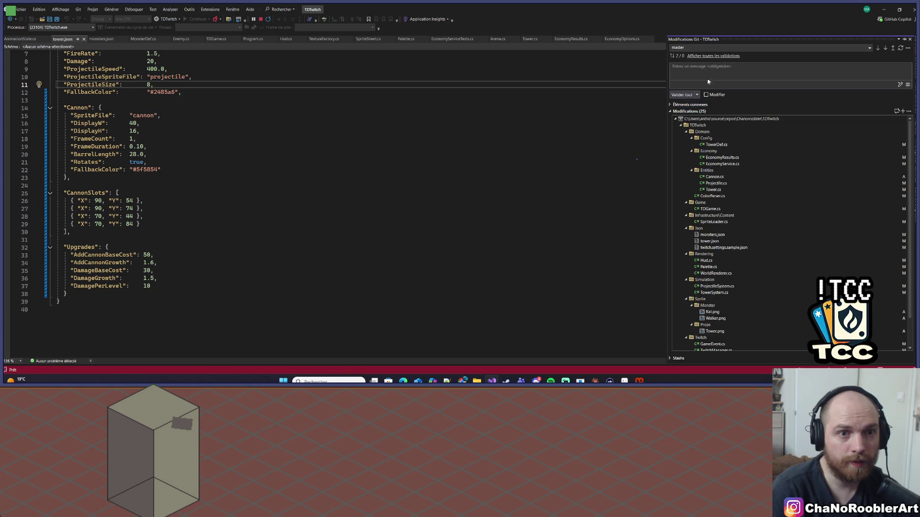
Step: Commit all changes as 'Upgrade tower & palette' and push them to origin/master via the GitHub account
type("Upgra")
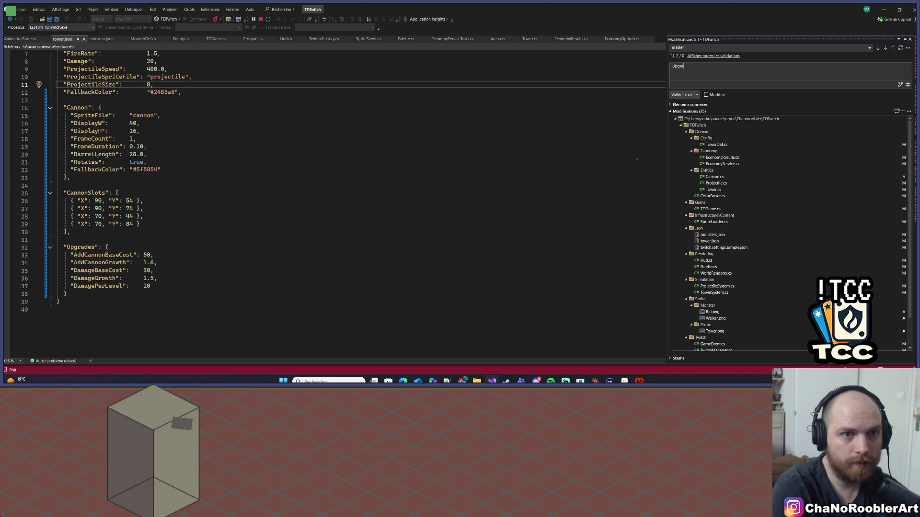
type("de tower")
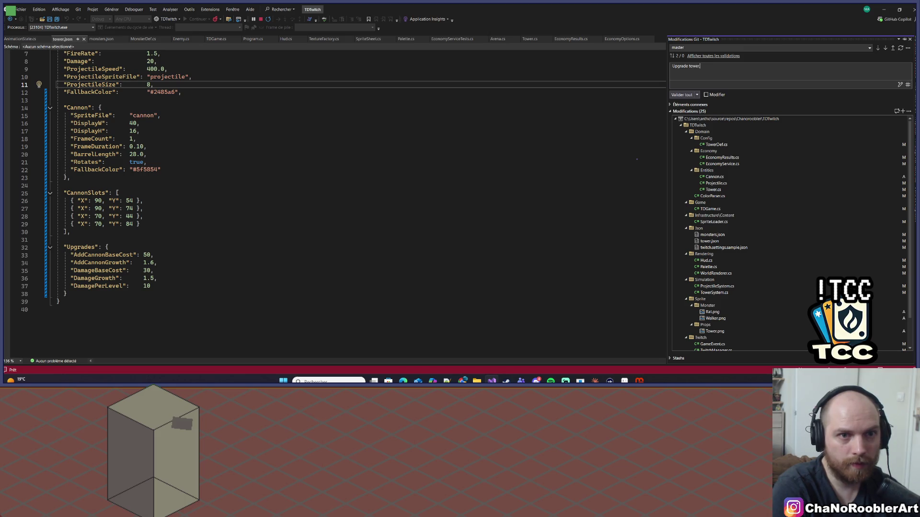
type(" & palette")
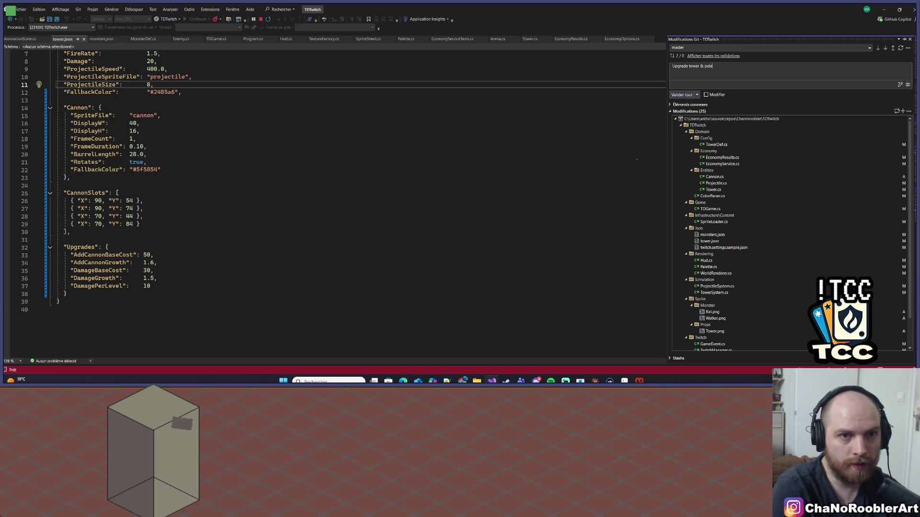
left_click(681, 94)
left_click(893, 57)
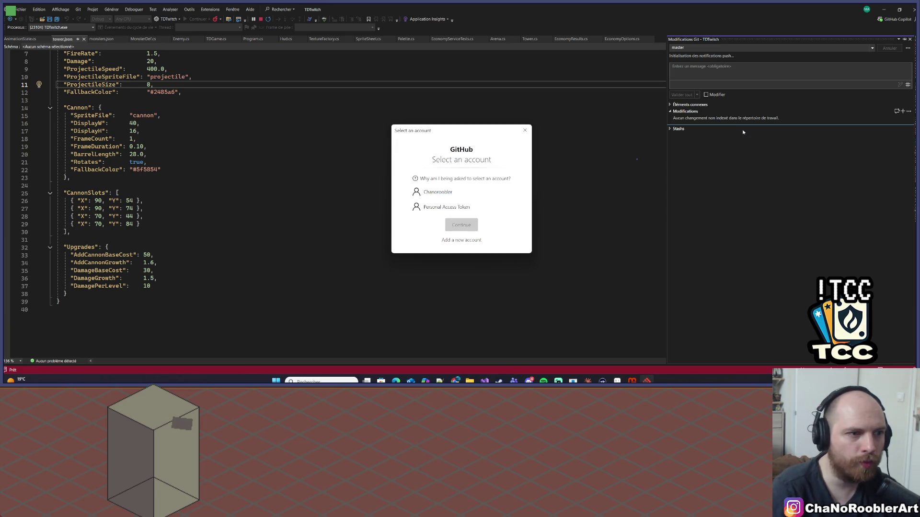
left_click(437, 192)
left_click(458, 229)
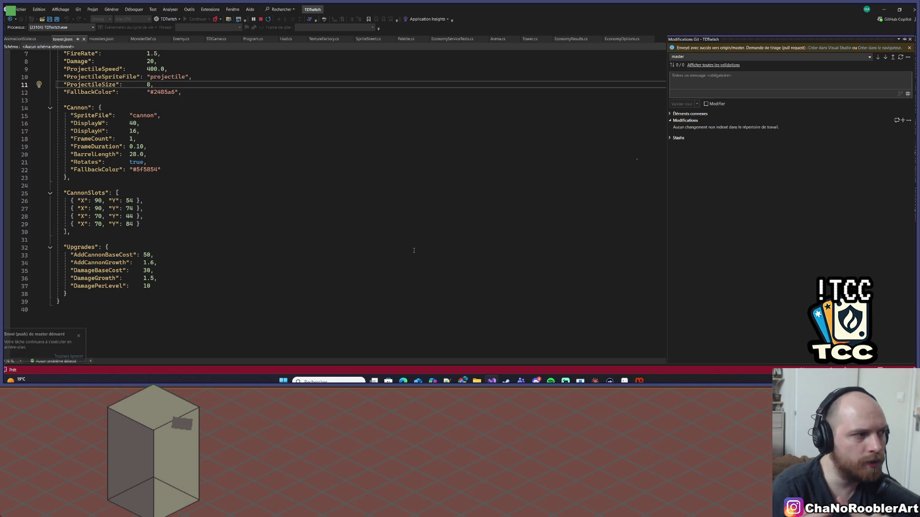
Step: Inspect the walker, loup and rat monster blocks in monsters.json
left_click(101, 40)
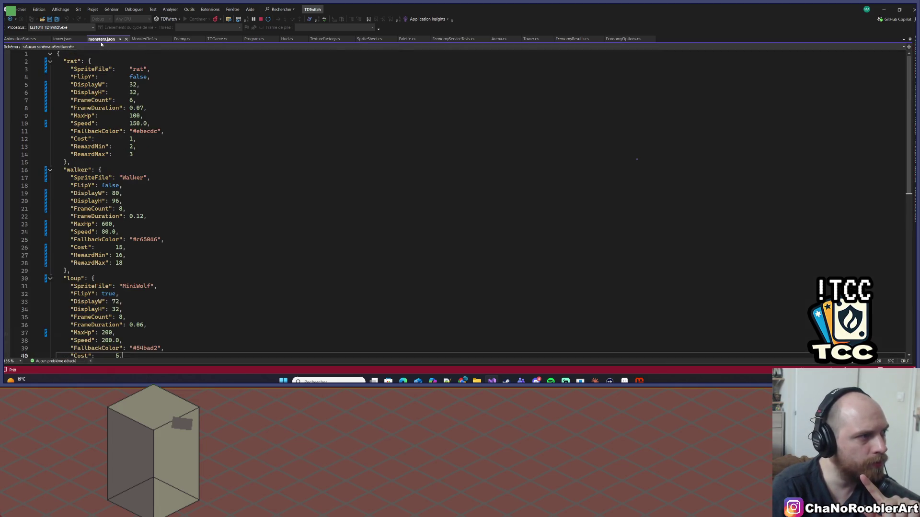
scroll(82, 165, "down", 1)
left_click(78, 146)
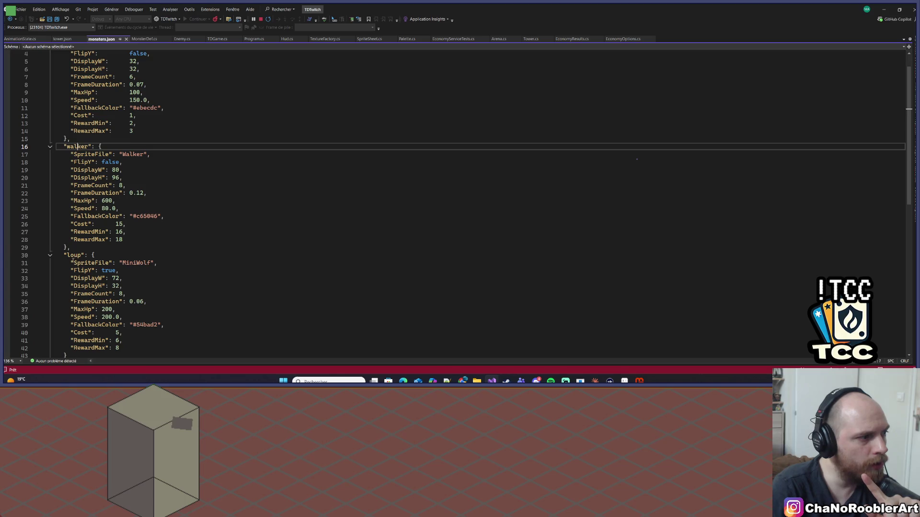
scroll(148, 257, "up", 1)
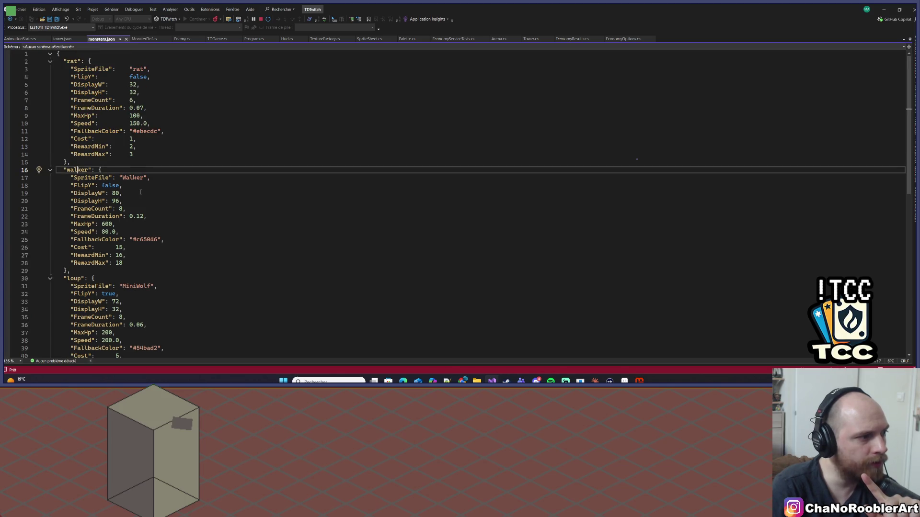
mouse_move(62, 170)
left_mouse_down()
mouse_move(74, 184)
mouse_move(81, 274)
left_mouse_up()
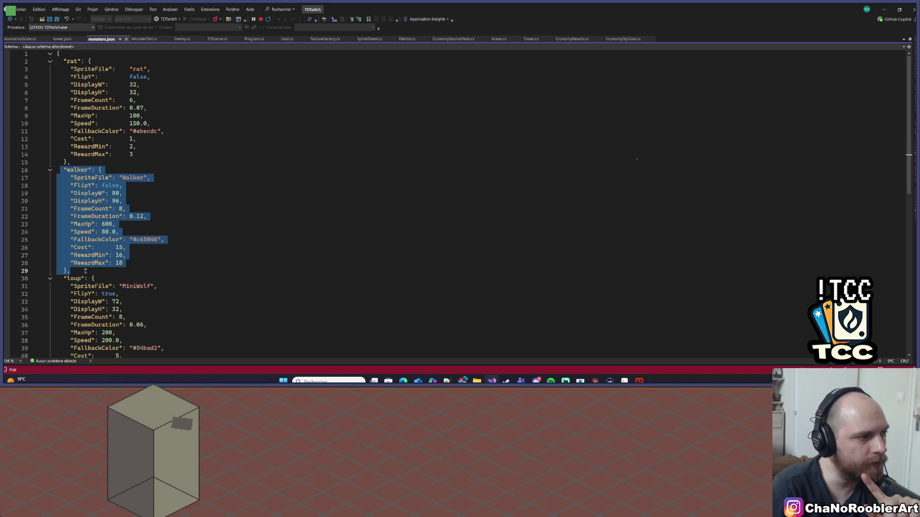
scroll(137, 234, "down", 3)
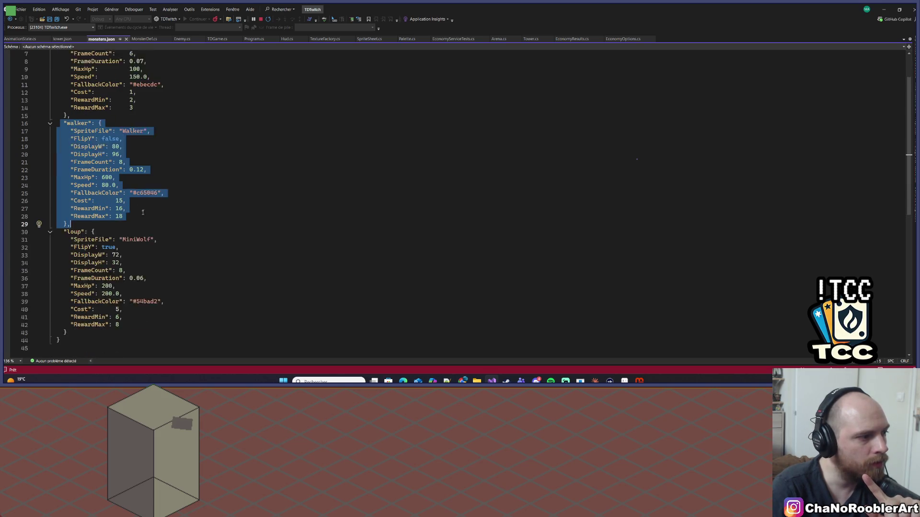
mouse_move(60, 209)
left_mouse_down()
mouse_move(96, 297)
mouse_move(67, 310)
left_mouse_up()
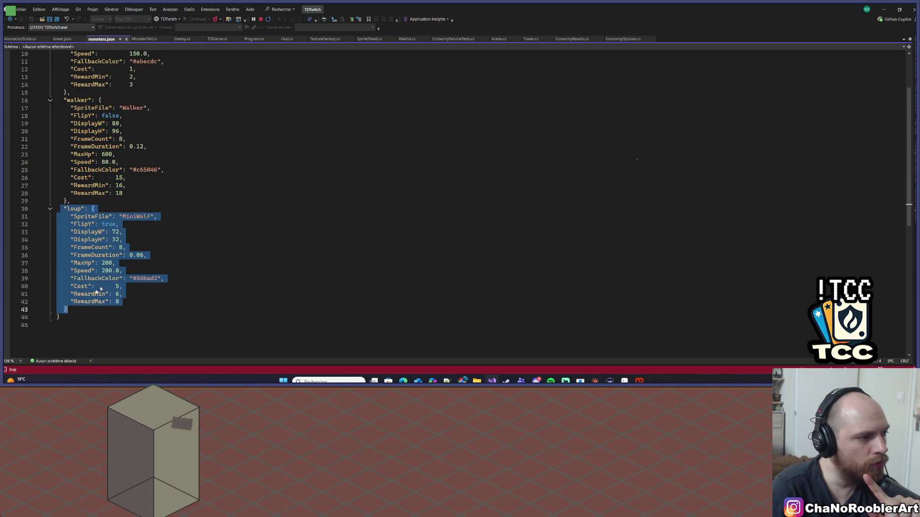
scroll(134, 207, "up", 3)
left_click_drag(63, 61, 81, 154)
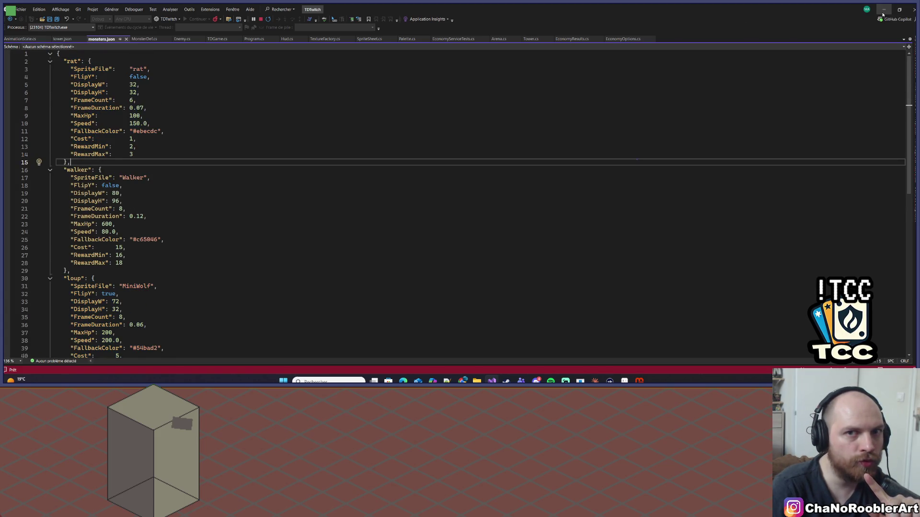
Step: Return to Aseprite and pan the canvas to bring the cube into view
key("alt+Tab")
scroll(425, 191, "down", 1)
mouse_move(425, 191)
left_mouse_down()
mouse_move(349, 175)
mouse_move(345, 192)
left_mouse_up()
scroll(345, 192, "up", 1)
scroll(353, 185, "down", 1)
Step: Select the whole box sprite, nudge it up slightly and commit its position
mouse_move(382, 154)
left_mouse_down()
mouse_move(397, 163)
mouse_move(410, 153)
left_mouse_up()
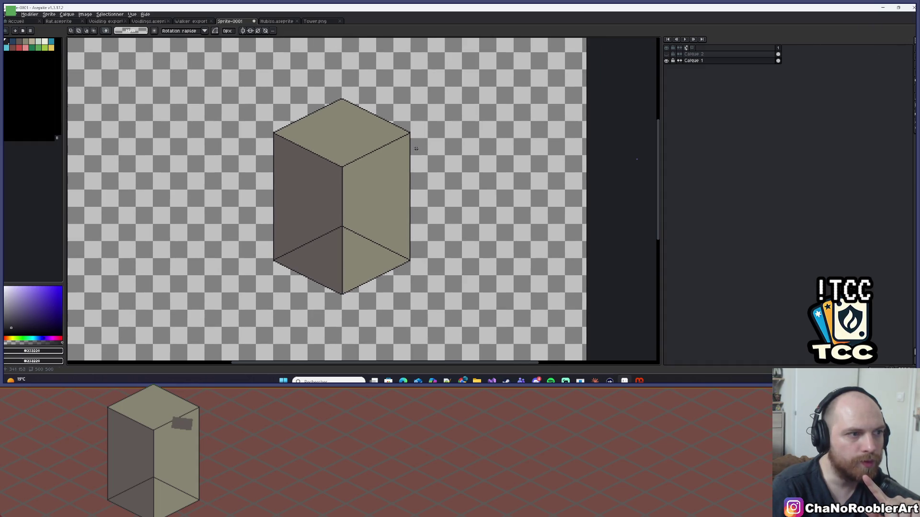
left_click_drag(262, 74, 464, 331)
left_click_drag(389, 261, 387, 257)
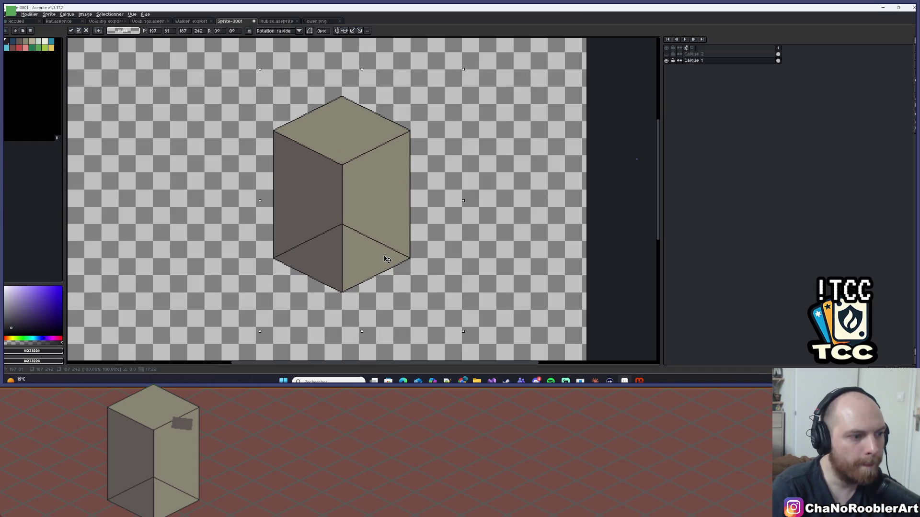
key("Return")
scroll(294, 105, "up", 3)
scroll(282, 82, "down", 1)
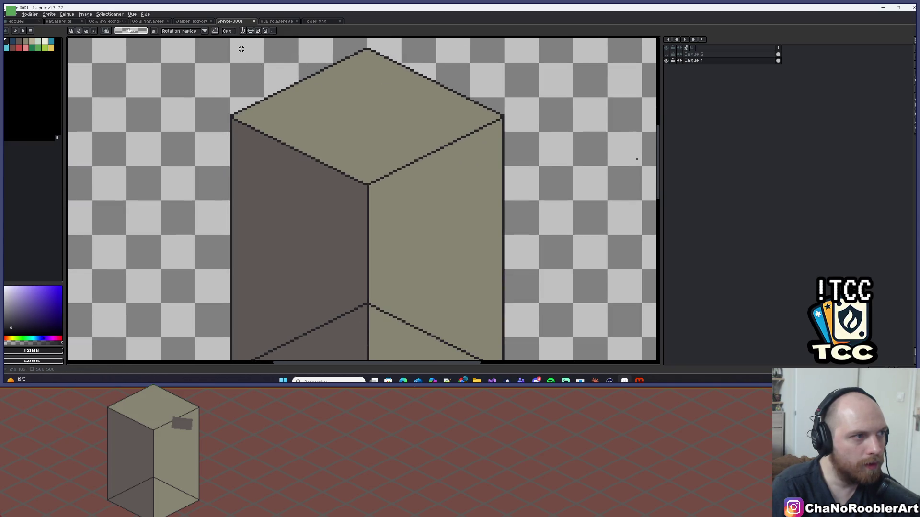
Step: Lower the box's top face about 7 pixels, then select the whole cube
mouse_move(231, 46)
left_mouse_down()
mouse_move(421, 114)
mouse_move(463, 160)
mouse_move(518, 251)
mouse_move(495, 173)
mouse_move(507, 165)
left_mouse_up()
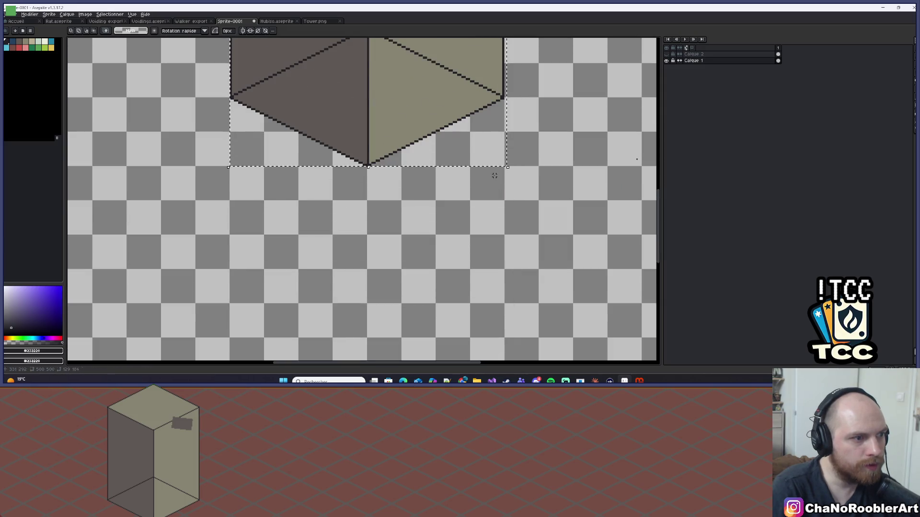
scroll(338, 227, "up", 8)
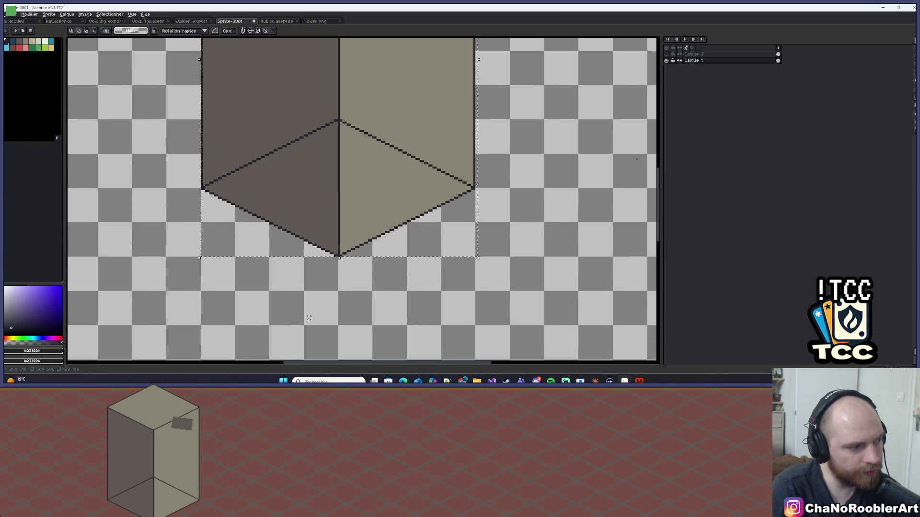
mouse_move(164, 73)
left_mouse_down()
mouse_move(505, 232)
mouse_move(507, 252)
left_mouse_up()
mouse_move(418, 161)
left_mouse_down()
mouse_move(417, 205)
mouse_move(372, 103)
left_mouse_up()
key("ctrl+d")
scroll(372, 104, "down", 1)
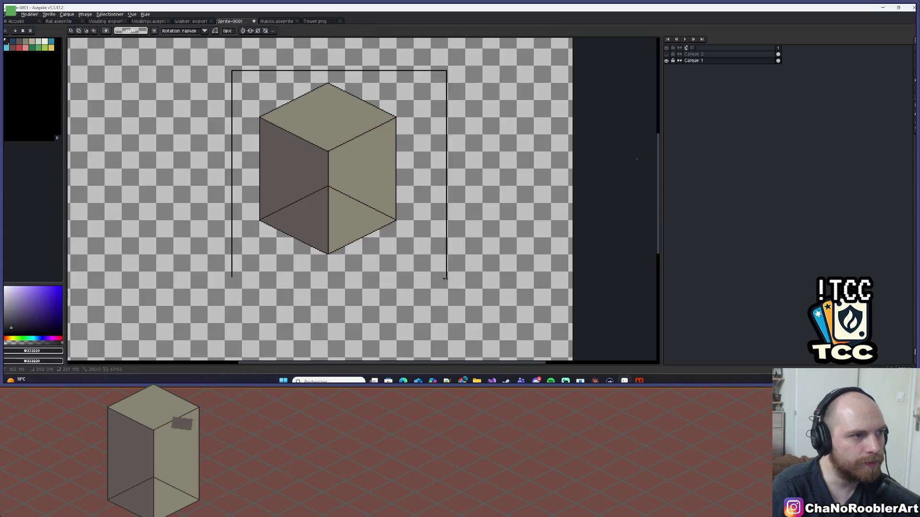
scroll(317, 131, "up", 1)
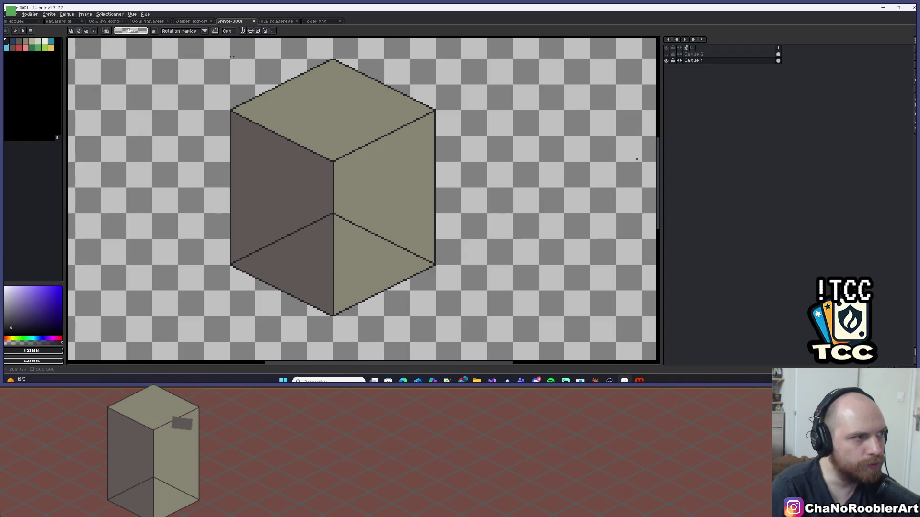
mouse_move(230, 60)
left_mouse_down()
mouse_move(403, 107)
mouse_move(448, 298)
mouse_move(435, 315)
left_mouse_up()
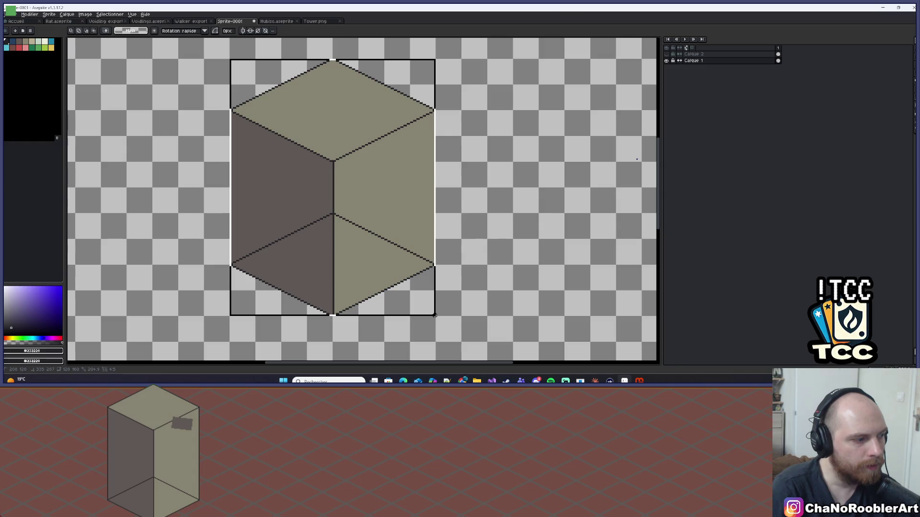
left_click_drag(435, 315, 435, 316)
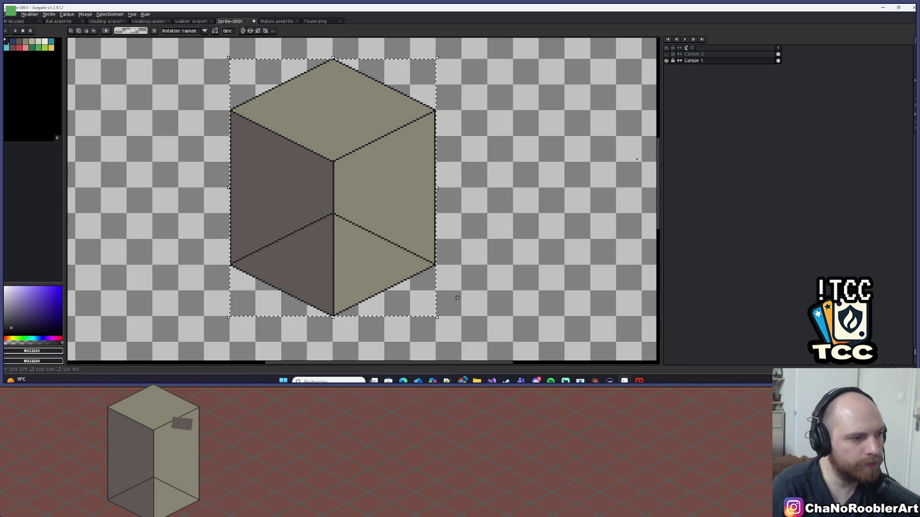
scroll(484, 221, "up", 1)
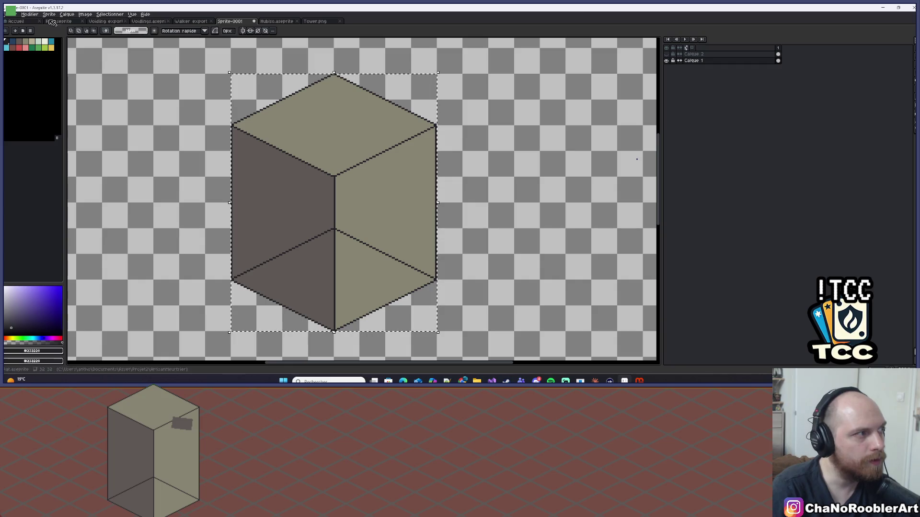
Step: Export the cube sprite, overwriting the existing Tower.png
left_click(10, 14)
mouse_move(32, 84)
left_click(115, 84)
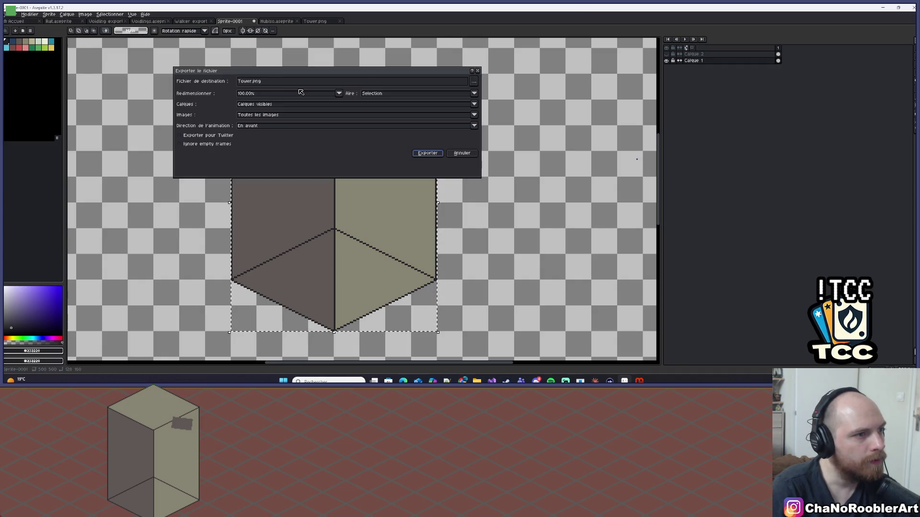
left_click(428, 153)
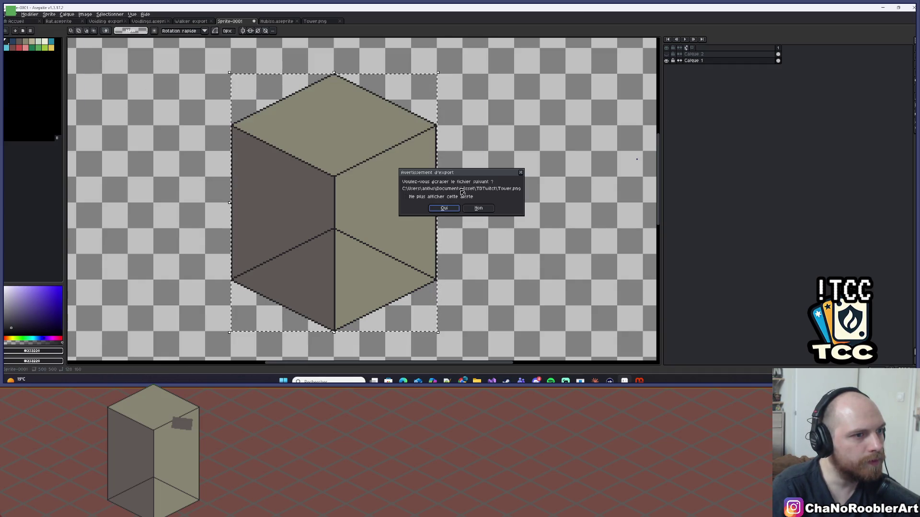
left_click(441, 207)
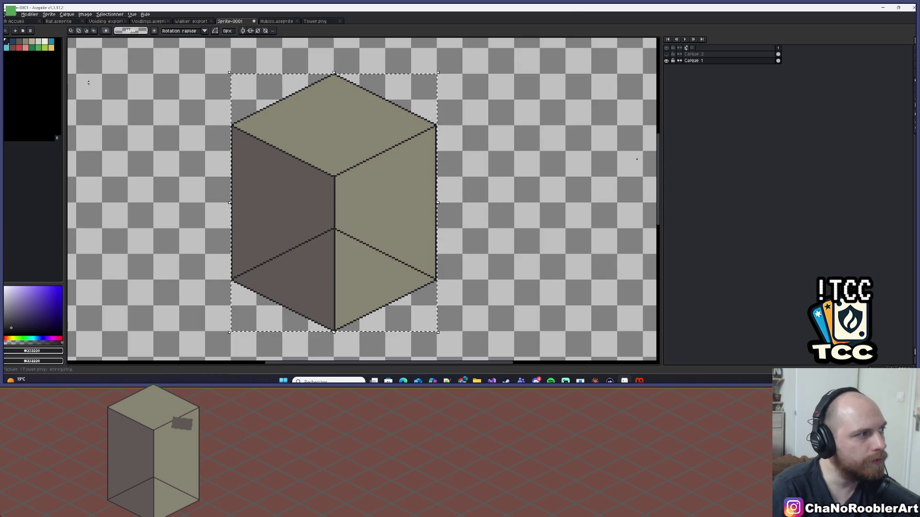
Step: Save the working sprite as Props.aseprite
left_click(10, 14)
key("Escape")
key("ctrl+shift+s")
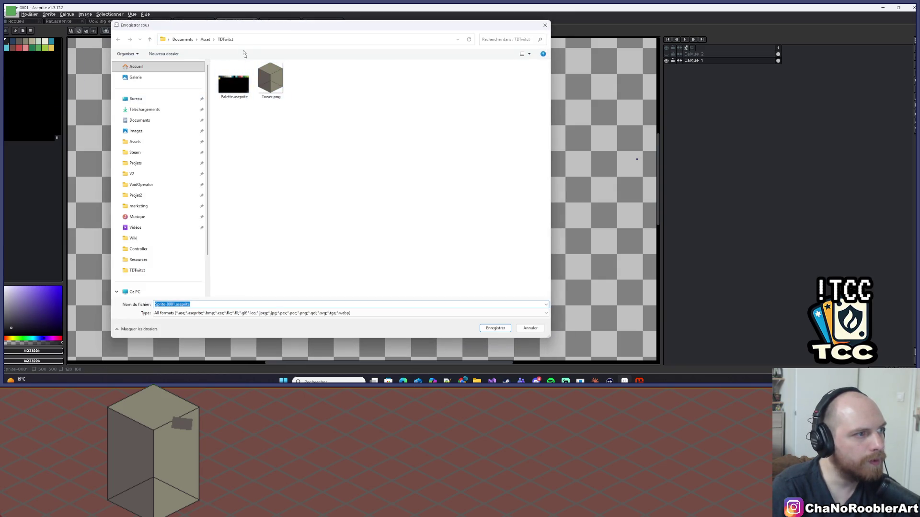
left_click(175, 304)
left_click_drag(175, 305, 147, 300)
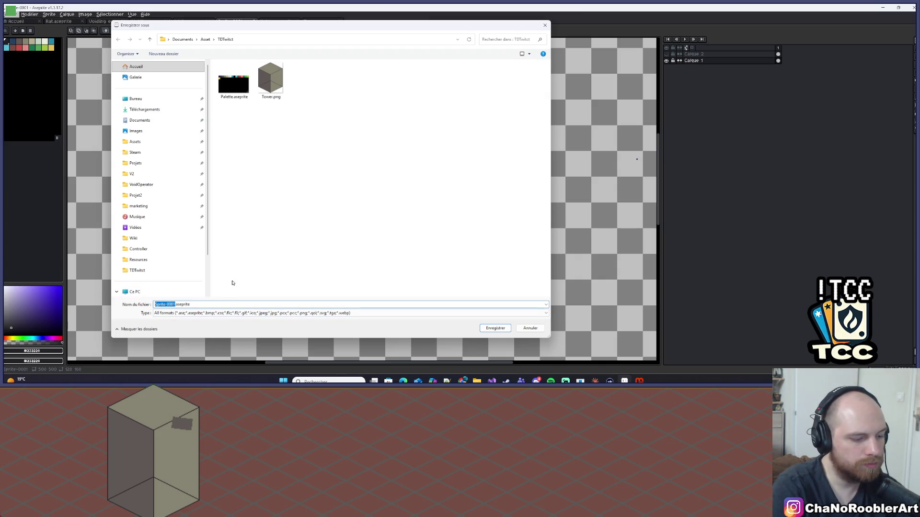
type("Props")
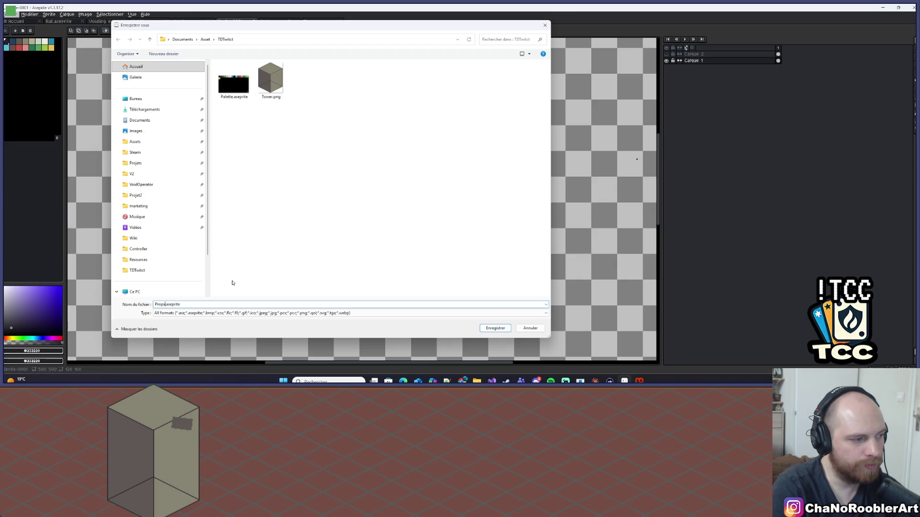
key("Return")
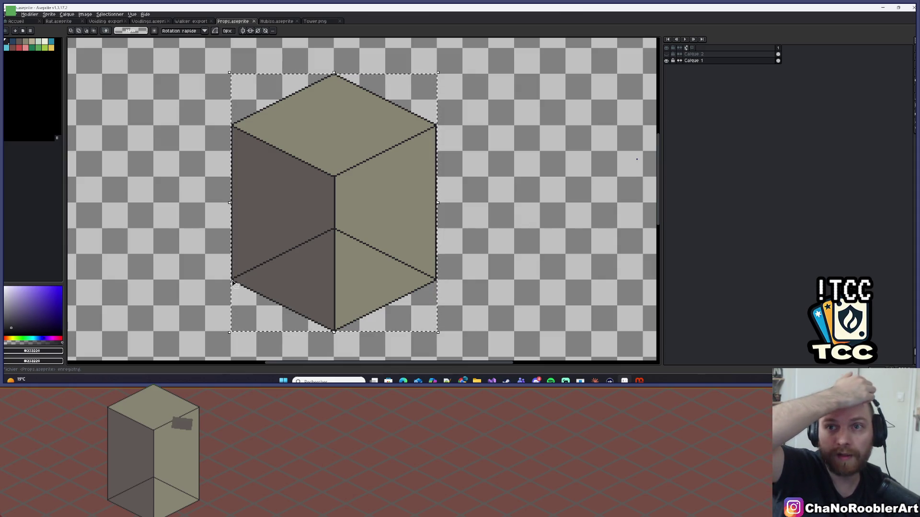
Step: Clear the selection around the cube and look over the finished sprite
key("ctrl+d")
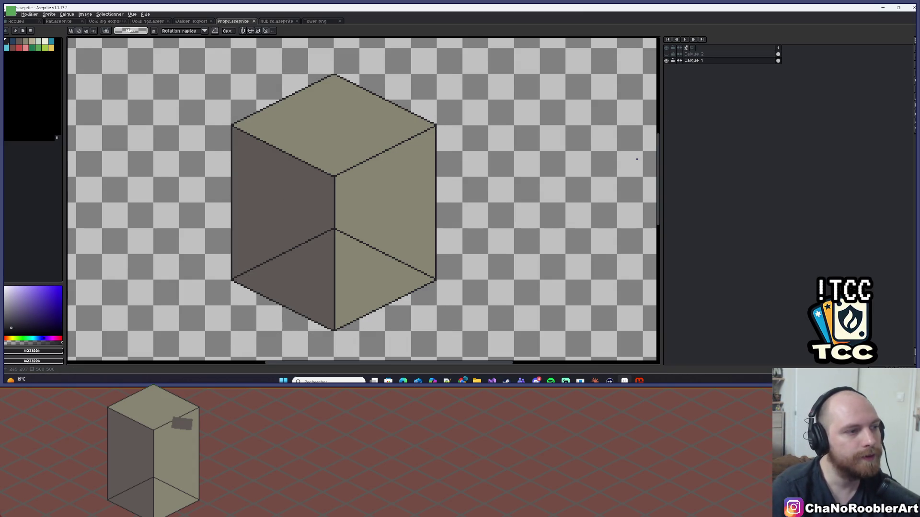
scroll(285, 184, "down", 1)
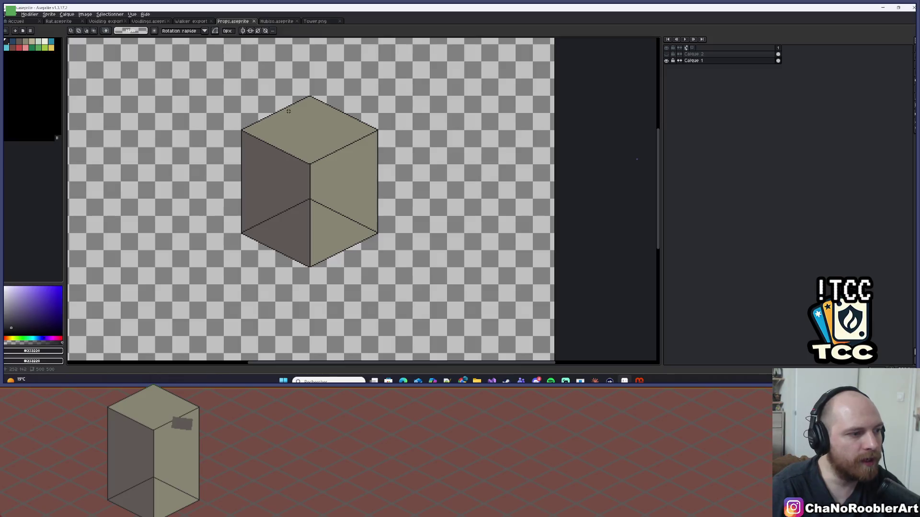
scroll(321, 144, "up", 2)
scroll(322, 144, "down", 2)
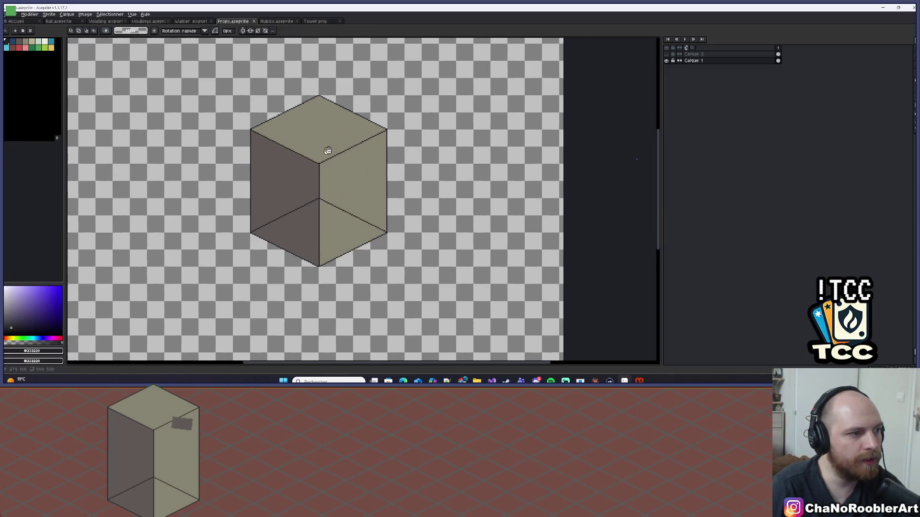
scroll(322, 154, "up", 1)
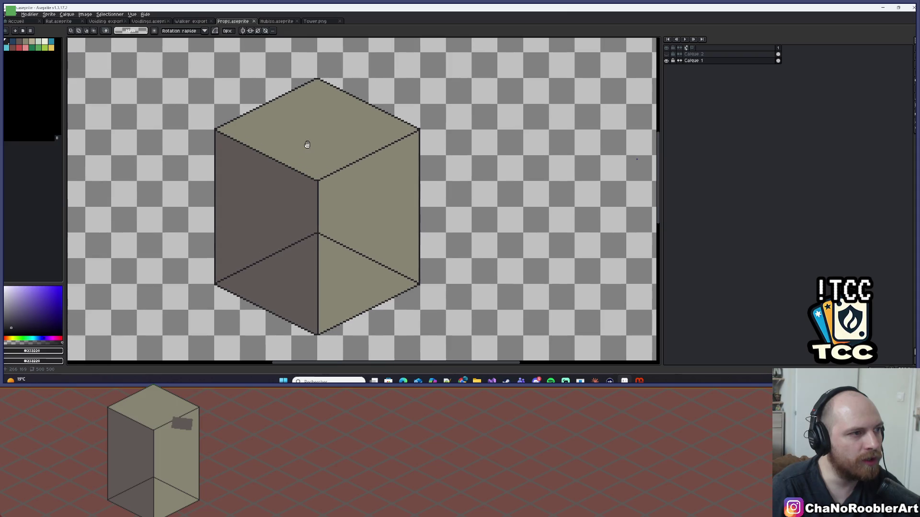
scroll(308, 147, "down", 1)
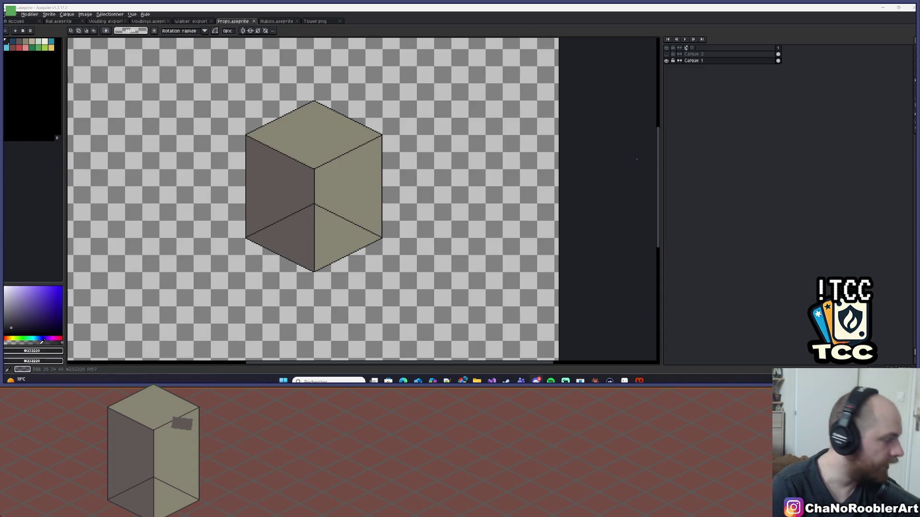
scroll(331, 122, "down", 2)
scroll(331, 122, "up", 3)
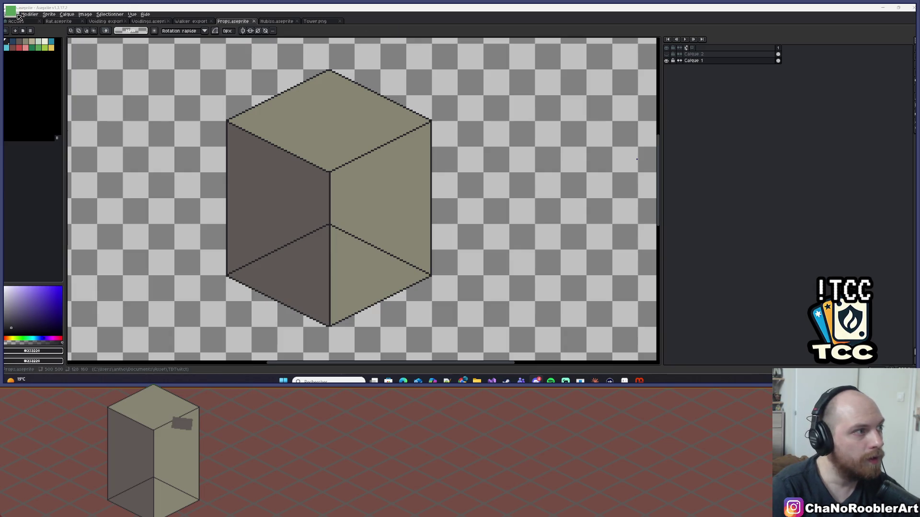
Step: Close the outdated Tower.png document and reopen the freshly exported Tower.png
left_click(311, 21)
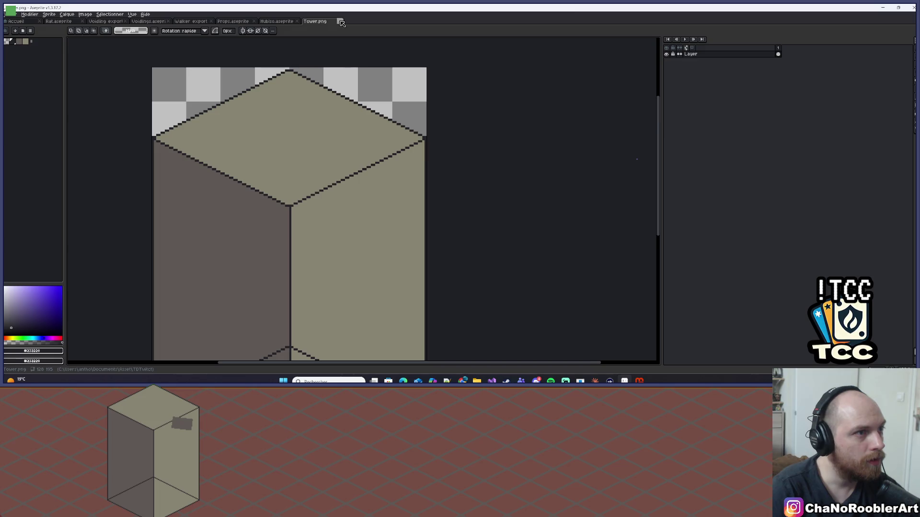
left_click(340, 22)
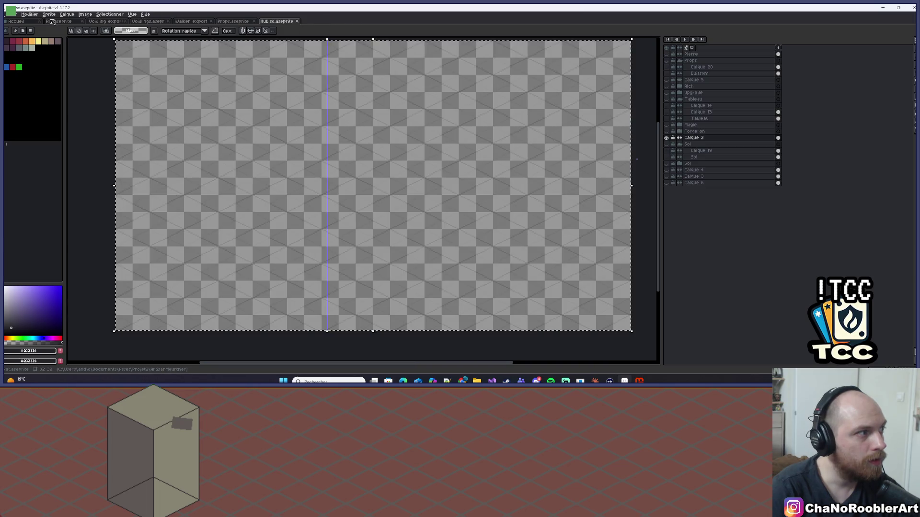
key("ctrl+o")
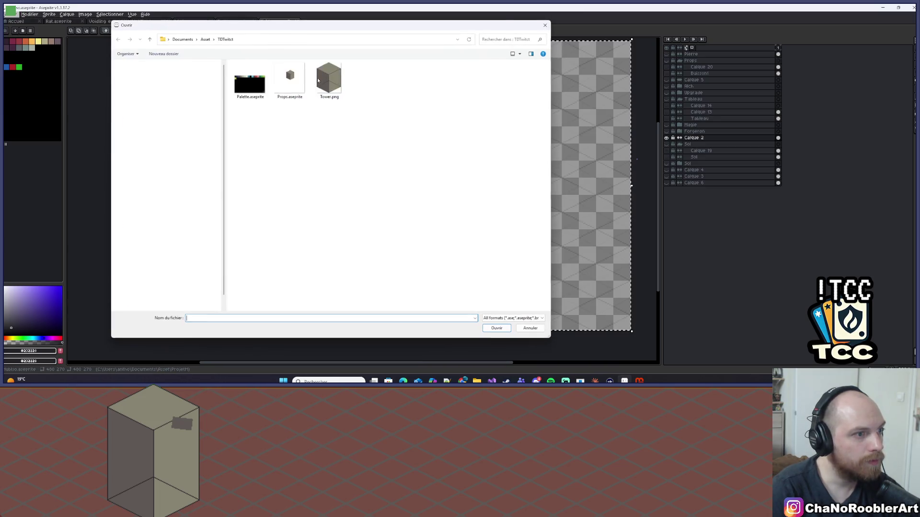
double_click(328, 78)
scroll(405, 130, "up", 1)
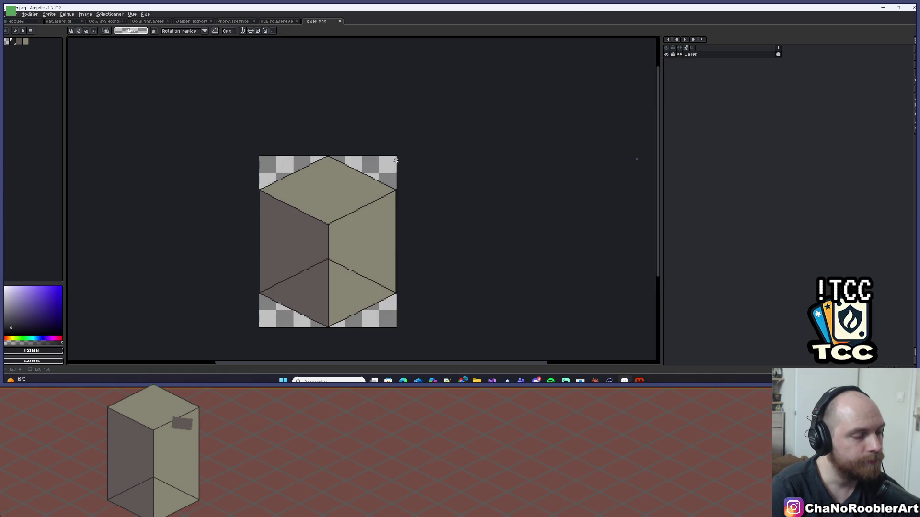
left_click_drag(404, 177, 417, 153)
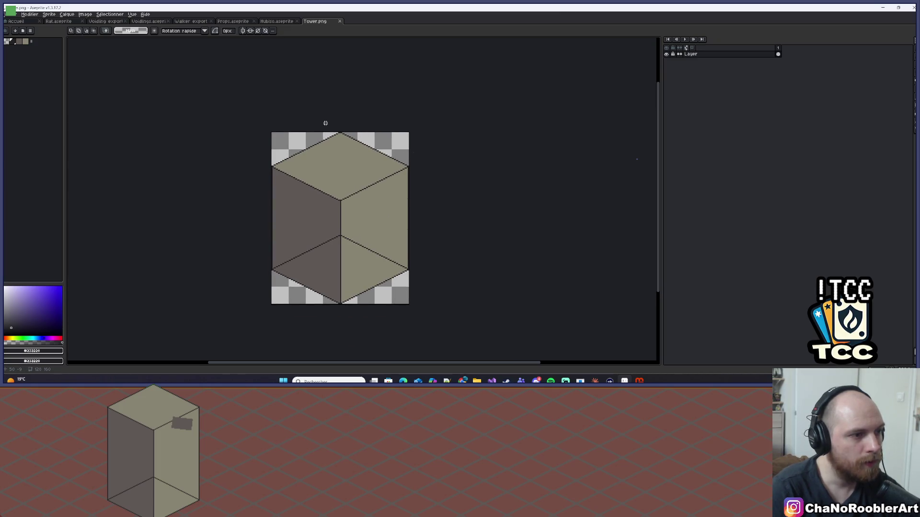
Step: Check Tower.png's sprite size without resizing, then minimize Aseprite
left_click(48, 15)
left_click(64, 56)
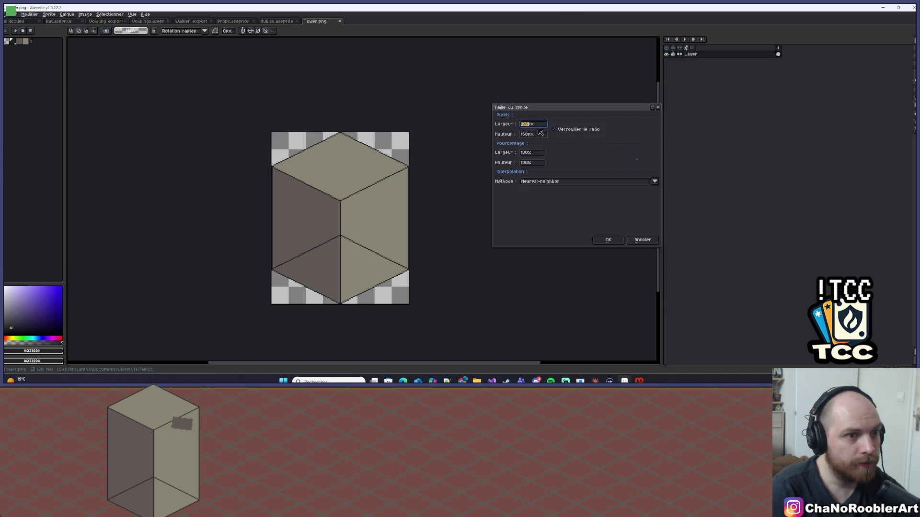
left_click(658, 107)
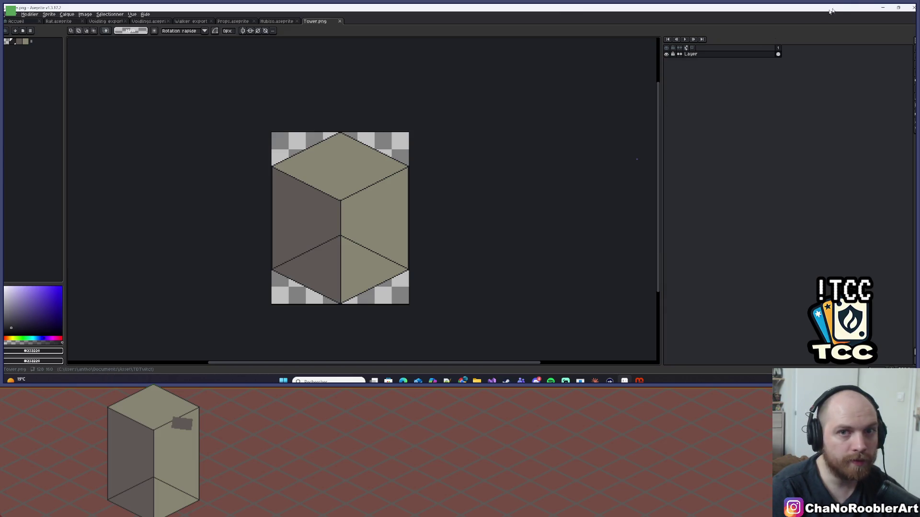
left_click(882, 8)
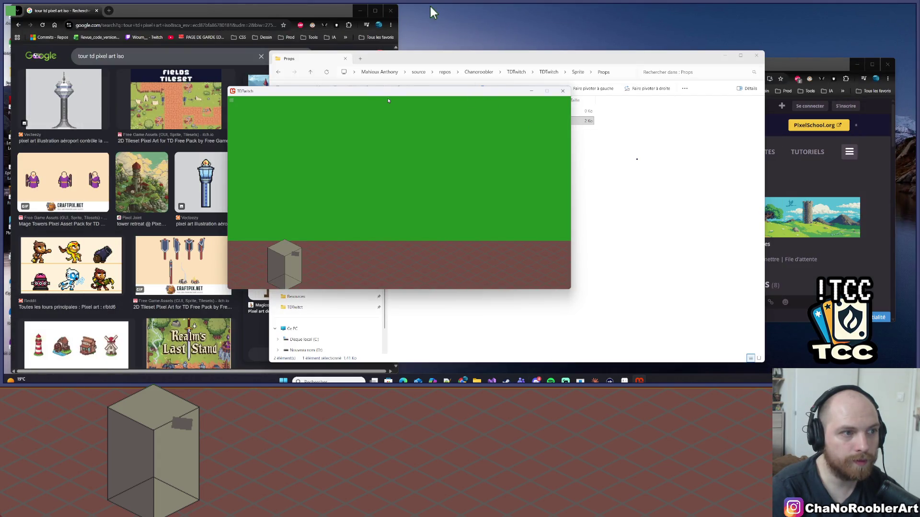
Step: Close the running game and bring the Props and home Explorer windows forward
left_click_drag(468, 100, 360, 99)
left_click(453, 91)
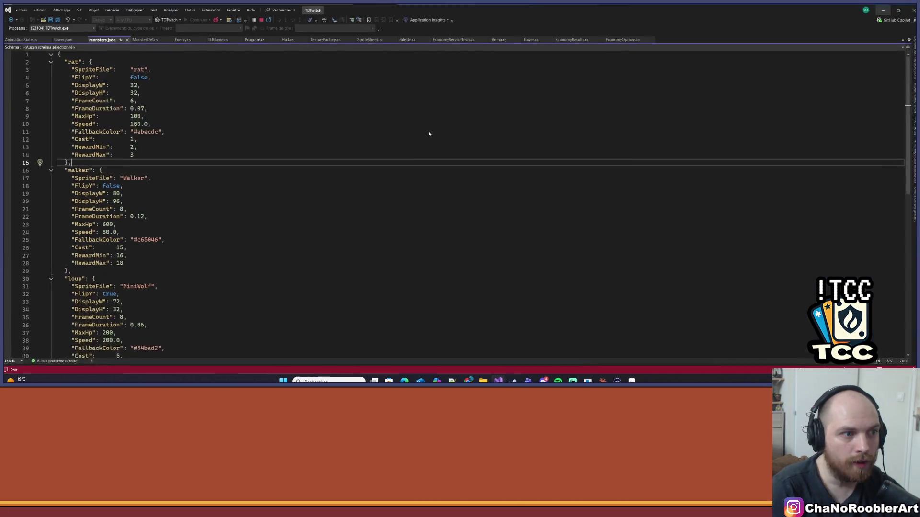
left_click(878, 9)
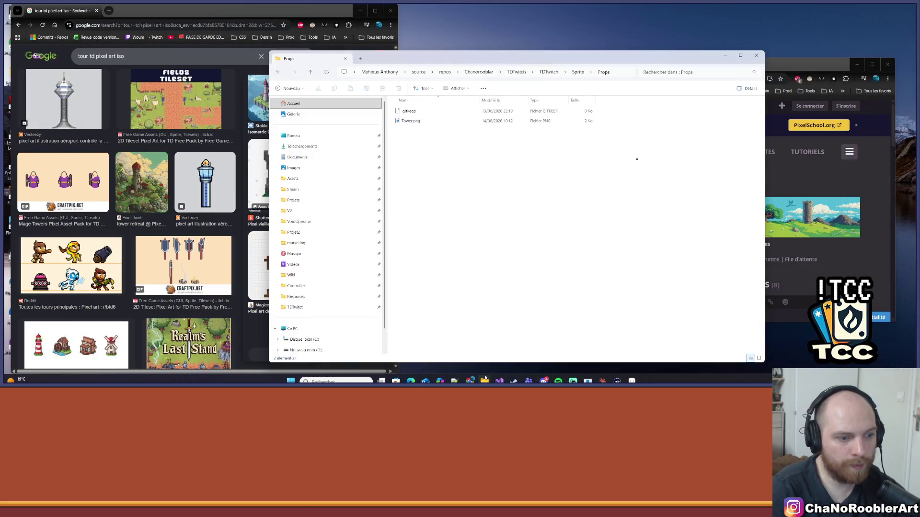
mouse_move(485, 381)
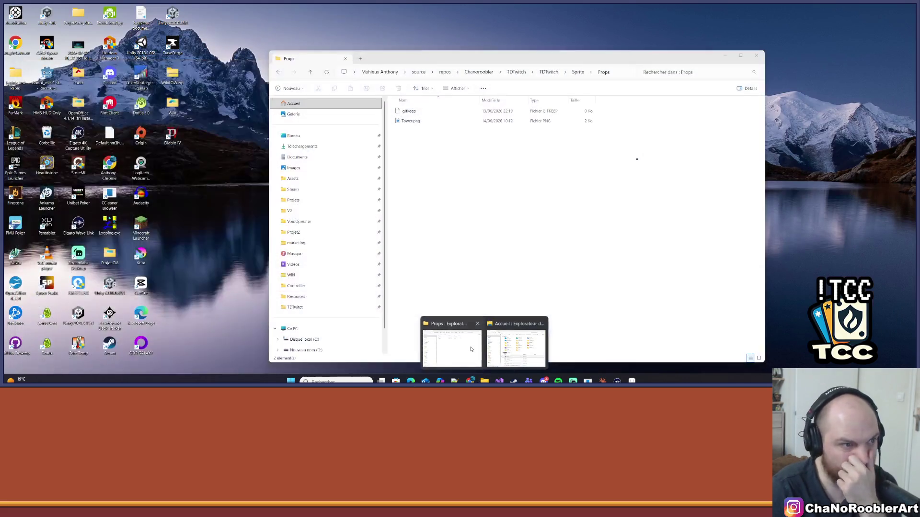
left_click(480, 350)
key("alt+Tab")
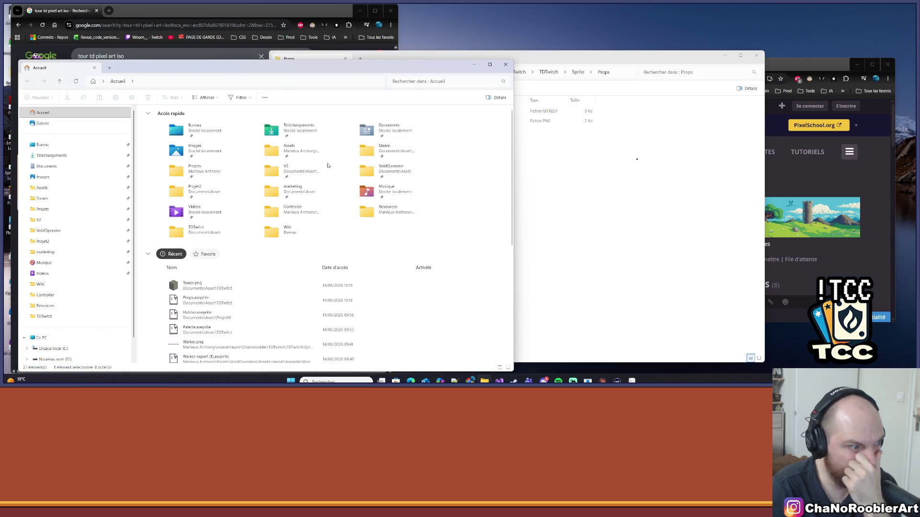
Step: Replace the old Tower.png in Props with the new export and return to Visual Studio
left_click(604, 220)
left_click(541, 120)
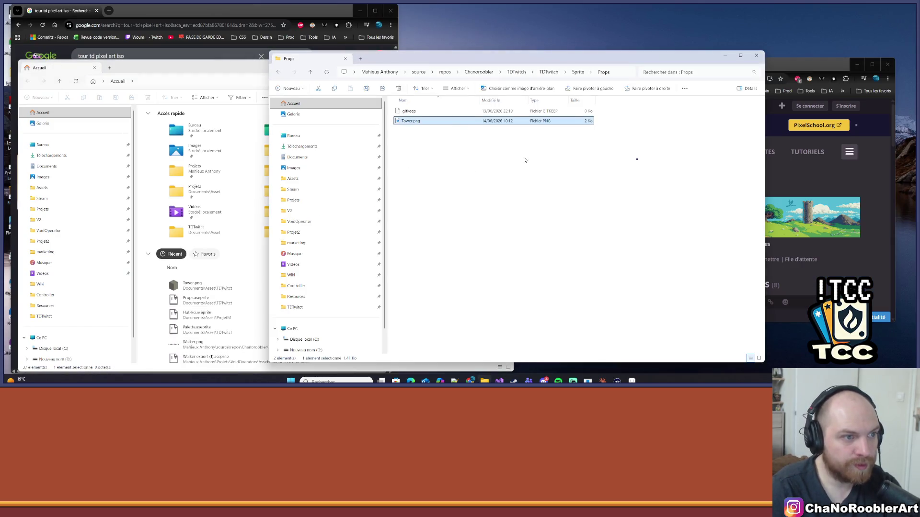
key("Delete")
mouse_move(236, 283)
left_mouse_down()
mouse_move(257, 294)
mouse_move(617, 211)
left_mouse_up()
key("alt+Tab")
key("alt+F4")
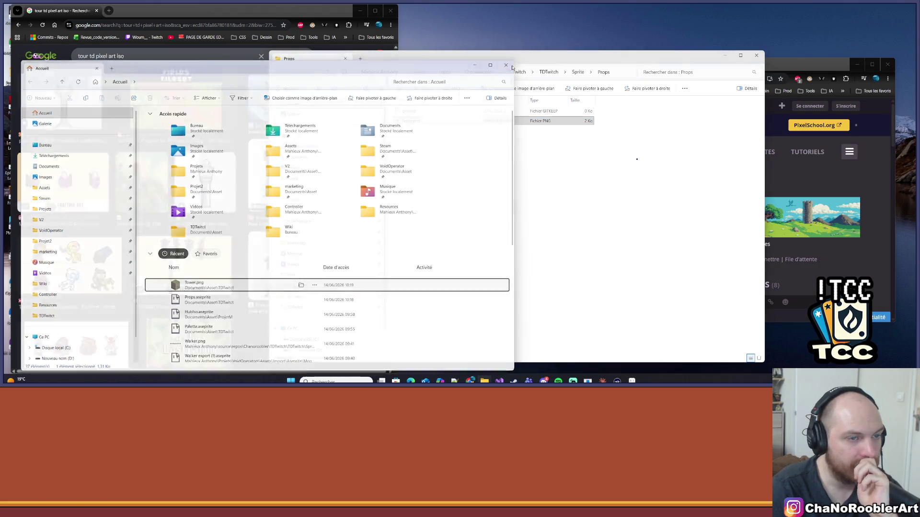
key("alt+Tab")
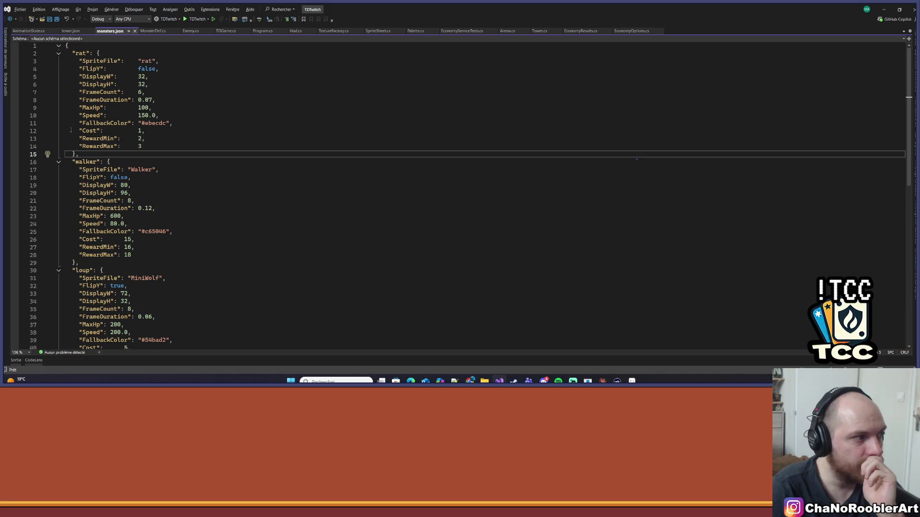
Step: Change DisplayH from 195 to 160 in tower.json and save it
scroll(160, 91, "down", 3)
scroll(160, 91, "up", 3)
key("ctrl+Tab")
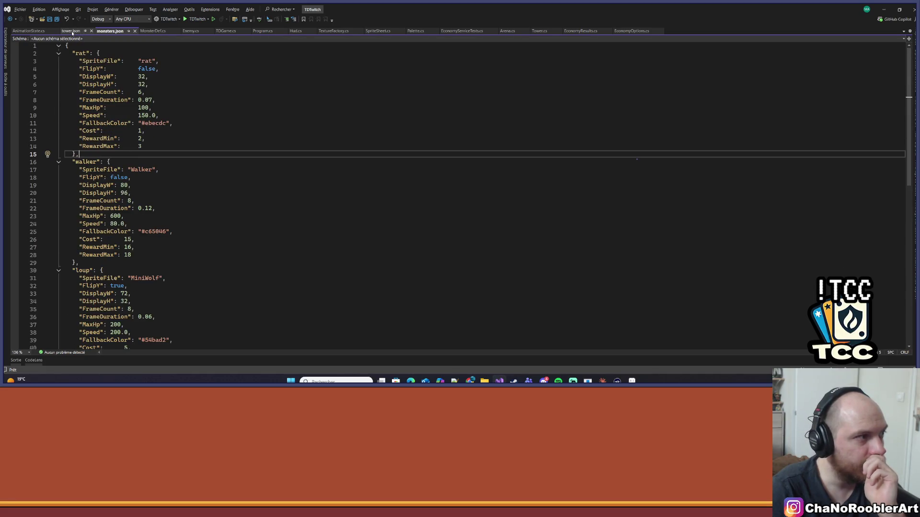
scroll(169, 122, "up", 2)
left_click_drag(155, 68, 167, 69)
type("16")
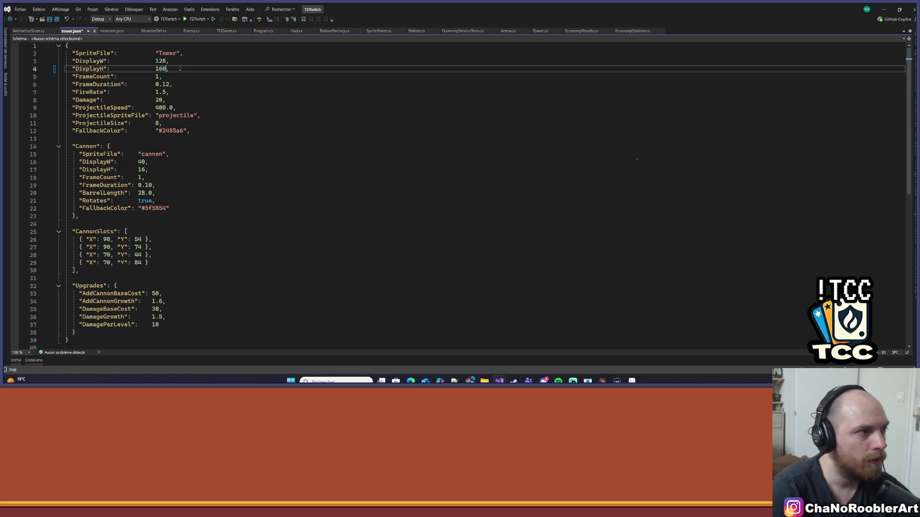
left_click(364, 123)
key("ctrl+s")
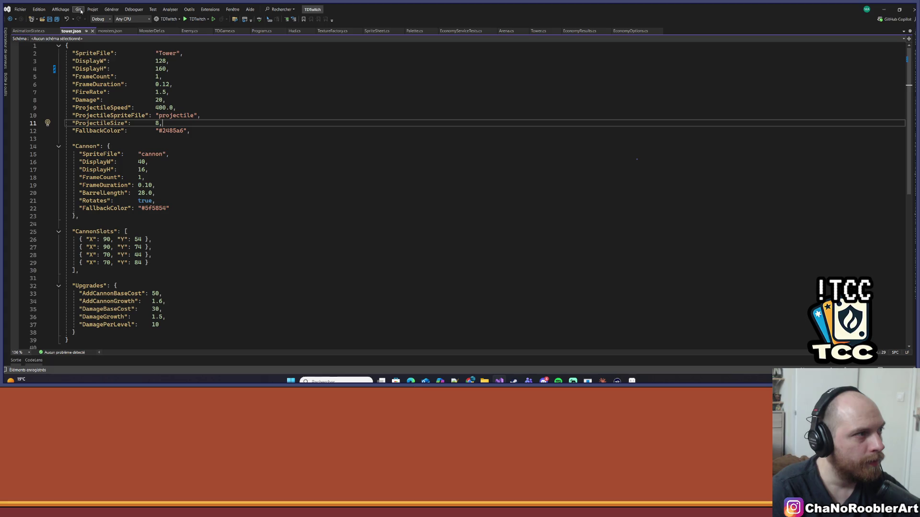
Step: Rebuild the whole solution with Générer > Régénérer la solution
left_click(111, 9)
left_click(125, 24)
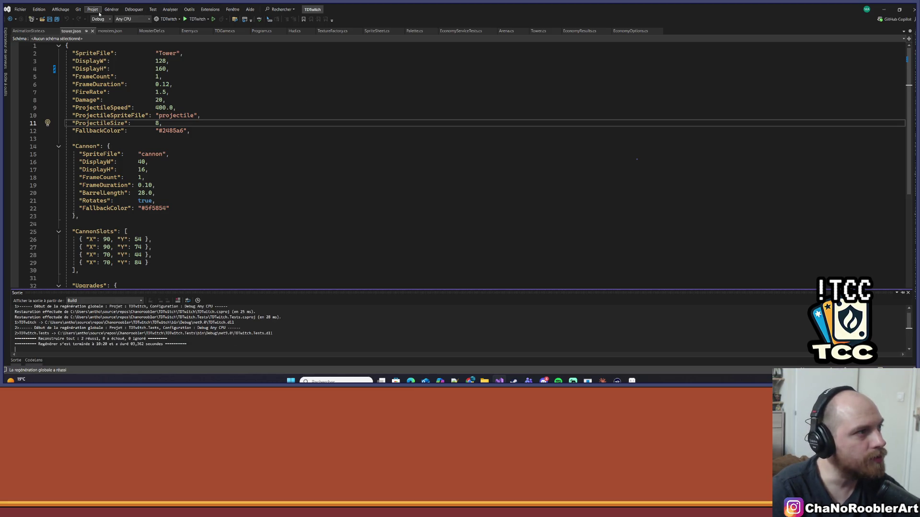
left_click(112, 9)
key("Escape")
key("Down")
key("Left")
key("Left")
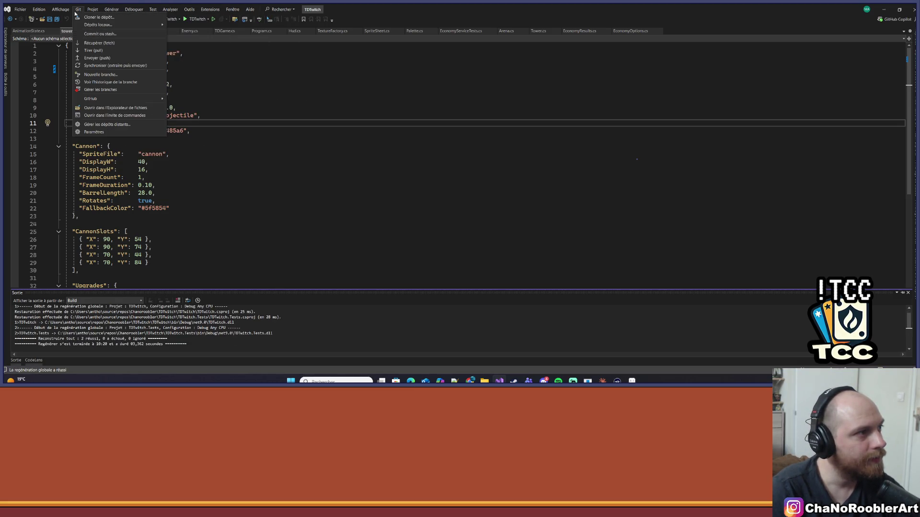
key("Right")
key("Right")
key("Escape")
key("Right")
key("Right")
key("Right")
key("Right")
key("Down")
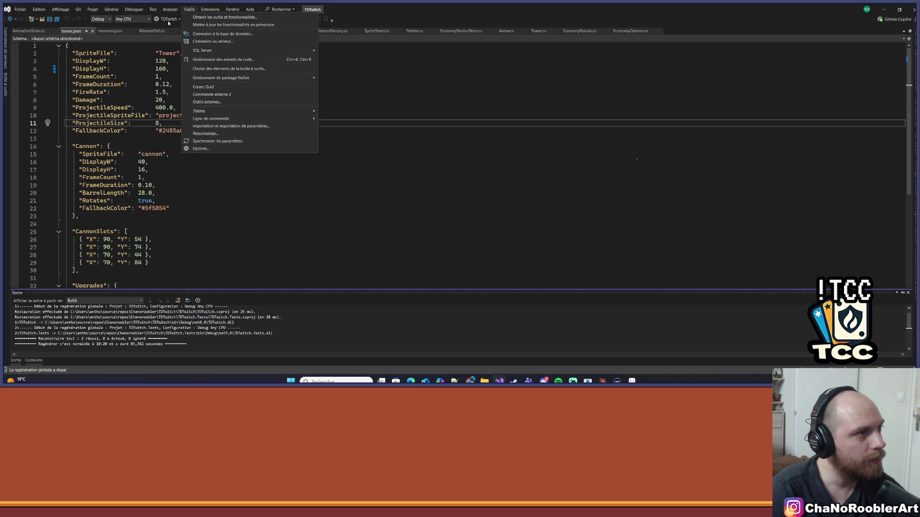
left_click(156, 193)
Step: Launch the TDTwitch game and move its window to the right
left_click(194, 19)
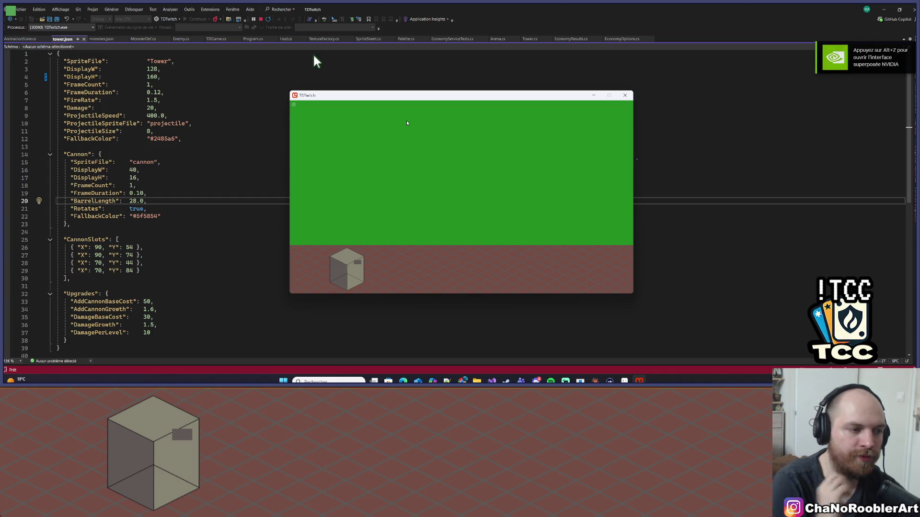
left_click_drag(422, 98, 581, 95)
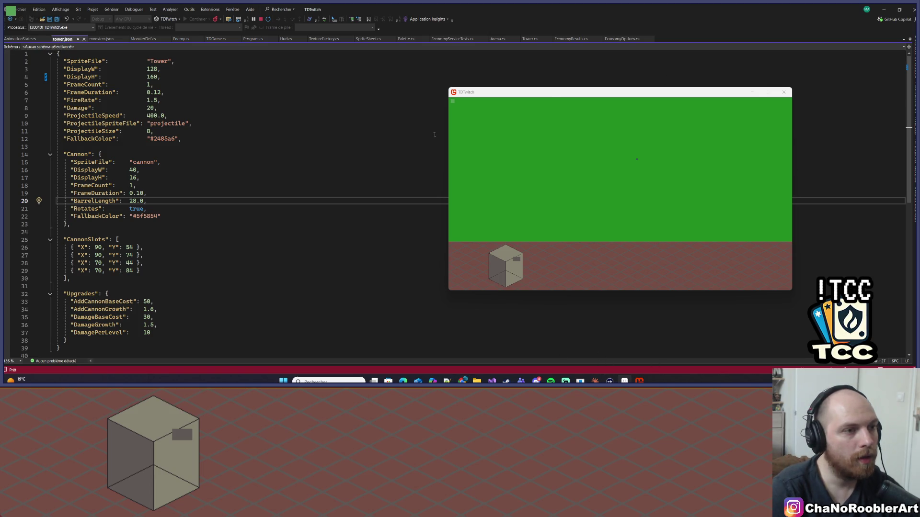
key("alt+Tab")
Step: Jump to frame 36 of the pirate sprite and play the Walk animation
scroll(415, 223, "up", 4)
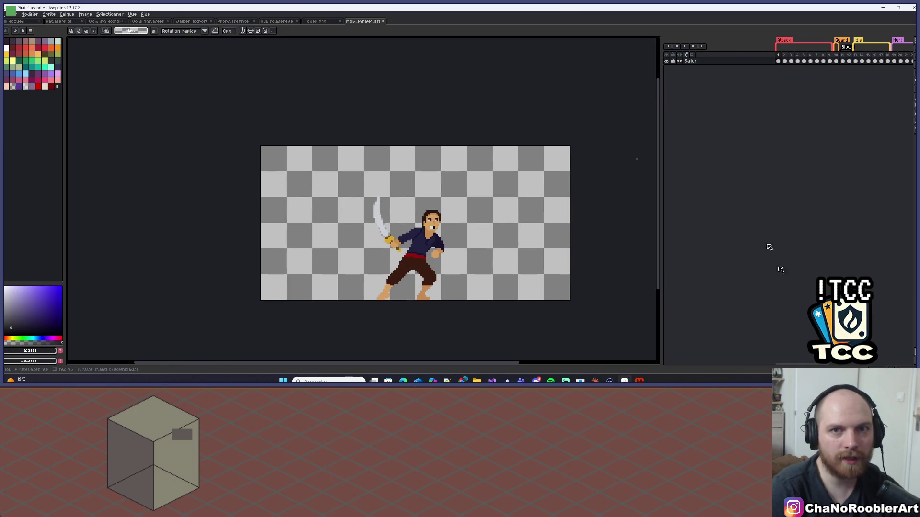
scroll(824, 104, "right", 9)
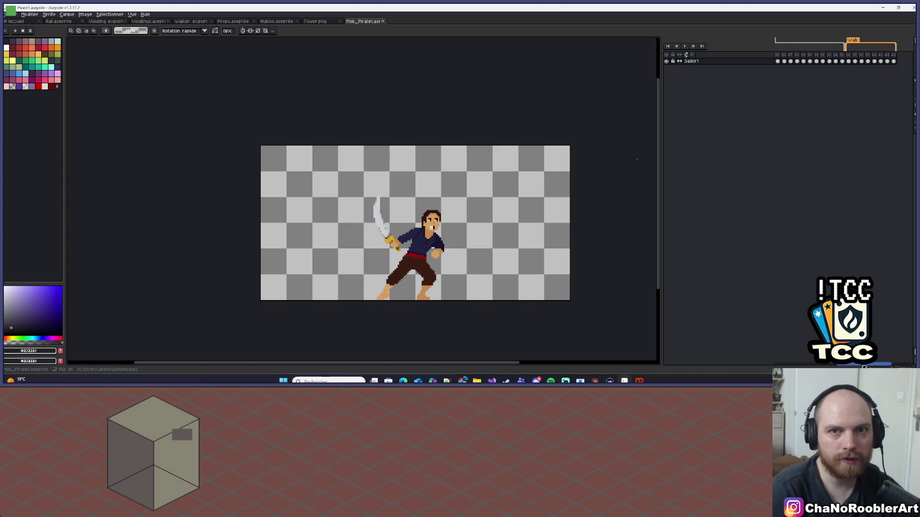
left_click(826, 61)
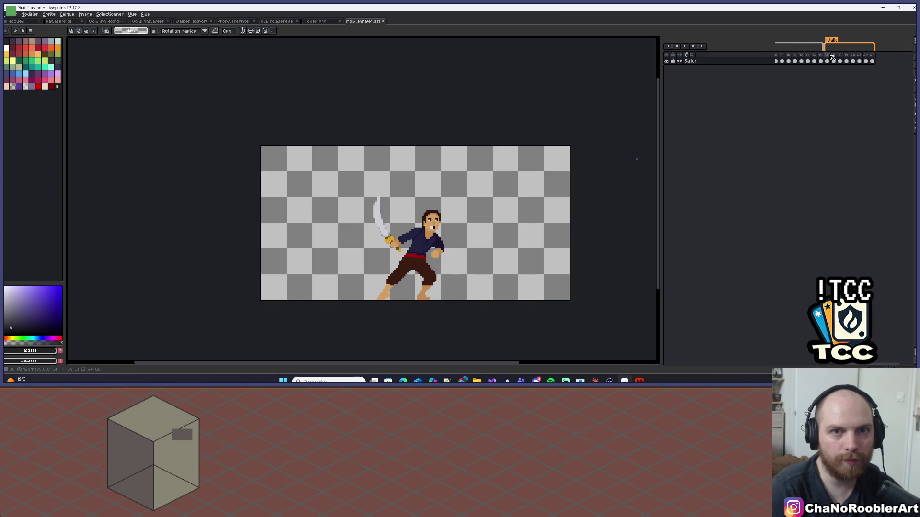
left_click(684, 46)
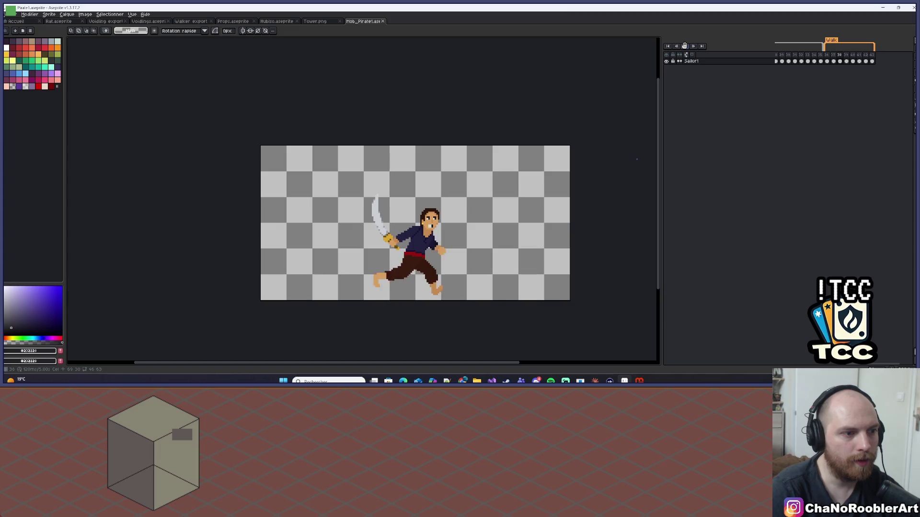
Step: Check the pirate's size in Taille du sprite and cancel without resizing
scroll(530, 138, "up", 1)
scroll(460, 110, "down", 1)
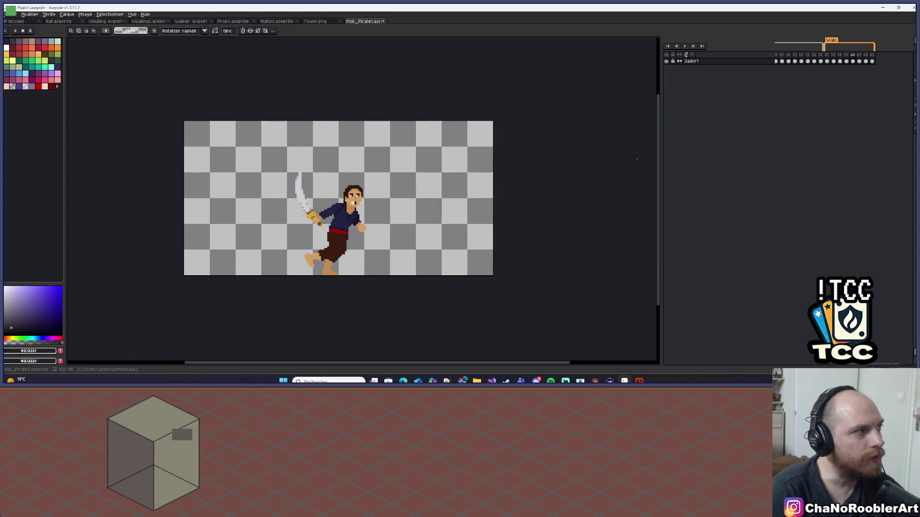
left_click(49, 14)
left_click(67, 55)
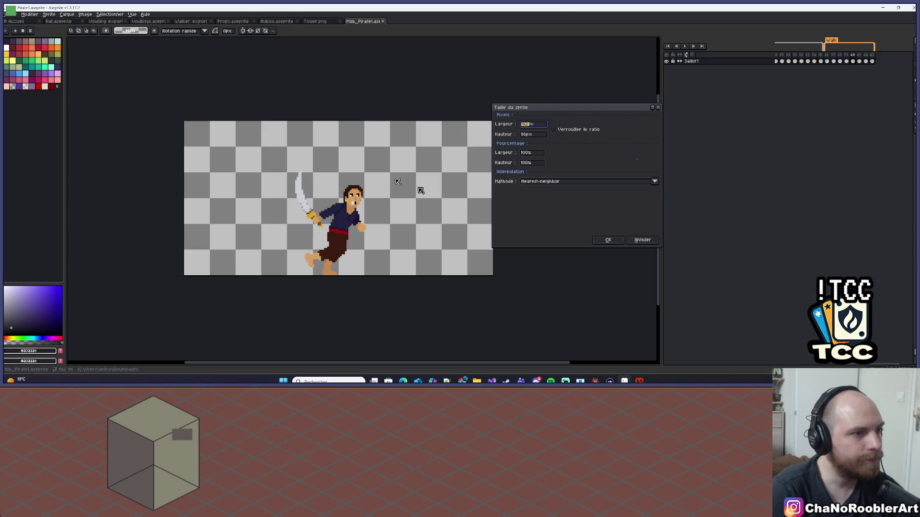
left_click(658, 107)
scroll(455, 158, "up", 1)
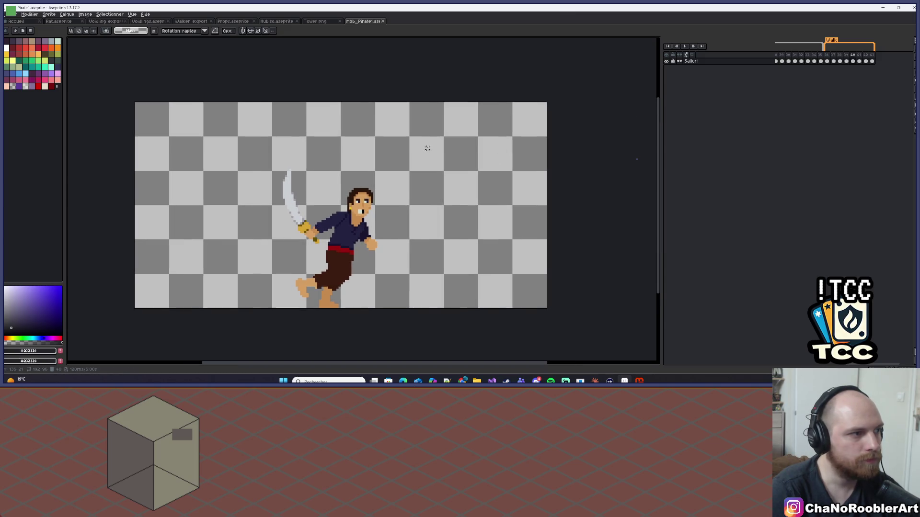
left_click(45, 15)
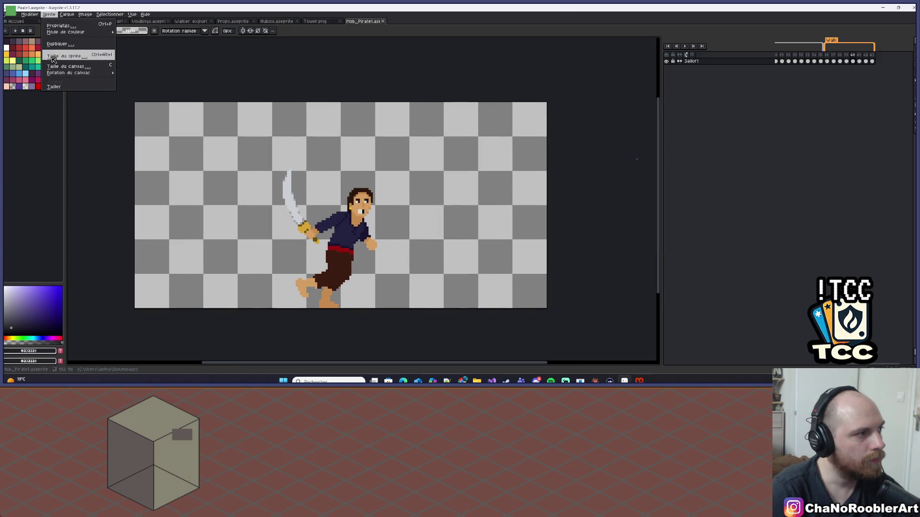
Step: Crop the pirate canvas to 64×80 around the character
left_click(56, 64)
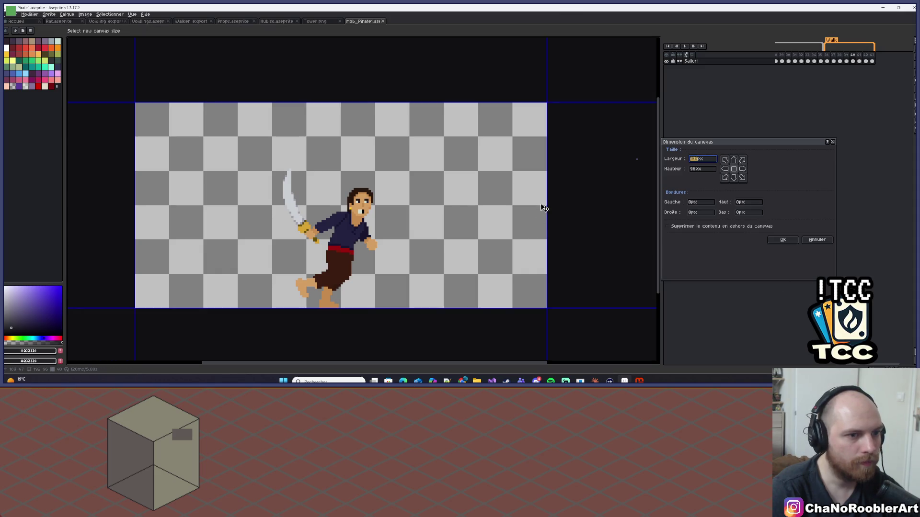
left_click_drag(546, 207, 410, 207)
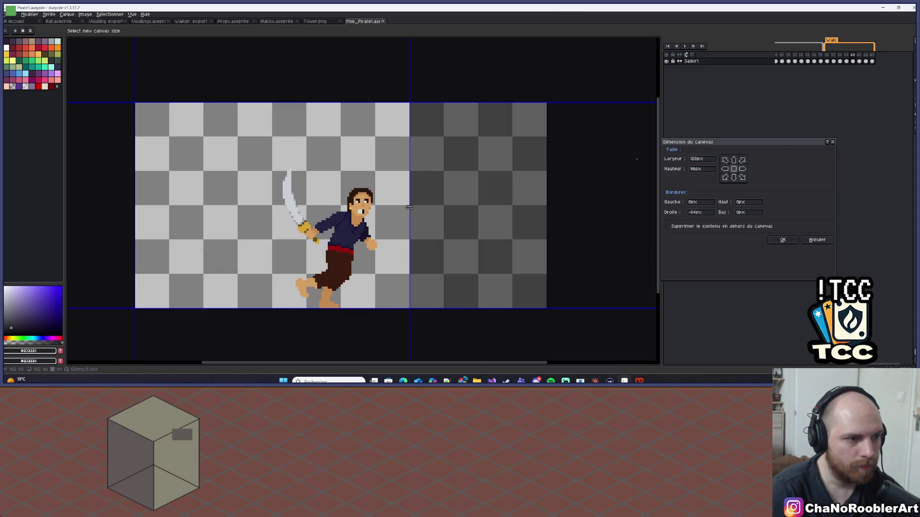
left_click_drag(136, 200, 272, 198)
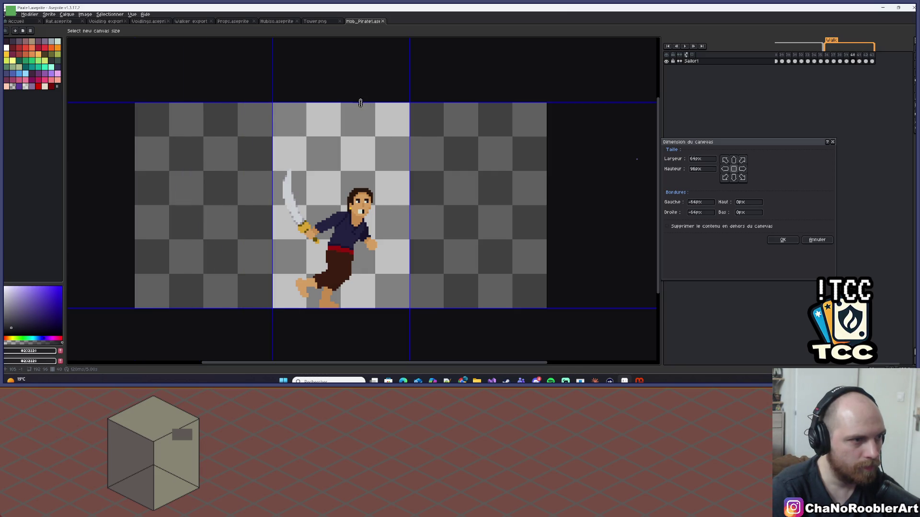
mouse_move(360, 103)
left_mouse_down()
mouse_move(361, 147)
mouse_move(363, 138)
left_mouse_up()
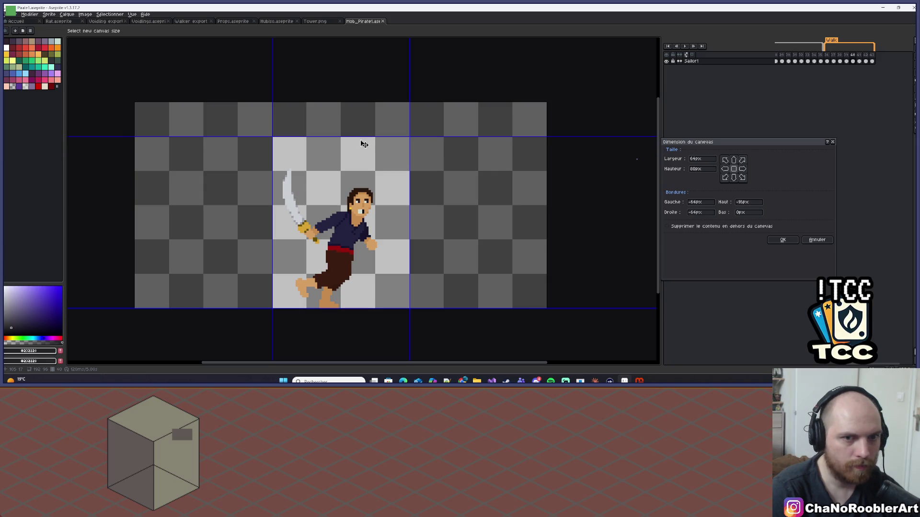
left_click(782, 240)
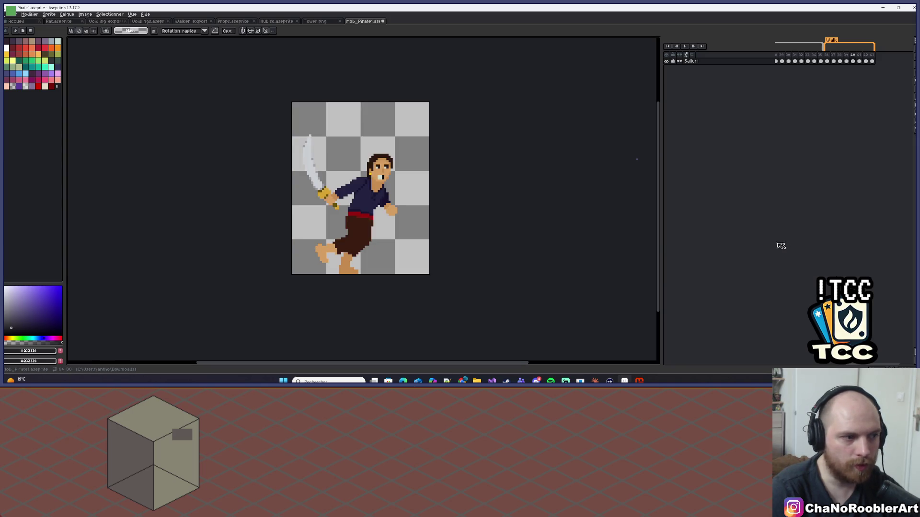
scroll(427, 197, "up", 1)
Step: Set up a sprite-sheet export of only the Walk tag frames and browse for its destination
left_click(10, 13)
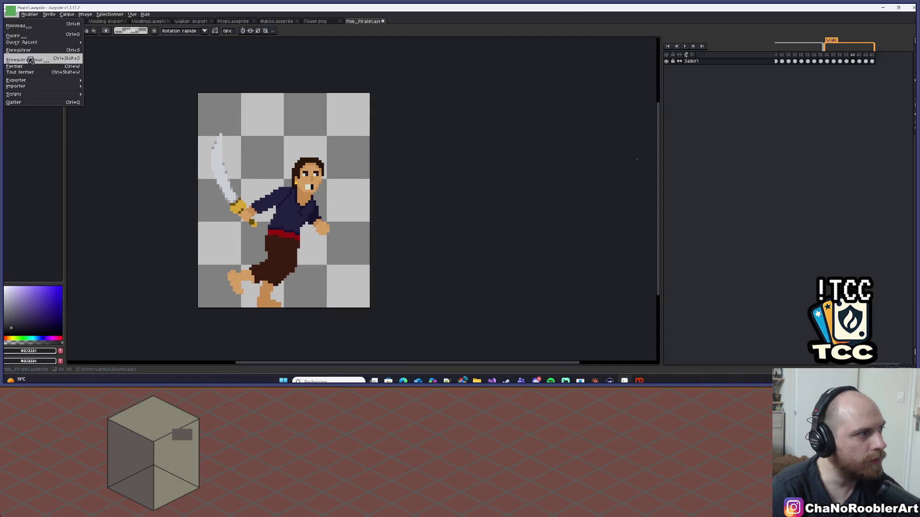
mouse_move(55, 81)
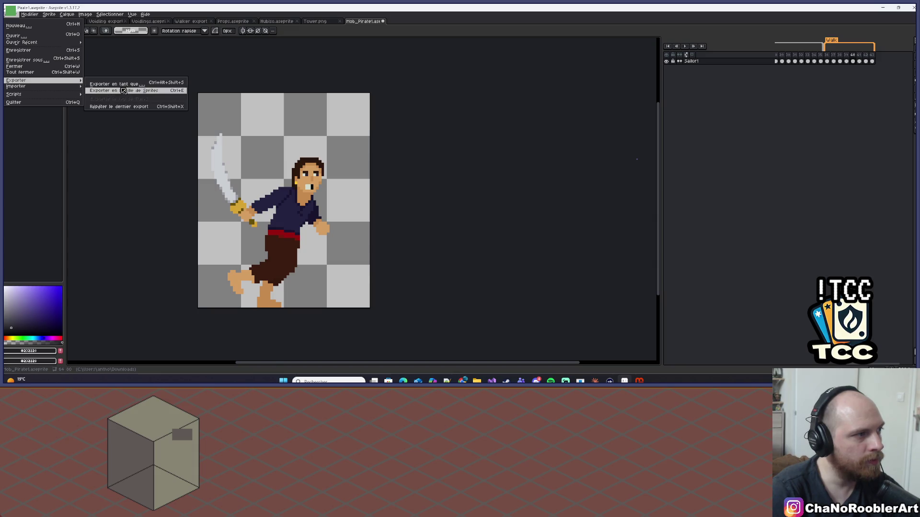
left_click(123, 90)
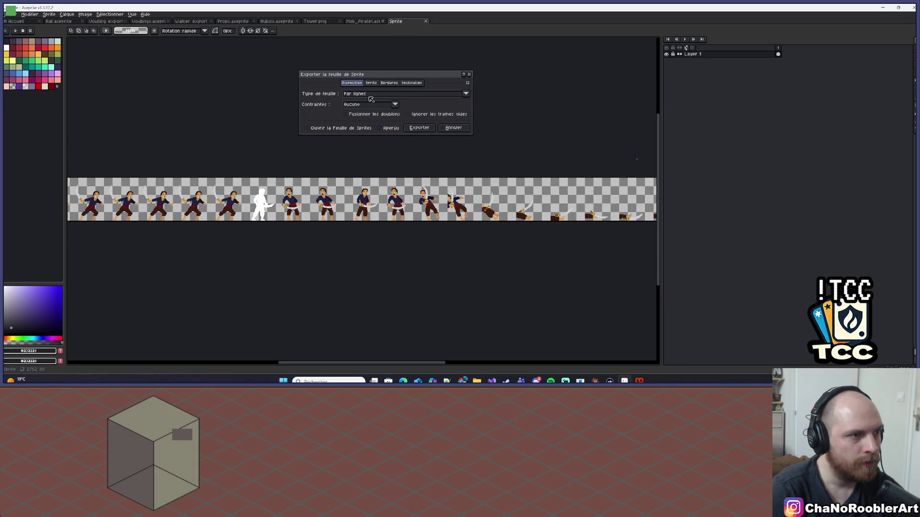
left_click(372, 99)
left_click(372, 84)
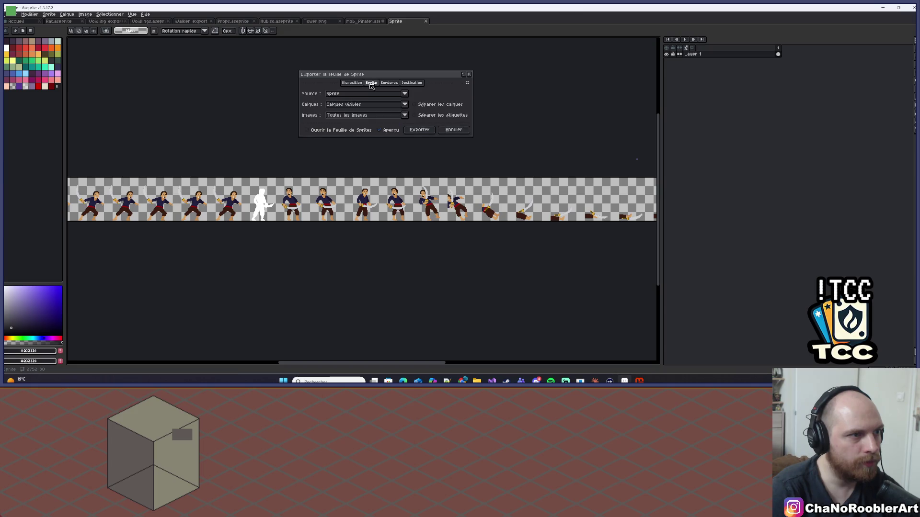
left_click(349, 116)
left_click(355, 162)
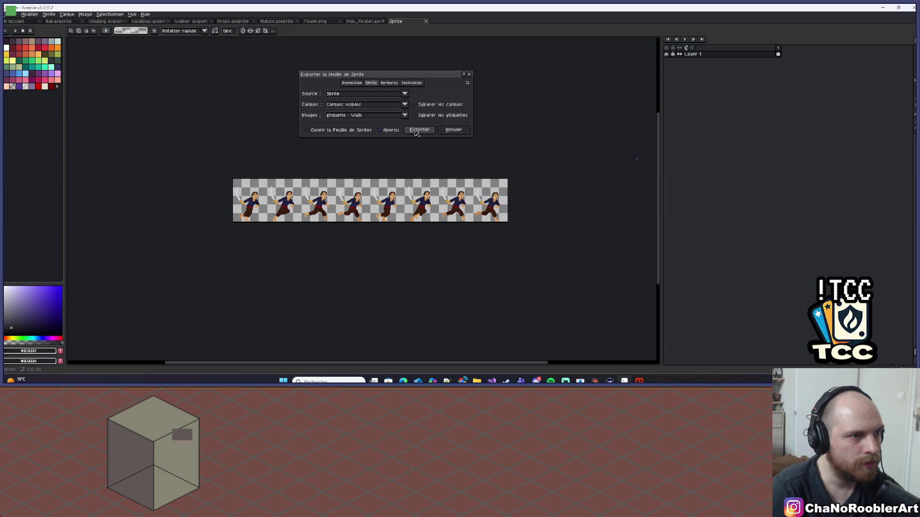
left_click(416, 84)
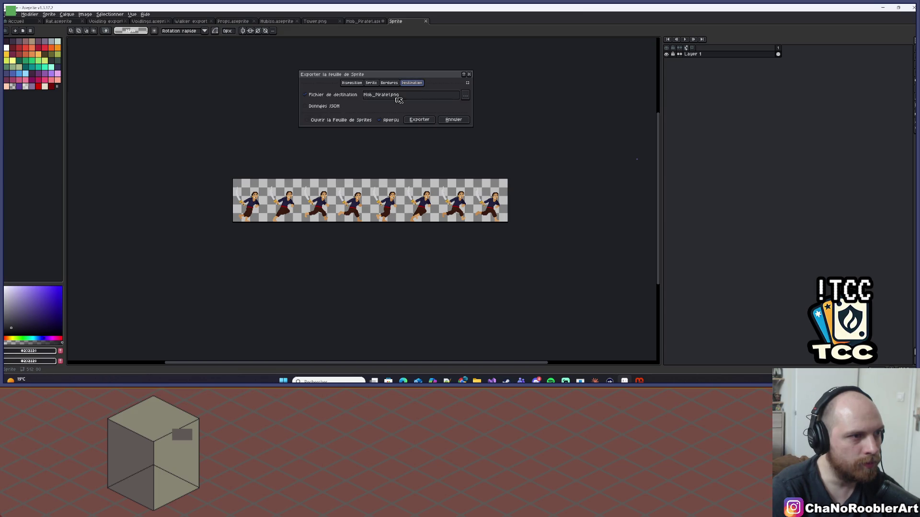
left_click(463, 97)
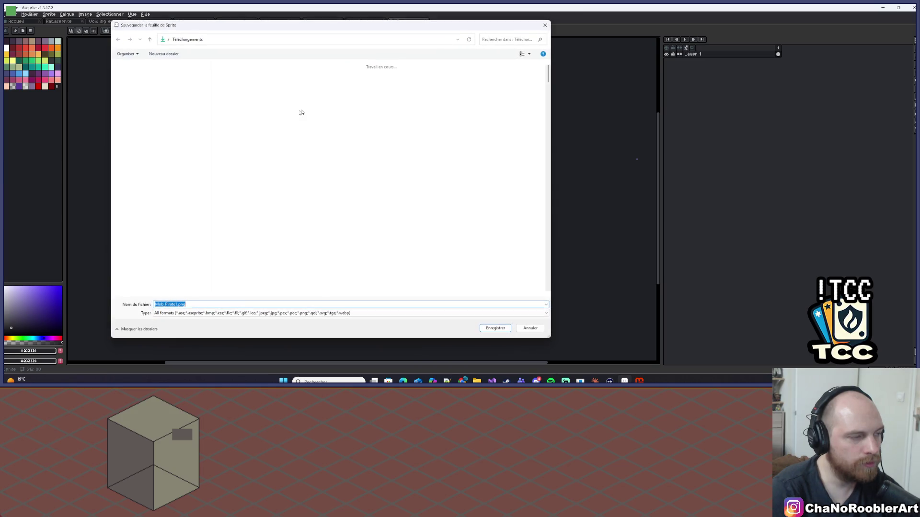
Step: In the save dialog, browse the Assets and Projets folders to find the TDTwitct folder
left_click(135, 142)
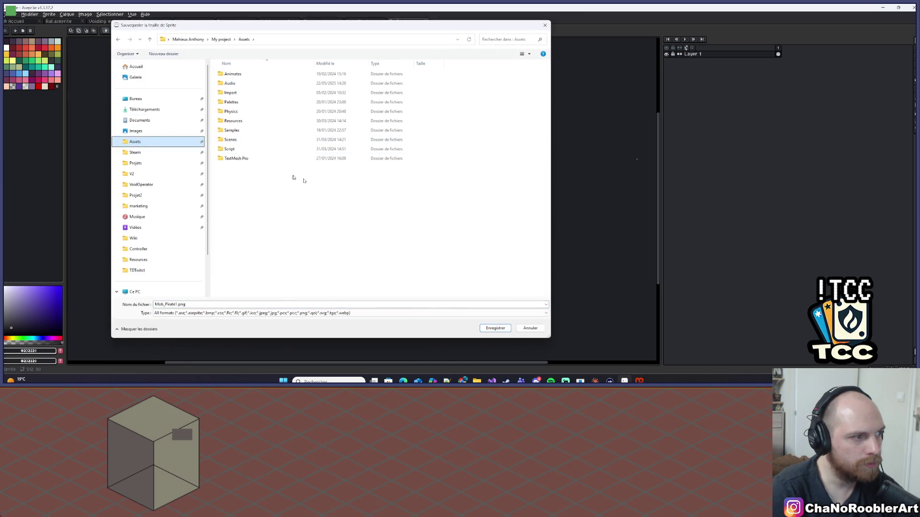
left_click(135, 163)
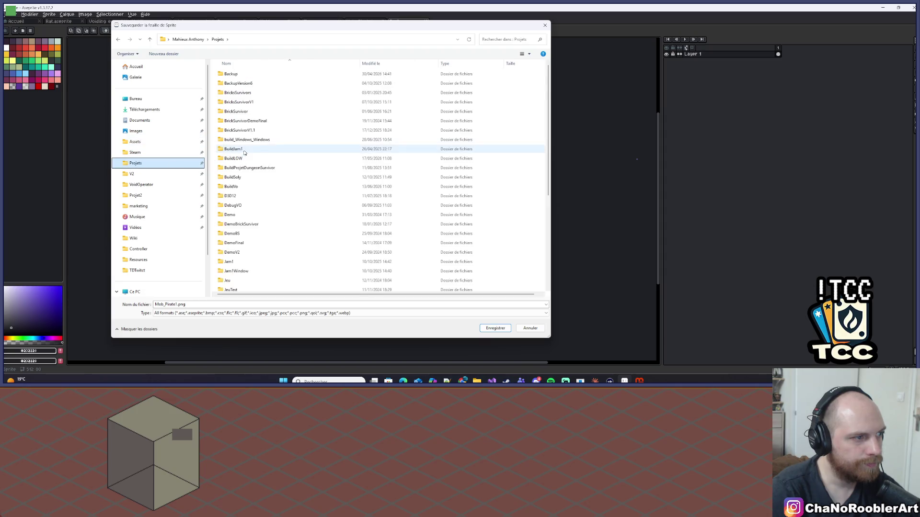
scroll(242, 215, "down", 4)
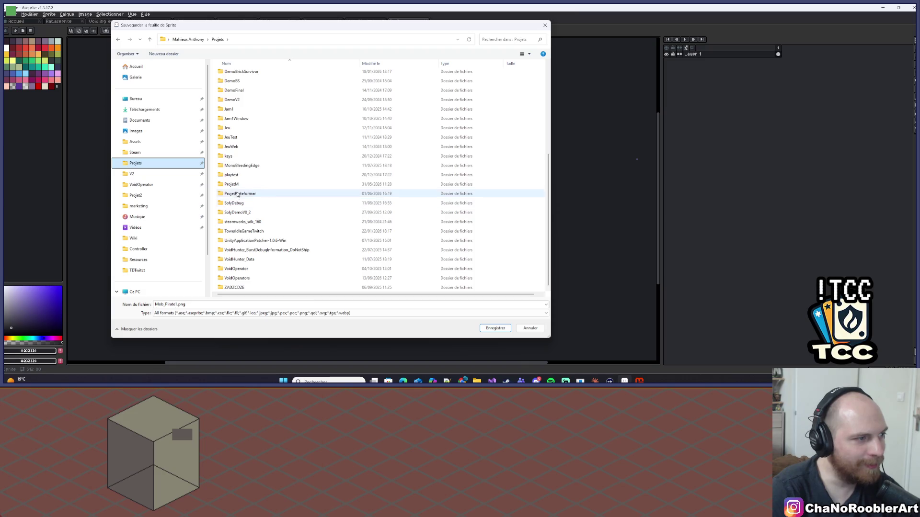
left_click(127, 176)
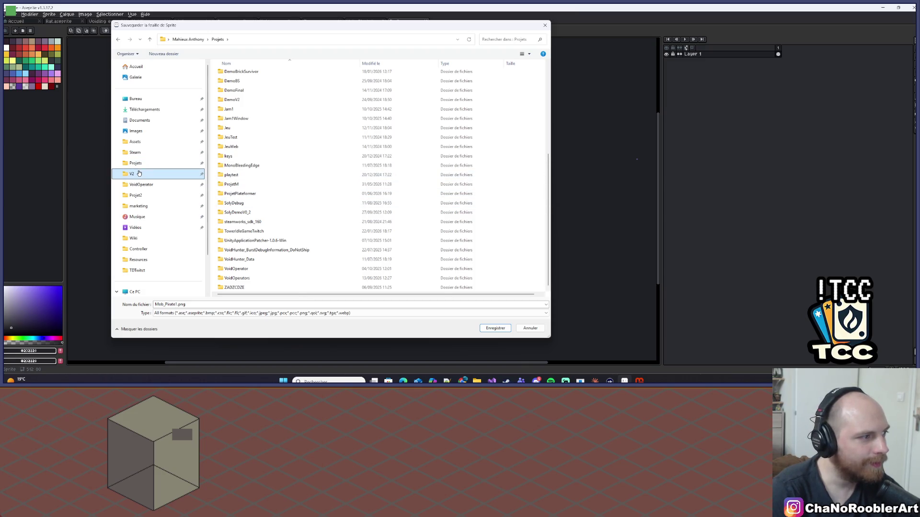
left_click(135, 164)
left_click(136, 196)
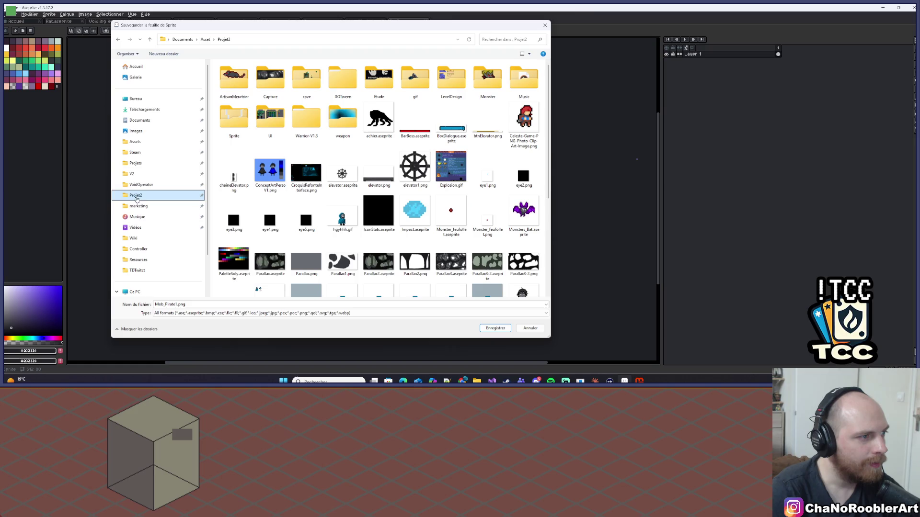
scroll(282, 265, "down", 5)
scroll(281, 265, "up", 5)
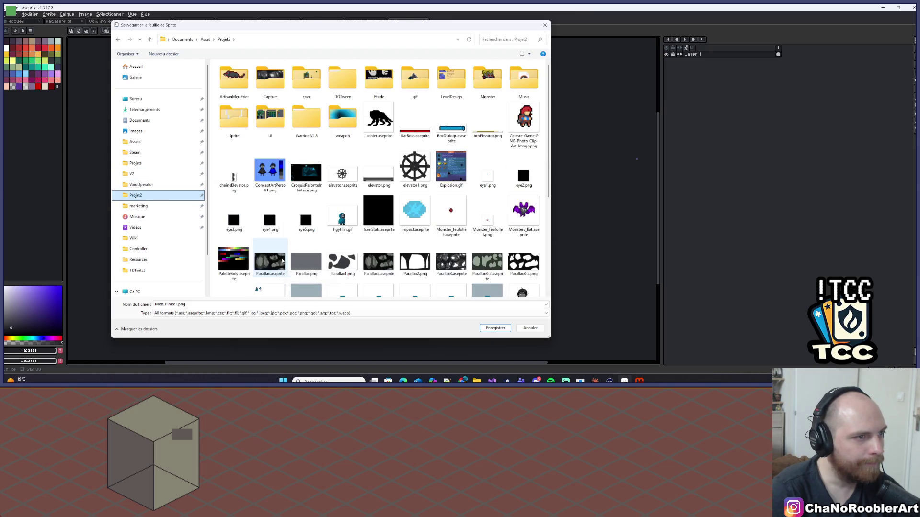
left_click(148, 186)
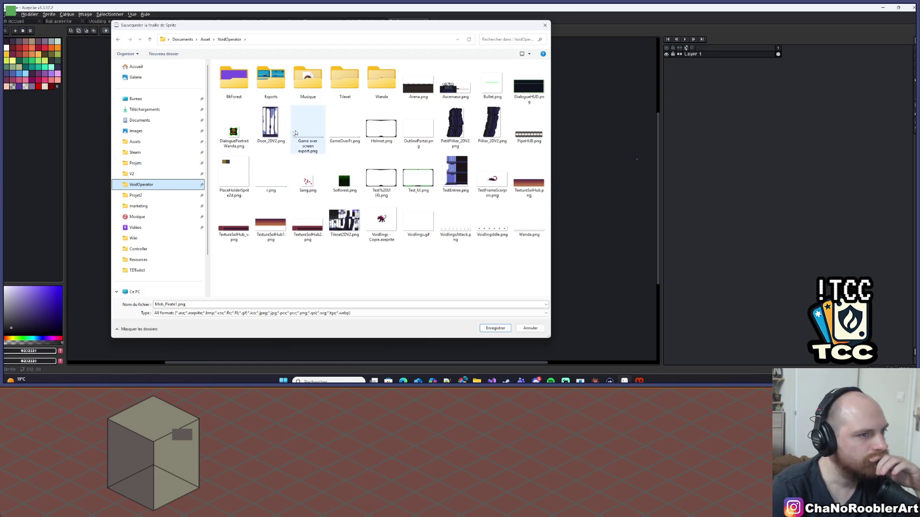
left_click(143, 166)
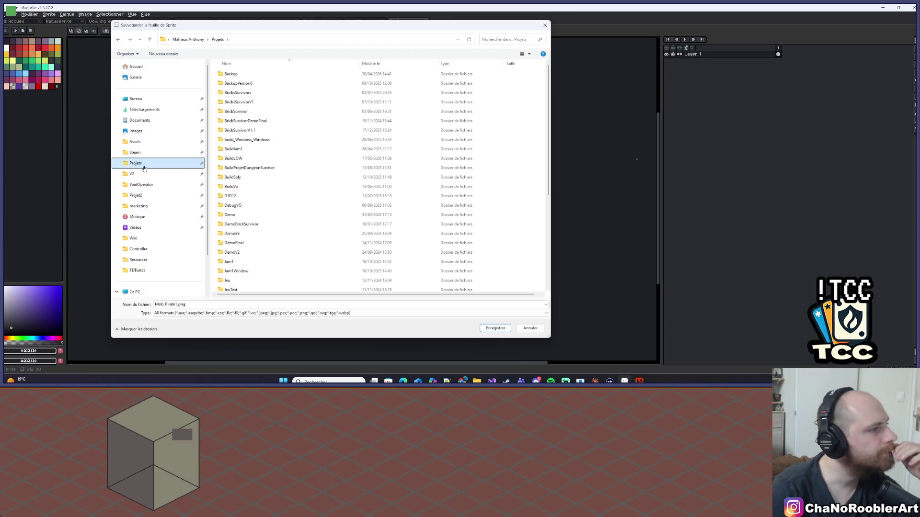
left_click(135, 152)
left_click(135, 141)
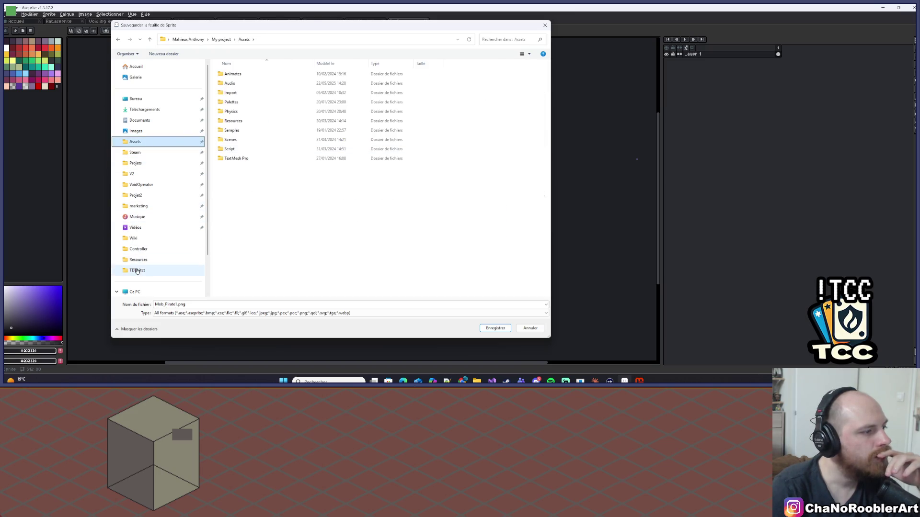
left_click(138, 270)
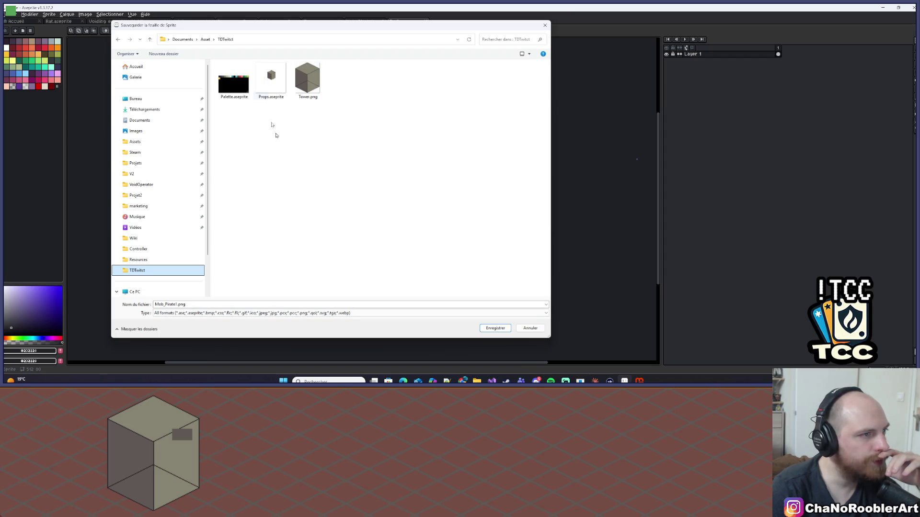
Step: Export the pirate sprite sheet as Mob_Pirate1.png, then open the Sprite Size window
left_click(494, 330)
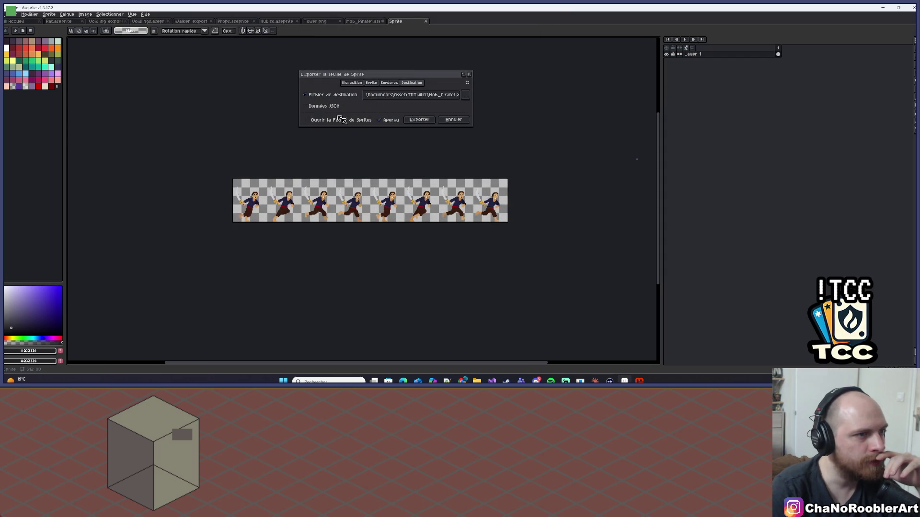
left_click(418, 122)
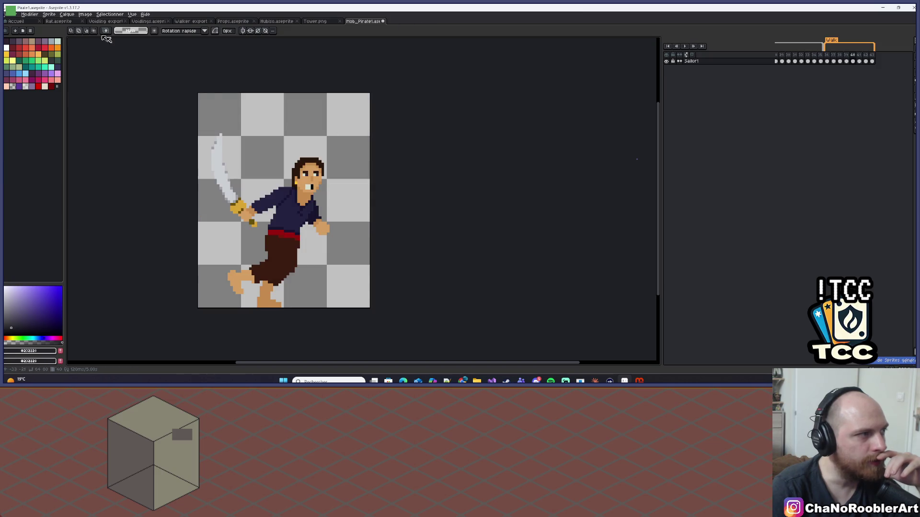
left_click(49, 14)
left_click(64, 56)
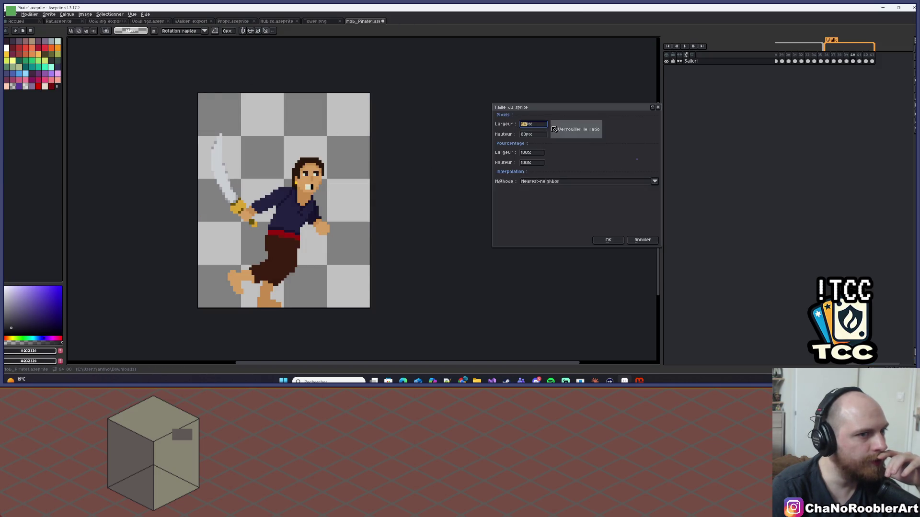
Step: In monsters.json, paste a copy of the loup block after a comma and rename its key to 'pirate'
left_click(492, 381)
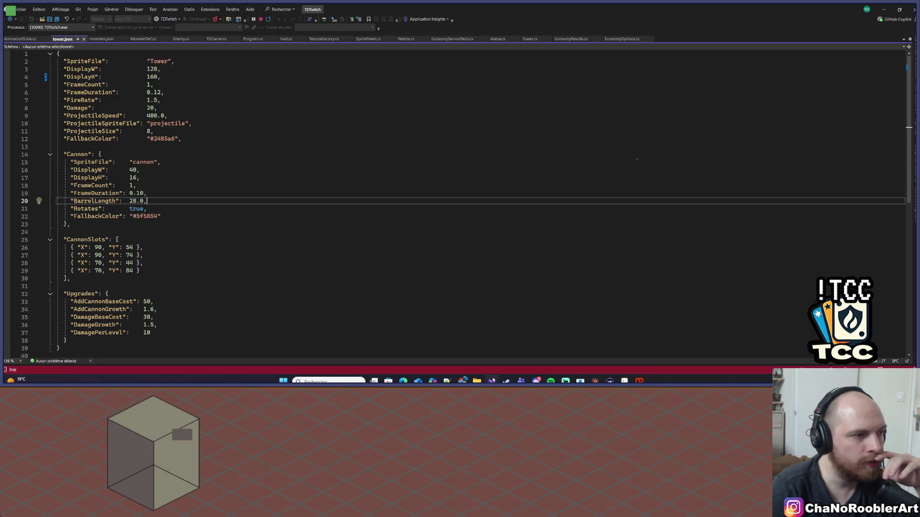
left_click(98, 40)
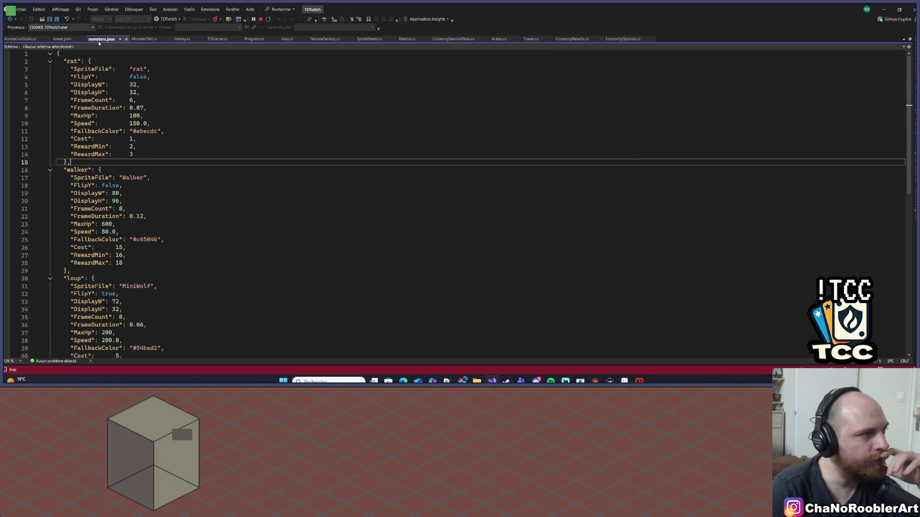
scroll(82, 202, "down", 4)
mouse_move(61, 187)
left_mouse_down()
mouse_move(86, 242)
mouse_move(81, 285)
left_mouse_up()
left_click(81, 285)
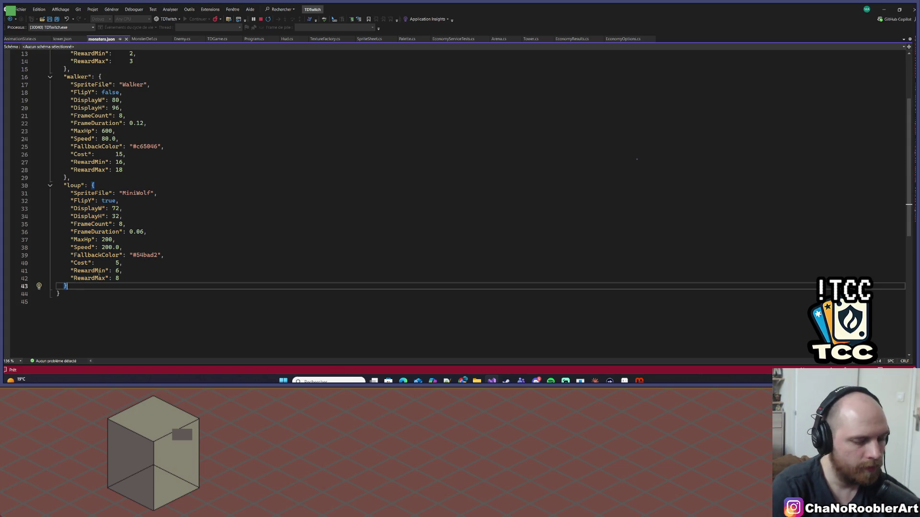
type(",")
key("Return")
type("\"loup\": {     \"SpriteFile\": \"MiniWolf\",     \"FlipY\": true,     \"DisplayW\": 72,     \"DisplayH\": 32,     \"FrameCount\": 8,     \"FrameDuration\": 0.06,     \"MaxHp\": 200,     \"Speed\": 200.0,     \"FallbackColor\": \"#54bad2\",     \"Cost\": 5,     \"RewardMin\": 6,     \"RewardMax\": 8   }")
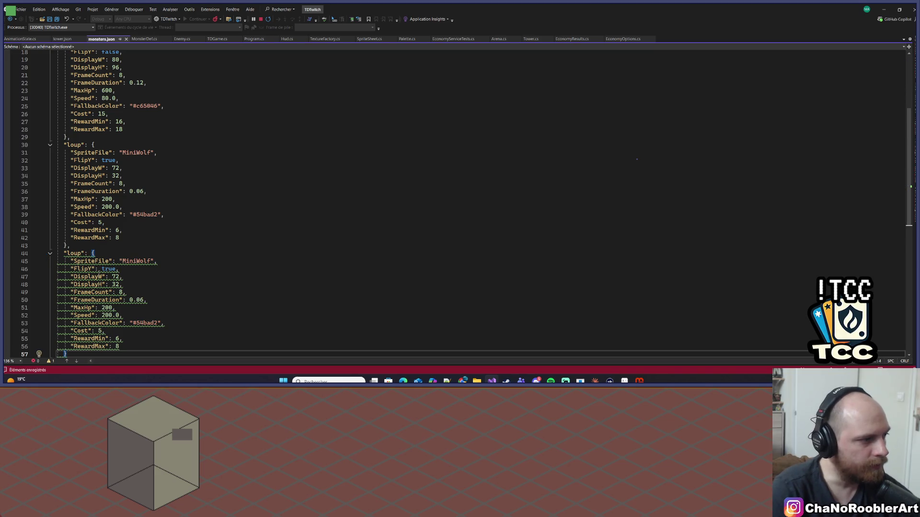
scroll(79, 207, "down", 2)
double_click(74, 207)
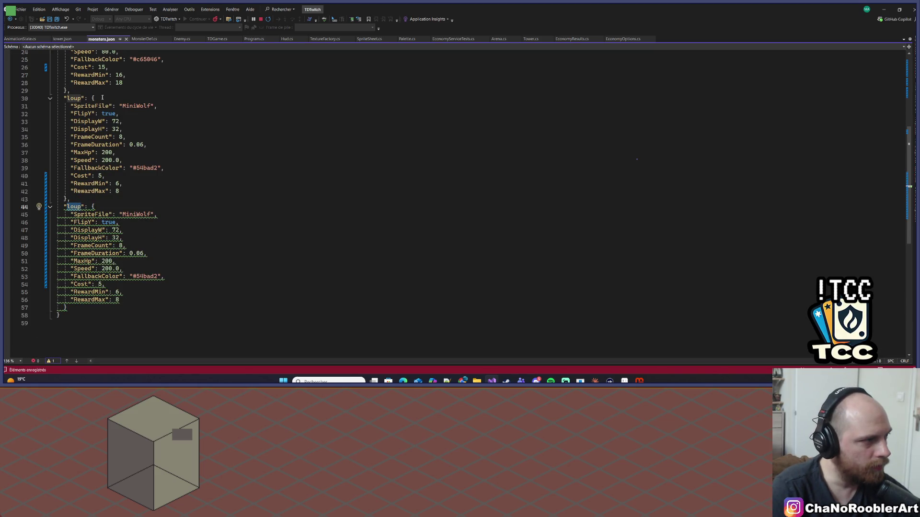
type("pirate")
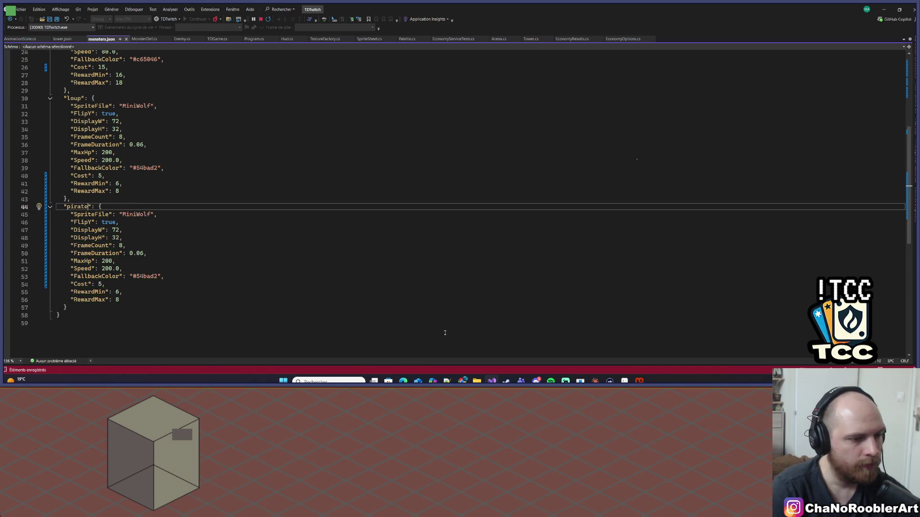
Step: Navigate File Explorer to the game's Sprite\Monster folder
left_click(477, 381)
left_click(582, 217)
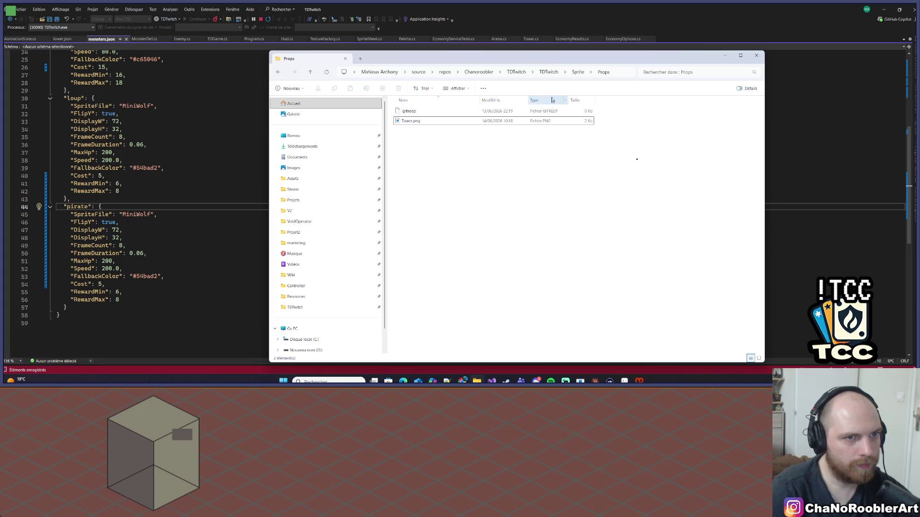
left_click(573, 73)
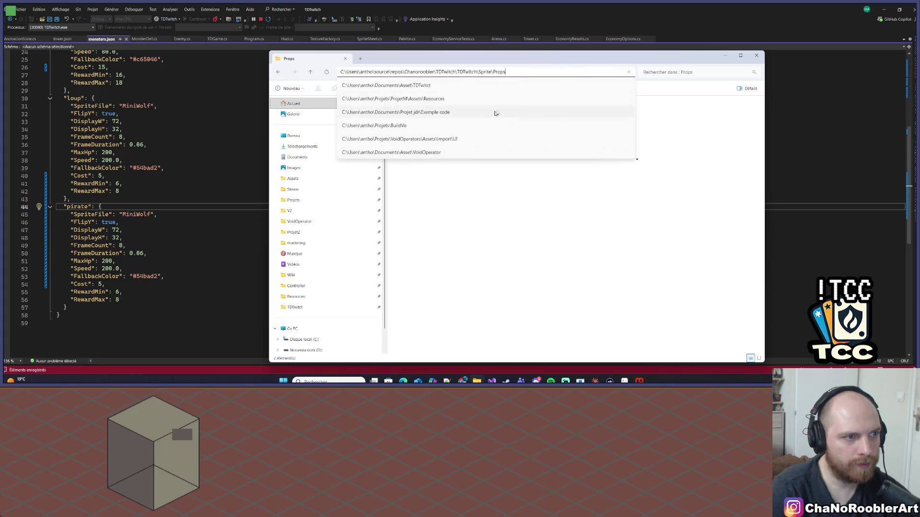
key("Return")
left_click(565, 72)
left_click(582, 87)
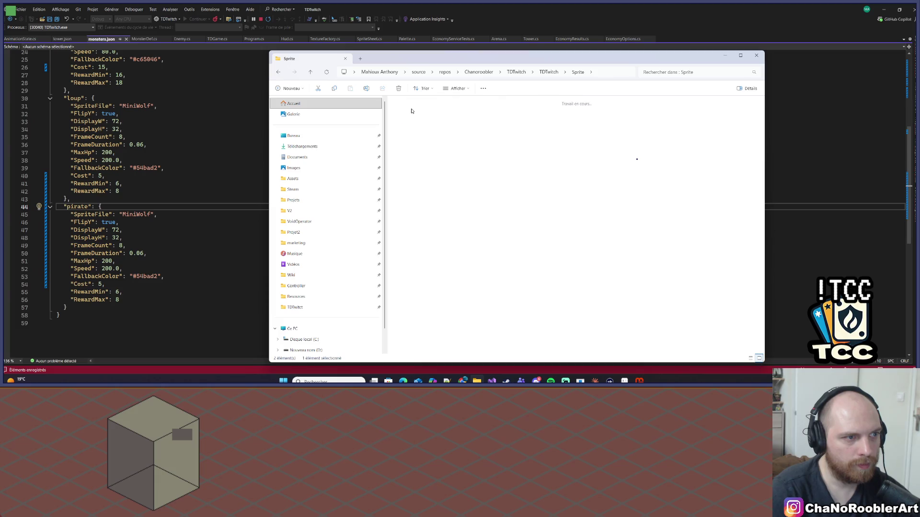
Step: Drag Mob_Pirate1.png from a second Explorer window into the Monster folder, then close that window
right_click(477, 381)
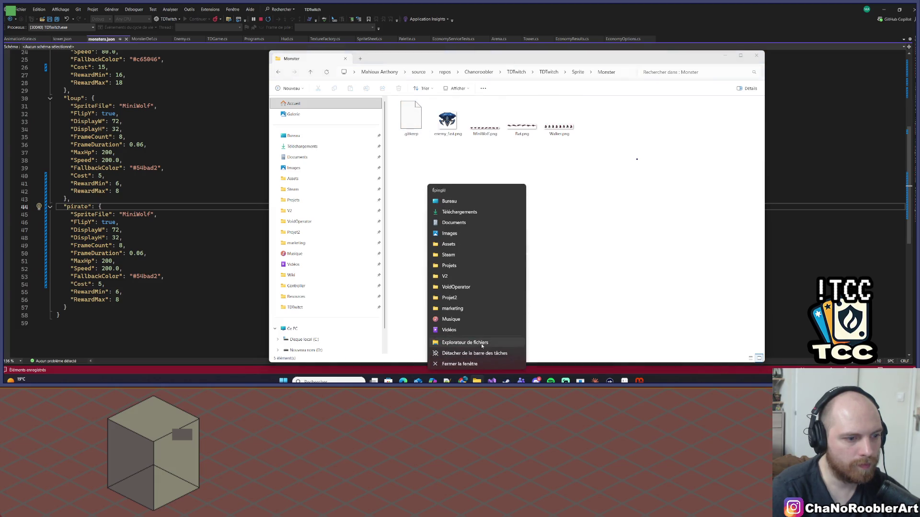
left_click(460, 344)
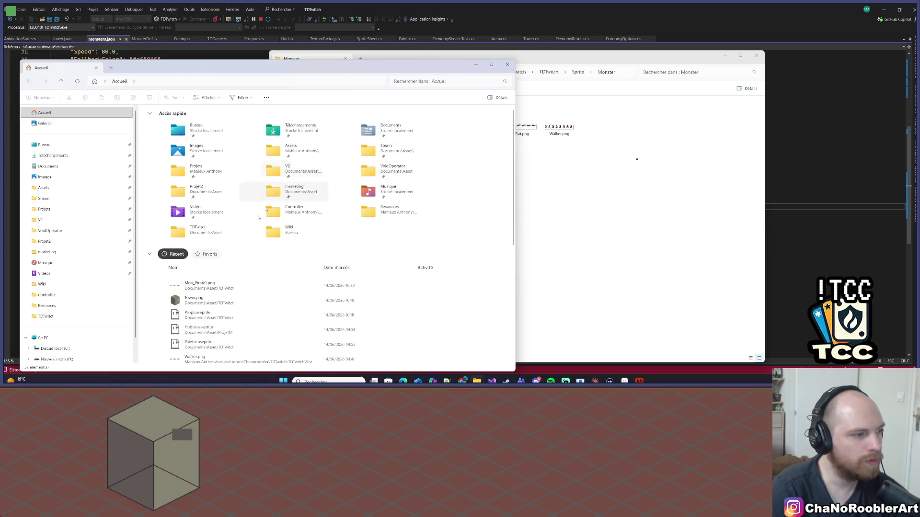
mouse_move(203, 286)
left_mouse_down()
mouse_move(479, 239)
mouse_move(608, 230)
left_mouse_up()
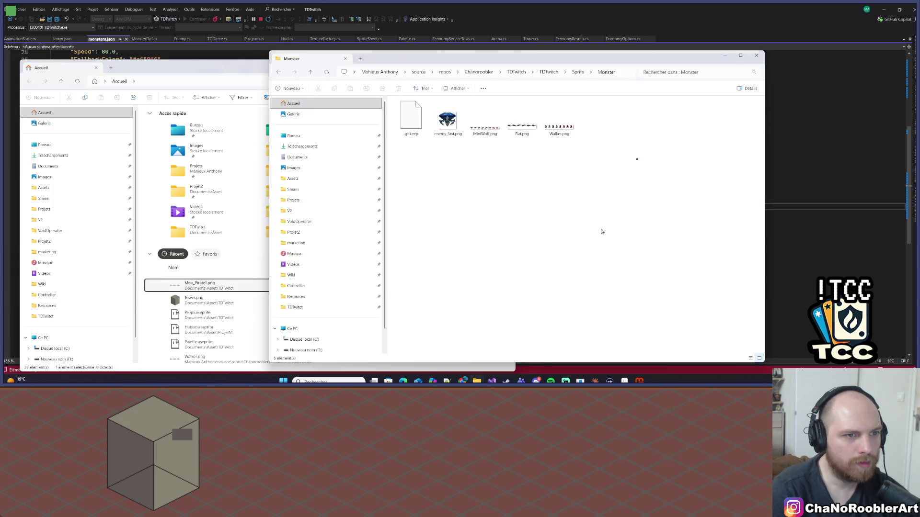
left_click(219, 72)
left_click(507, 67)
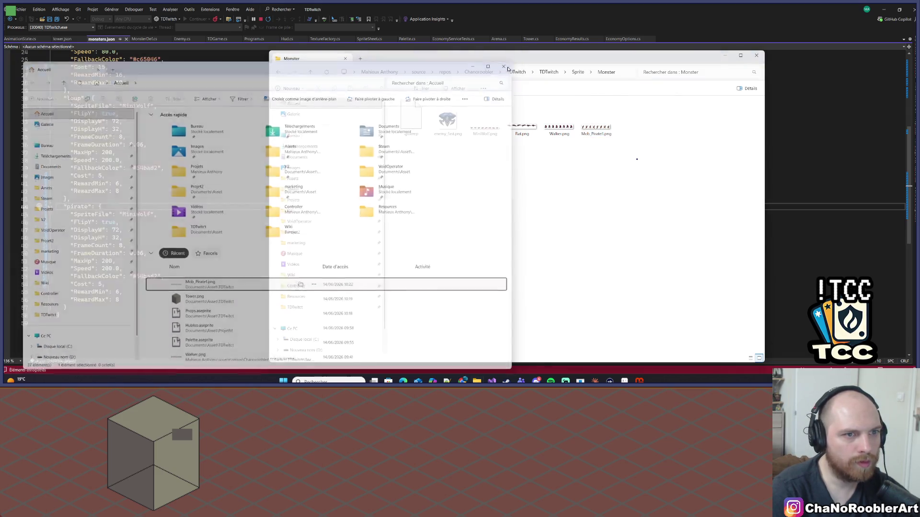
Step: Select Mob_Pirate1.png and enter rename mode to copy its file name
mouse_move(594, 129)
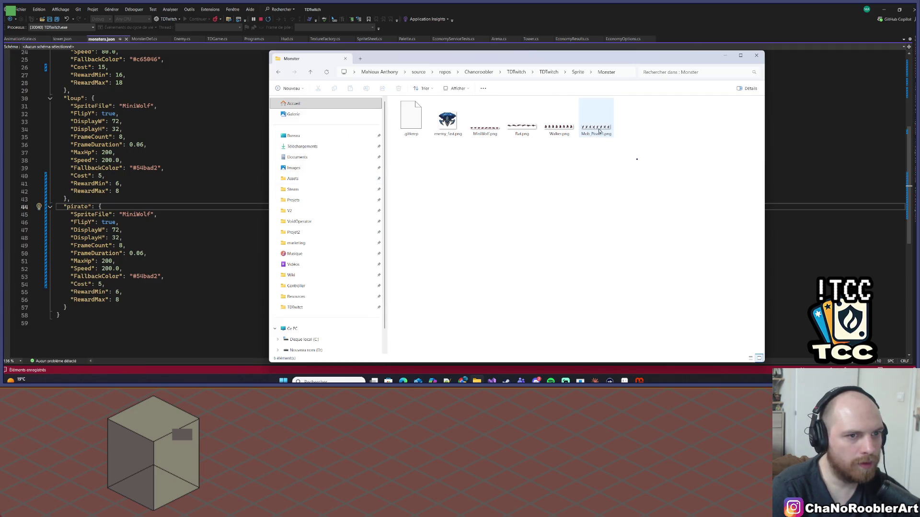
left_click(591, 136)
right_click(591, 136)
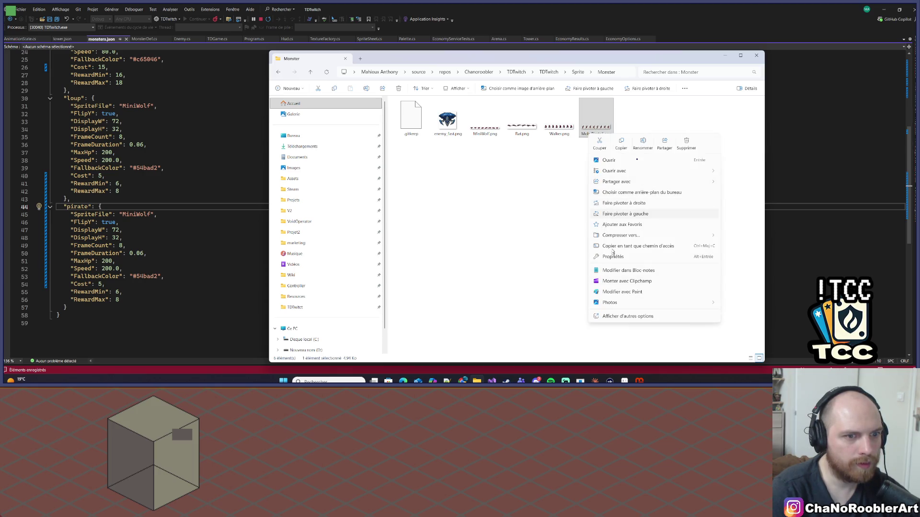
left_click(635, 149)
Step: Replace the pirate entry's MiniWolf sprite name with Mob_Pirate1
left_click(263, 220)
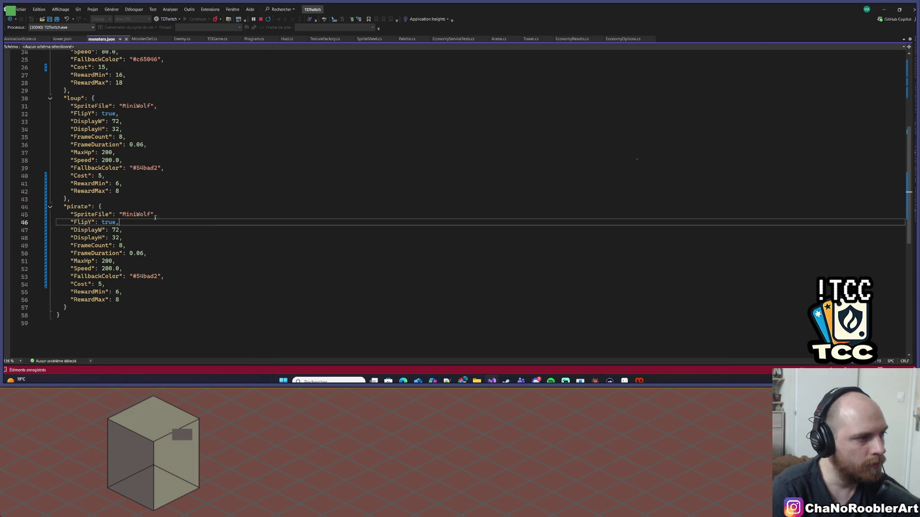
left_click(149, 209)
double_click(136, 214)
type("ob_Pirate")
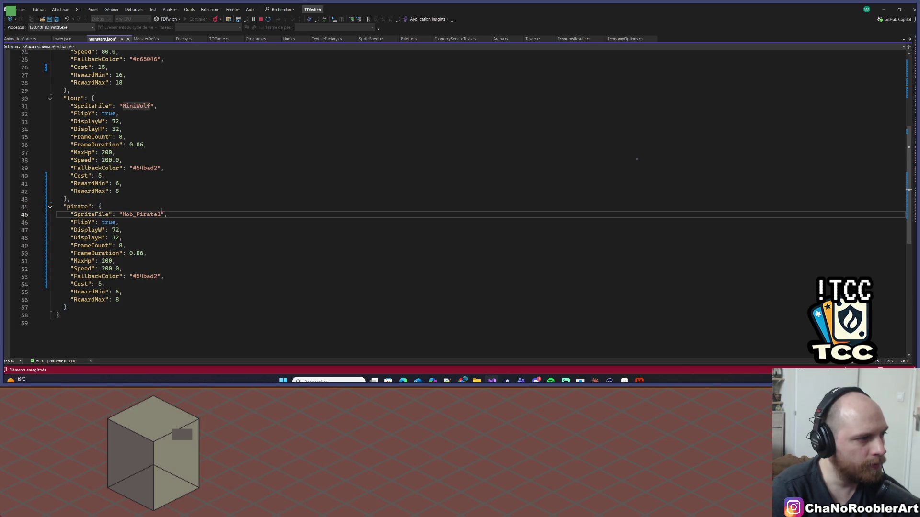
key("ctrl+v")
key("alt+Tab")
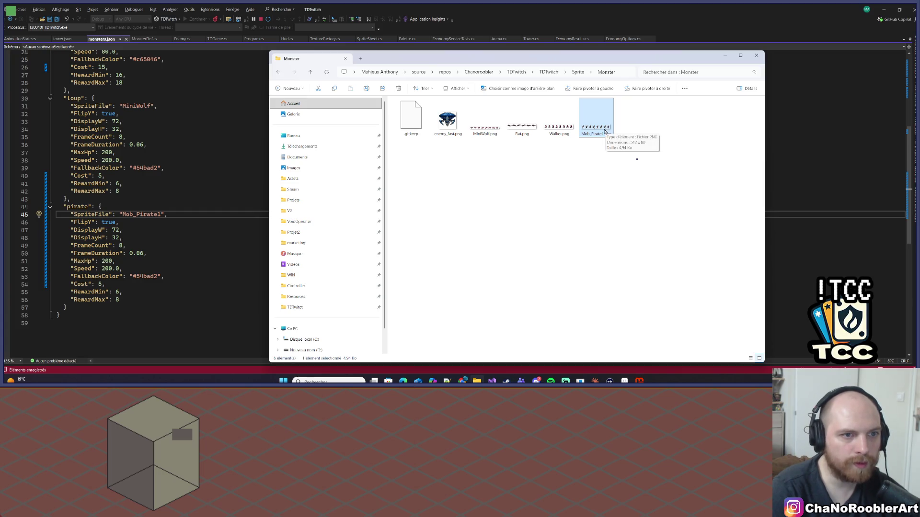
key("alt+Tab")
Step: Set the pirate's DisplayW to 64 and DisplayH to 80, and save
left_click(132, 223)
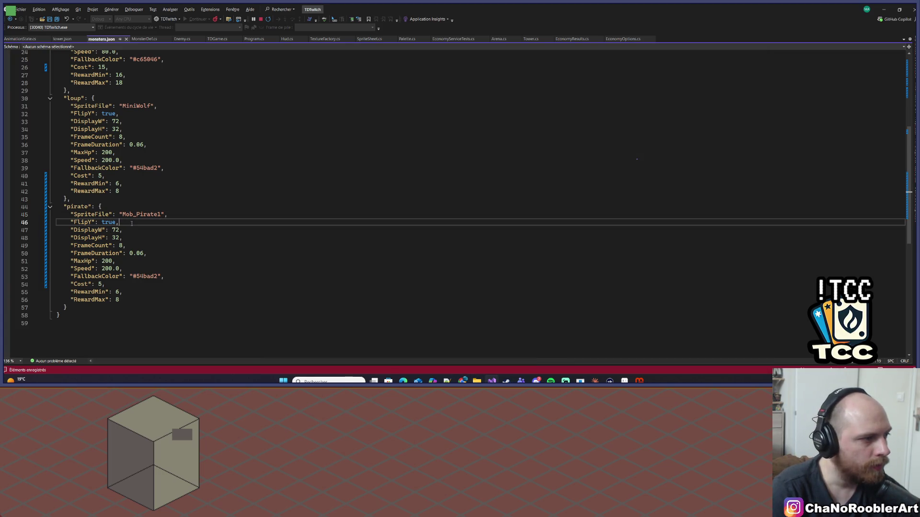
double_click(116, 231)
left_click(112, 230)
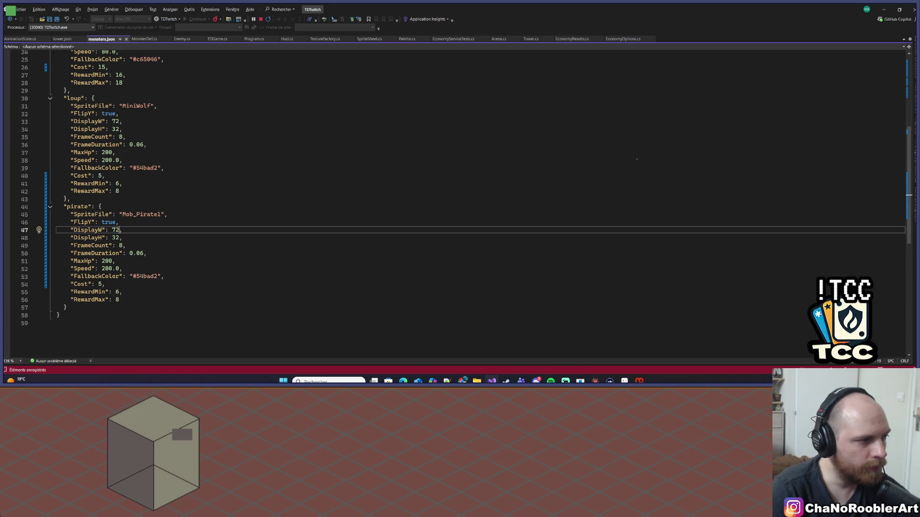
type("64")
double_click(116, 239)
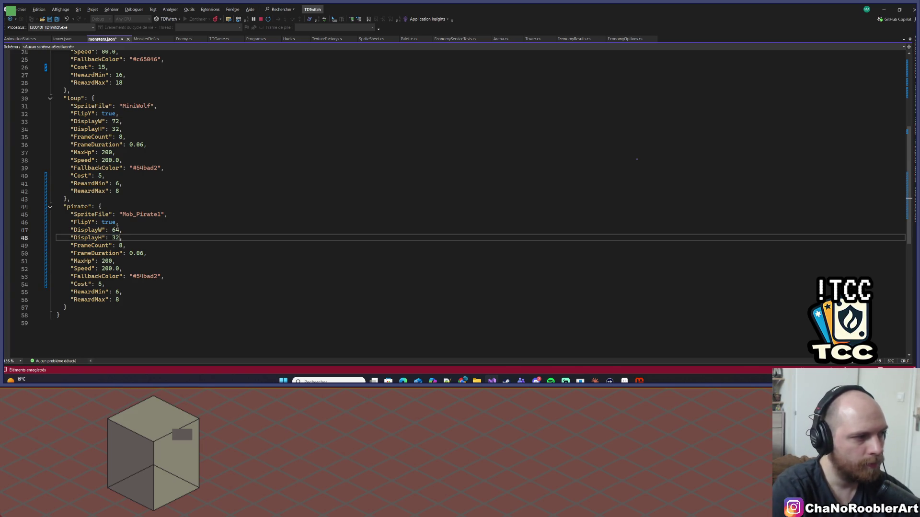
key("BackSpace")
type("0")
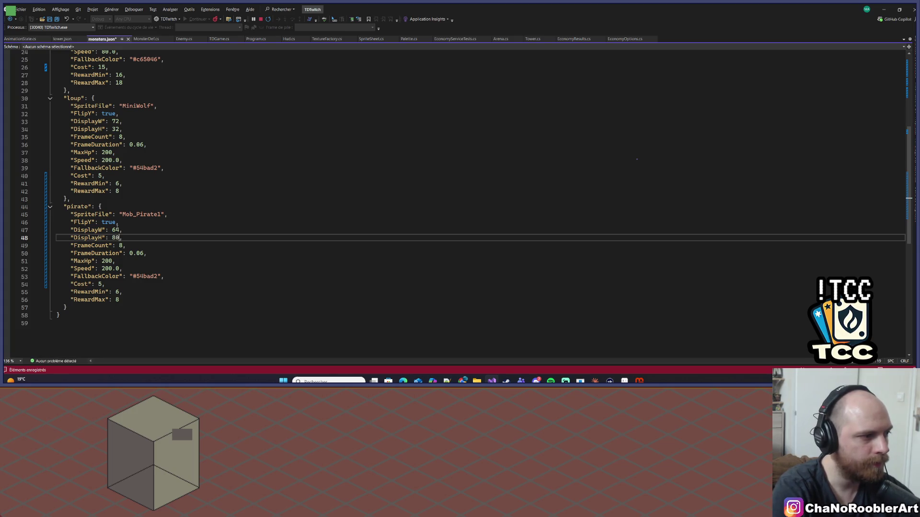
key("ctrl+s")
Step: Set the pirate's MaxHp to 700 and save monsters.json
key("alt+Tab")
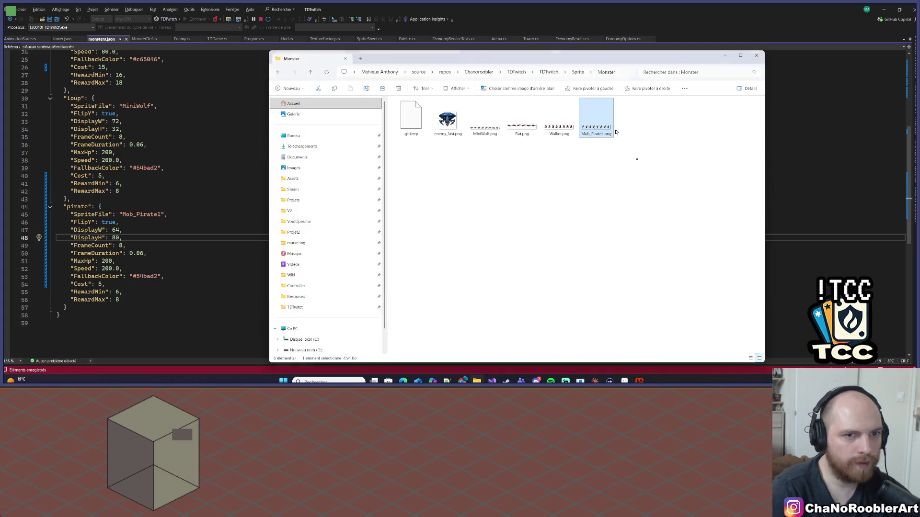
mouse_move(591, 130)
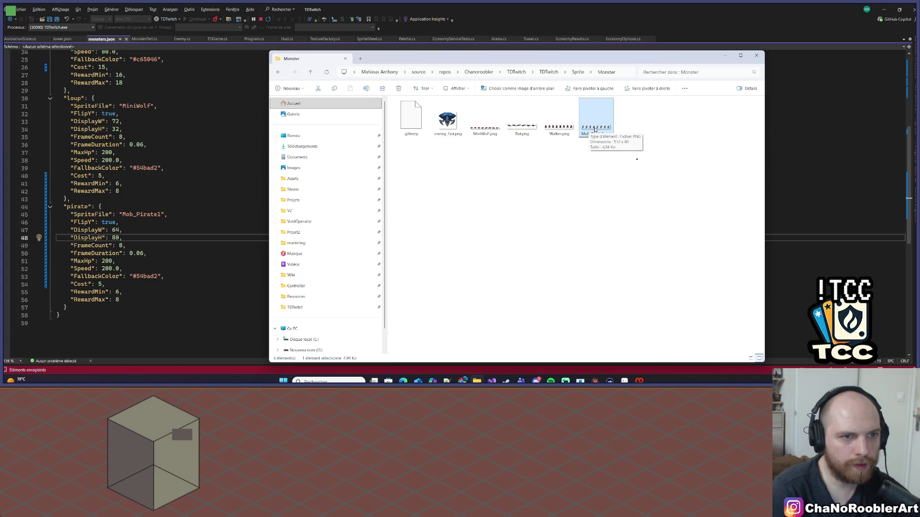
left_click(163, 227)
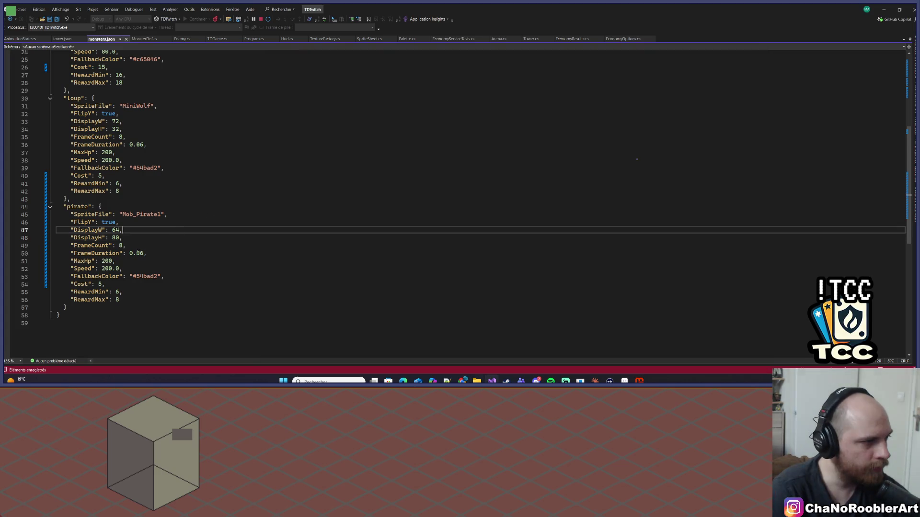
key("Down")
key("Down")
key("Down")
scroll(163, 223, "up", 8)
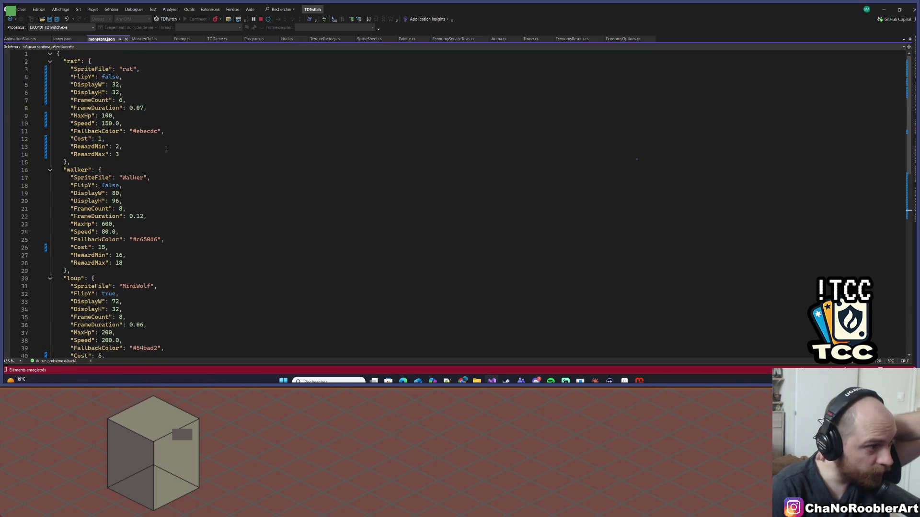
scroll(111, 209, "down", 5)
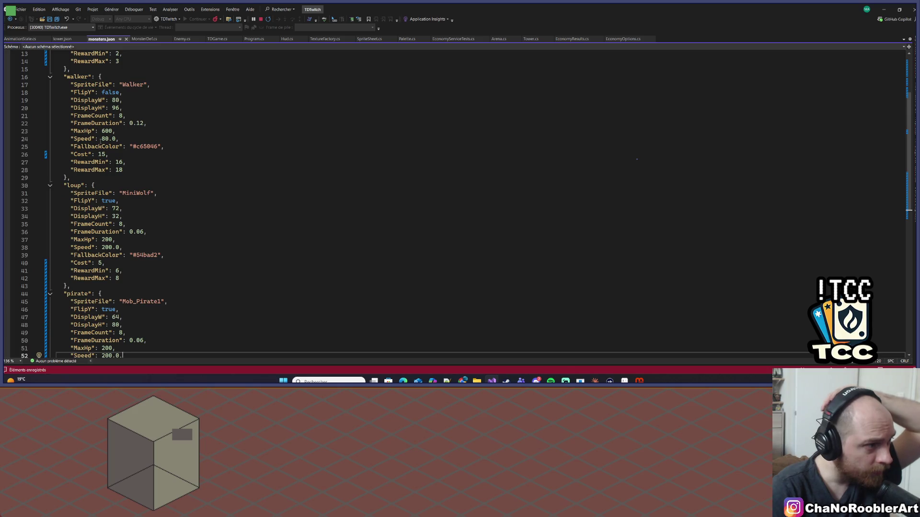
scroll(114, 115, "down", 2)
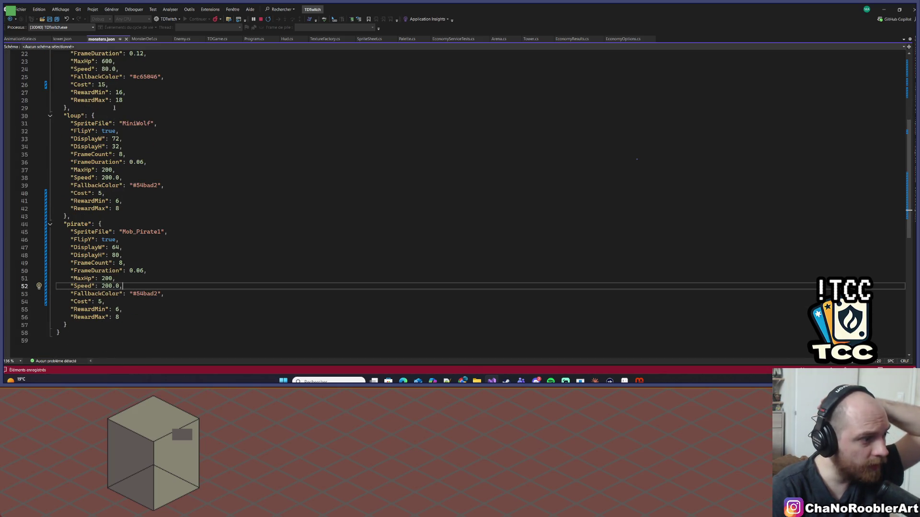
double_click(104, 61)
key("ctrl+c")
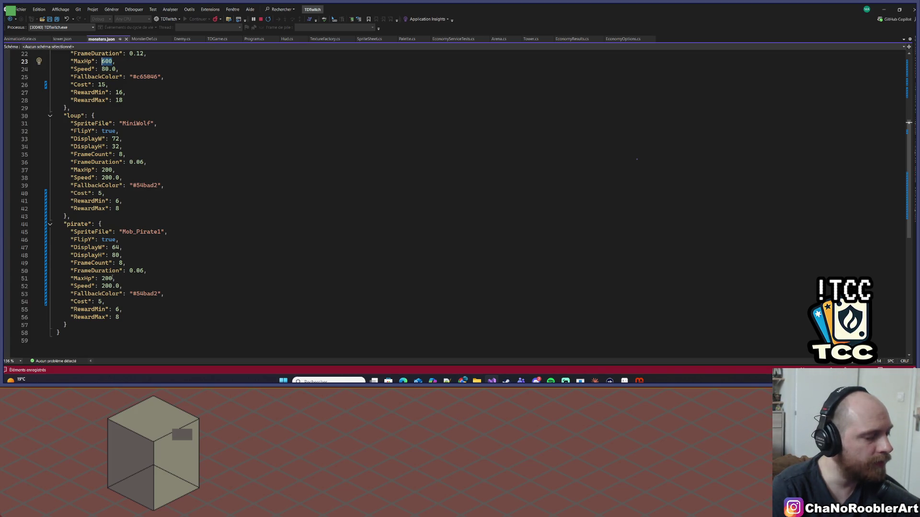
double_click(105, 278)
key("ctrl+v")
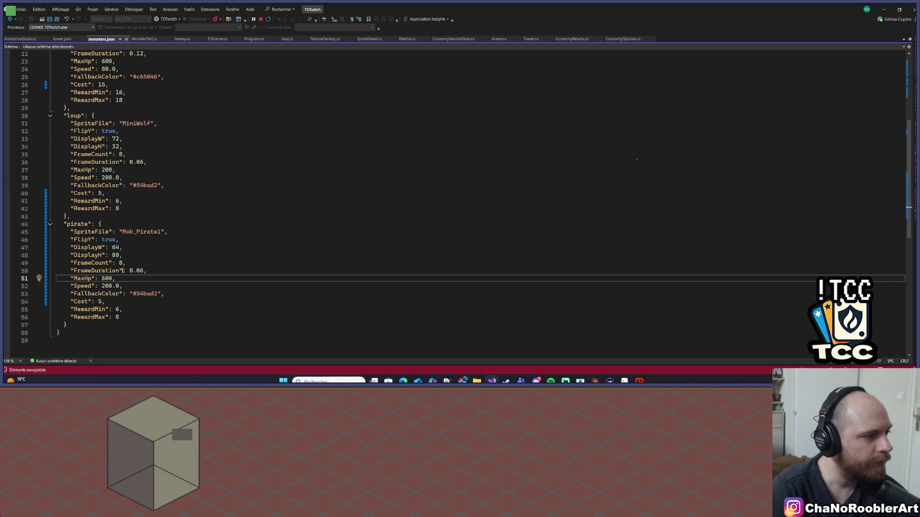
scroll(123, 271, "up", 1)
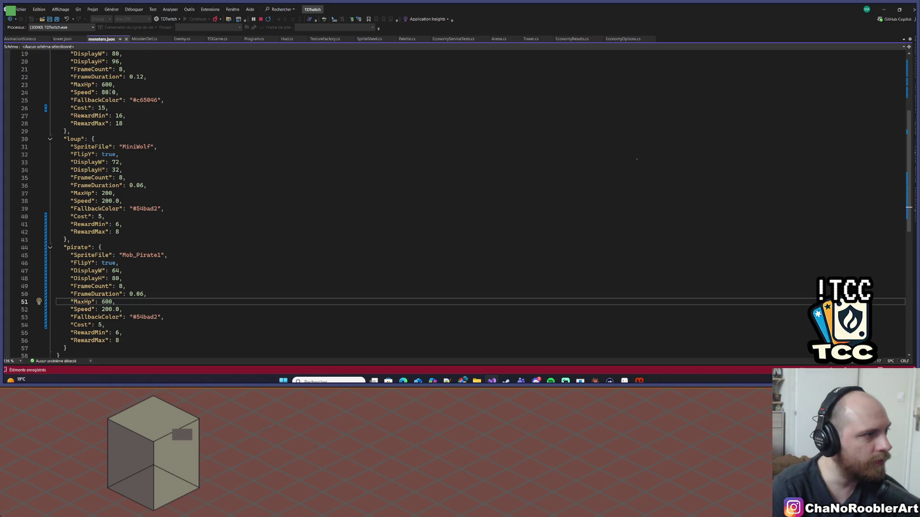
key("shift+Right")
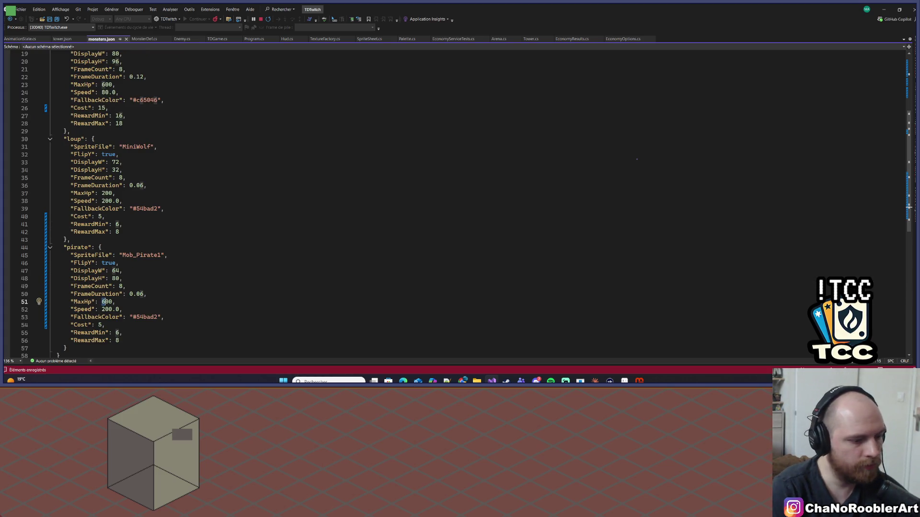
type("7")
key("ctrl+s")
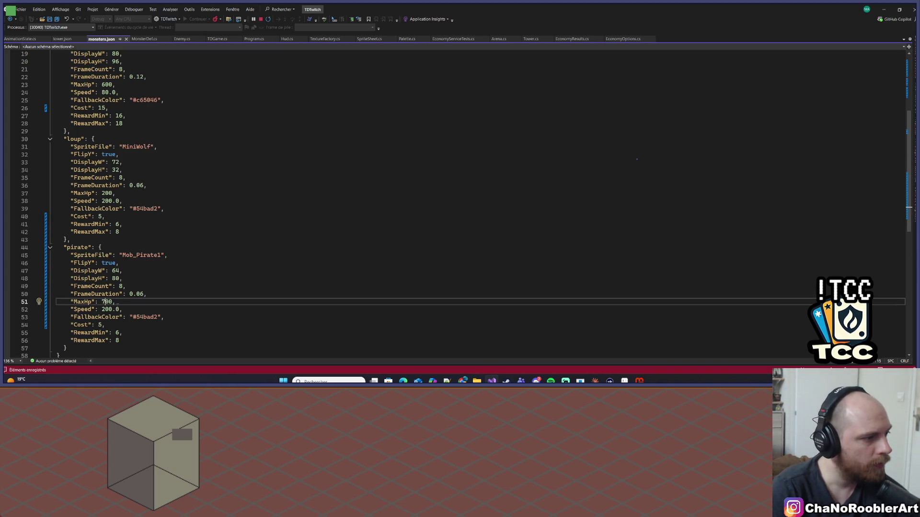
Step: Set the pirate's Cost to 1, leave RewardMin at 6, and stop the running game
left_click(125, 309)
left_click(130, 304)
key("Down")
key("Down")
key("Down")
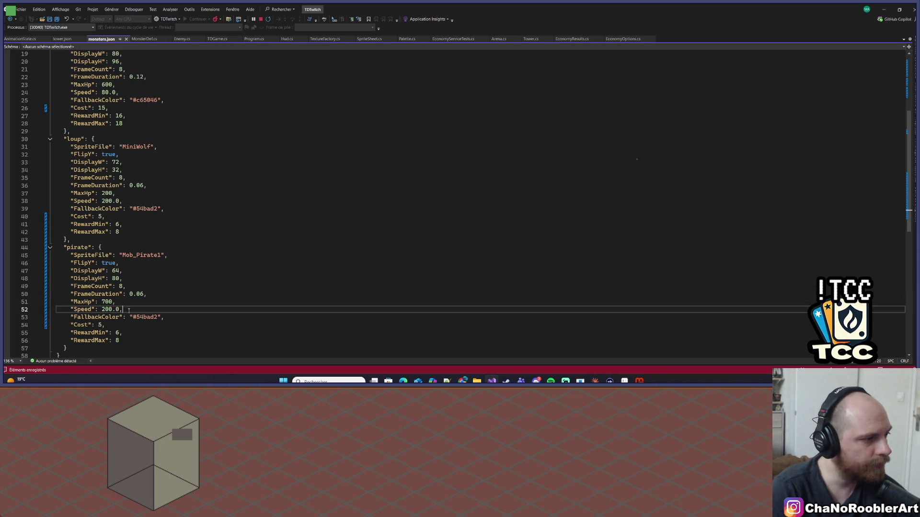
double_click(100, 326)
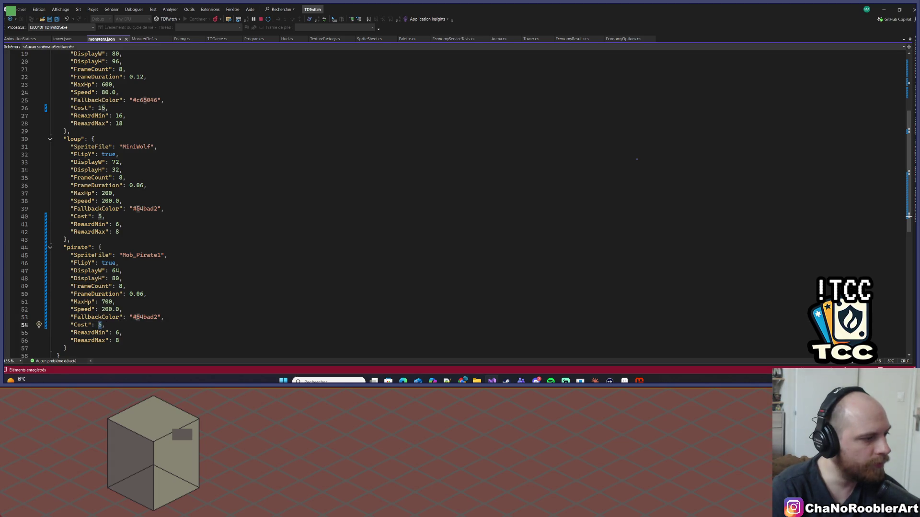
type("1")
double_click(117, 333)
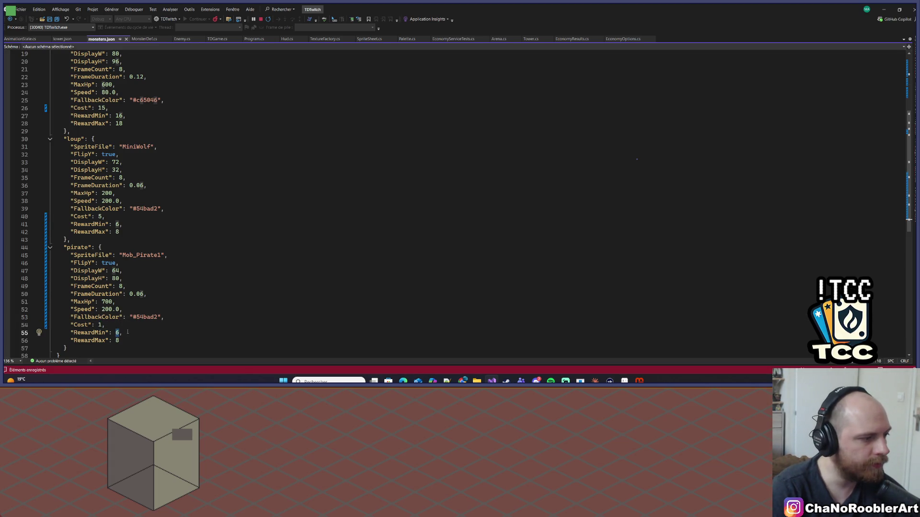
left_click(127, 332)
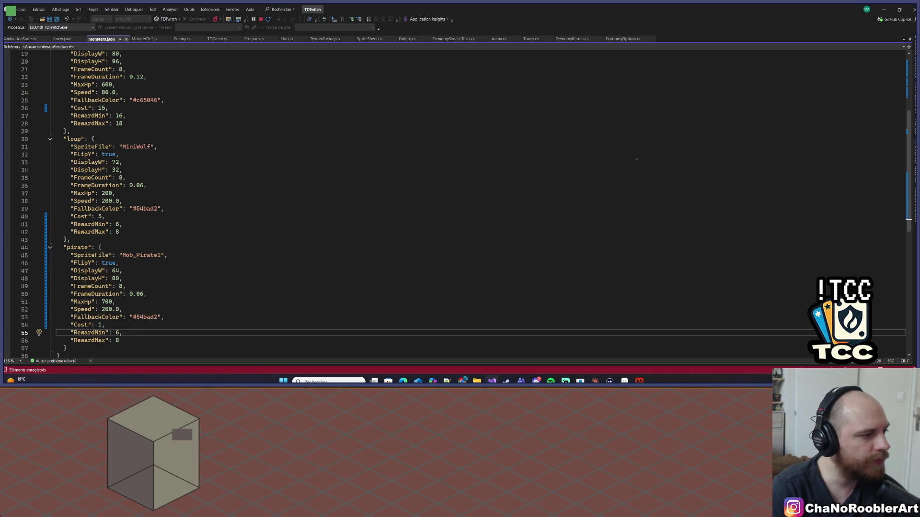
scroll(89, 186, "up", 2)
scroll(85, 241, "down", 2)
left_click(102, 248)
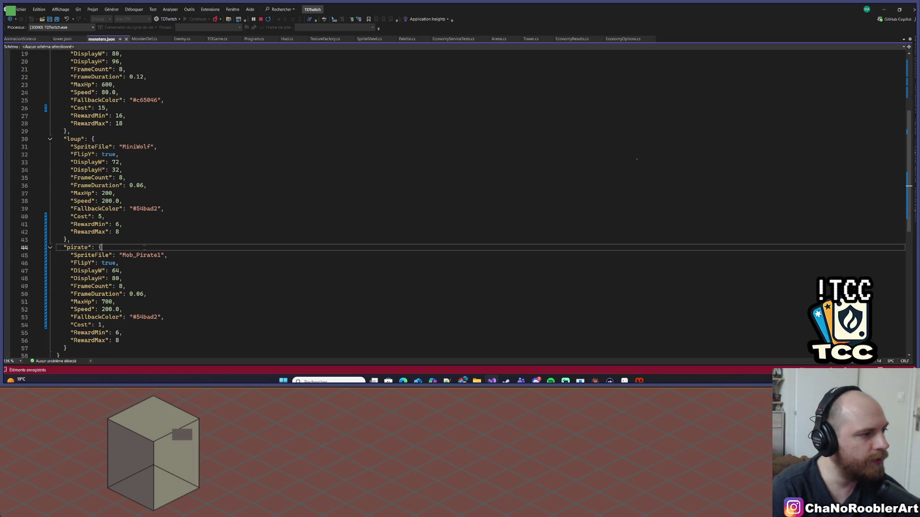
left_click(154, 278)
scroll(189, 230, "down", 2)
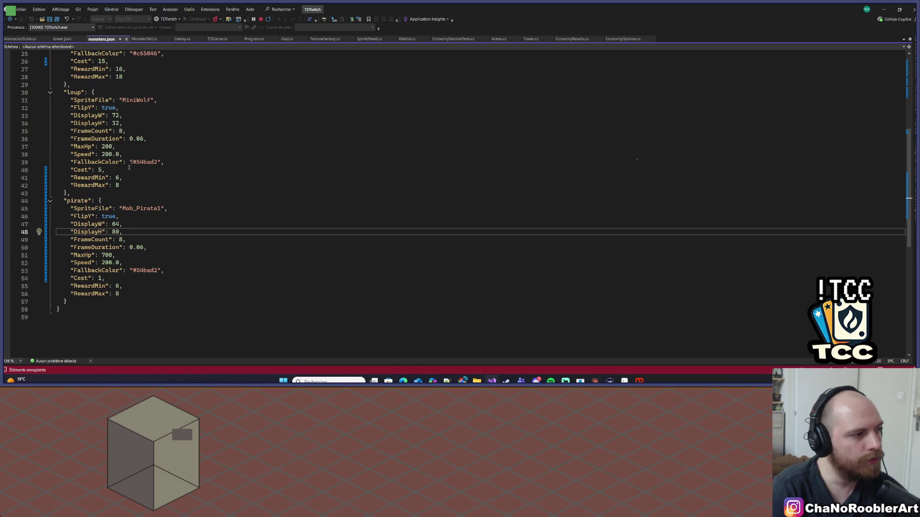
left_click(261, 19)
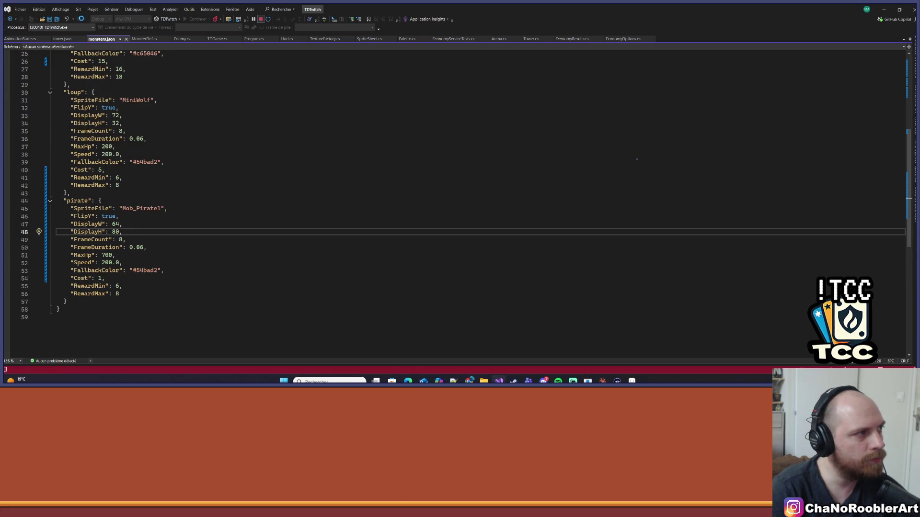
Step: Rebuild the TDTwitch solution from the Générer menu
left_click(79, 9)
mouse_move(61, 9)
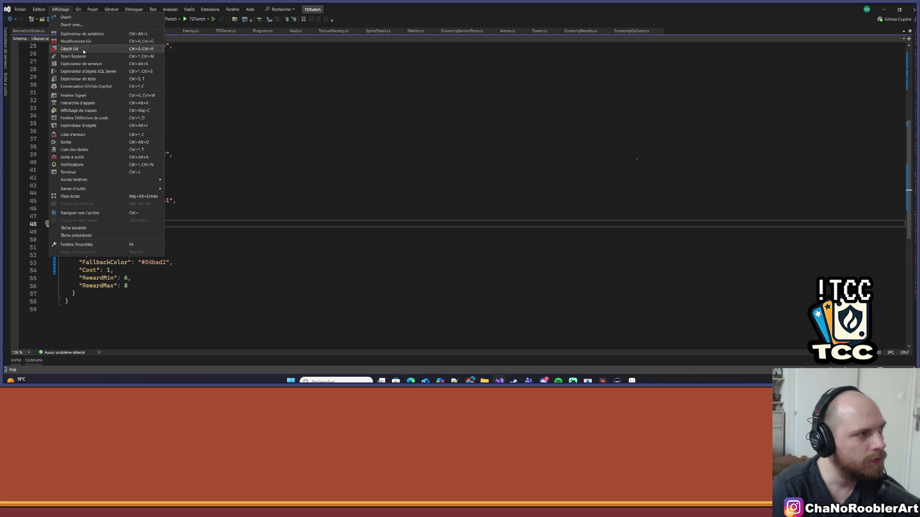
mouse_move(112, 9)
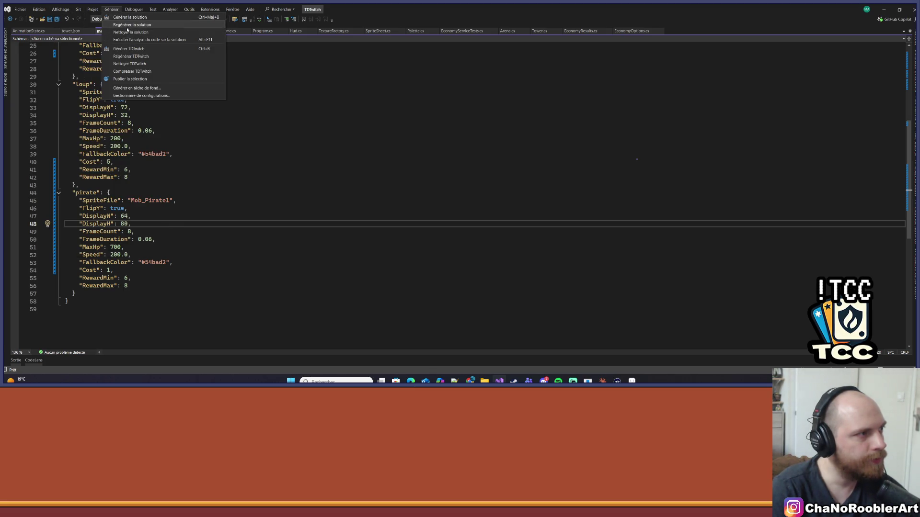
left_click(125, 25)
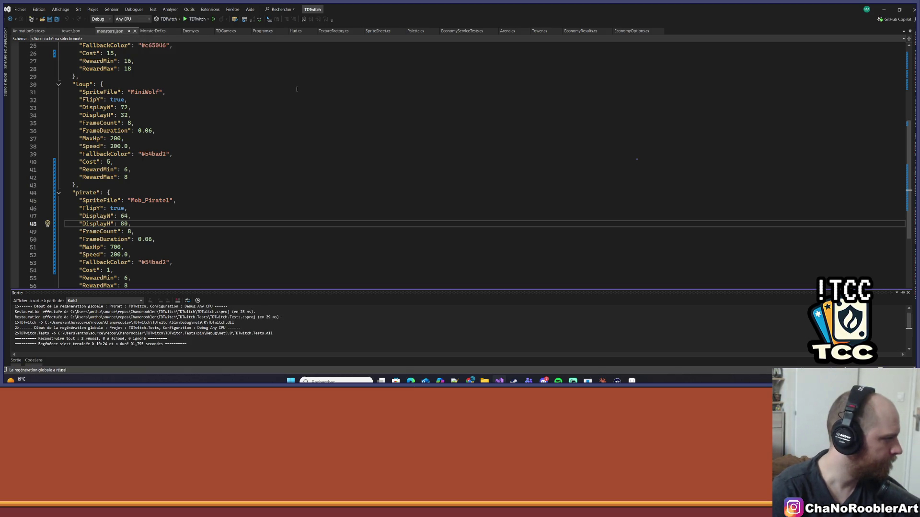
left_click(297, 122)
Step: Run TDTwitch to test the pirate, then bring up the Claude app
left_click(196, 19)
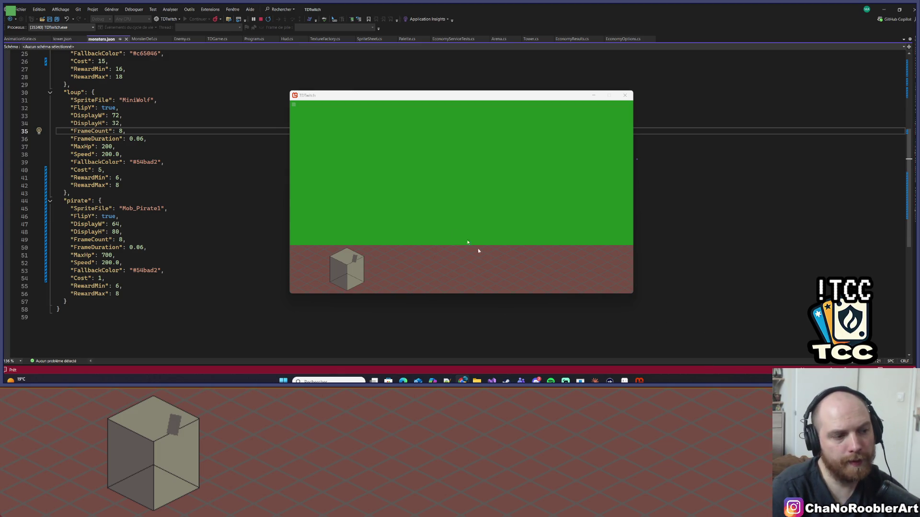
mouse_move(594, 381)
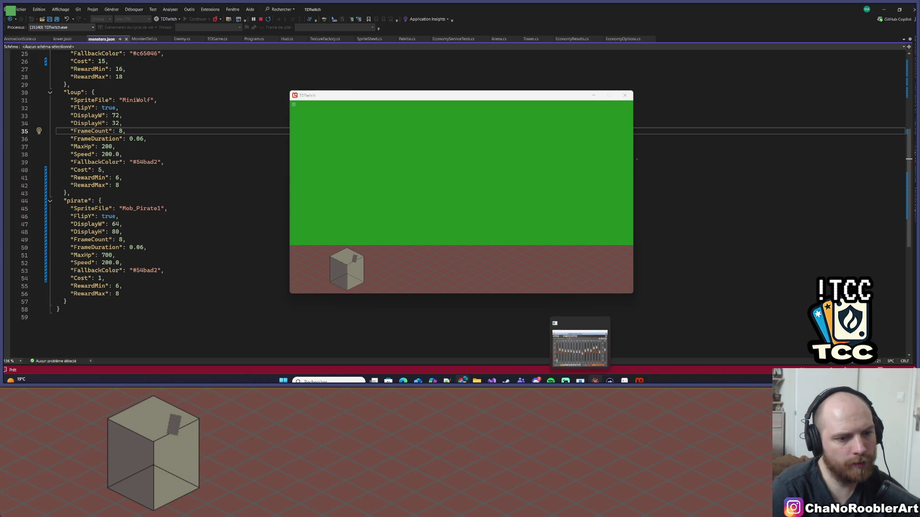
left_click(568, 353)
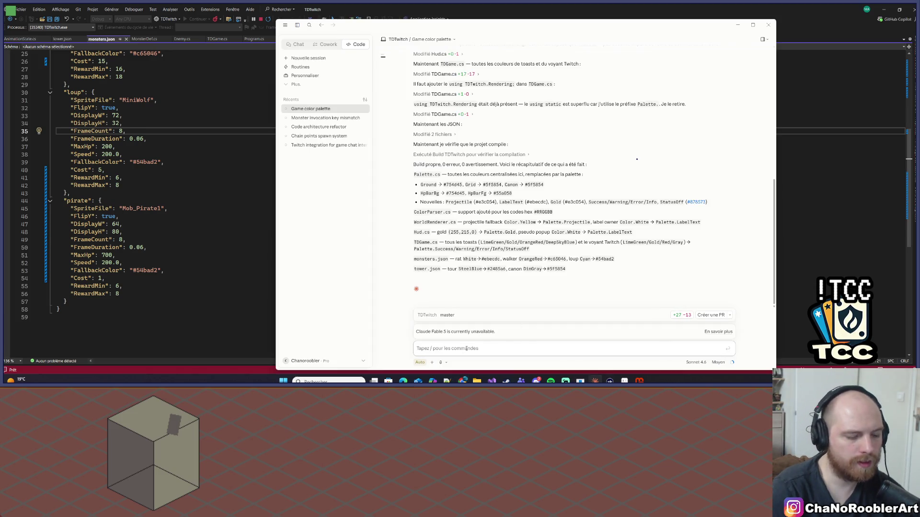
Step: In a new session, write a French request to sort draw order by Y position, inviting questions
left_click(303, 58)
type("j'ai")
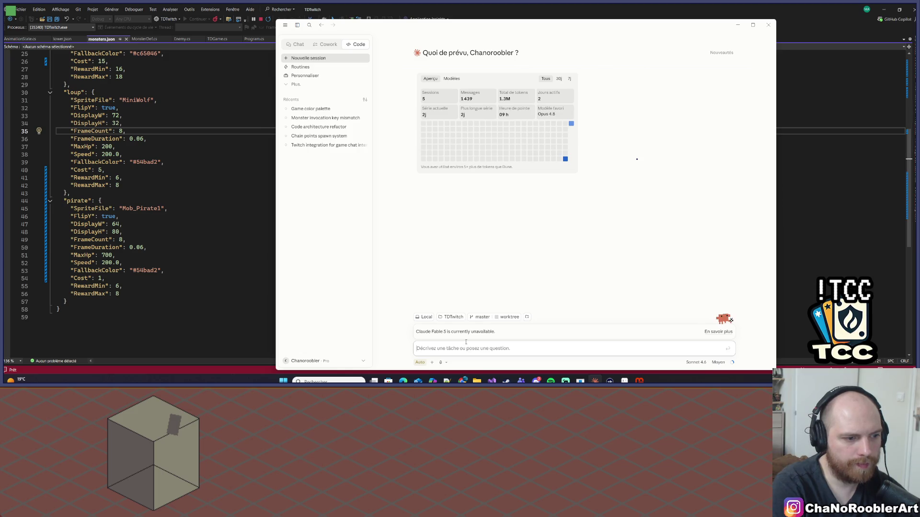
key("ctrl+a")
key("BackSpace")
type("Il y a p")
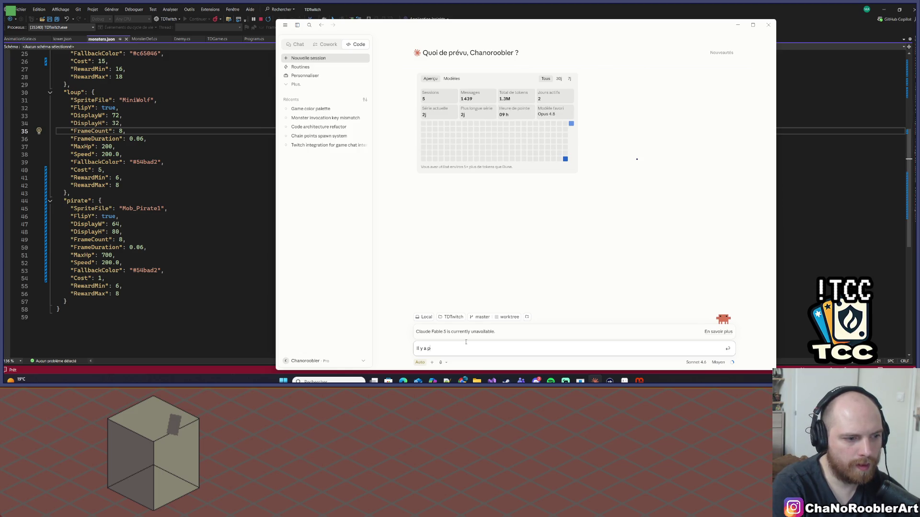
key("BackSpace")
type("un")
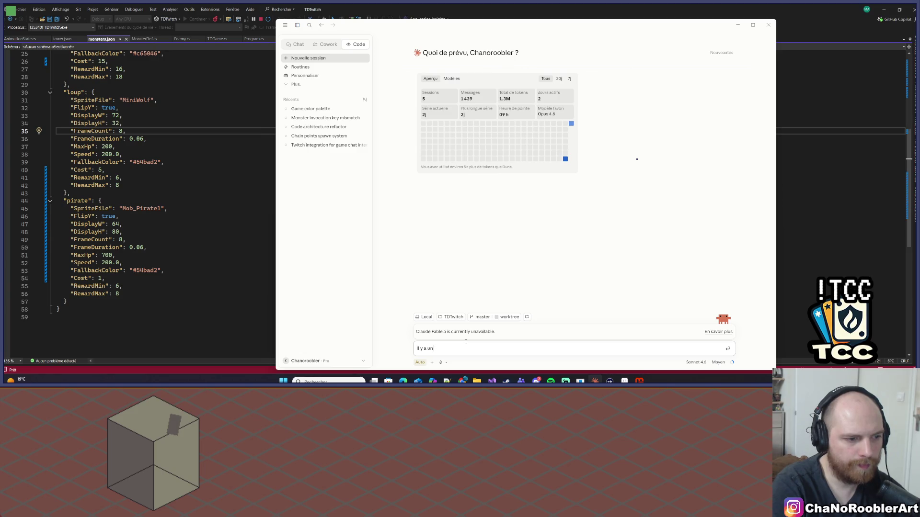
type("prib")
type("obl")
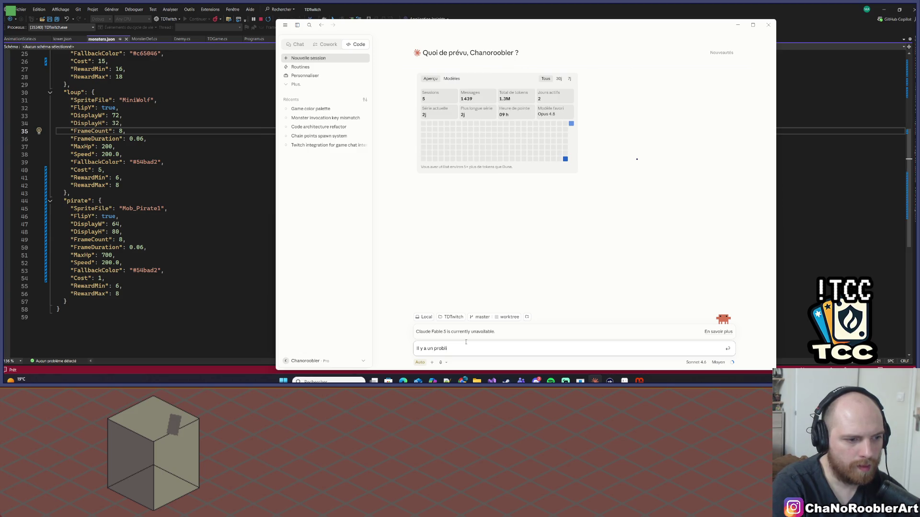
type("eme de sor")
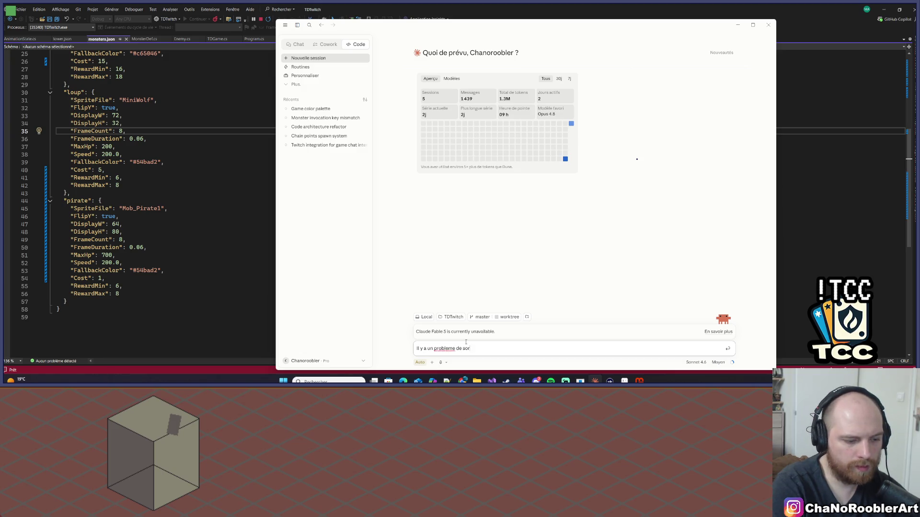
key("BackSpace")
key("BackSpace")
key("BackSpace")
type("order ")
type("sorti")
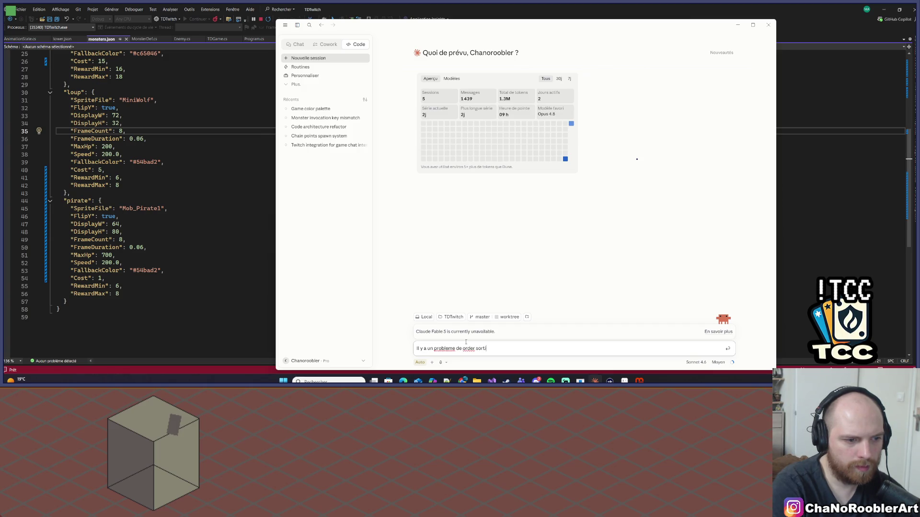
type("ng layer,")
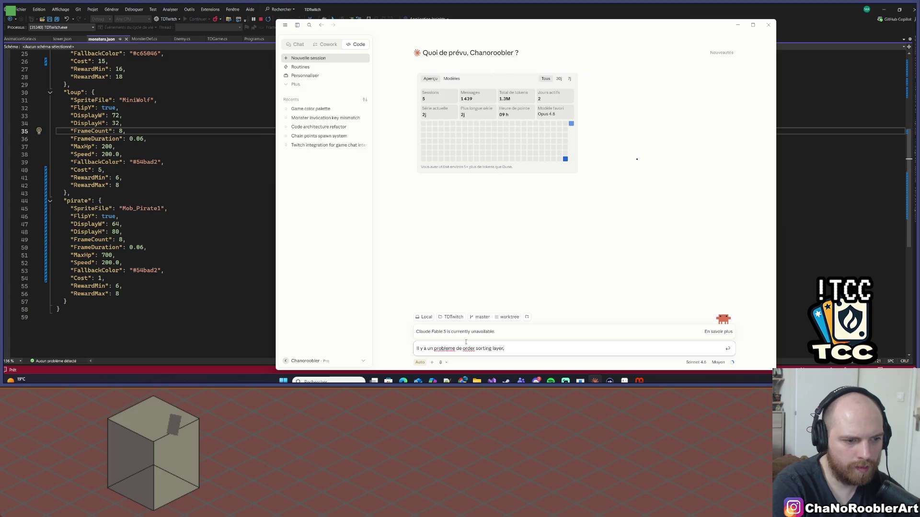
type(" j'aimerai que")
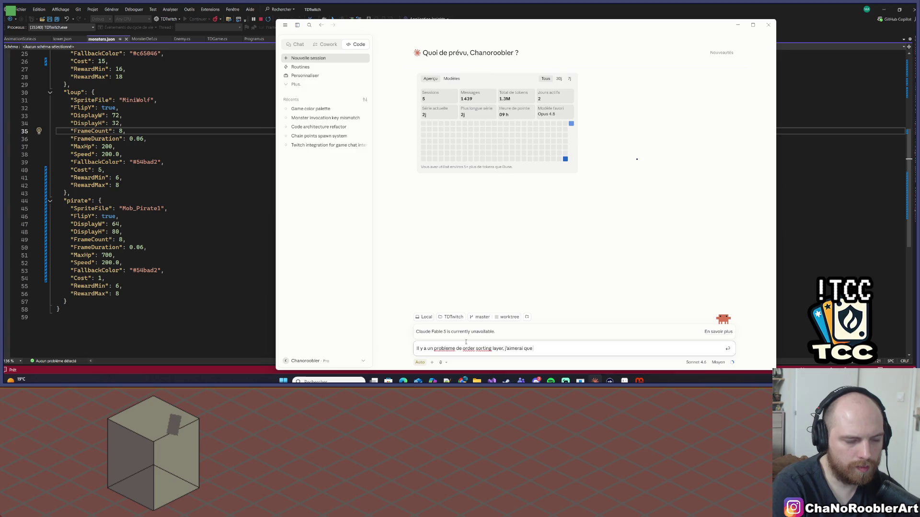
type(" en fonction d")
type("u ")
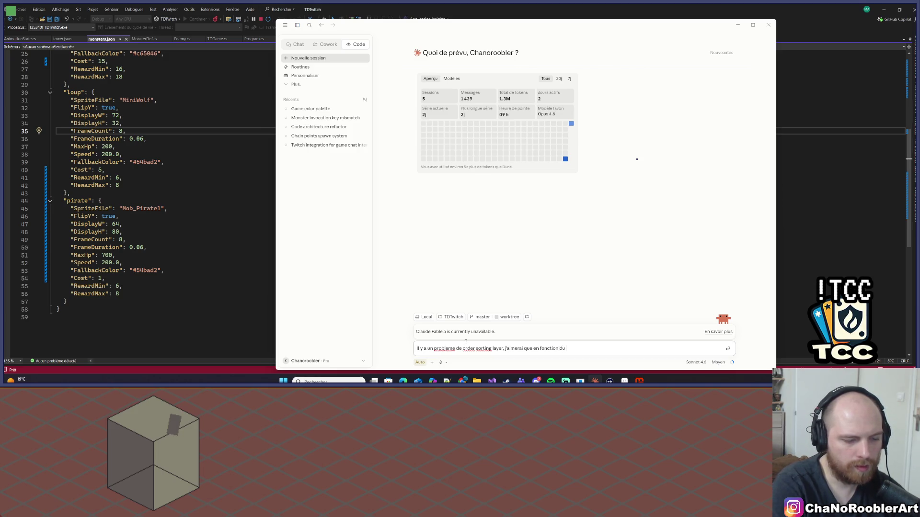
type("Y du mo")
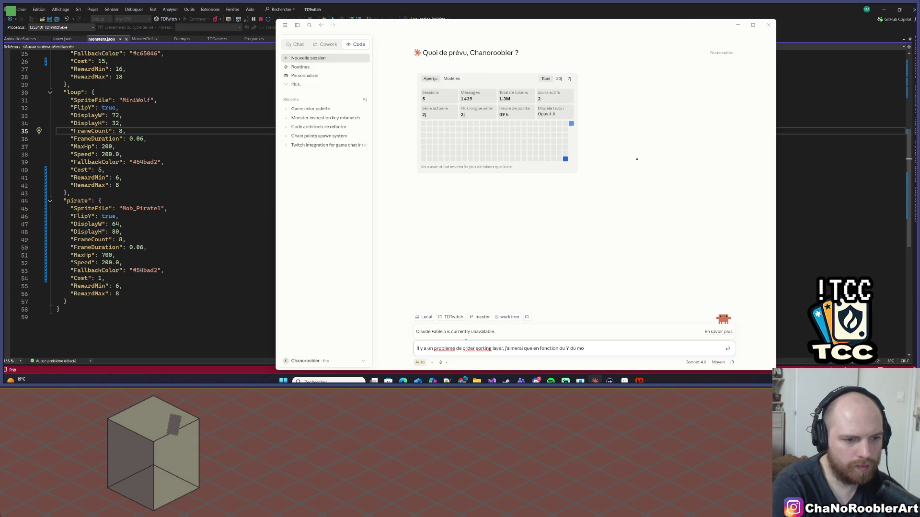
key("BackSpace")
key("BackSpace")
type(", il se")
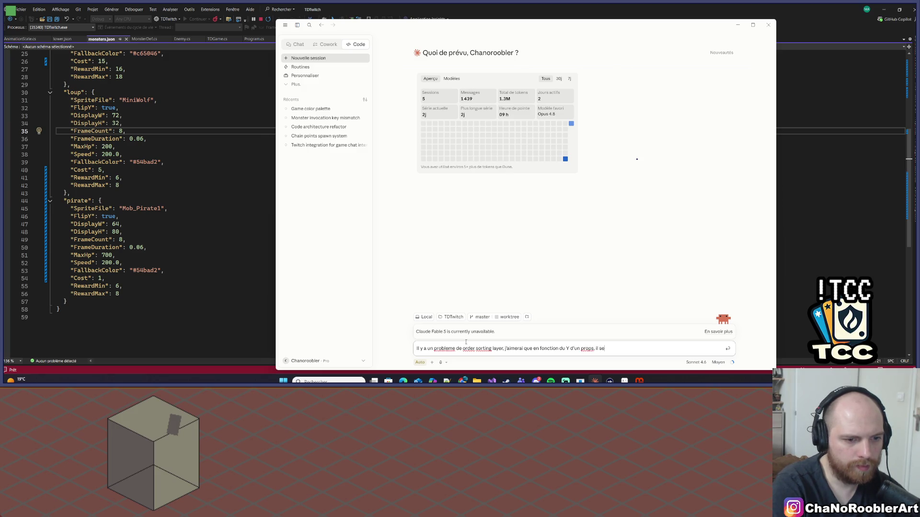
type(" retrouve deva")
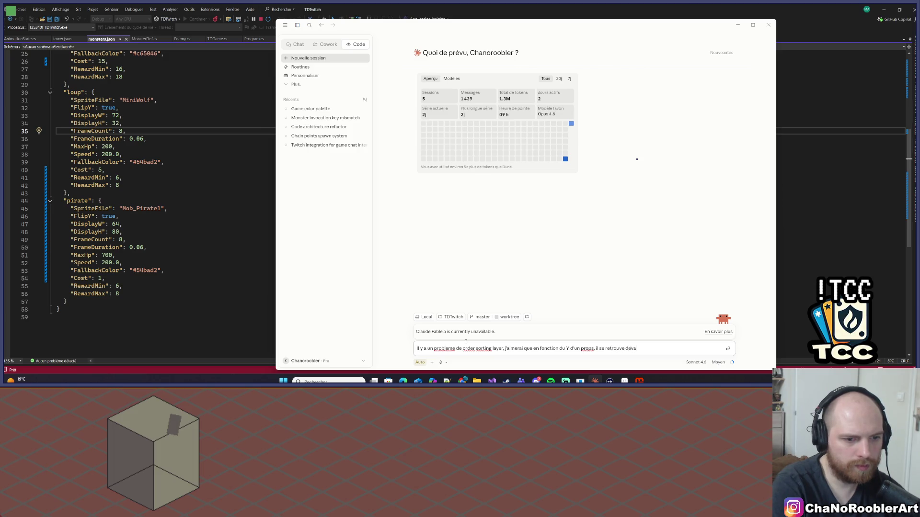
type("nt on derriere")
type(" les autres props")
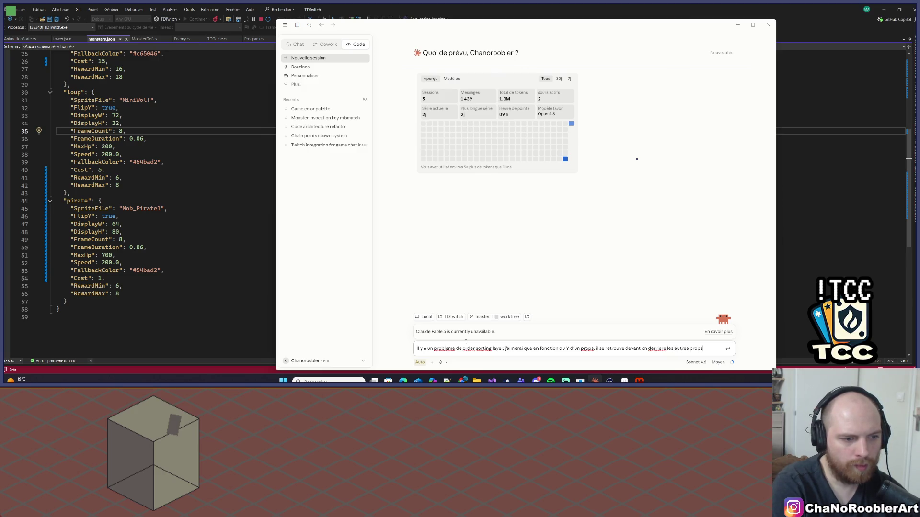
type(",")
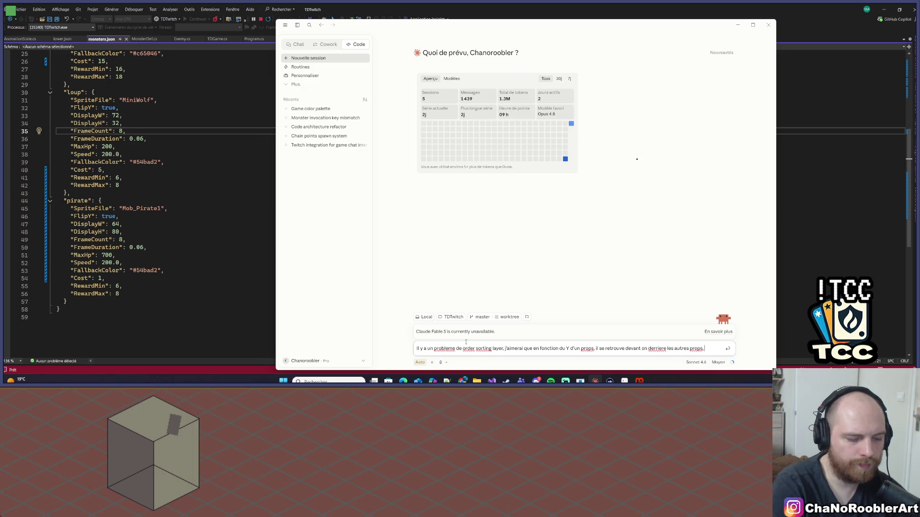
type(" pose m")
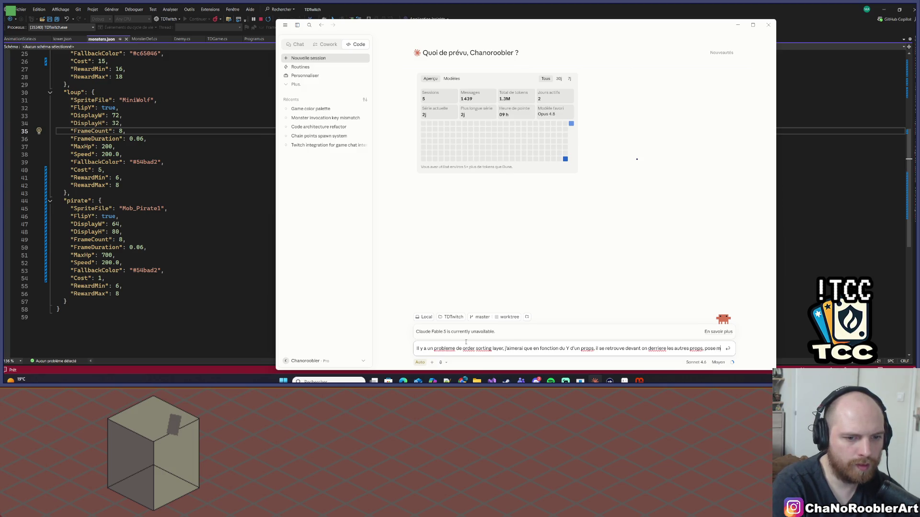
type("oi duerstion")
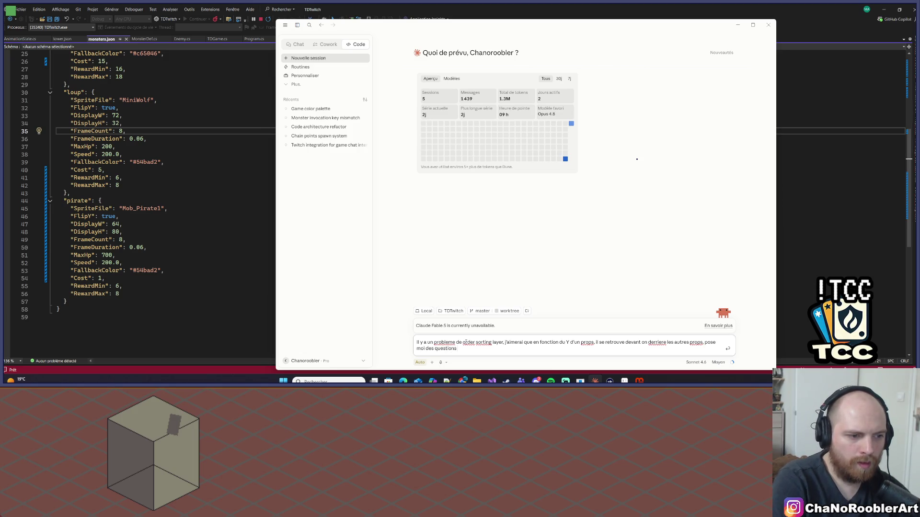
type("soin;")
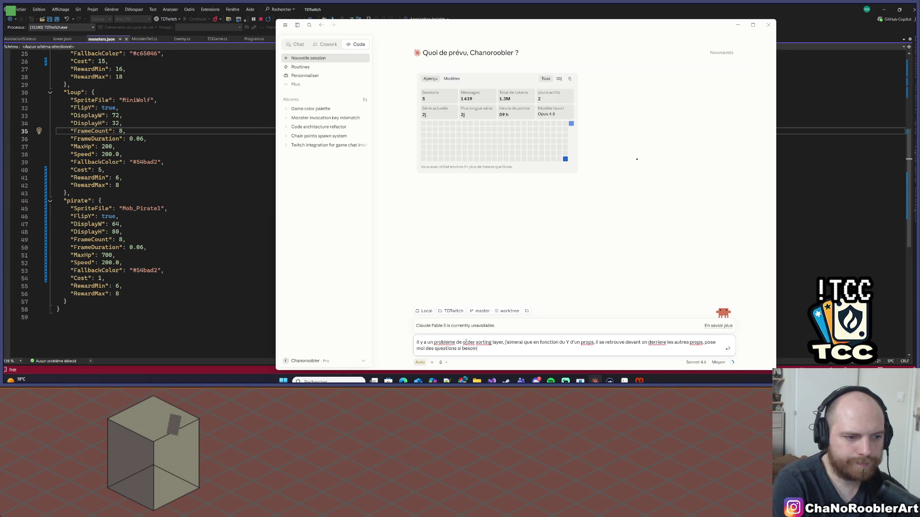
Step: Leave the model unchanged and send the sorting request to Claude
left_click(696, 362)
left_click(697, 363)
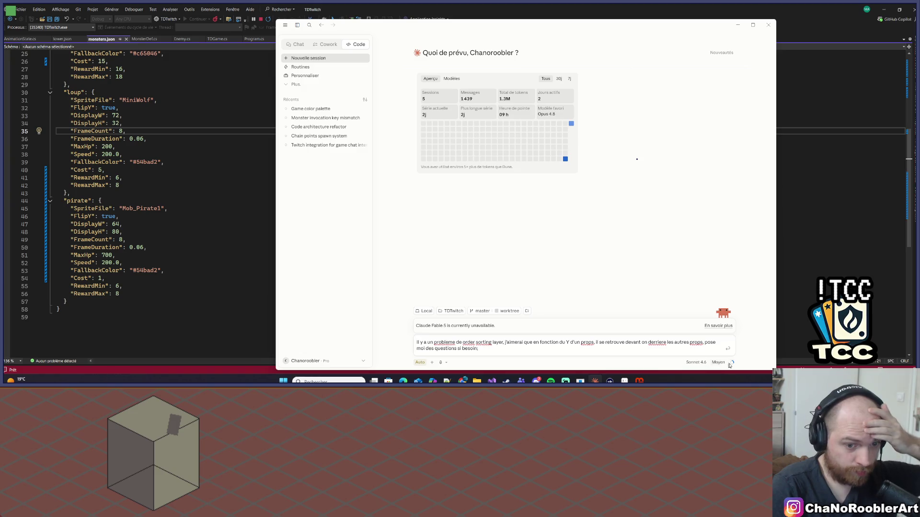
mouse_move(732, 363)
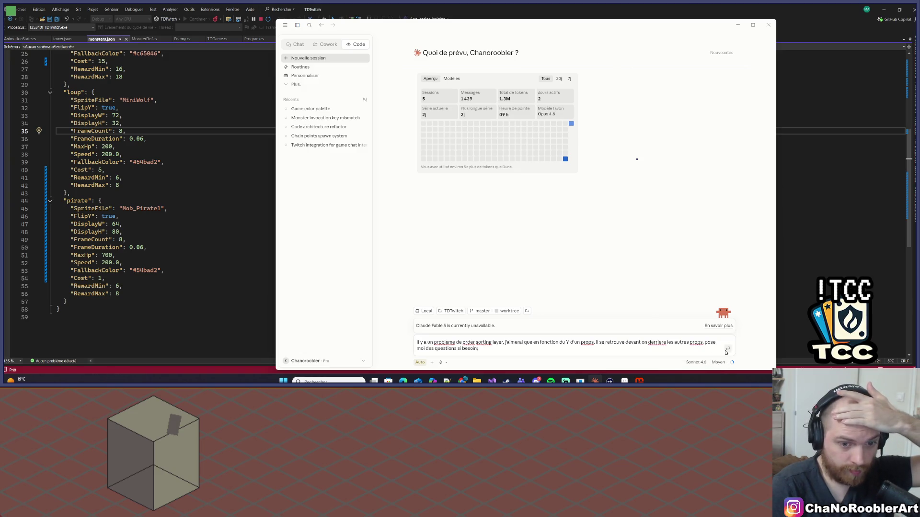
left_click(727, 349)
Step: Minimize Claude, scroll monsters.json to the top, and open tower.json
left_click(739, 24)
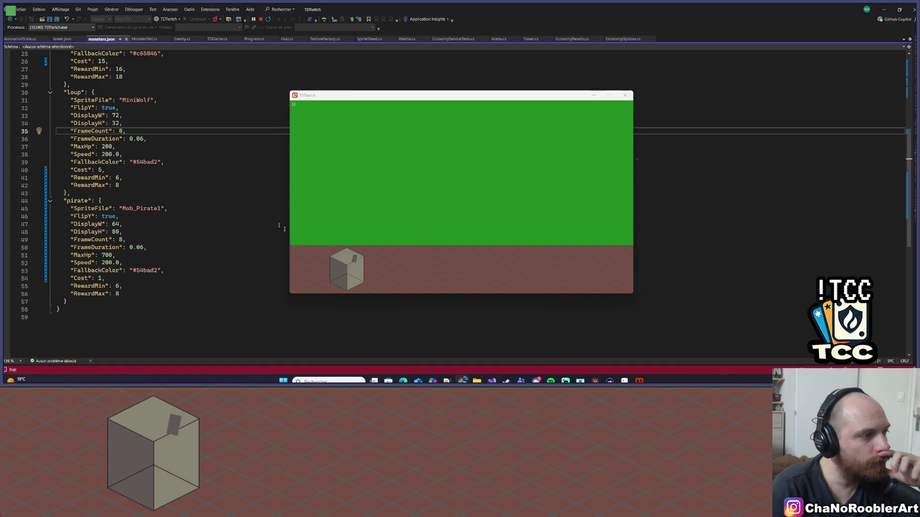
scroll(279, 226, "up", 8)
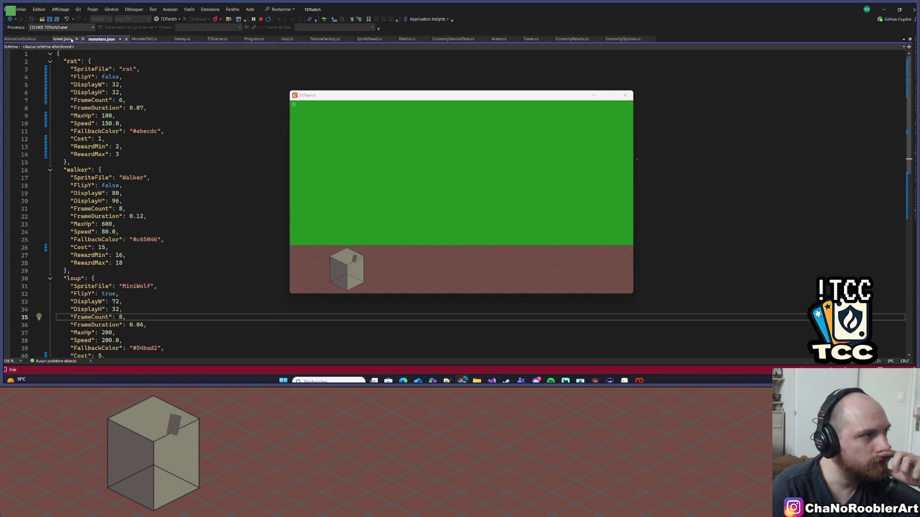
left_click(62, 39)
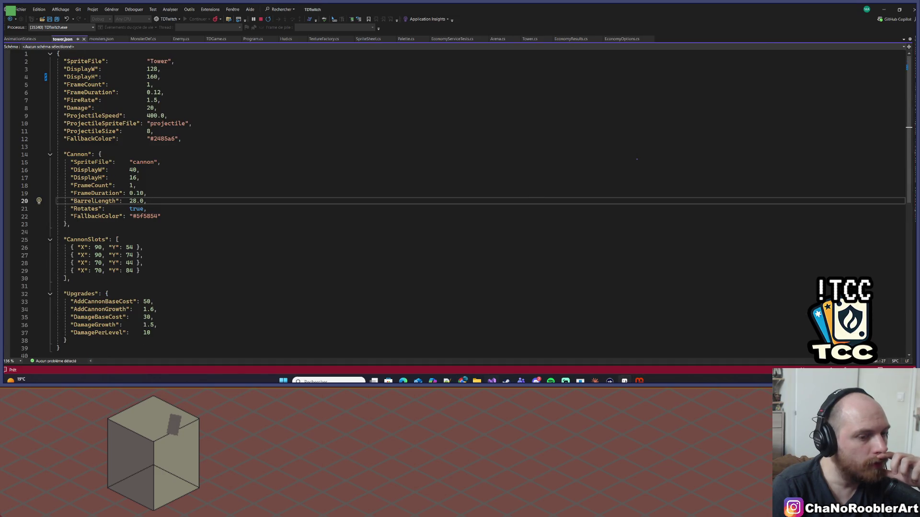
Step: Close the sprite size dialog unchanged and show Props.aseprite with the whole isometric cube in view
left_click(640, 380)
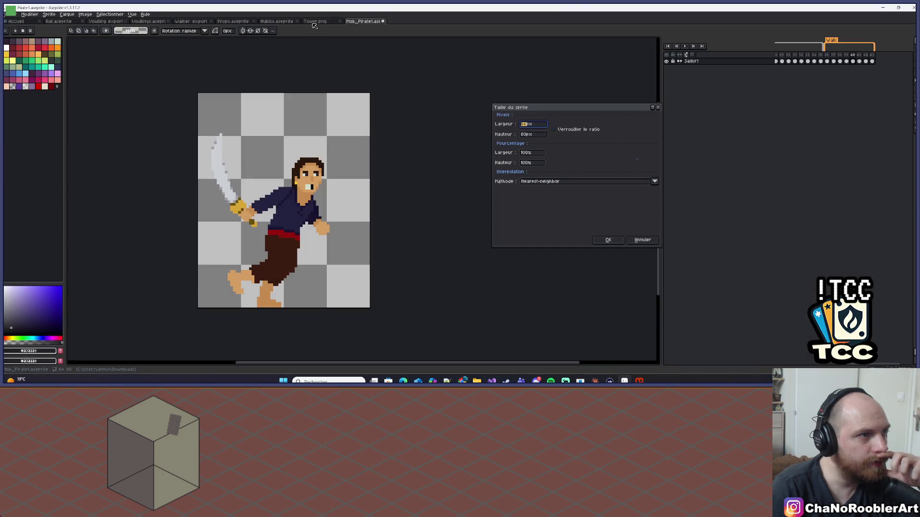
left_click(658, 107)
left_click(316, 22)
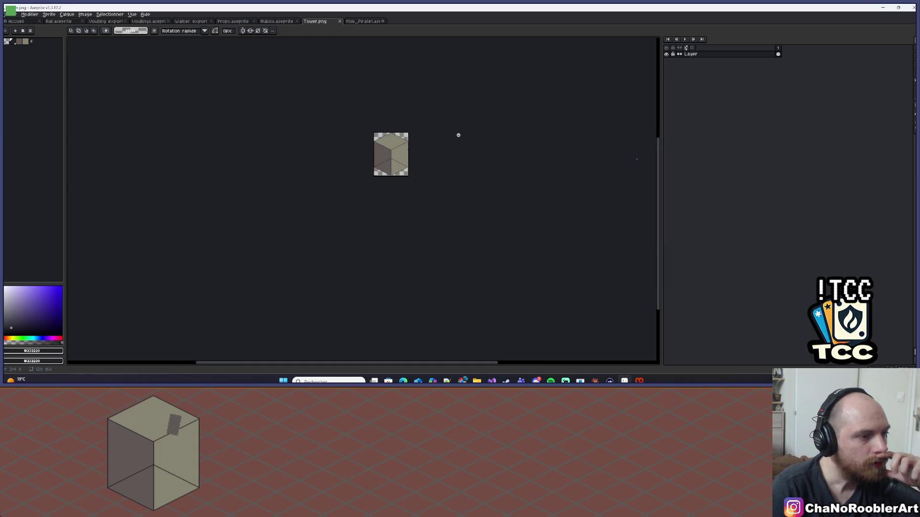
left_click(280, 22)
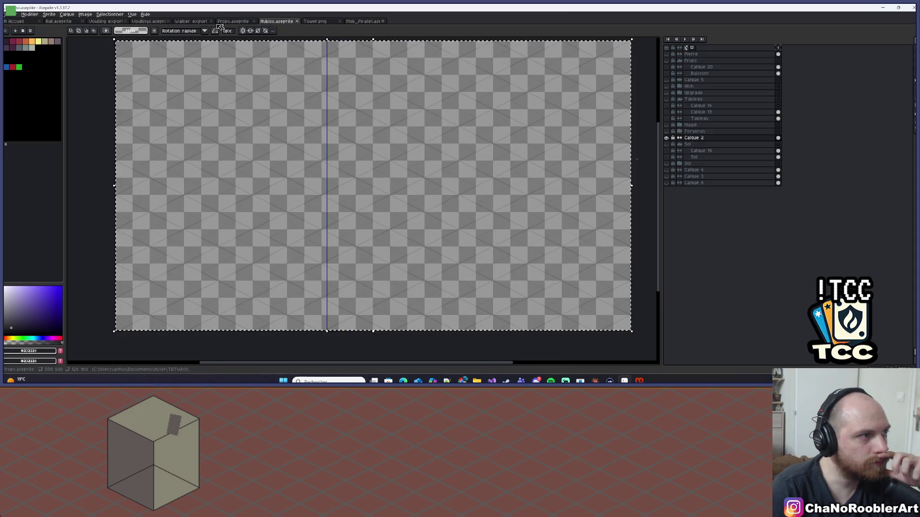
left_click(233, 21)
scroll(402, 125, "down", 1)
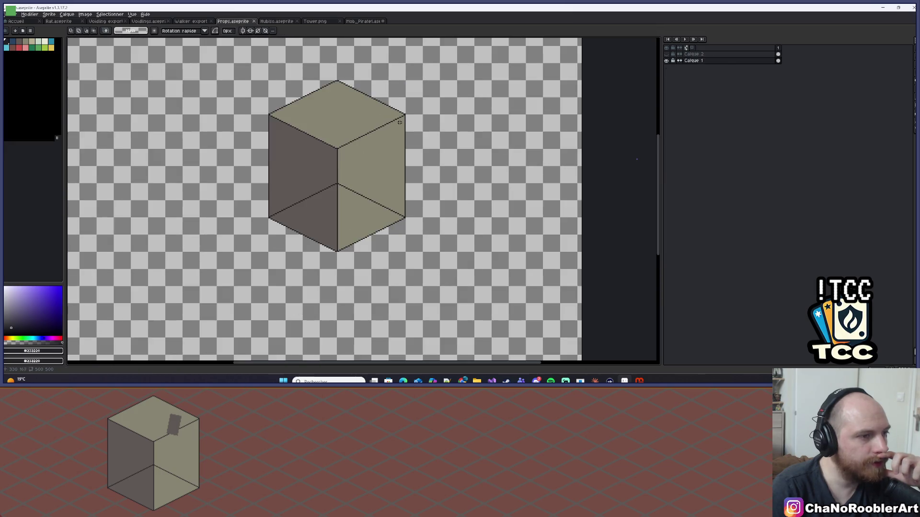
scroll(402, 125, "up", 1)
scroll(424, 135, "down", 1)
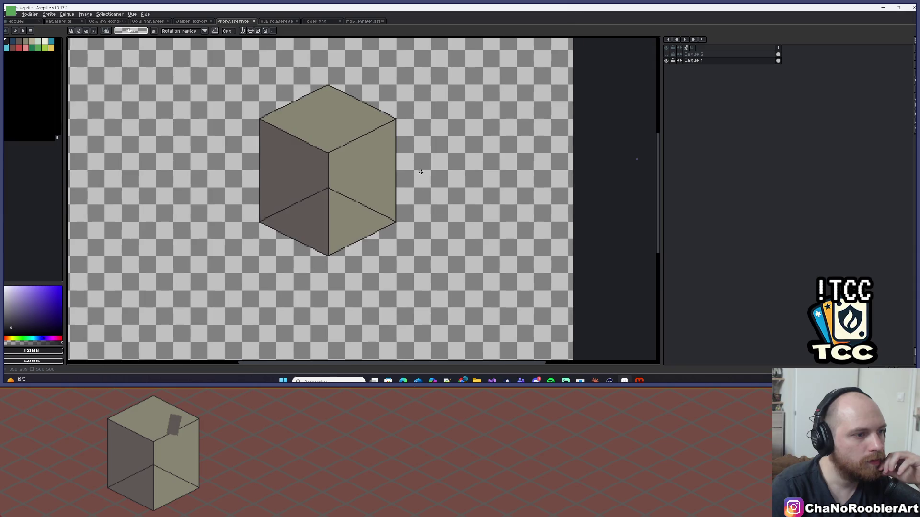
scroll(421, 172, "down", 1)
left_click_drag(420, 172, 369, 169)
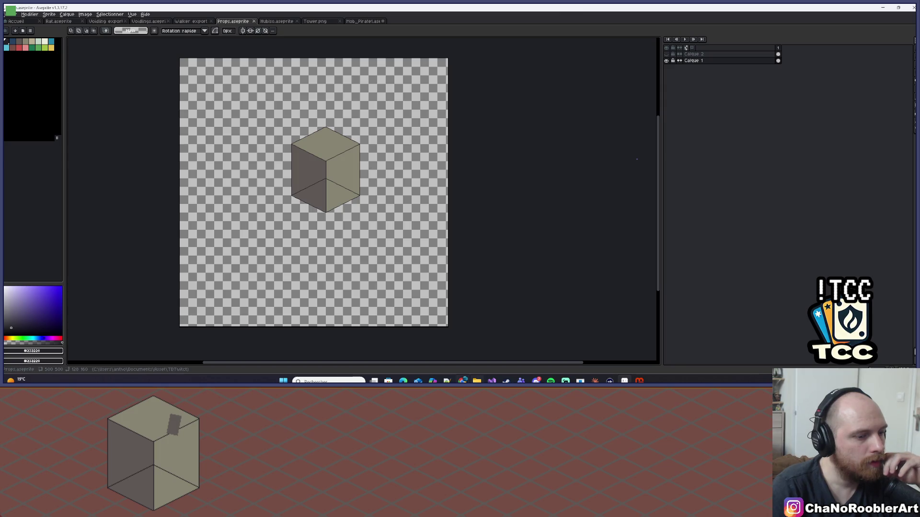
Step: Place the 'tour td pixel art iso' results beside Aseprite, scroll through more towers, then return to the cube
mouse_move(462, 381)
mouse_move(518, 349)
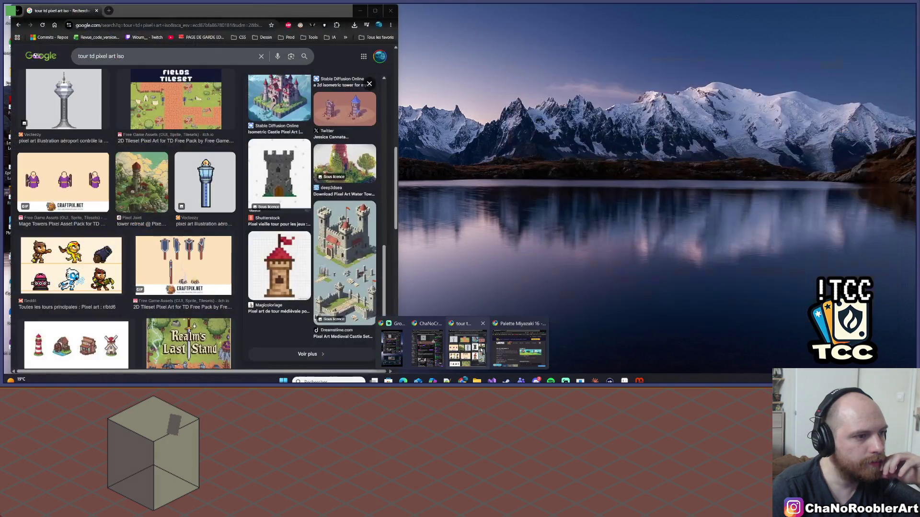
left_click(467, 348)
mouse_move(279, 14)
left_mouse_down()
mouse_move(758, 27)
mouse_move(743, 27)
left_mouse_up()
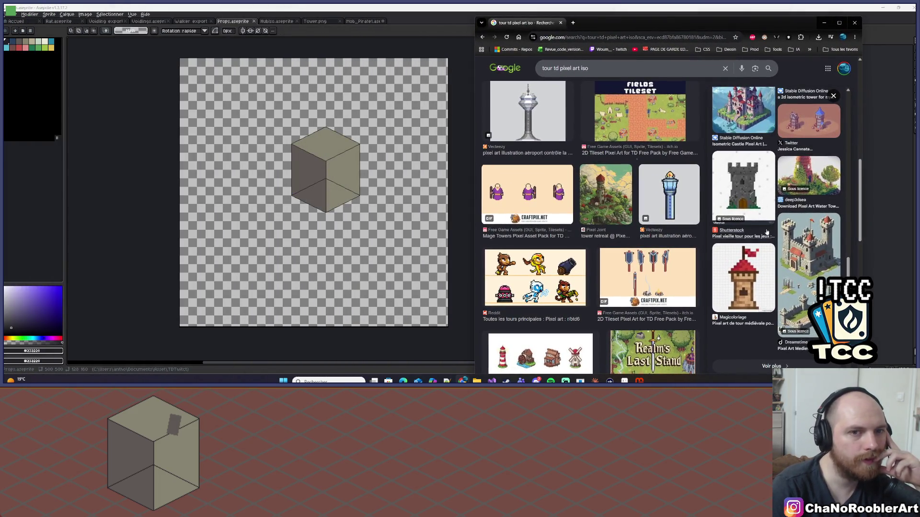
scroll(742, 205, "down", 1)
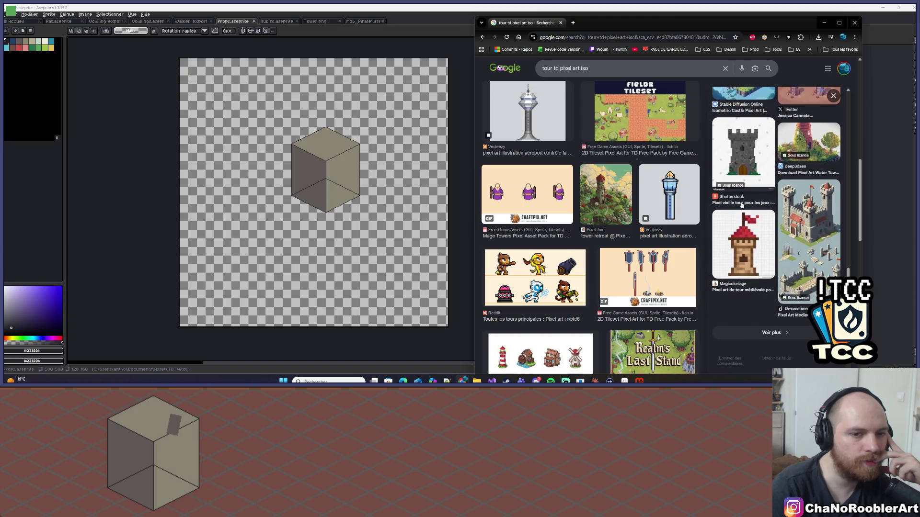
scroll(657, 243, "down", 3)
scroll(657, 243, "down", 1)
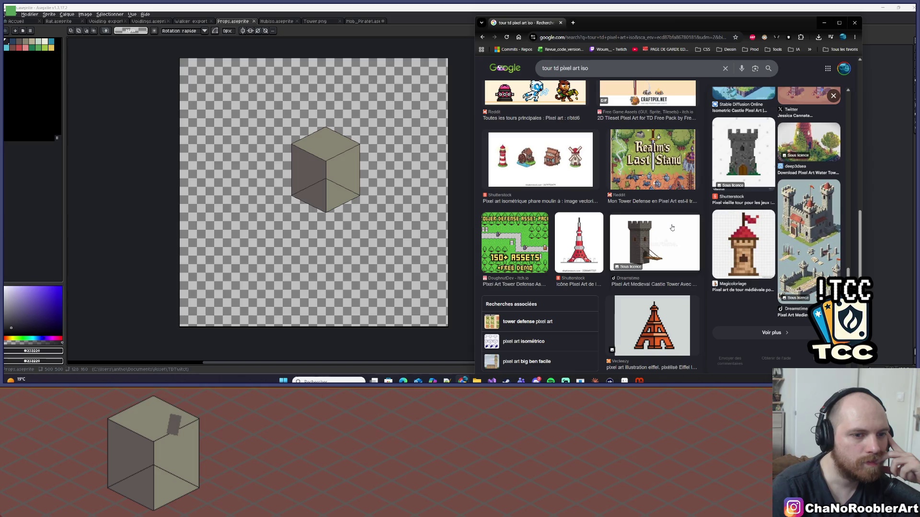
scroll(672, 228, "down", 1)
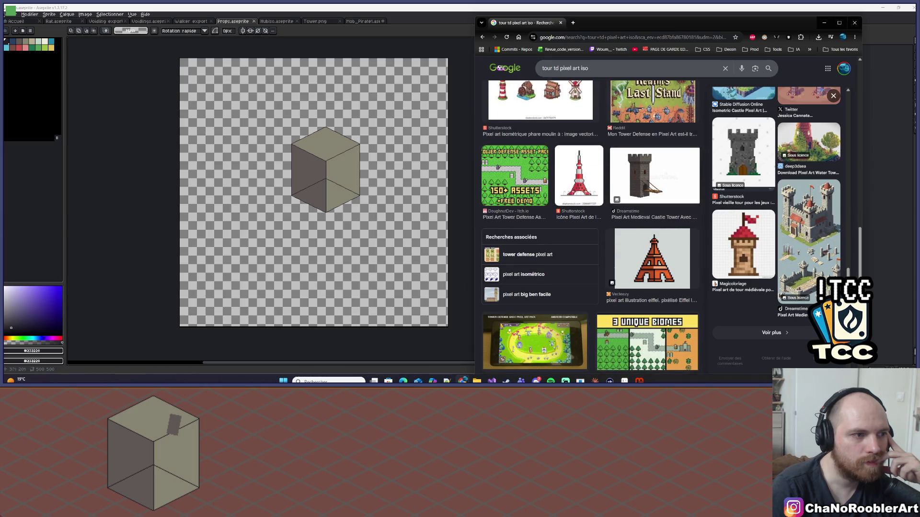
scroll(253, 154, "up", 4)
left_click(353, 139)
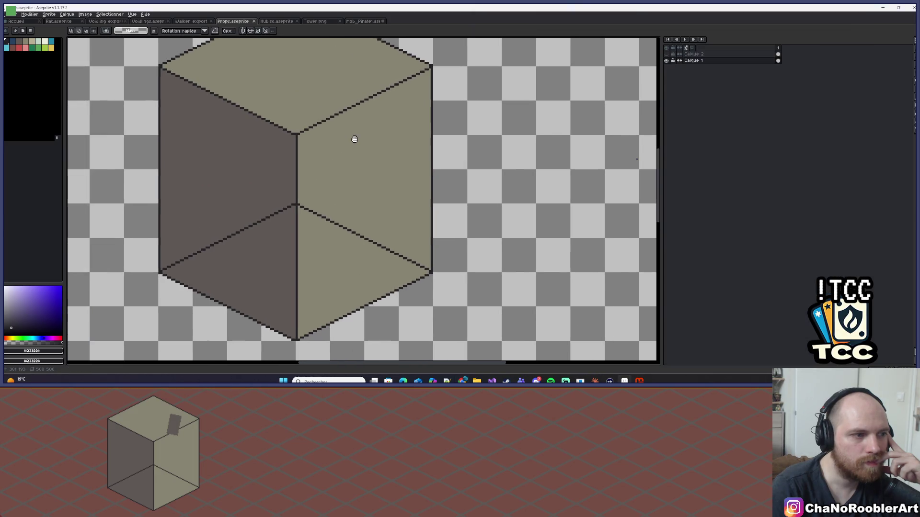
Step: Compare the cube in the running TDTwitch game with the Aseprite canvas, then close the game
left_click(639, 381)
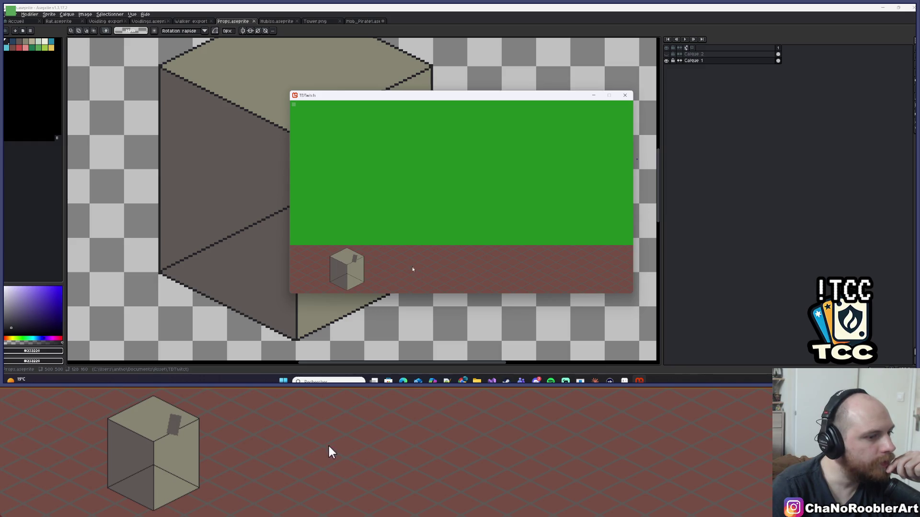
scroll(211, 238, "down", 2)
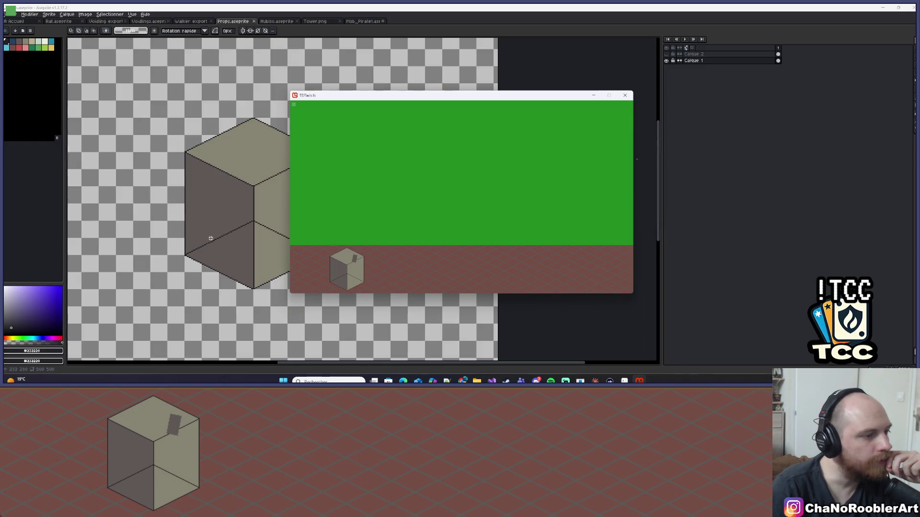
scroll(239, 234, "up", 1)
left_click(625, 96)
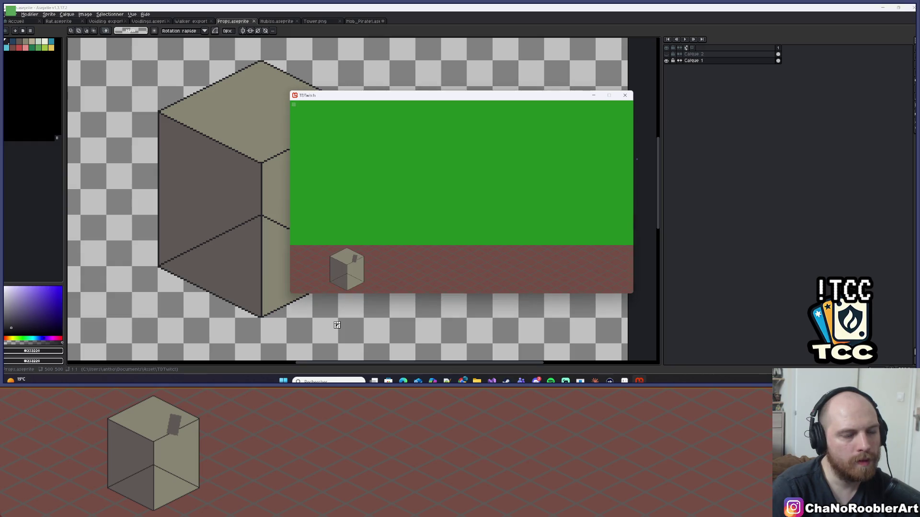
key("Escape")
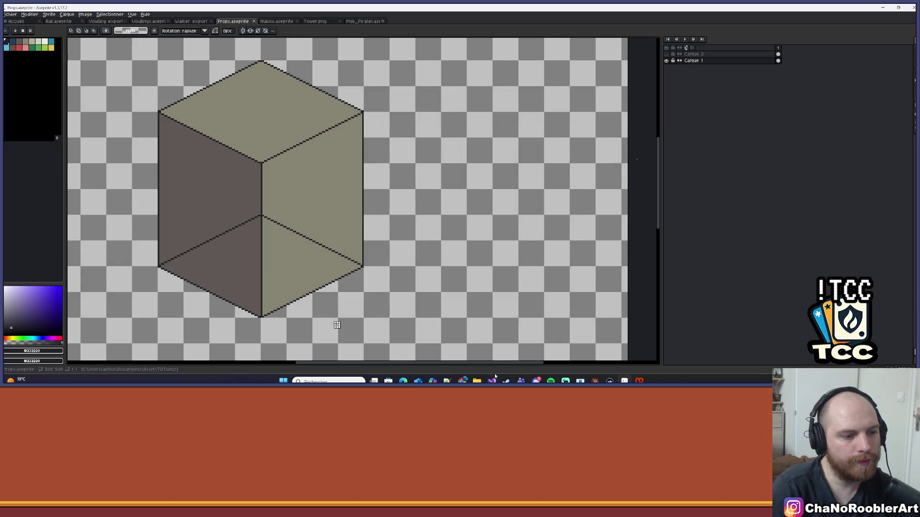
Step: Return to the Google tower results and study the 32x16 isometric pixel art tower preview
mouse_move(463, 381)
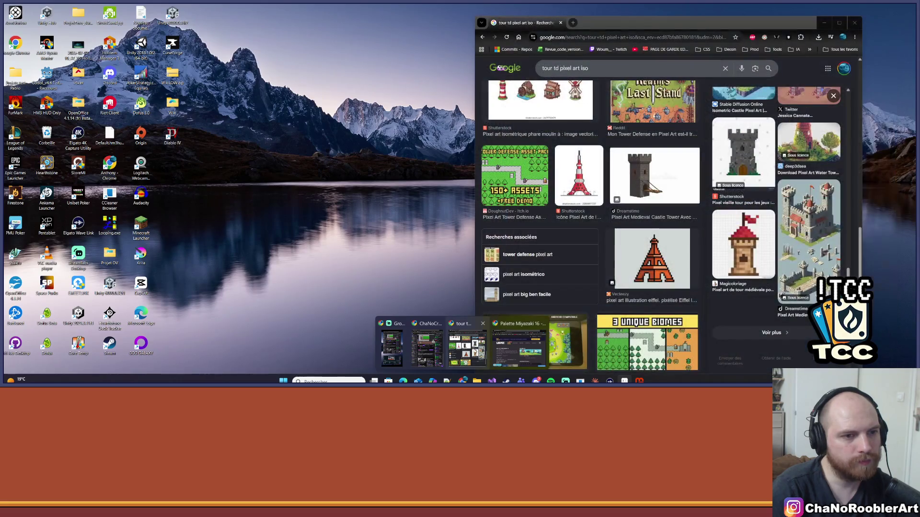
left_click(479, 352)
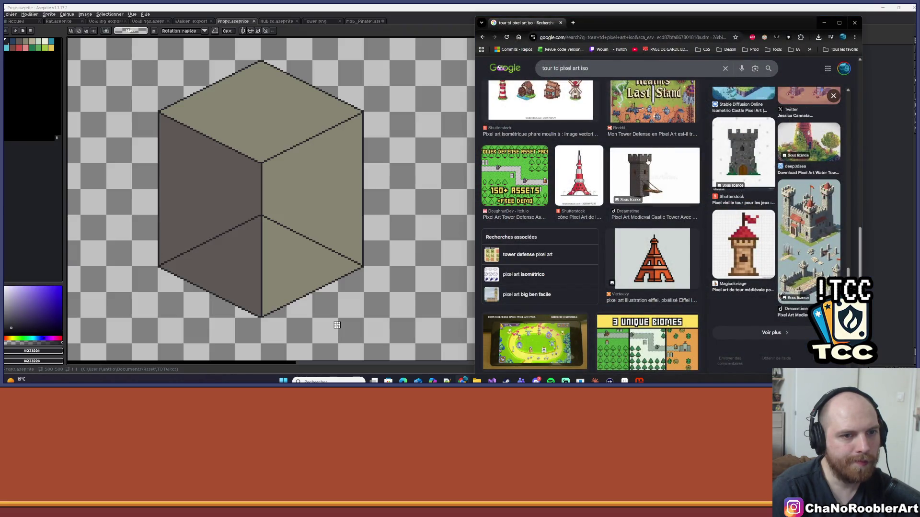
key("alt+Tab")
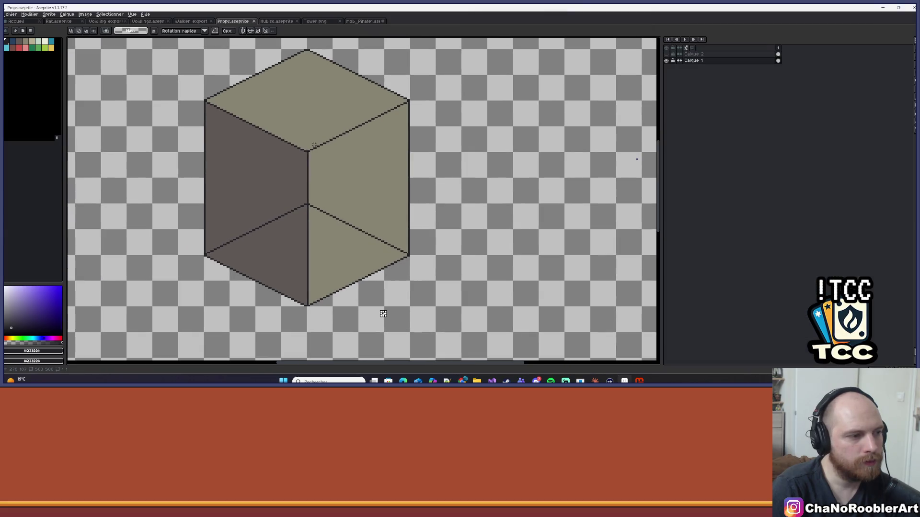
key("alt+Tab")
scroll(728, 190, "up", 5)
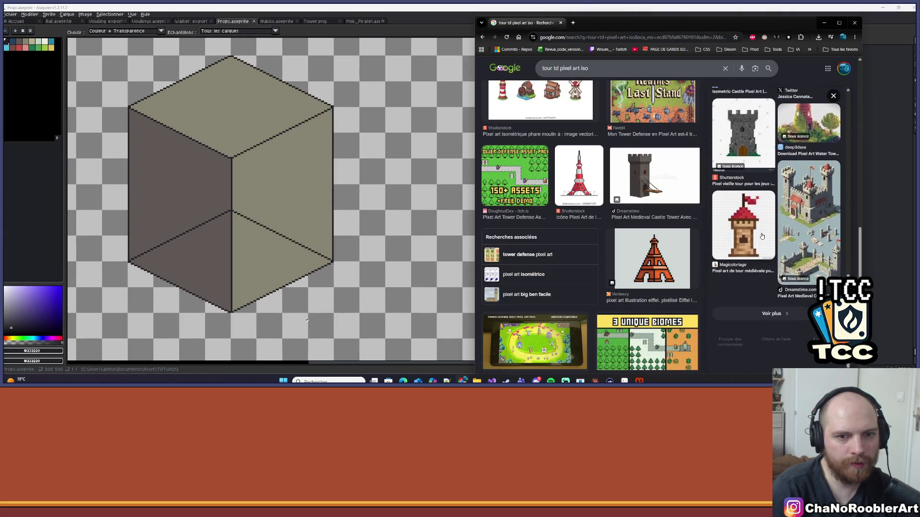
left_click(828, 156)
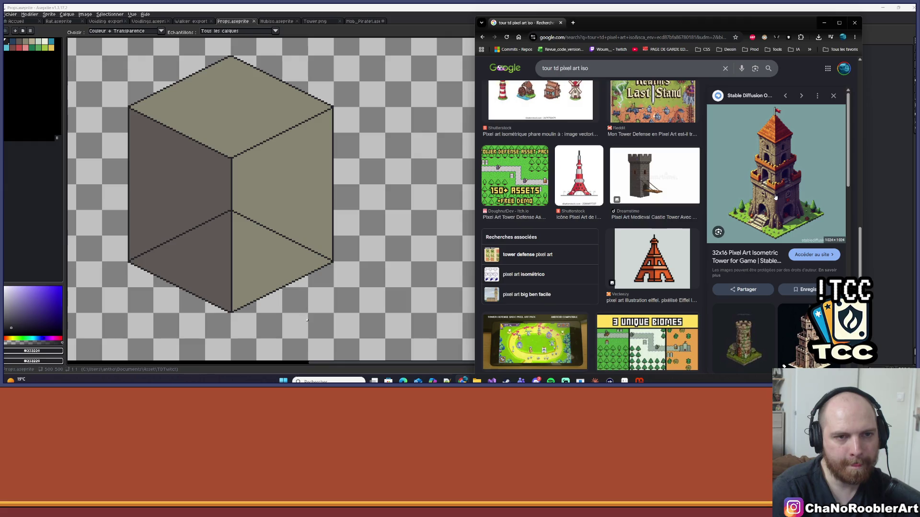
scroll(656, 203, "up", 2)
scroll(591, 205, "up", 2)
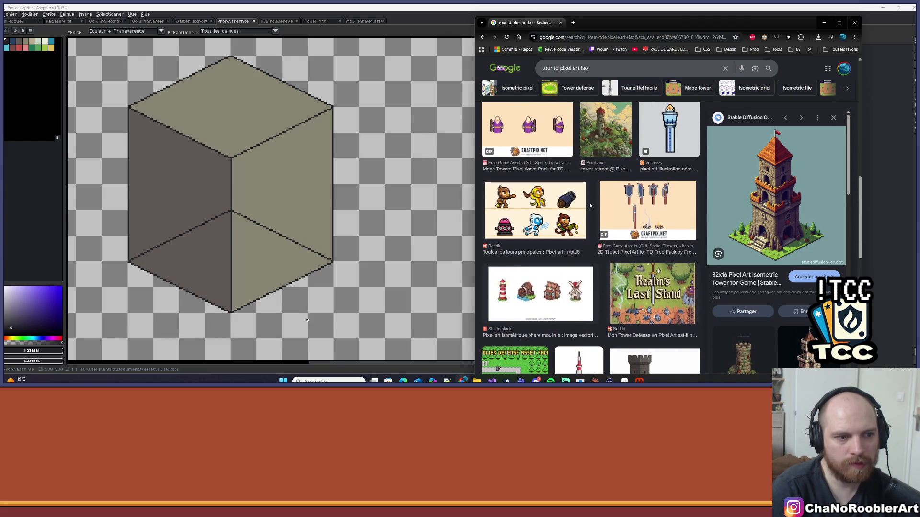
scroll(591, 205, "up", 1)
scroll(591, 205, "up", 3)
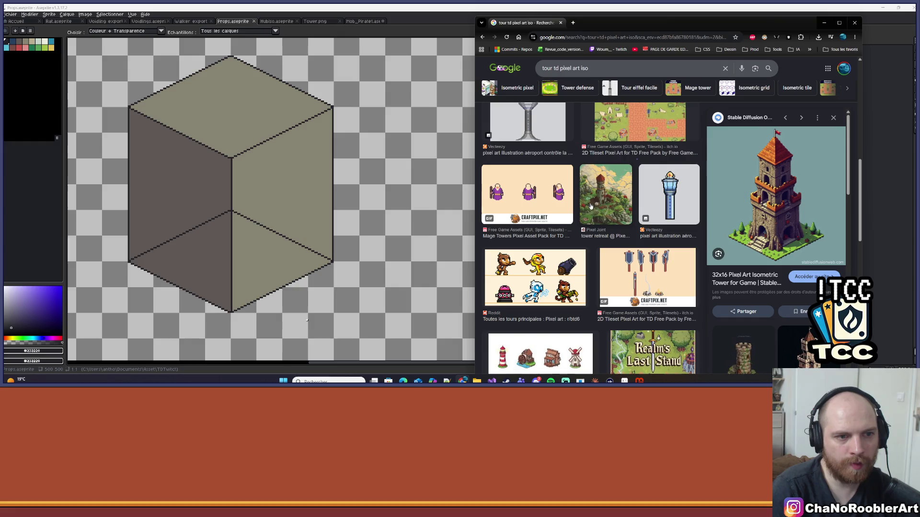
scroll(604, 236, "up", 2)
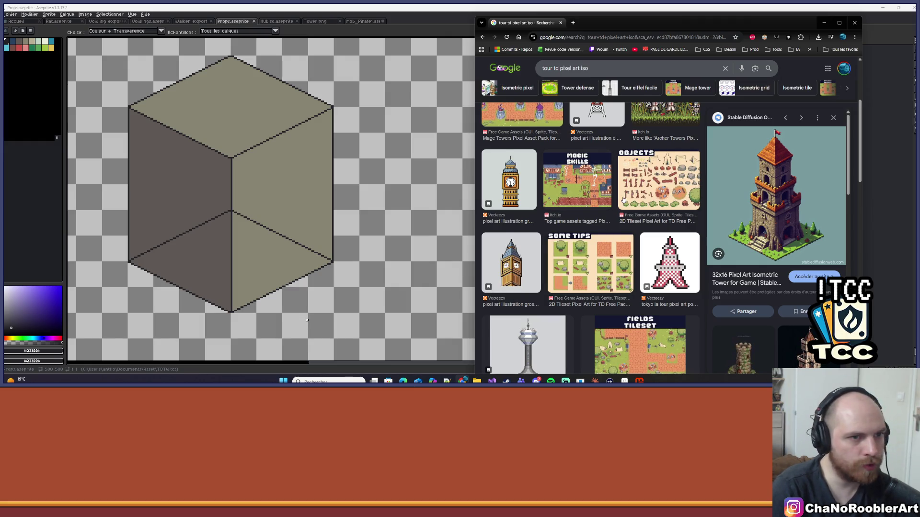
scroll(605, 228, "up", 2)
scroll(571, 192, "up", 2)
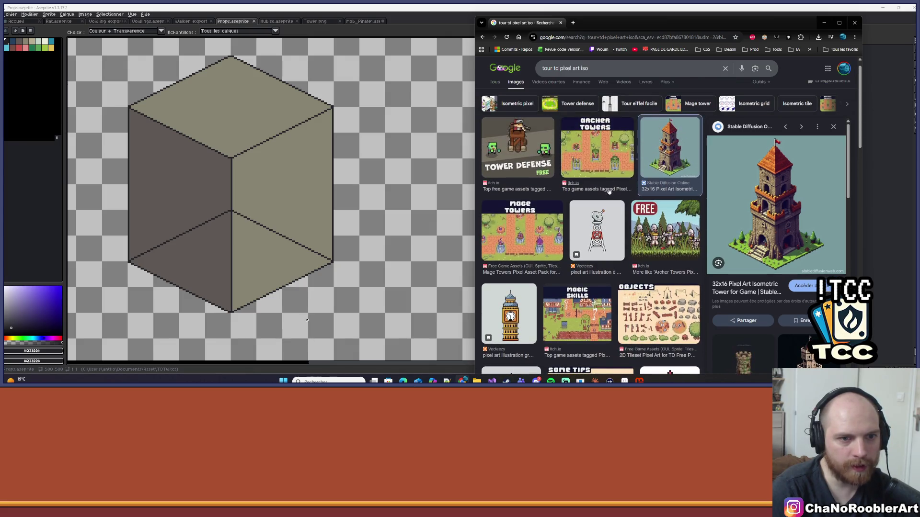
scroll(653, 223, "up", 1)
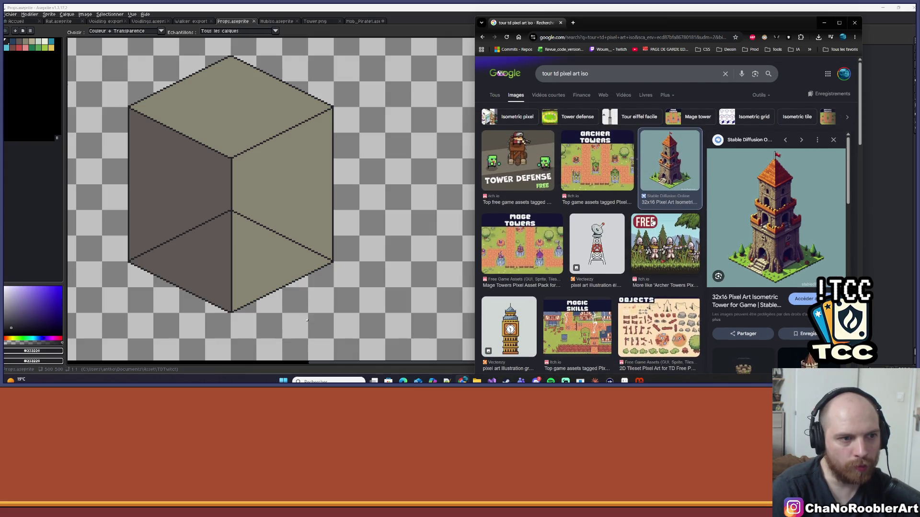
scroll(278, 202, "down", 4)
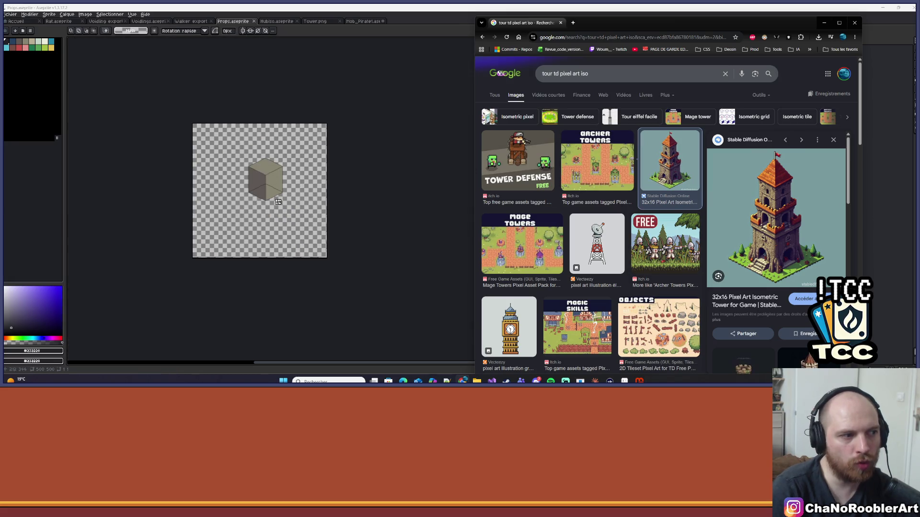
scroll(277, 201, "up", 2)
Step: Bring the cube sprite forward and shift the view so the cube sits further right
left_click(276, 168)
scroll(275, 167, "up", 2)
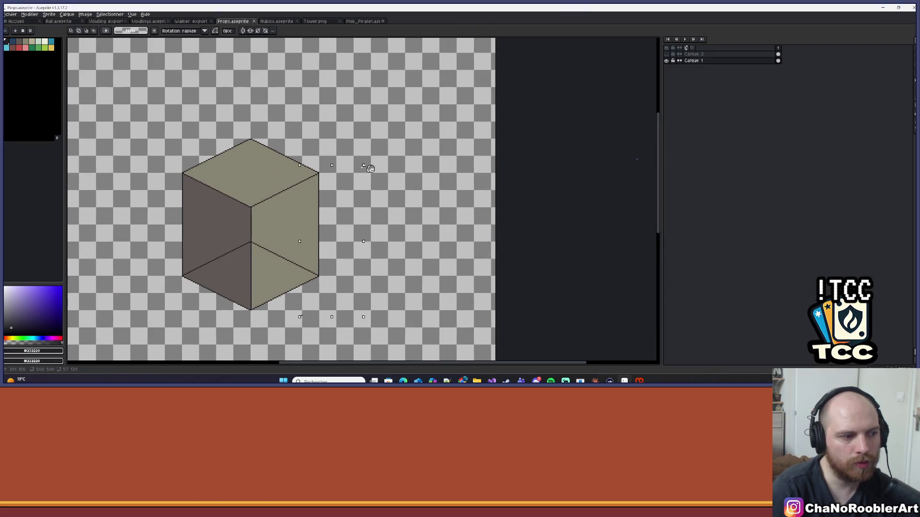
left_click_drag(371, 168, 467, 144)
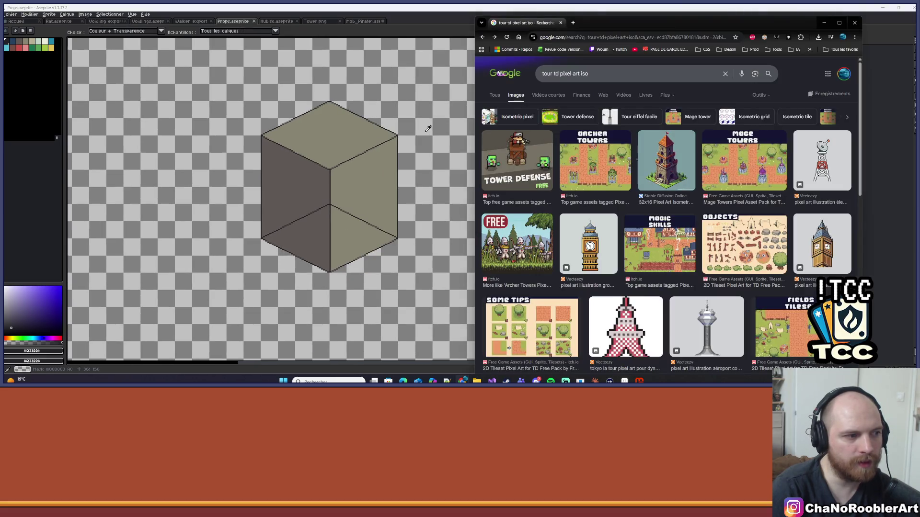
Step: Check the TDTwitch game and the Claude Y-sorting chat, then switch to tower.json
left_click(638, 380)
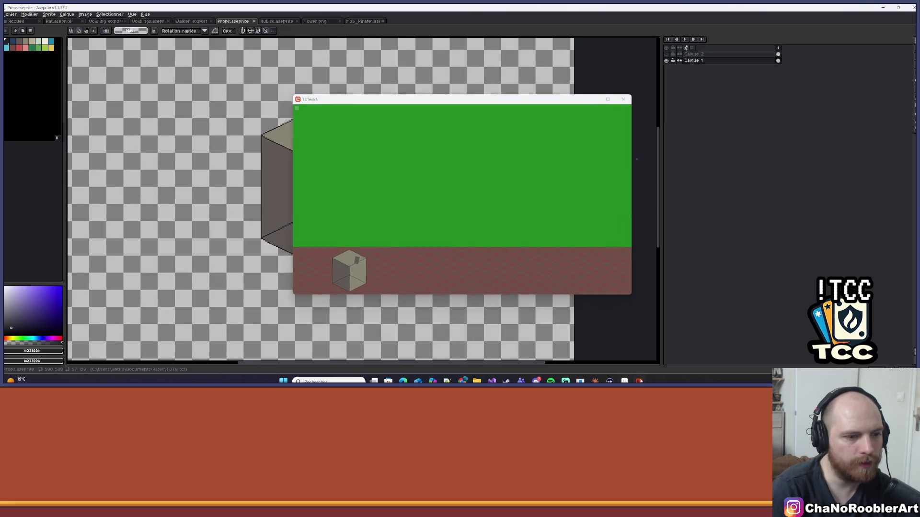
left_click(639, 381)
left_click(638, 381)
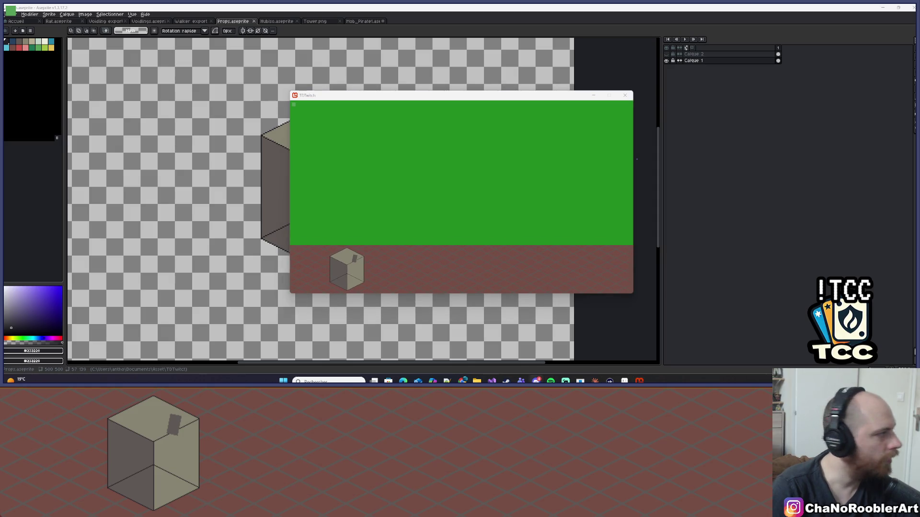
left_click(595, 381)
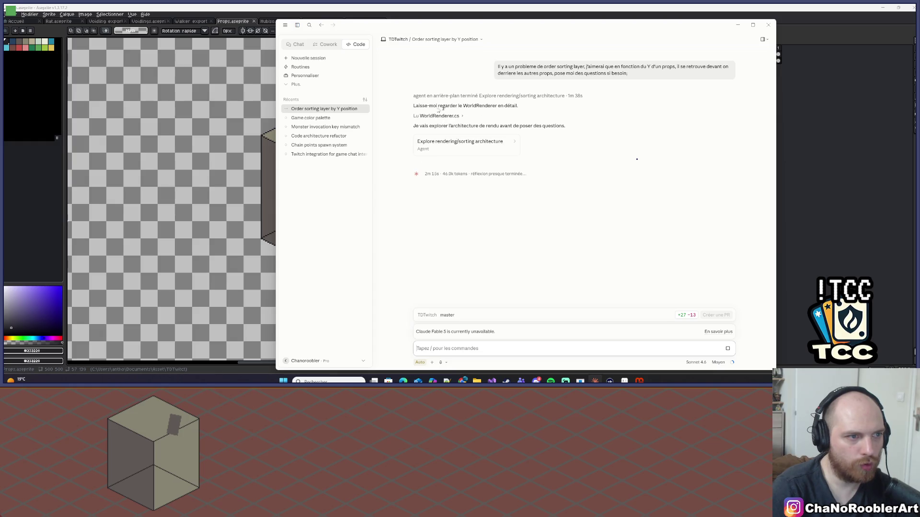
key("alt+Tab")
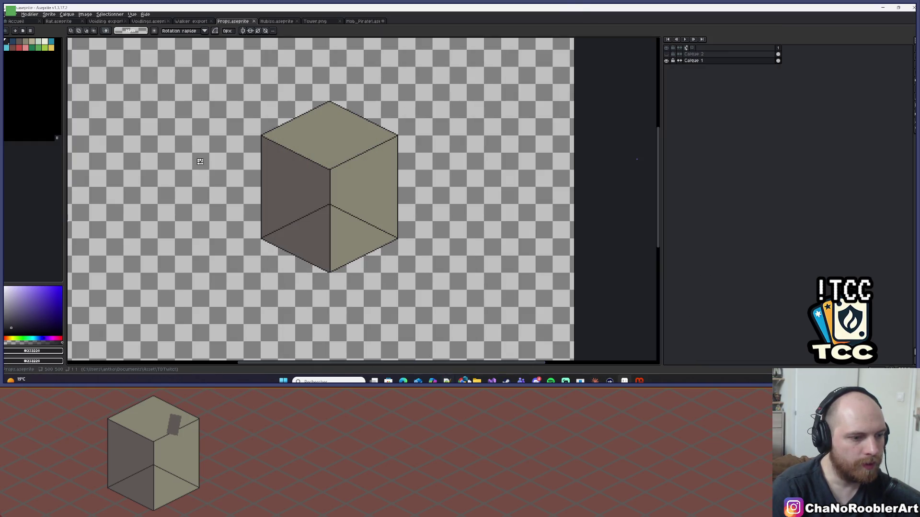
left_click(492, 381)
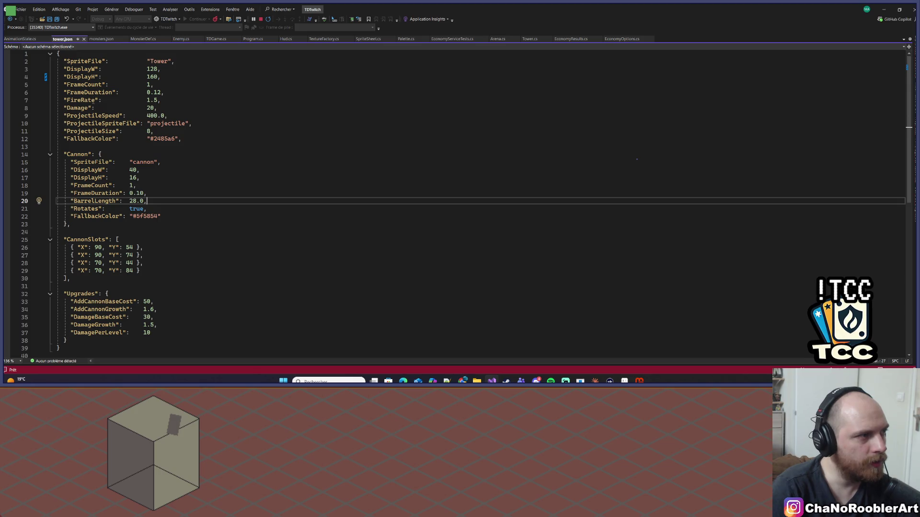
Step: Glance over tower.json's Cannon settings, then go back to the Props isometric cube sprite
scroll(460, 201, "down", 2)
scroll(460, 201, "up", 2)
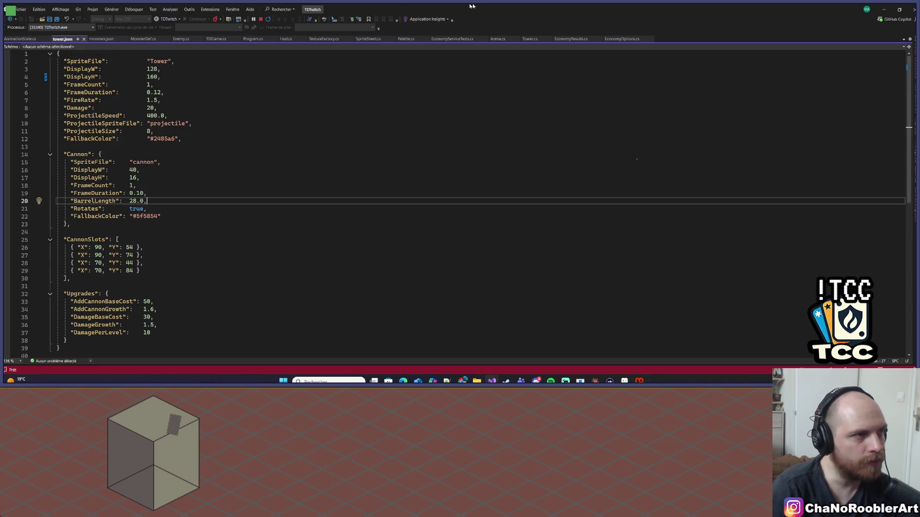
key("alt+Tab")
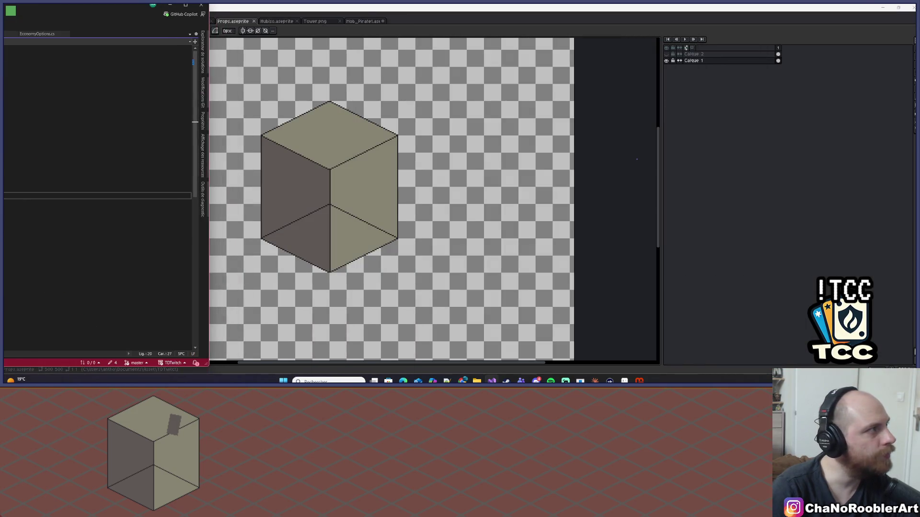
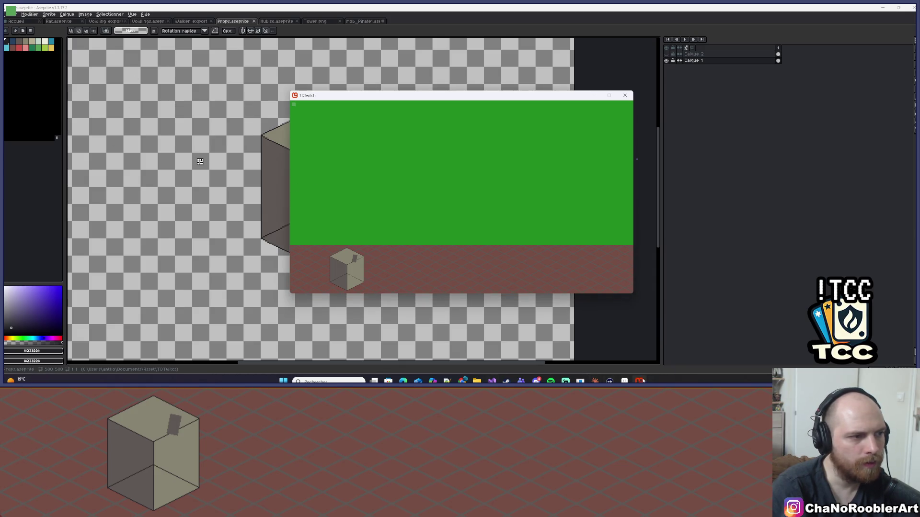
Step: Change AddCannonBaseCost under Upgrades in tower.json from 50 to 1
left_click(492, 380)
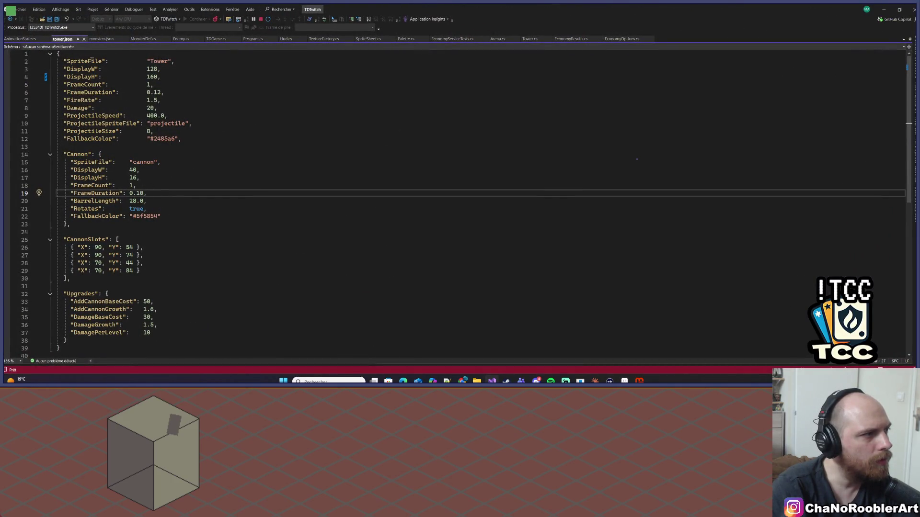
left_click(108, 108)
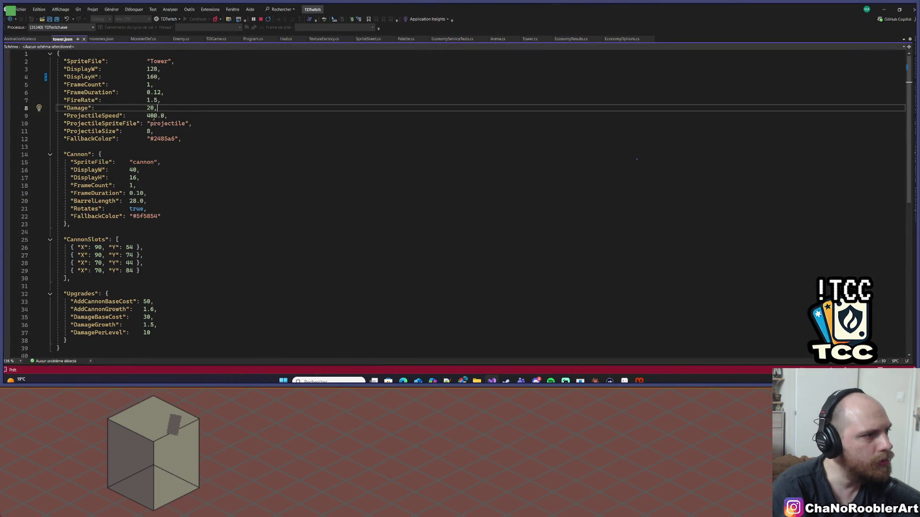
scroll(148, 205, "down", 1)
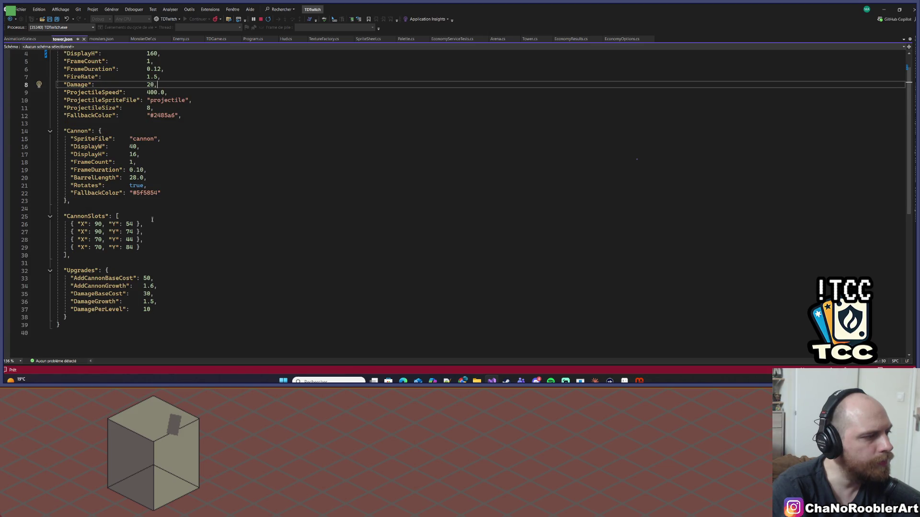
left_click(157, 280)
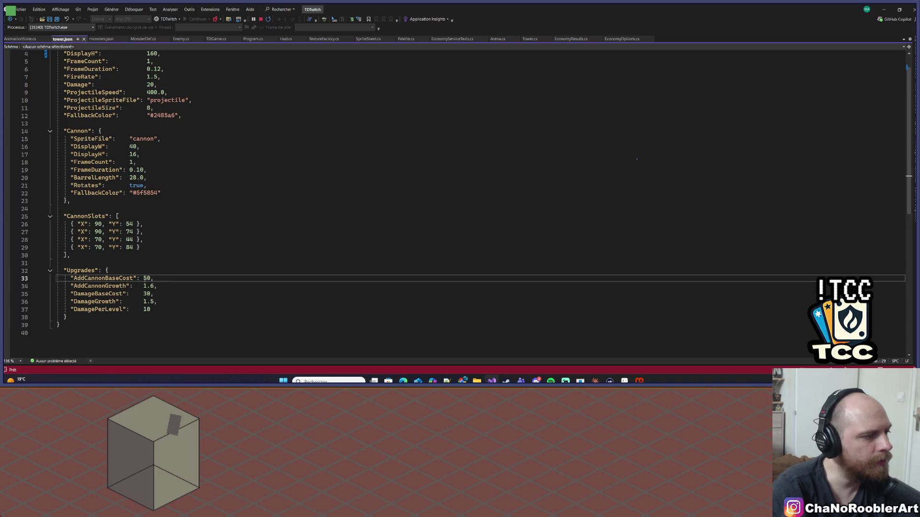
double_click(145, 279)
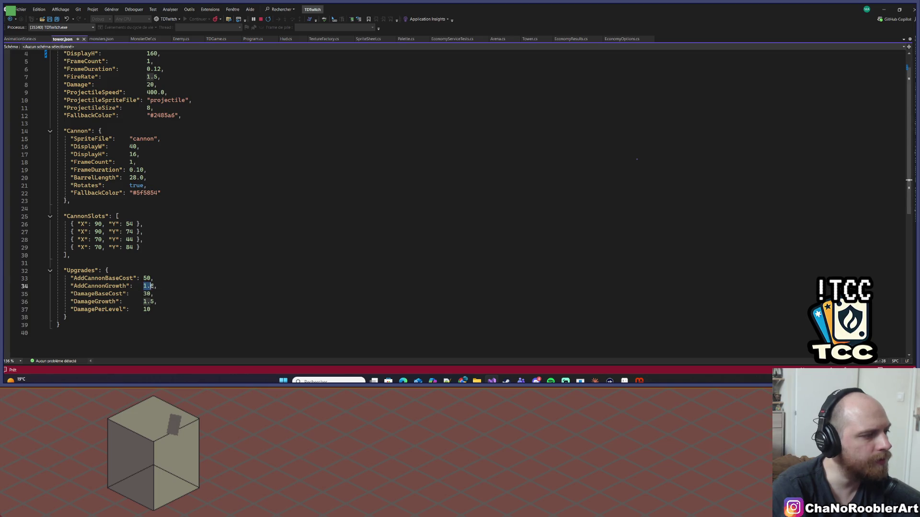
key("End")
double_click(146, 278)
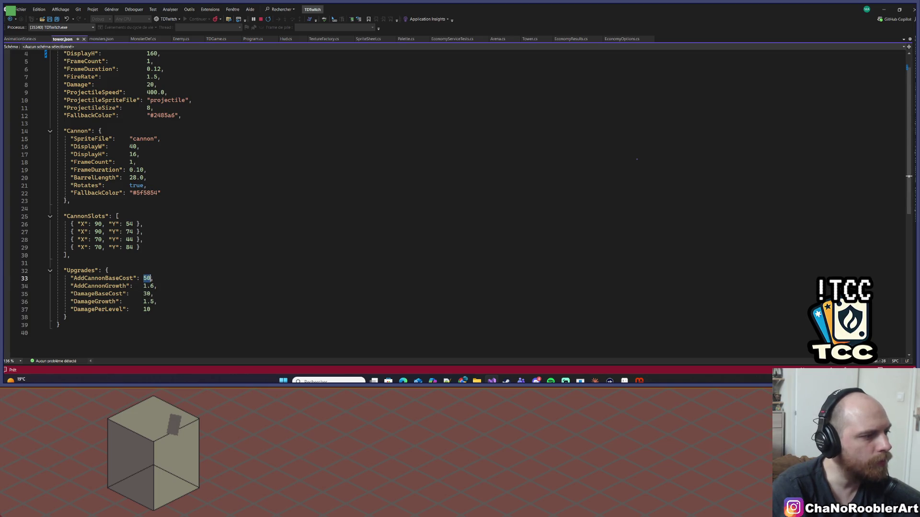
type("1")
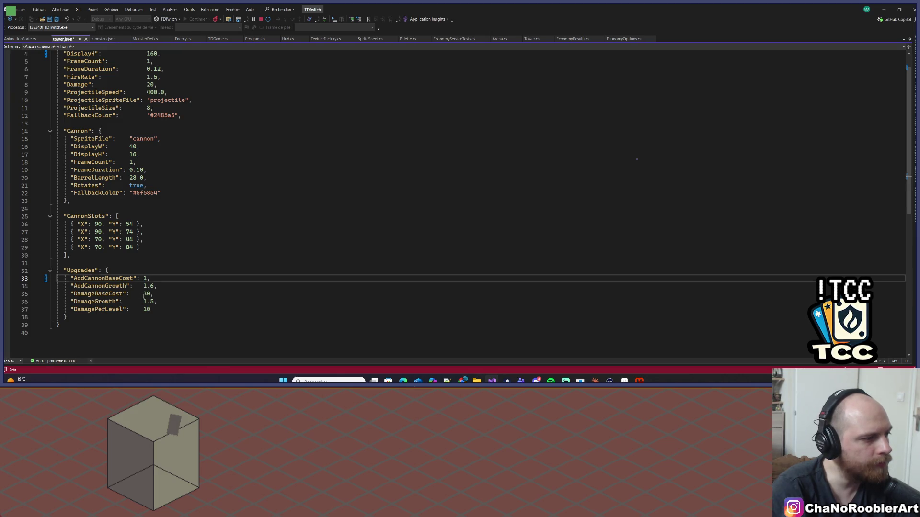
Step: Change DamageBaseCost from 30 to 1 and save tower.json
double_click(147, 294)
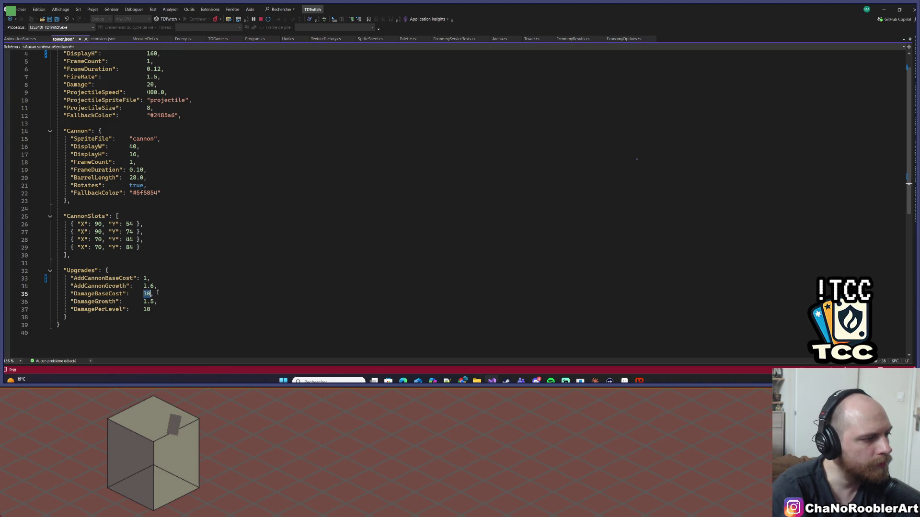
type("1")
left_click(158, 286)
key("ctrl+s")
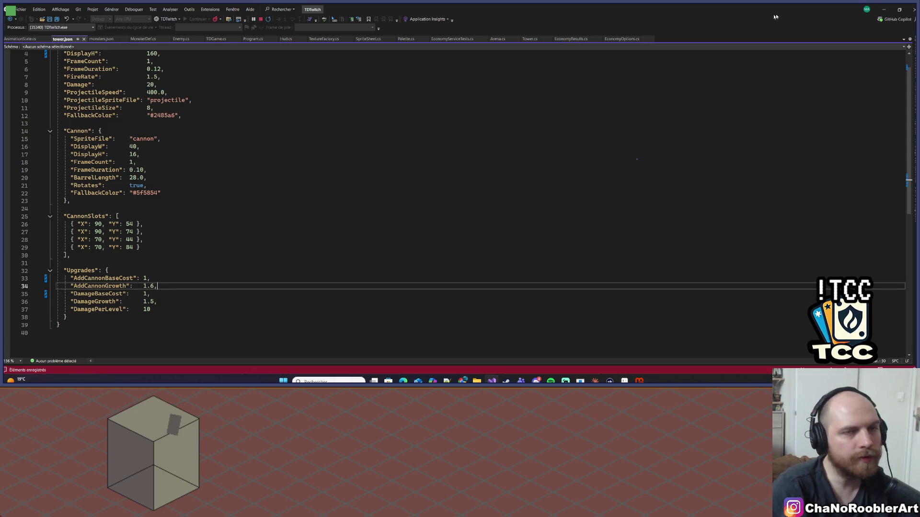
left_click(492, 381)
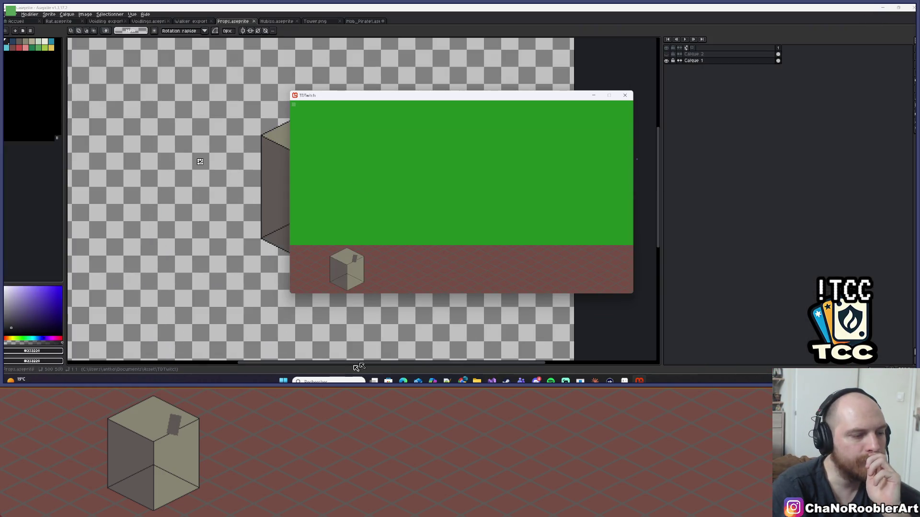
left_click(492, 382)
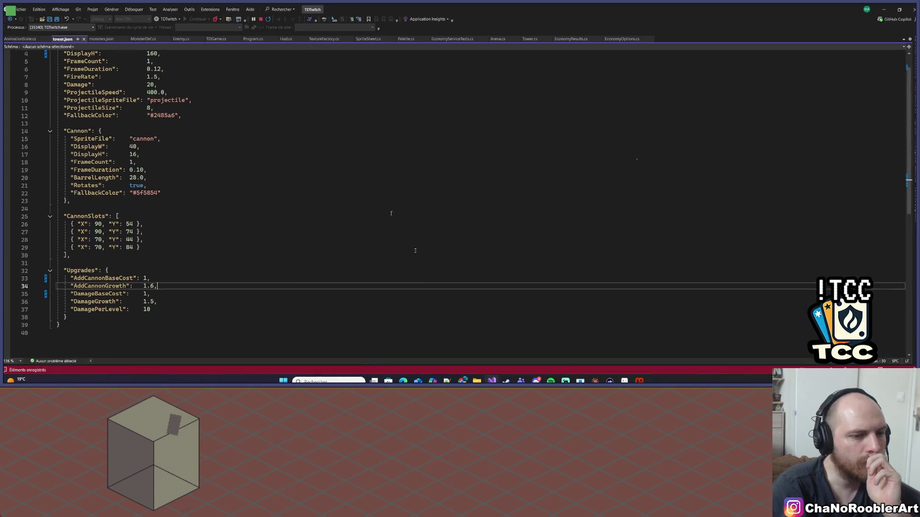
Step: Stop debugging and rebuild the whole solution with Régénérer la solution
left_click(268, 20)
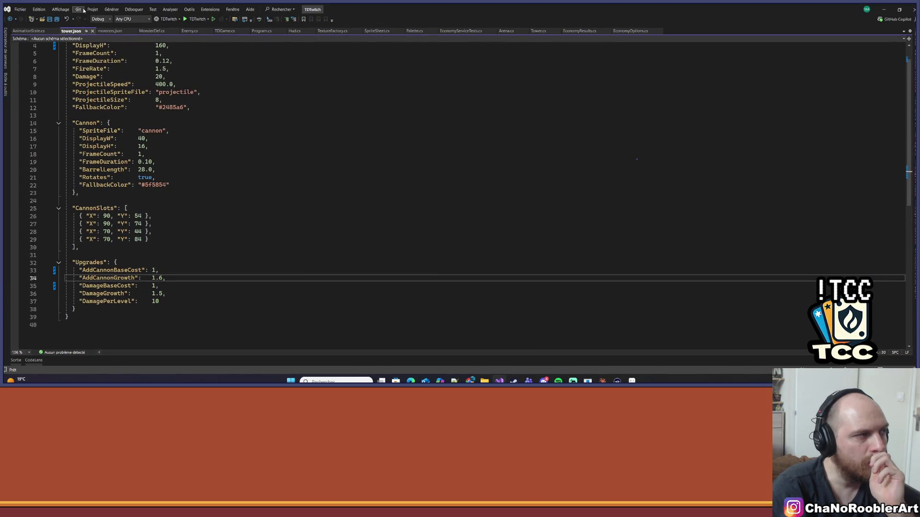
left_click(81, 10)
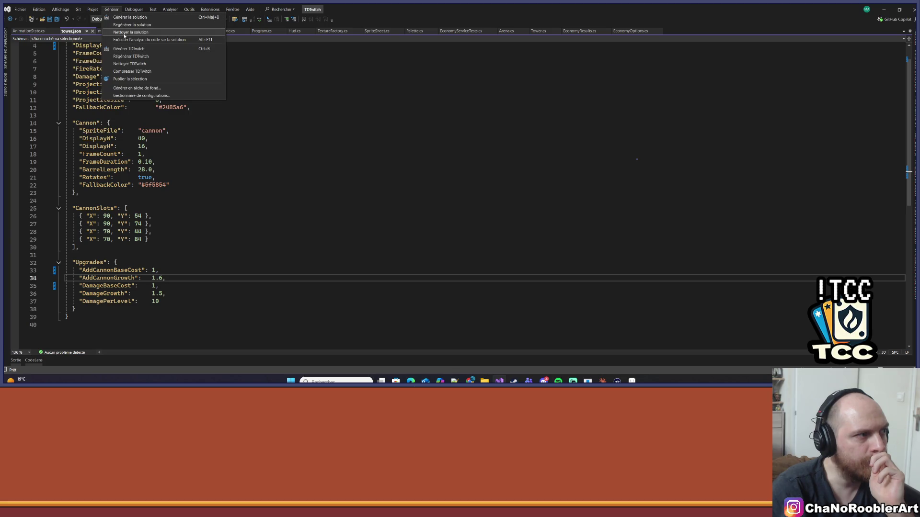
left_click(132, 24)
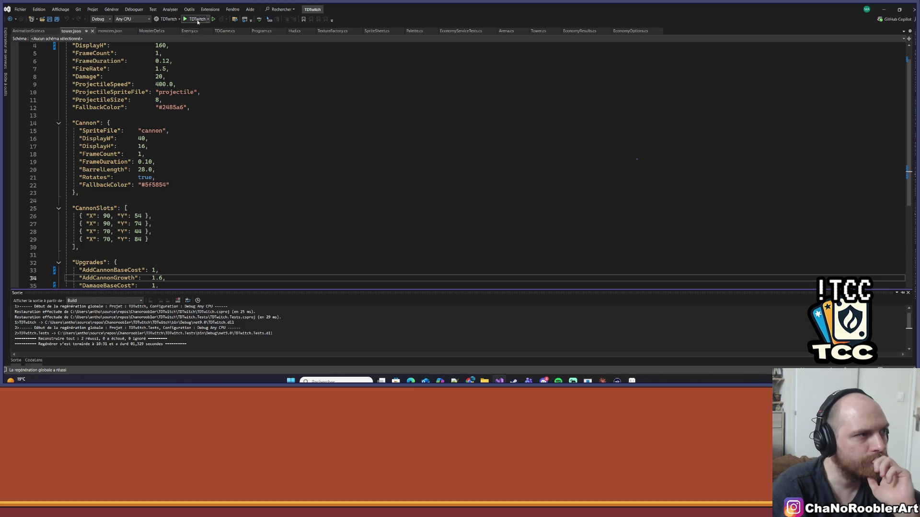
Step: Relaunch TDTwitch in debug mode and bring up the Claude Y-sort conversation
left_click(194, 19)
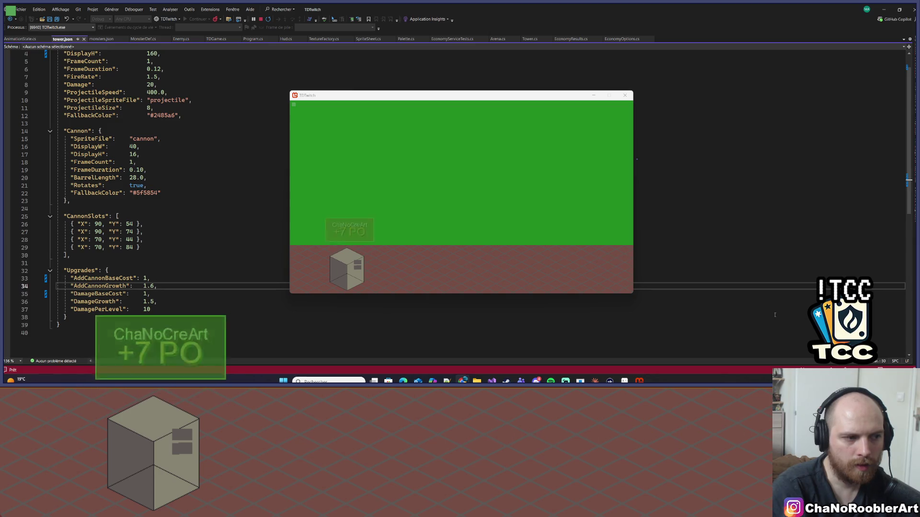
left_click(390, 265)
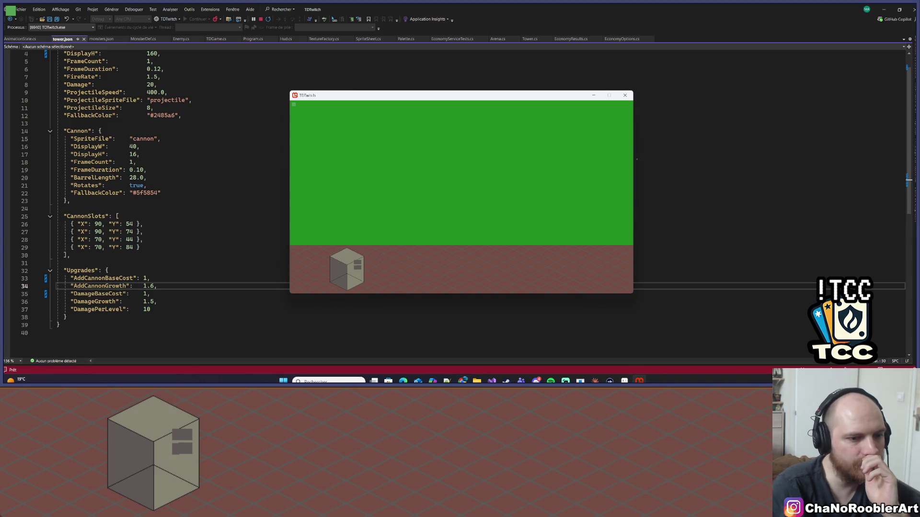
left_click(595, 381)
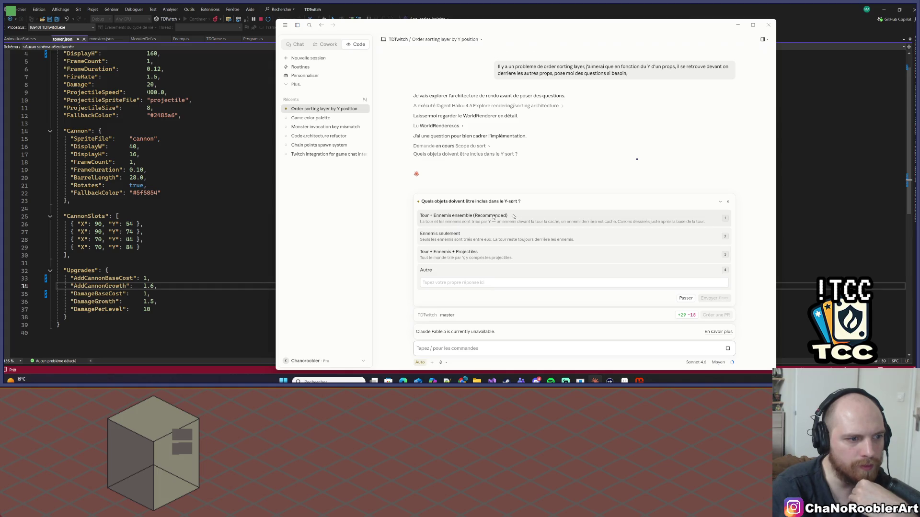
Step: Answer Claude with 'Tour + Ennemis ensemble (Recommended)' and return to the tower.json editor
left_click(541, 218)
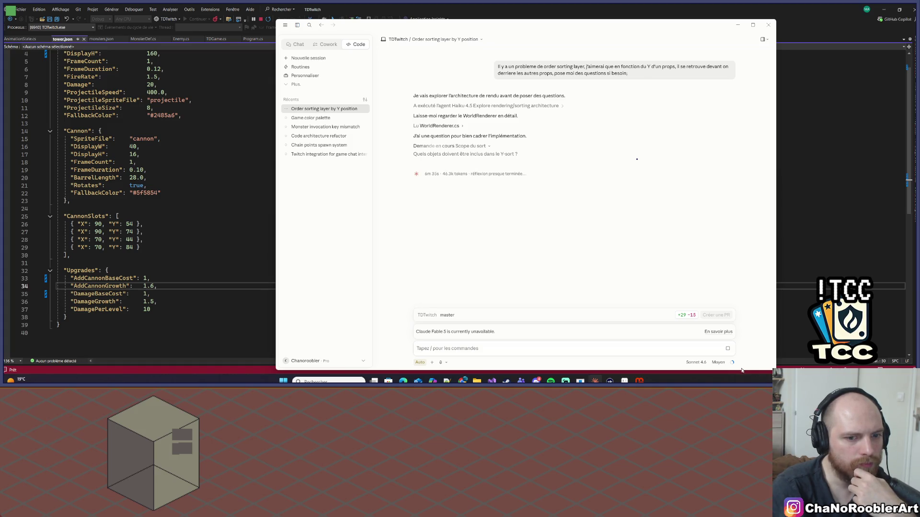
mouse_move(730, 365)
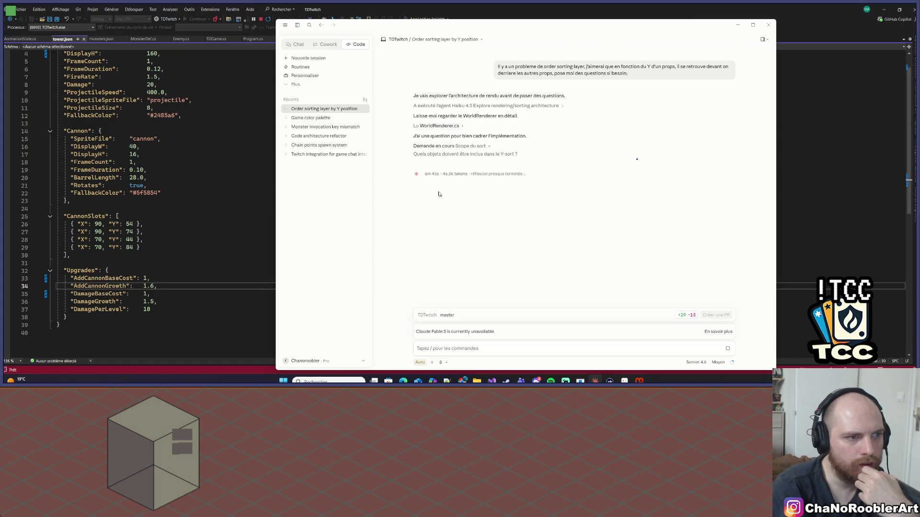
left_click(200, 178)
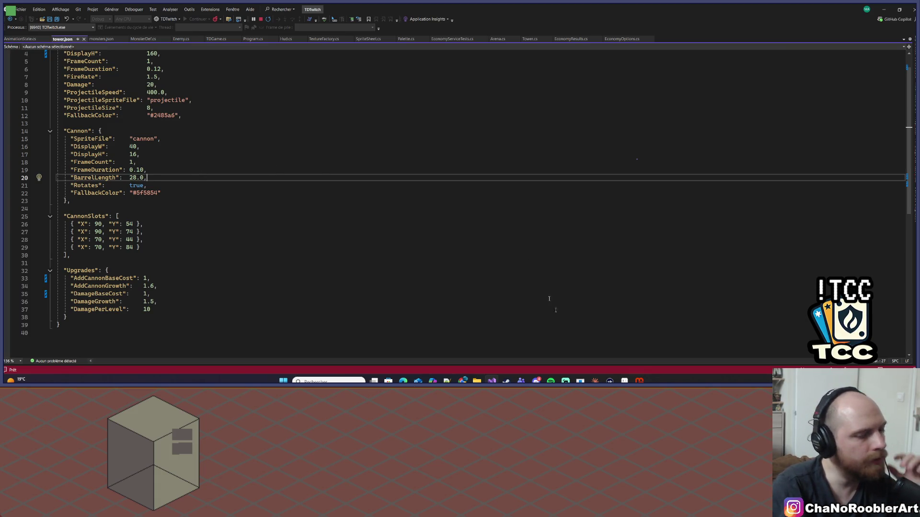
Step: Select the four CannonSlots lines in tower.json and paste over them
left_click(640, 381)
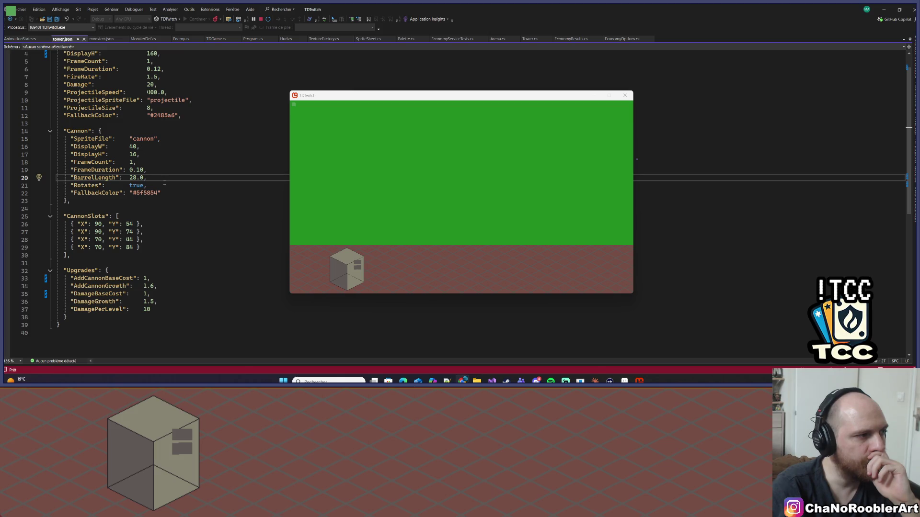
scroll(144, 191, "up", 1)
left_click(137, 185)
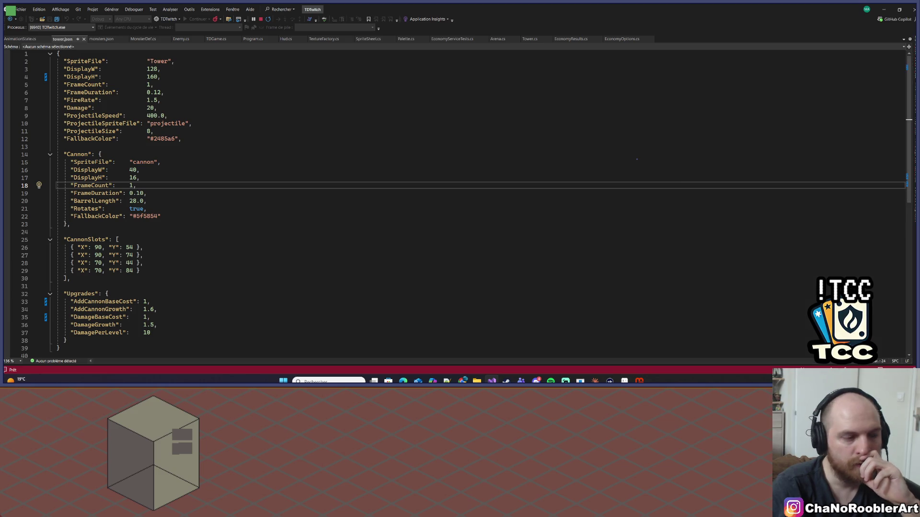
scroll(102, 168, "down", 3)
scroll(101, 168, "up", 3)
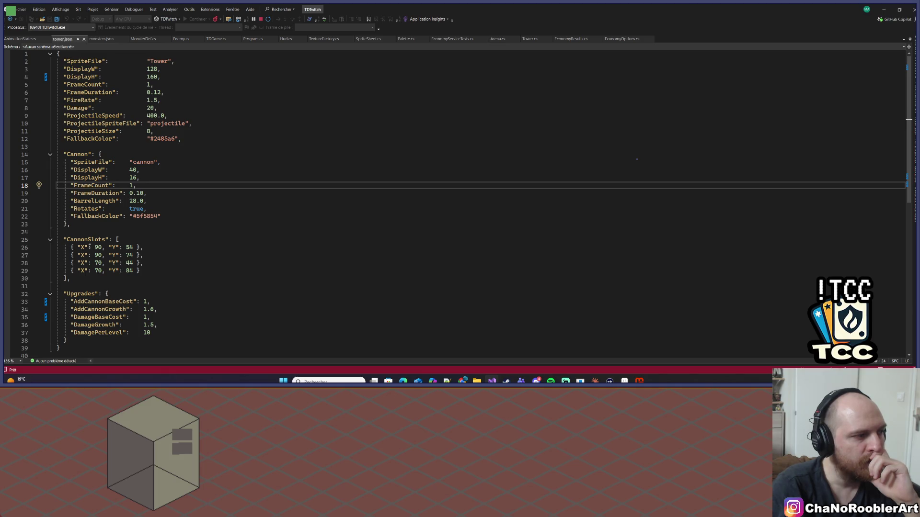
left_click_drag(74, 247, 144, 271)
key("ctrl+v")
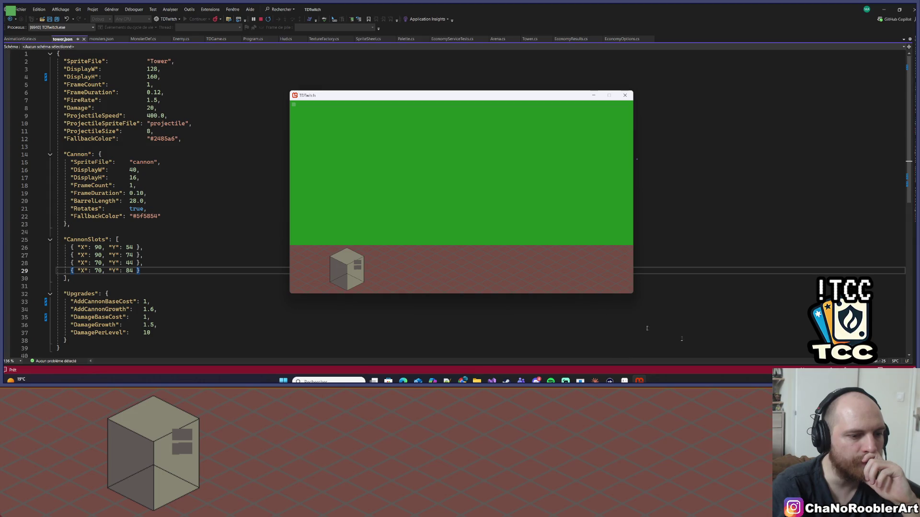
Step: Minimize the game and switch to the Props.aseprite cube sprite in Aseprite
left_click(593, 96)
left_click(596, 381)
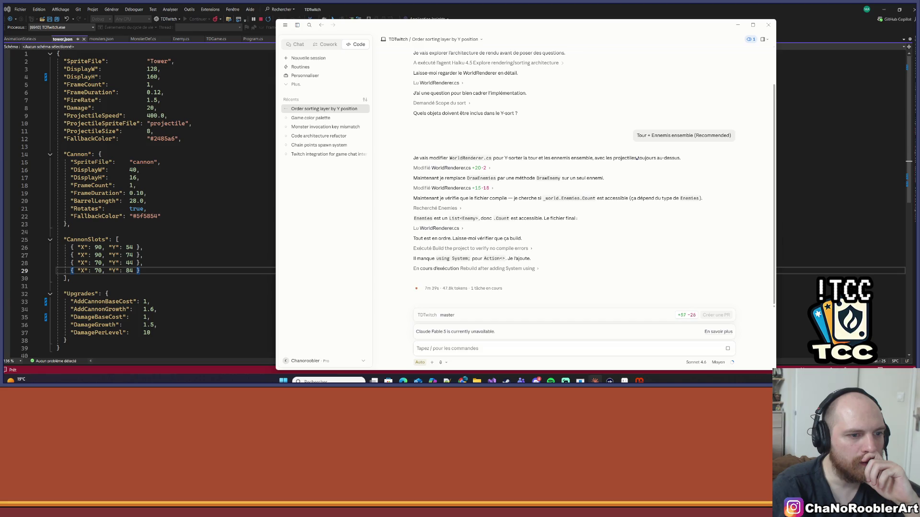
left_click(738, 25)
key("alt+Tab")
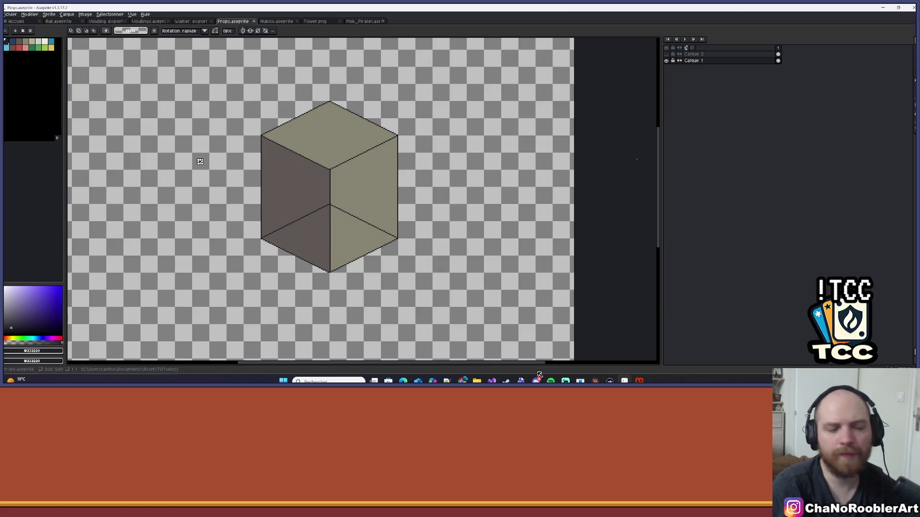
Step: Bring up the 'tour td pixel art iso' image results and preview the 32x16 isometric tower
mouse_move(462, 380)
left_click(522, 342)
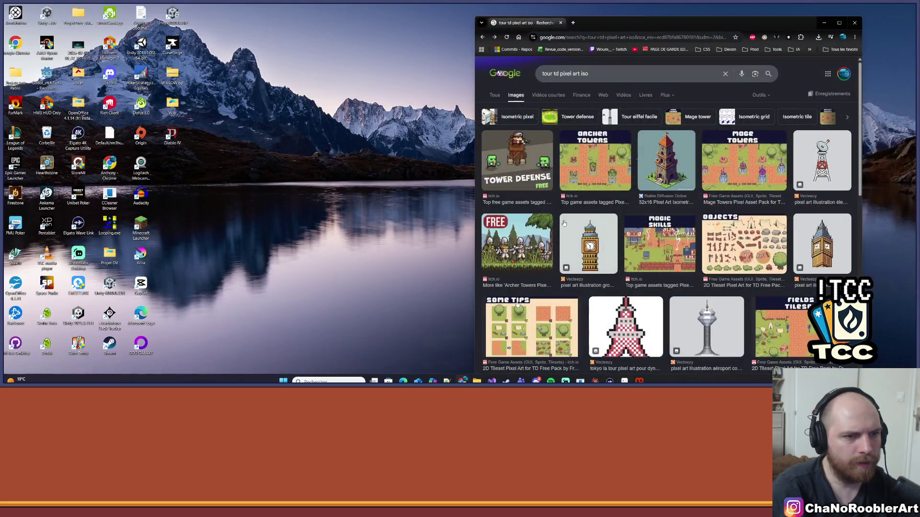
left_click(171, 170)
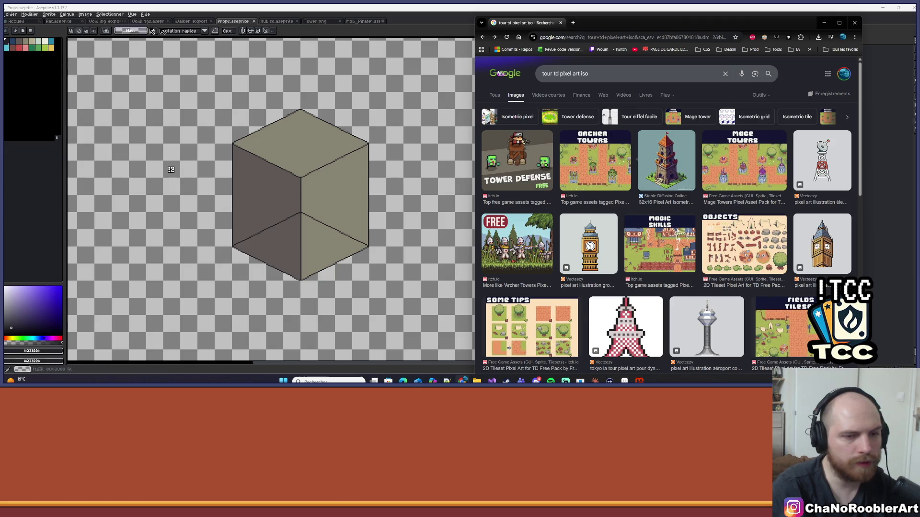
left_click(679, 160)
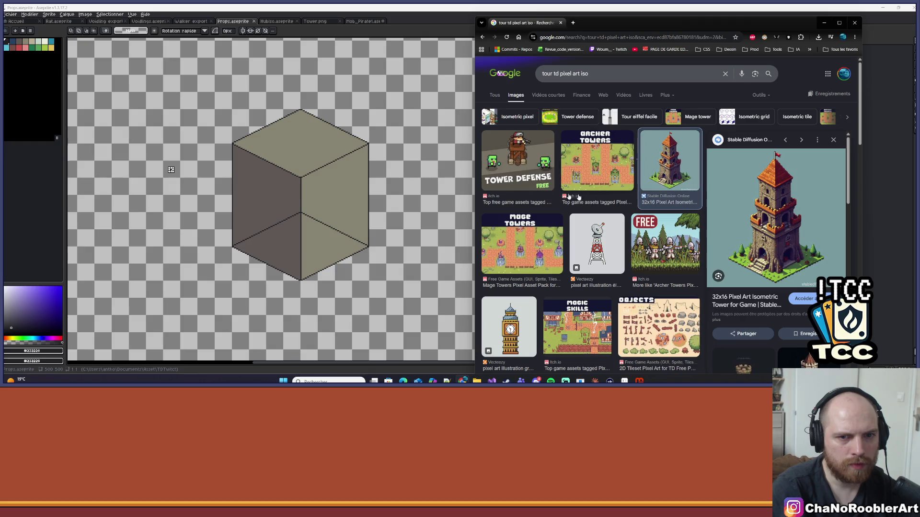
scroll(337, 178, "up", 4)
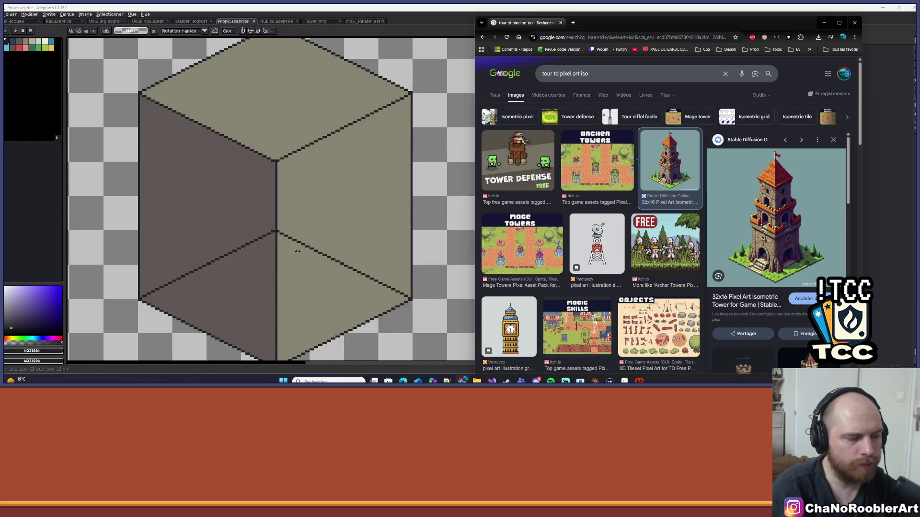
Step: Switch back and forth between the Aseprite cube canvas and the Chrome reference results
left_click(339, 192)
scroll(318, 246, "down", 2)
key("alt+Tab")
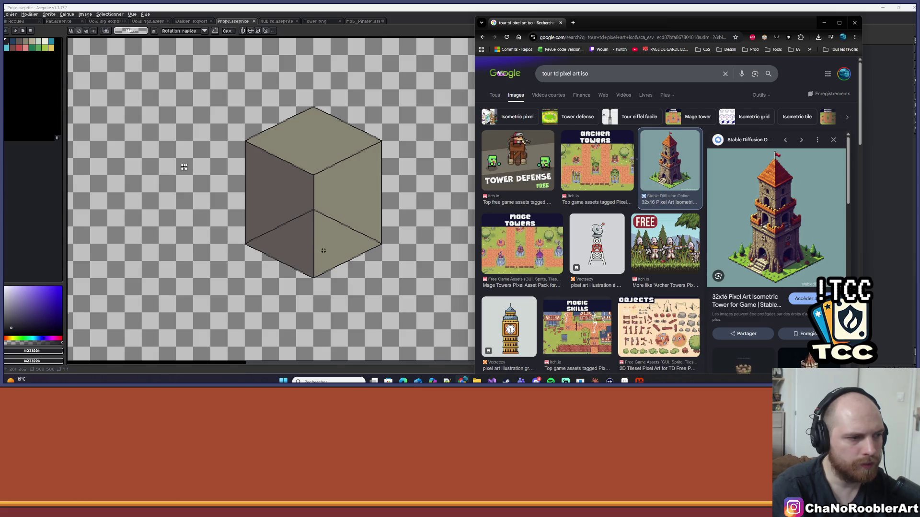
scroll(312, 252, "up", 3)
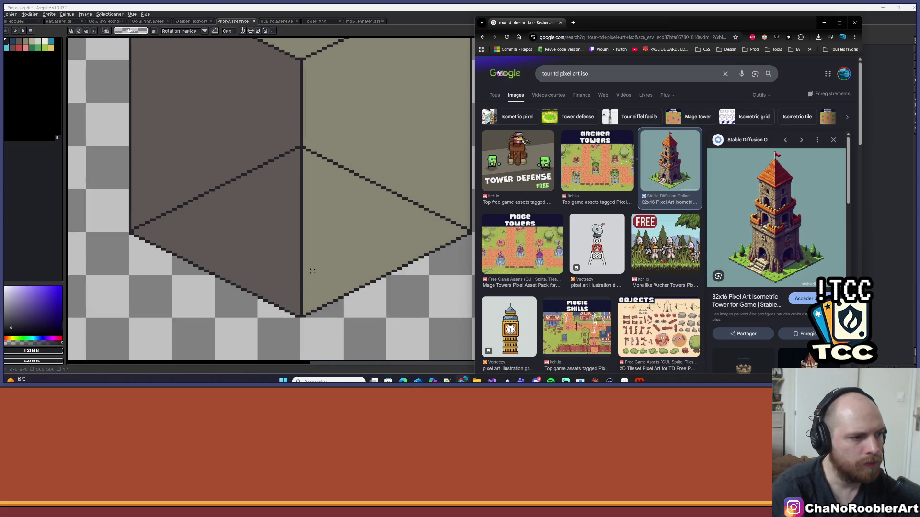
key("alt+Tab")
key("alt+Tab")
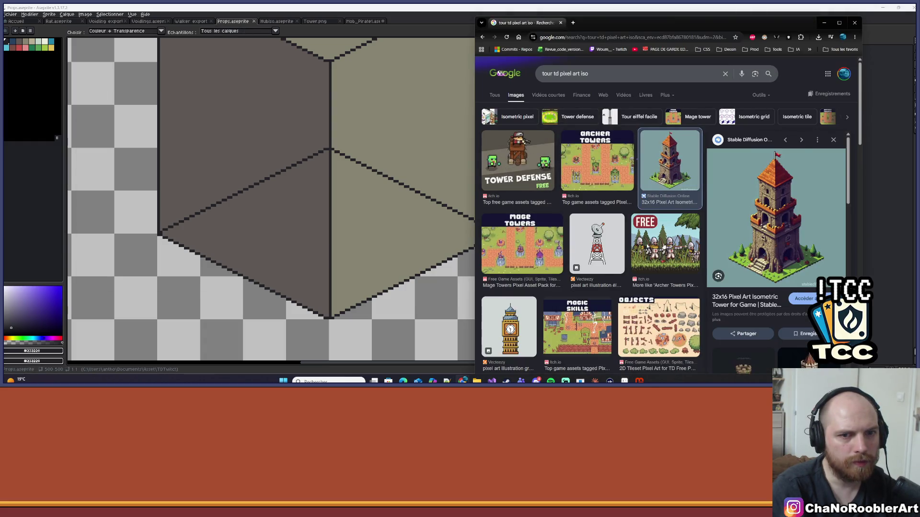
Step: Browse the tower image results and open the Medieval Tower Pixel Art Isometric preview
scroll(794, 202, "down", 1)
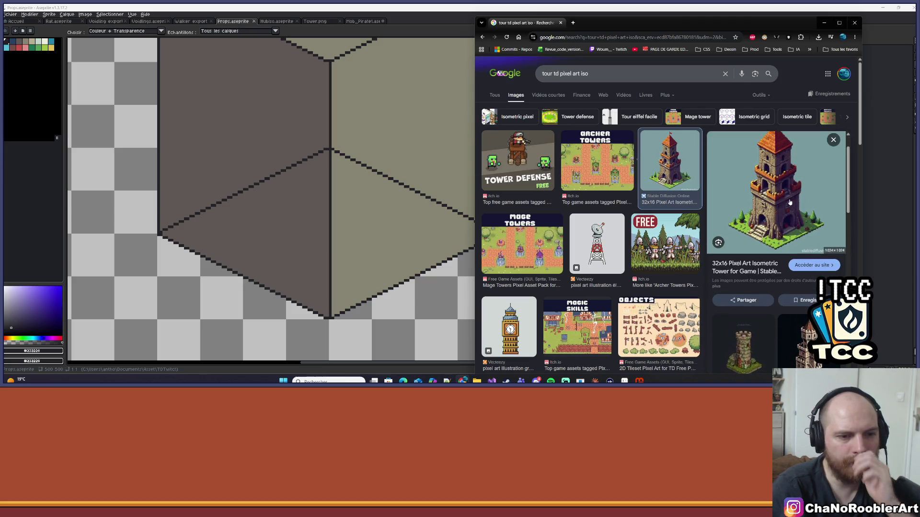
scroll(791, 201, "up", 1)
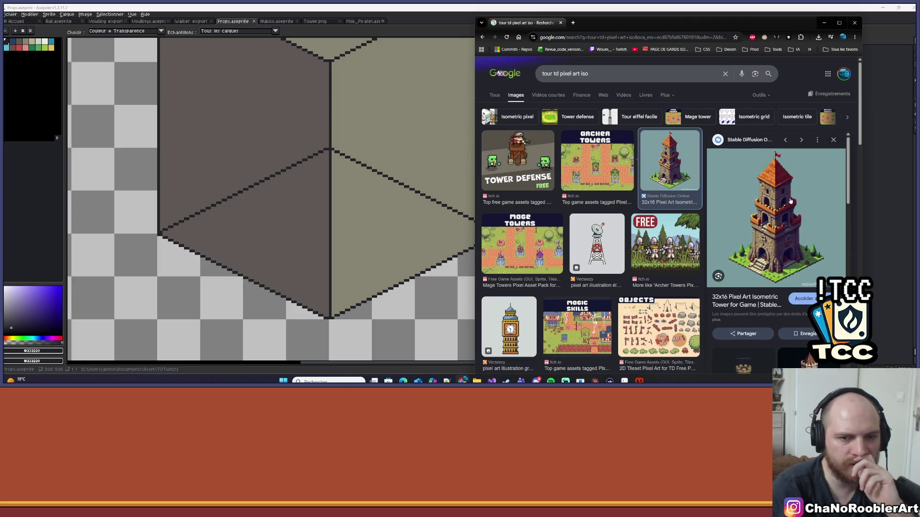
scroll(689, 222, "down", 3)
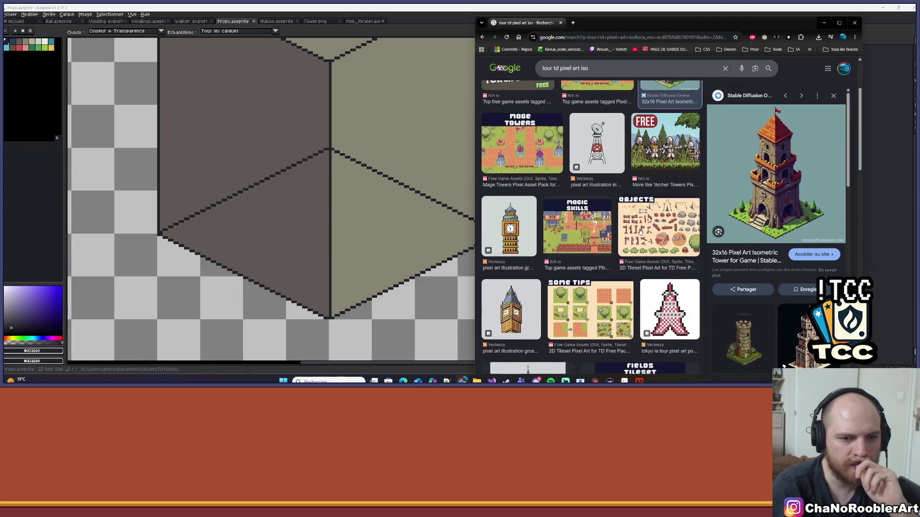
scroll(640, 232, "down", 5)
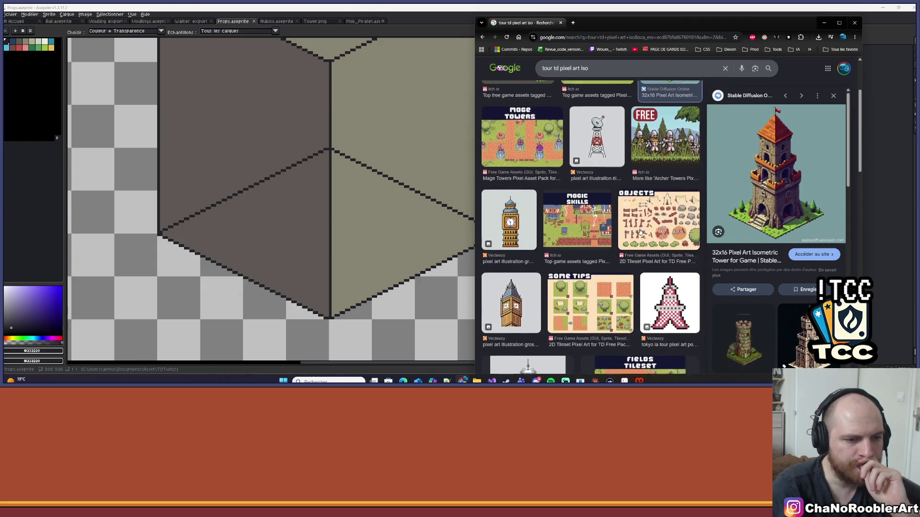
scroll(640, 232, "down", 5)
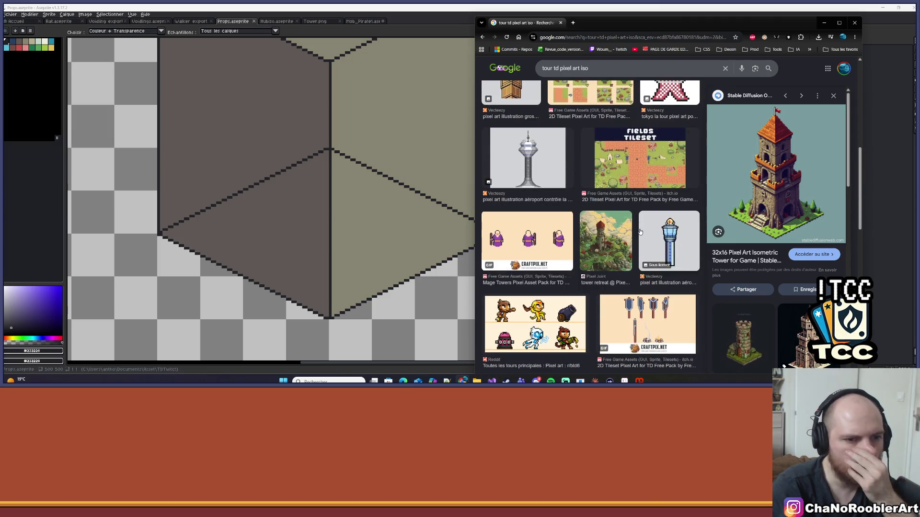
scroll(640, 232, "down", 1)
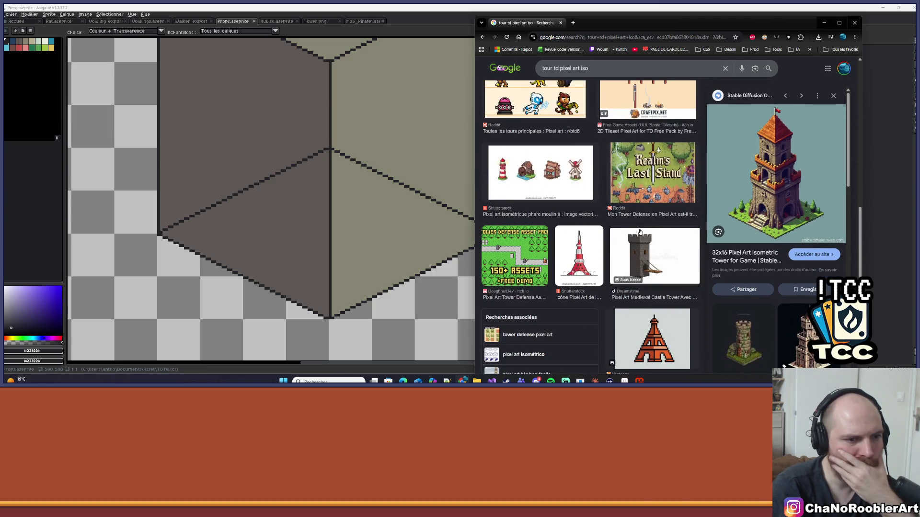
scroll(640, 232, "down", 10)
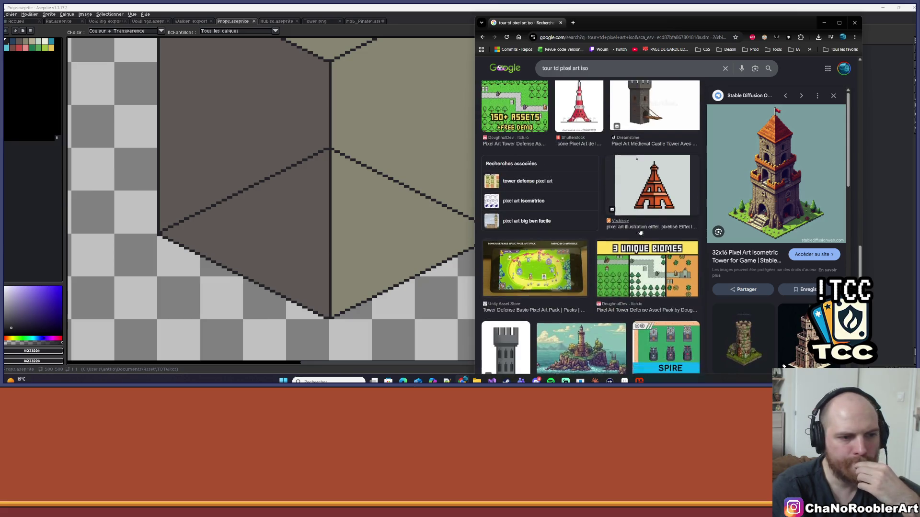
scroll(770, 200, "down", 5)
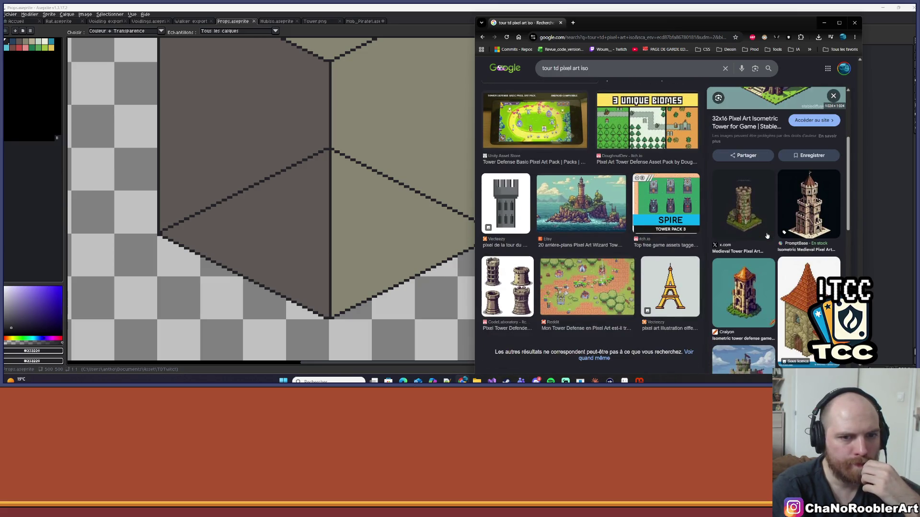
scroll(770, 200, "up", 1)
left_click(743, 134)
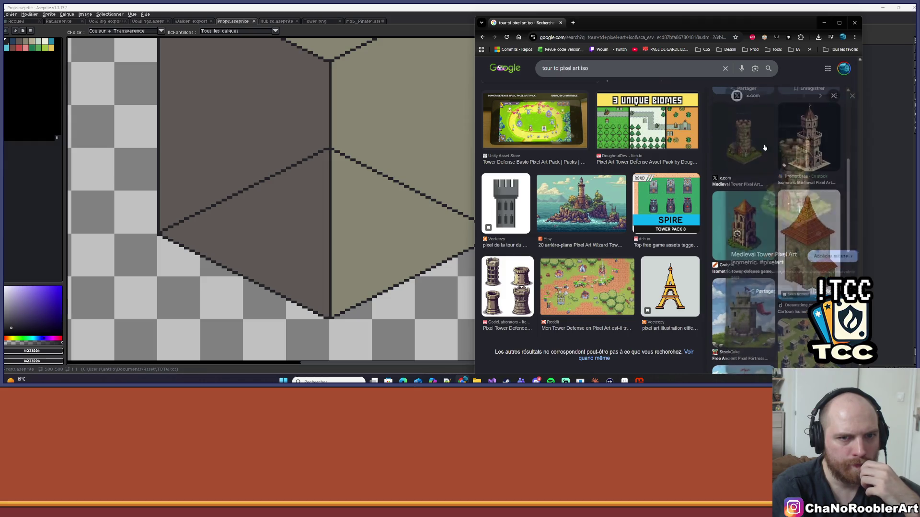
scroll(805, 175, "down", 2)
scroll(805, 174, "down", 2)
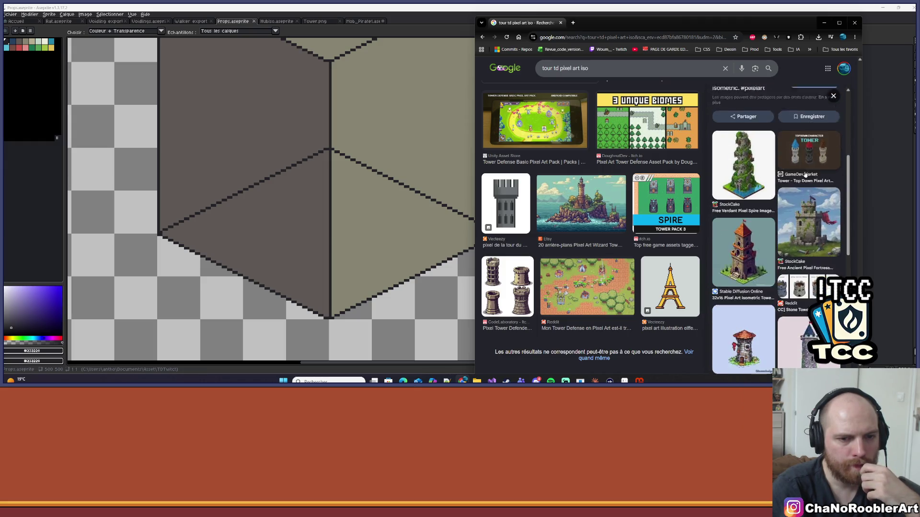
scroll(804, 175, "down", 2)
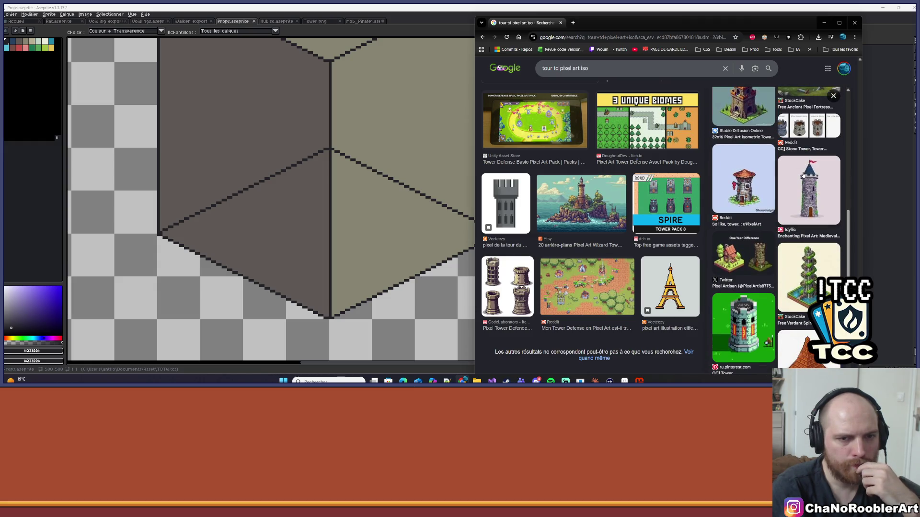
scroll(803, 175, "down", 1)
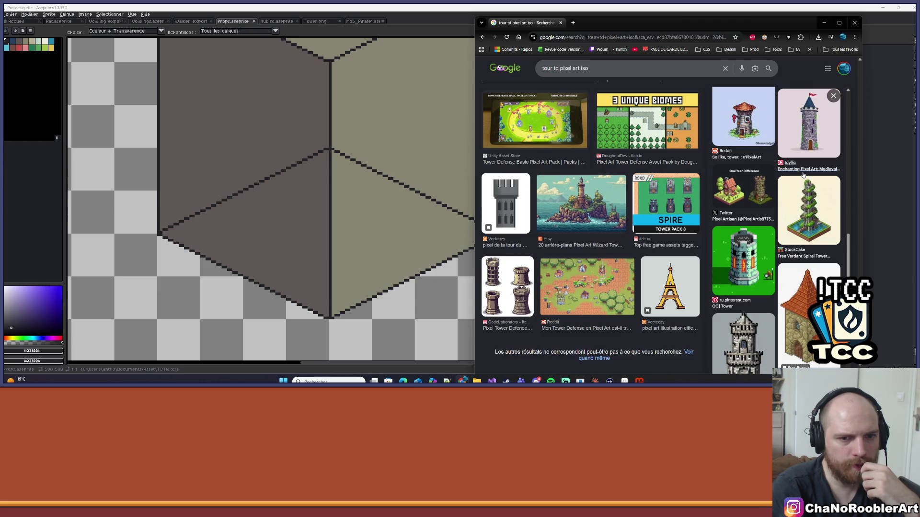
scroll(801, 175, "down", 1)
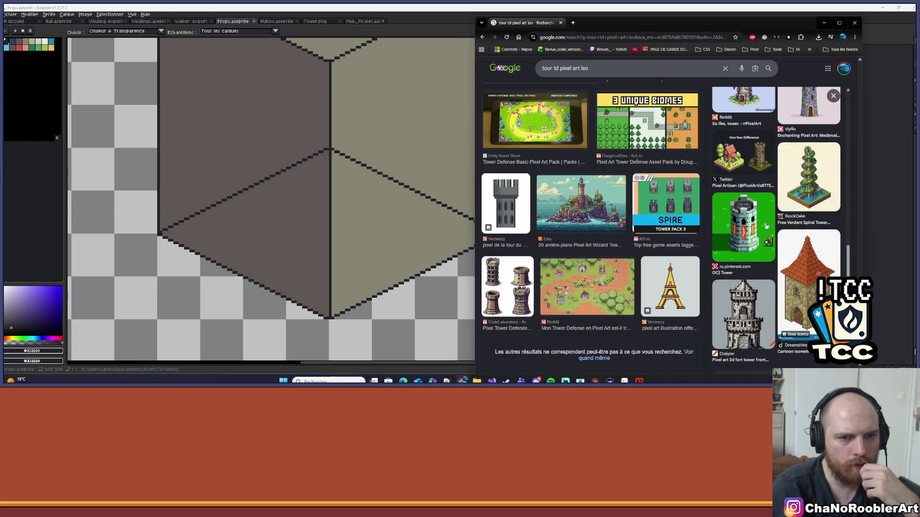
left_click(744, 227)
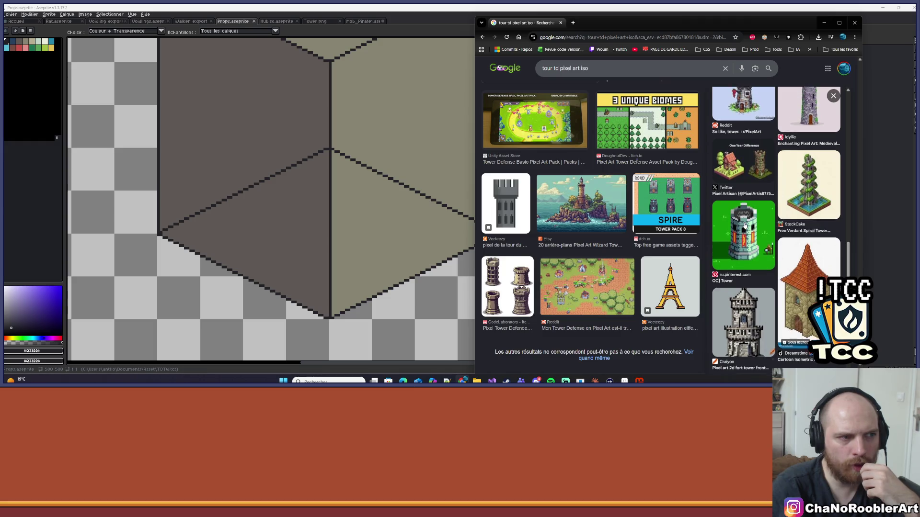
scroll(172, 107, "down", 3)
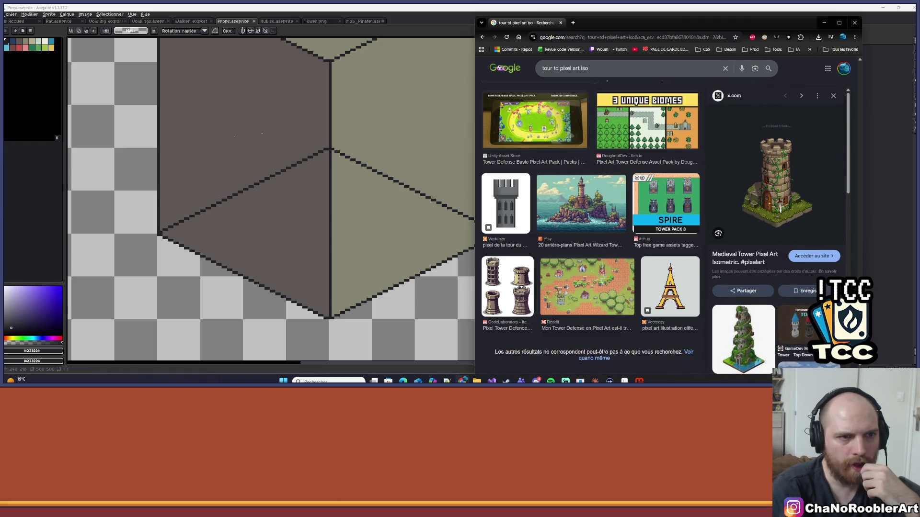
Step: Return to the cube sprite and pan the canvas to recentre the cube
left_click(172, 107)
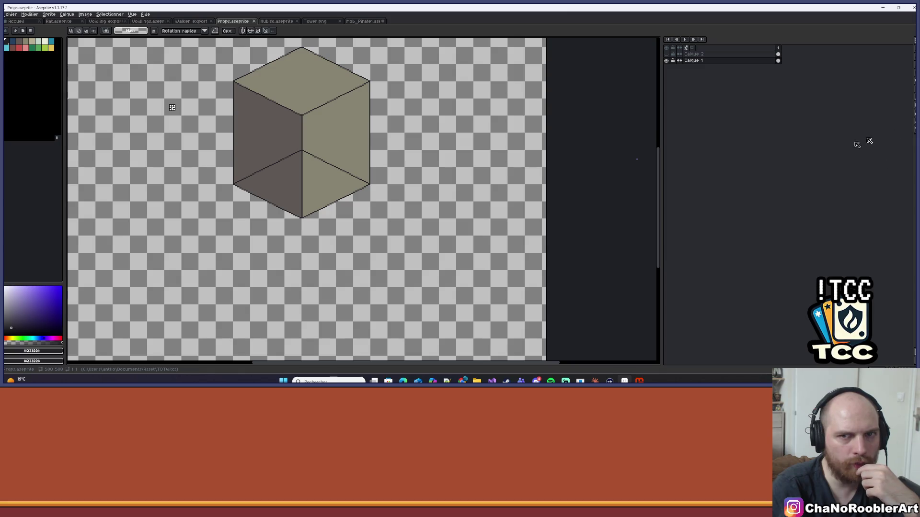
left_click(640, 381)
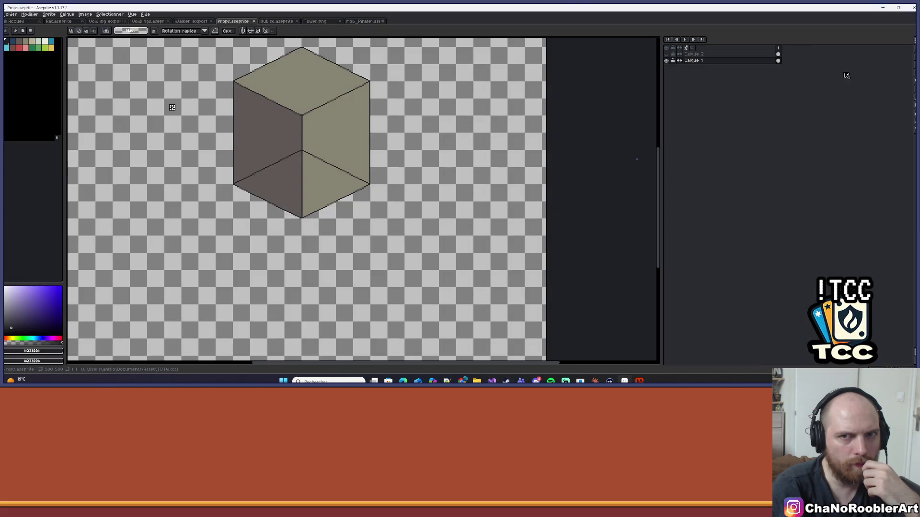
left_click_drag(172, 107, 163, 171)
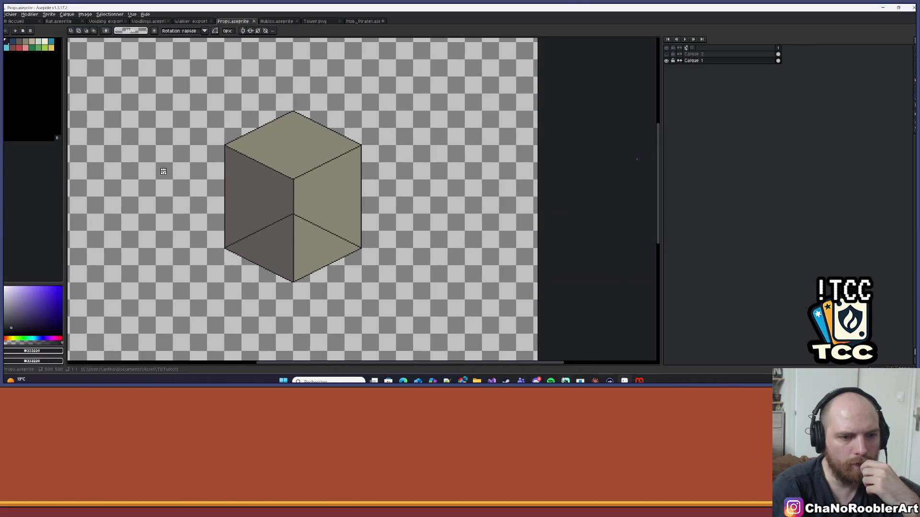
Step: Preview an isometric pixel-art tower image and snap Chrome to the right half of the screen
mouse_move(463, 381)
left_click(478, 352)
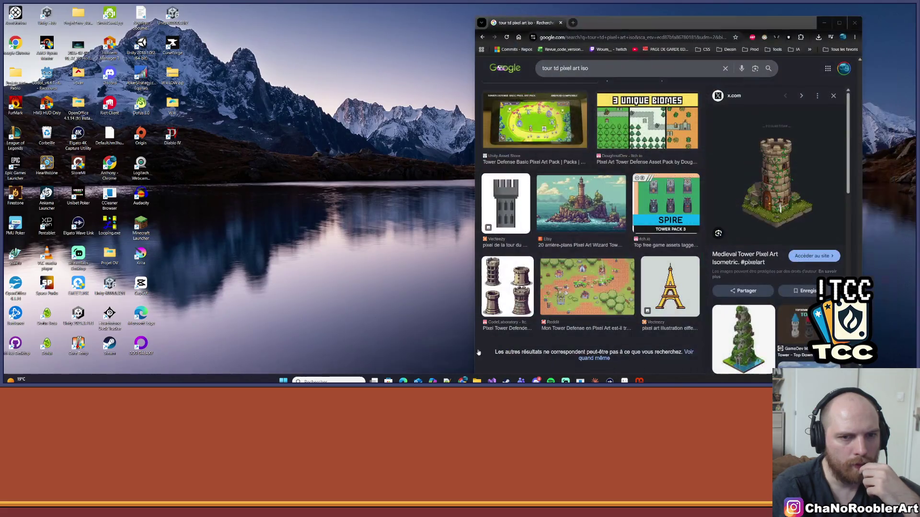
scroll(591, 203, "up", 1)
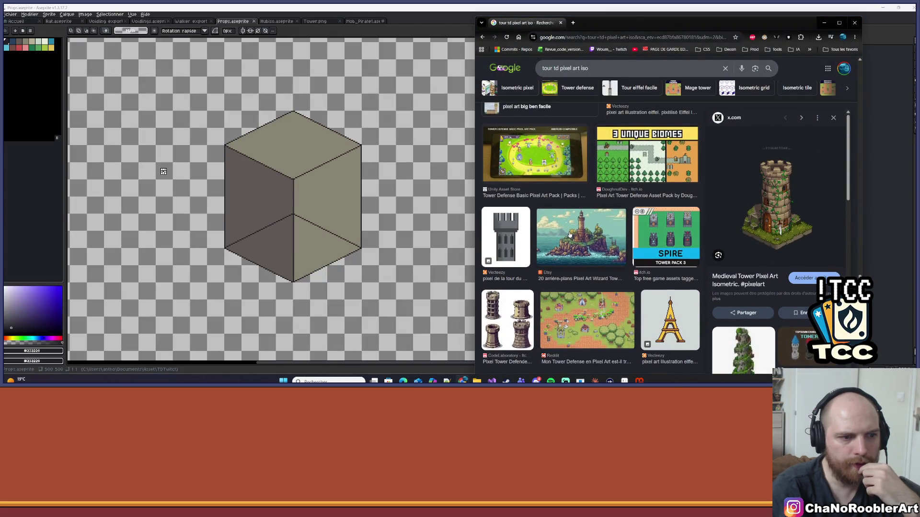
scroll(509, 324, "down", 10)
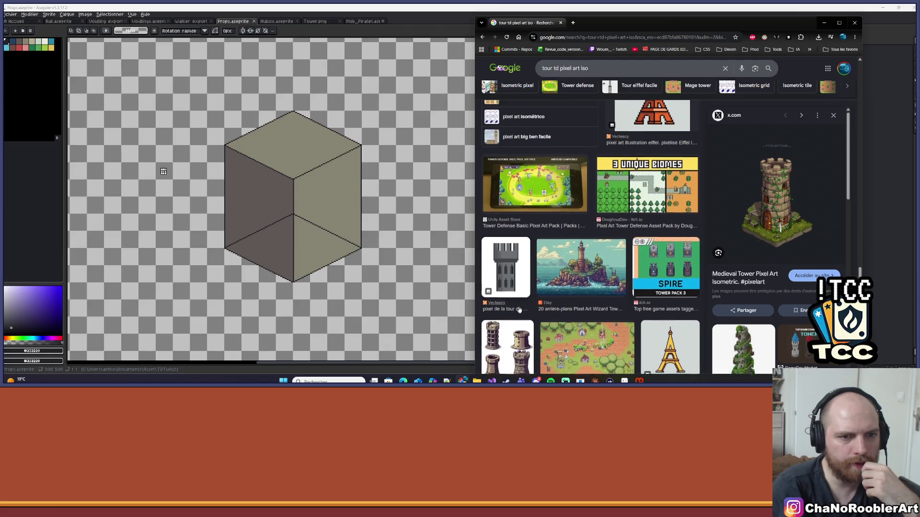
scroll(646, 238, "down", 15)
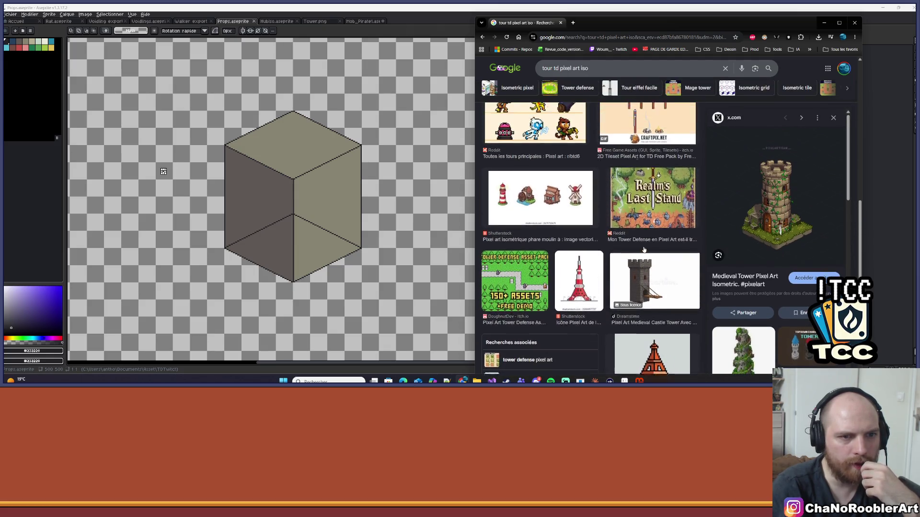
scroll(642, 228, "up", 5)
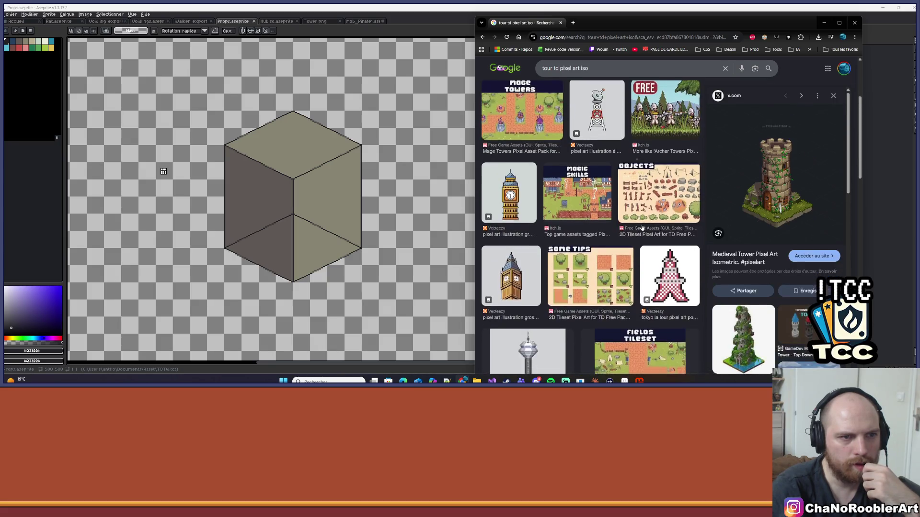
left_click(673, 173)
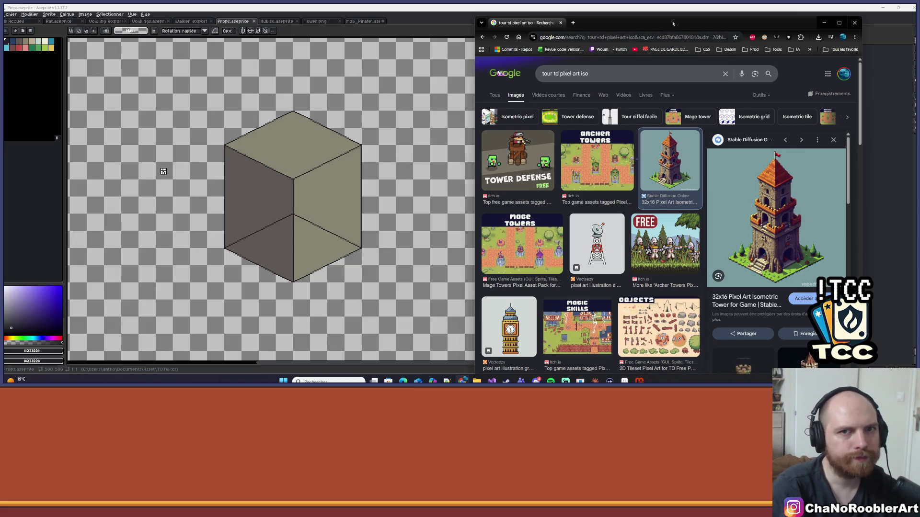
mouse_move(672, 24)
left_mouse_down()
mouse_move(857, 36)
mouse_move(918, 21)
left_mouse_up()
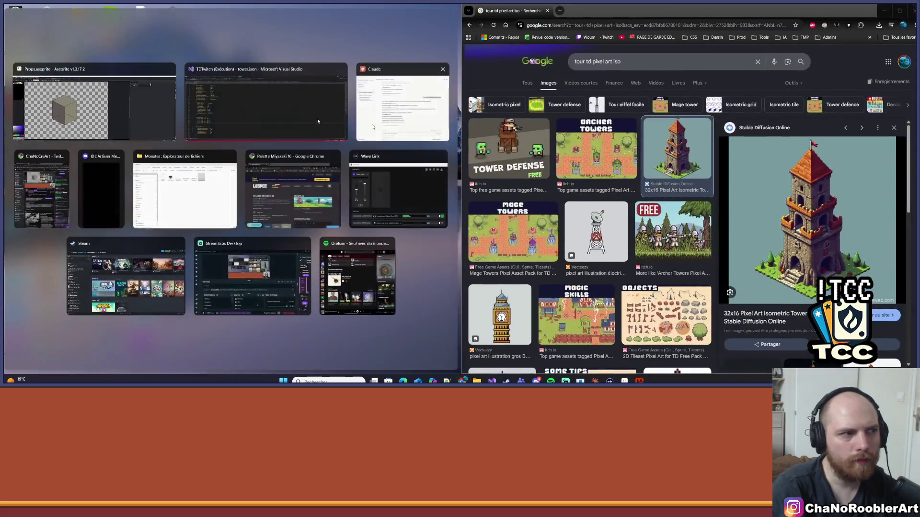
Step: Dock the cube drawing on the left half and widen Aseprite's canvas area
left_click(90, 114)
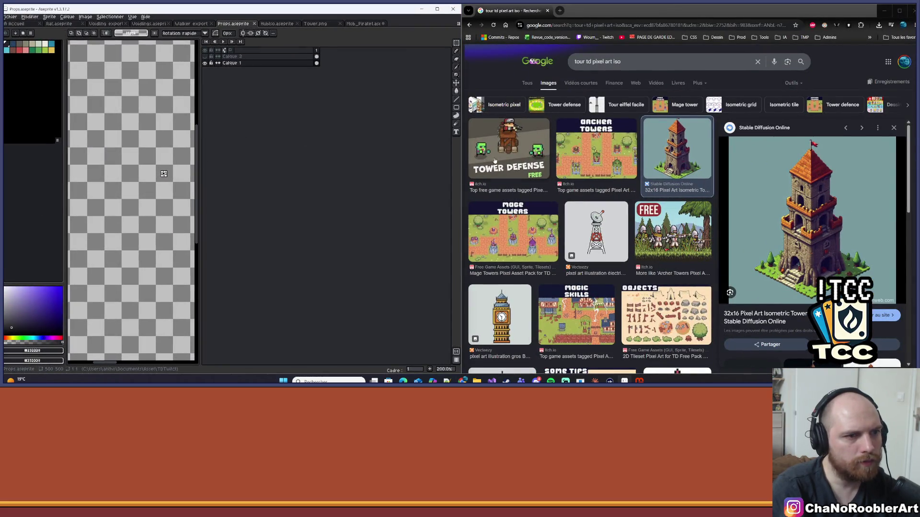
mouse_move(463, 157)
left_mouse_down()
mouse_move(733, 191)
mouse_move(746, 184)
left_mouse_up()
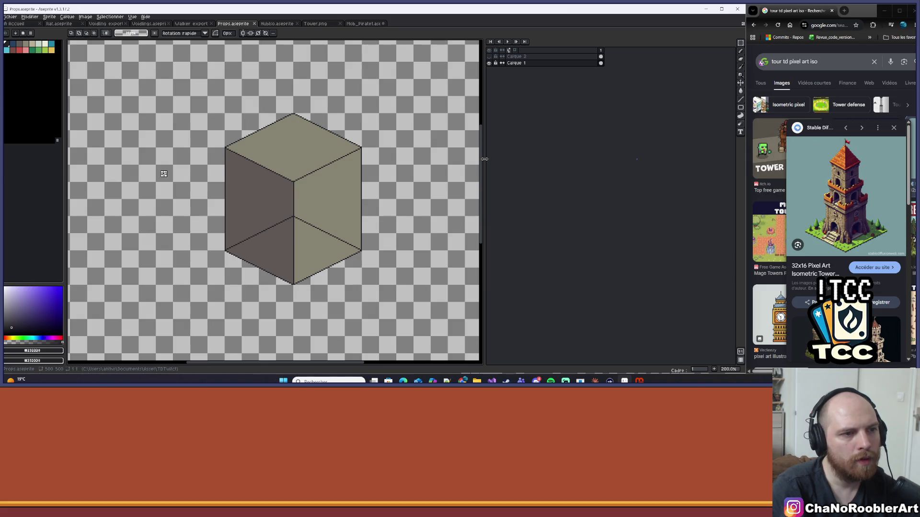
left_click_drag(484, 159, 652, 163)
scroll(396, 203, "up", 1)
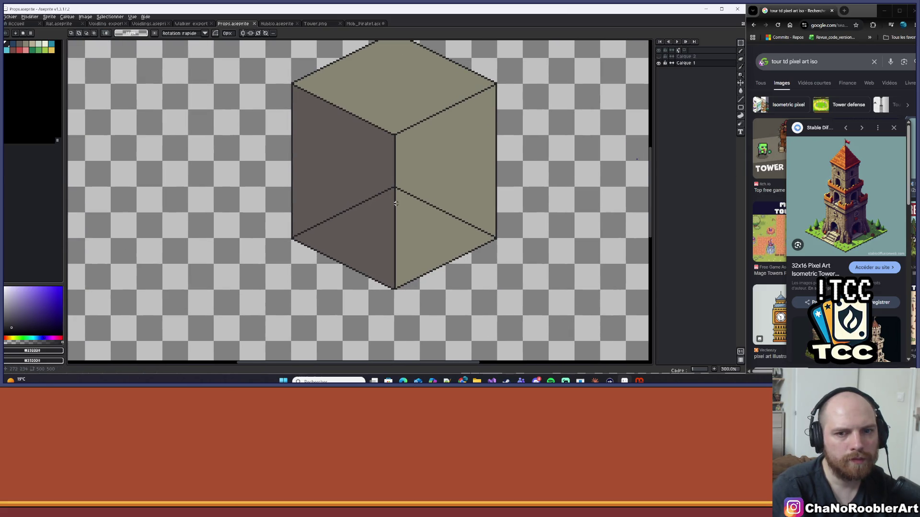
scroll(395, 204, "up", 2)
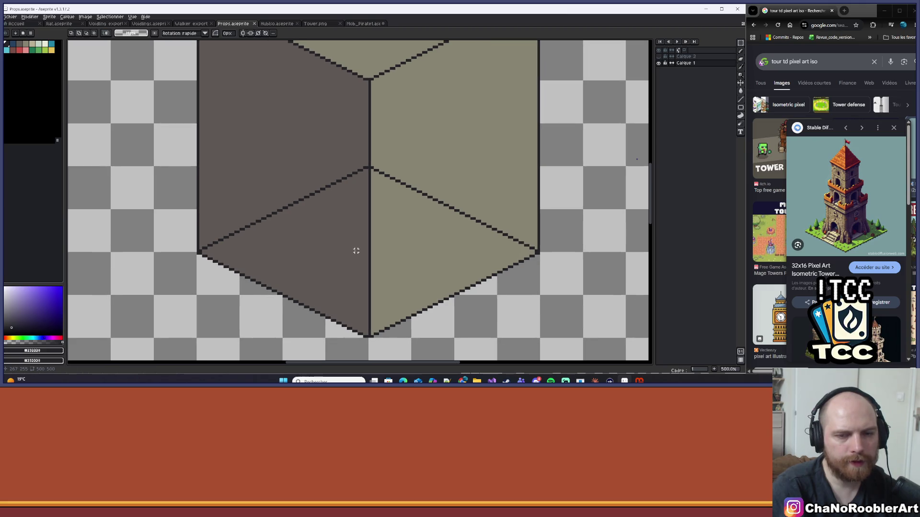
scroll(356, 251, "down", 2)
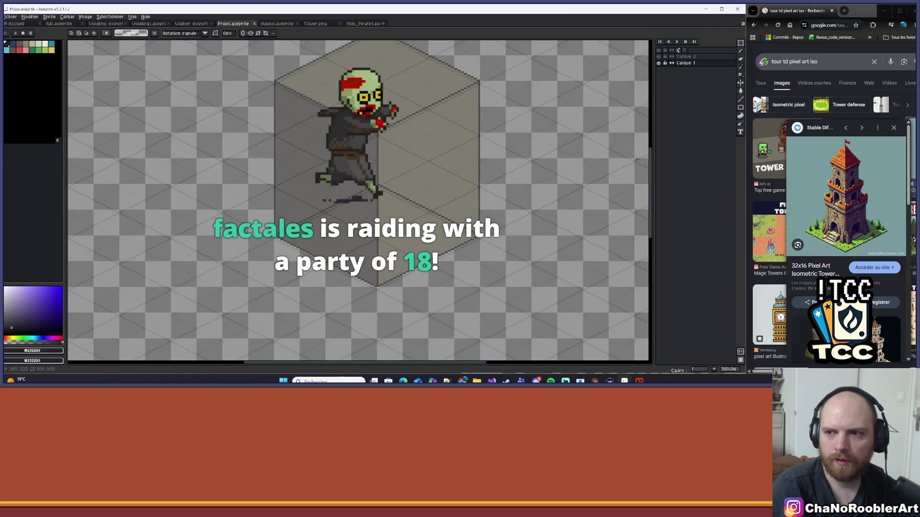
scroll(389, 267, "up", 6)
scroll(389, 267, "up", 1)
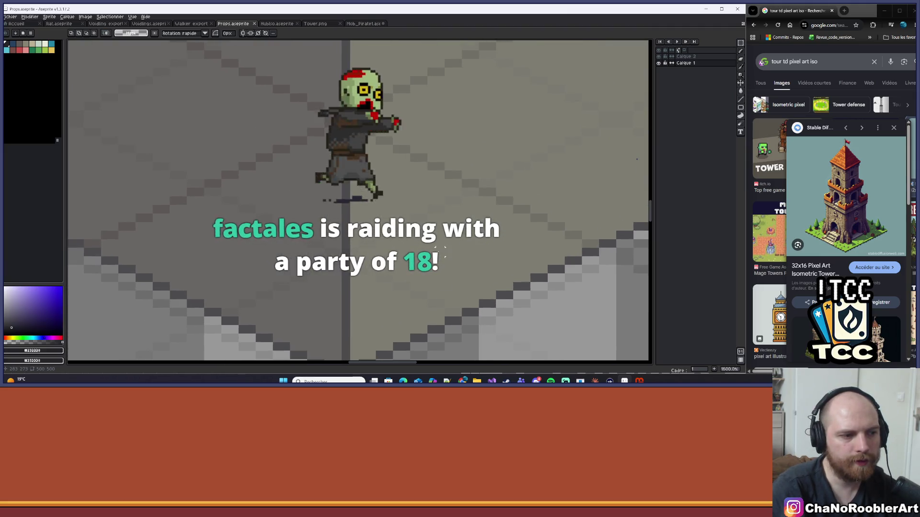
Step: Eyedrop the cube's outline grey, shrink the pencil to 1 pixel, and draw a diagonal line
key("i")
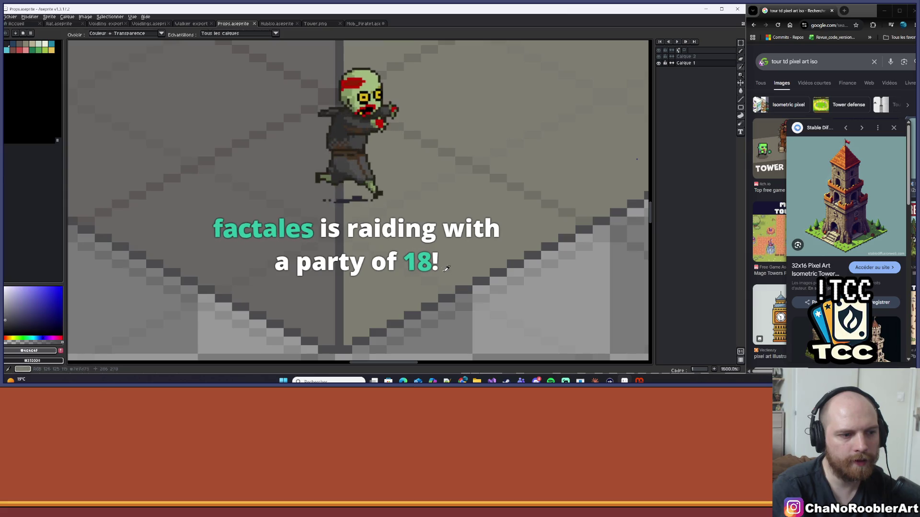
left_click(456, 285)
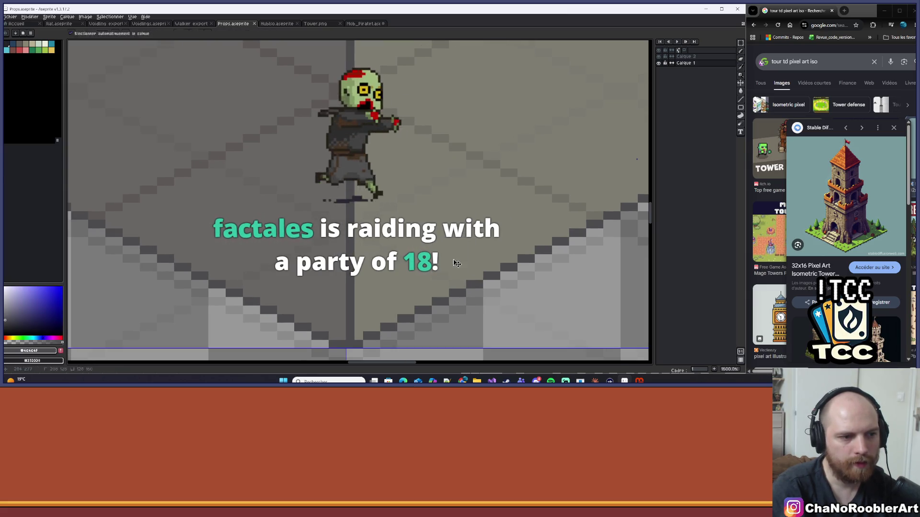
key("minus")
key("minus")
key("minus")
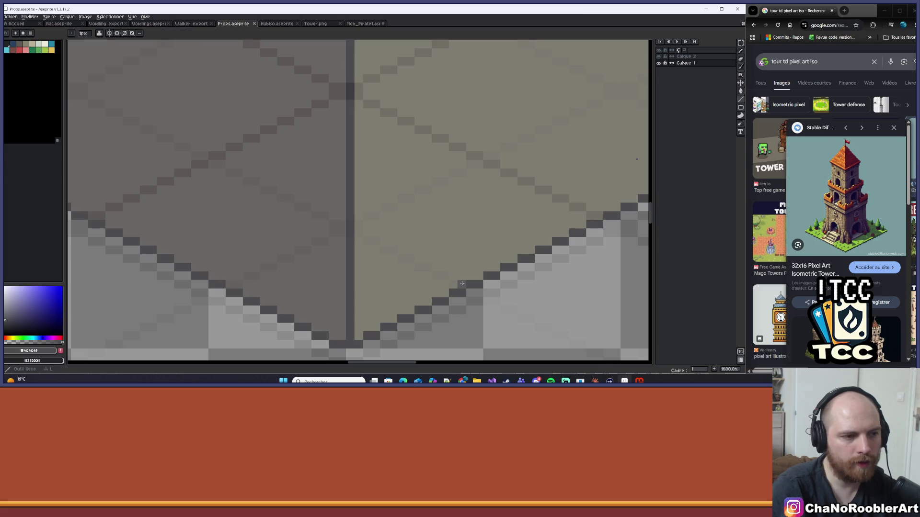
left_click_drag(462, 283, 352, 229)
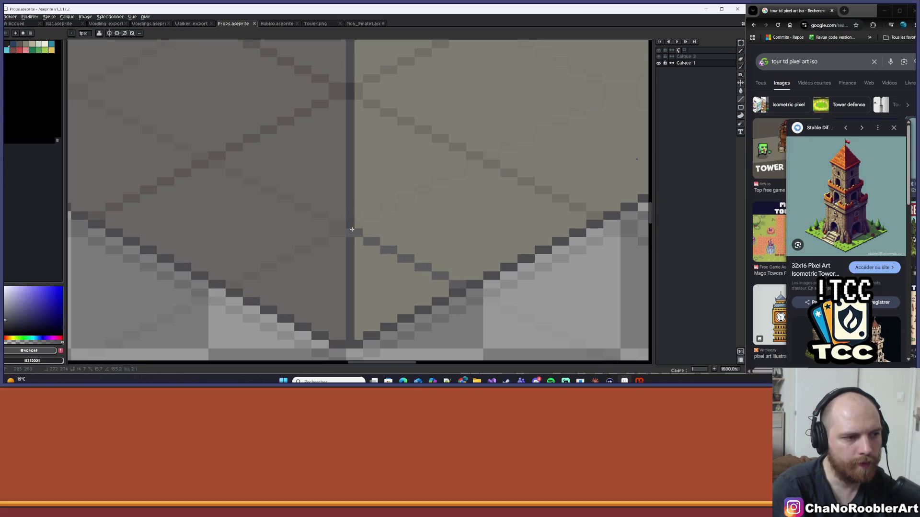
scroll(233, 282, "down", 7)
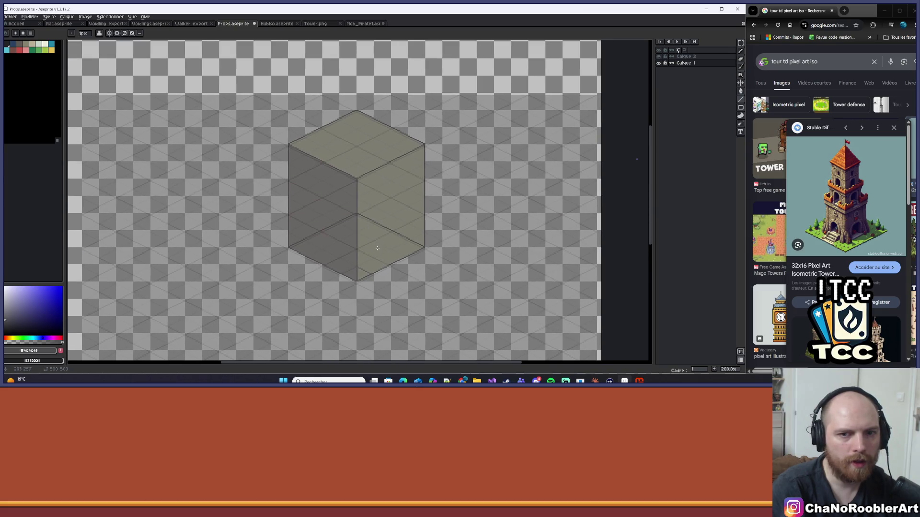
scroll(384, 259, "up", 4)
scroll(371, 222, "down", 1)
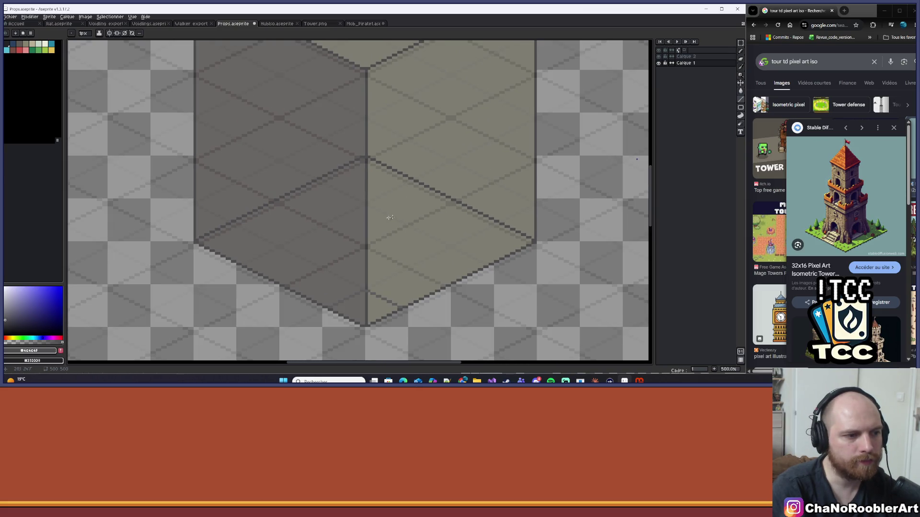
mouse_move(409, 288)
left_mouse_down()
mouse_move(388, 237)
mouse_move(417, 225)
left_mouse_up()
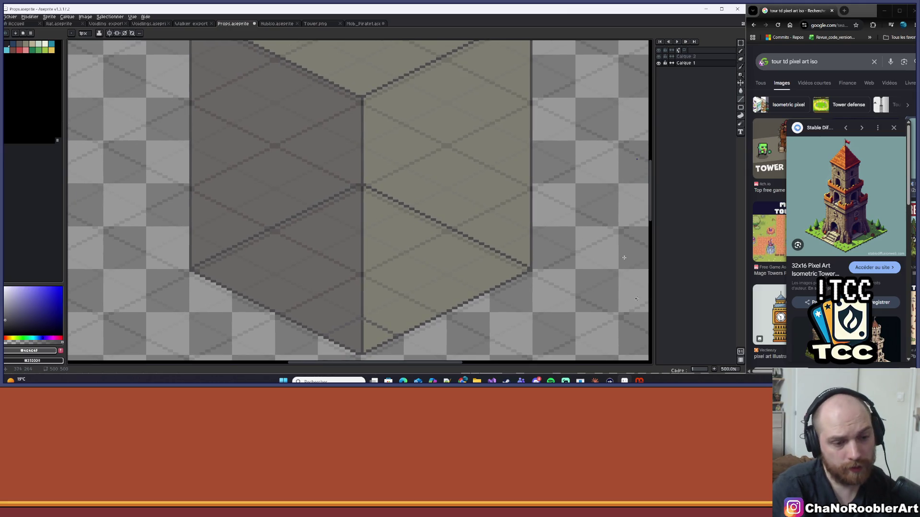
left_click(595, 381)
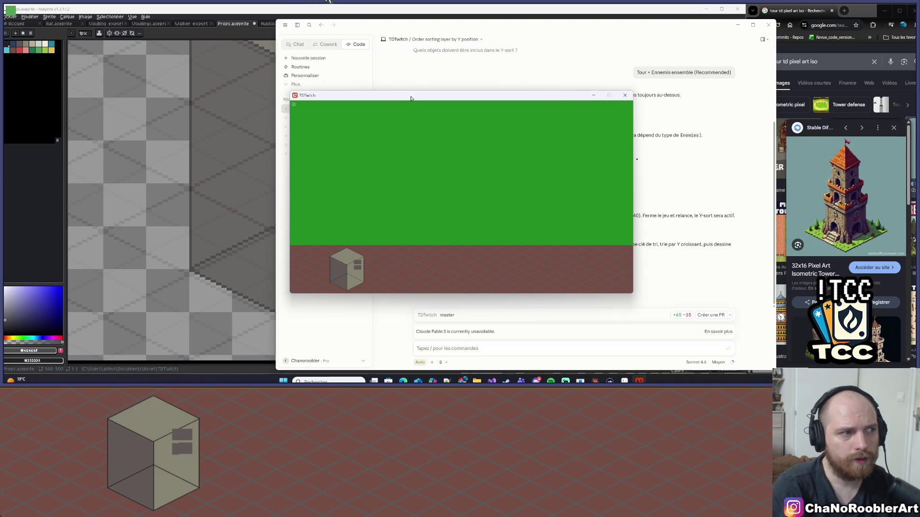
Step: Move the TDTwitch game window aside and bring Claude's WorldRenderer.cs Y-sort summary in front
left_click_drag(411, 98, 451, 95)
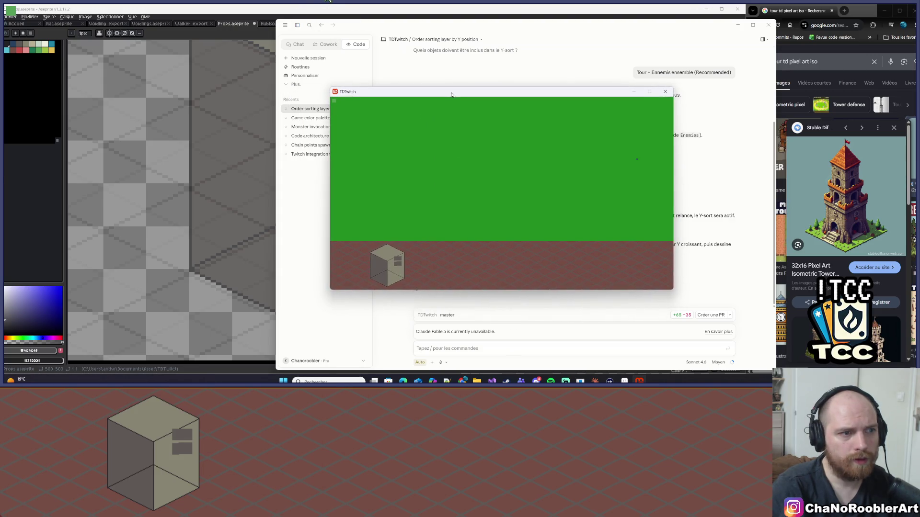
left_click(390, 357)
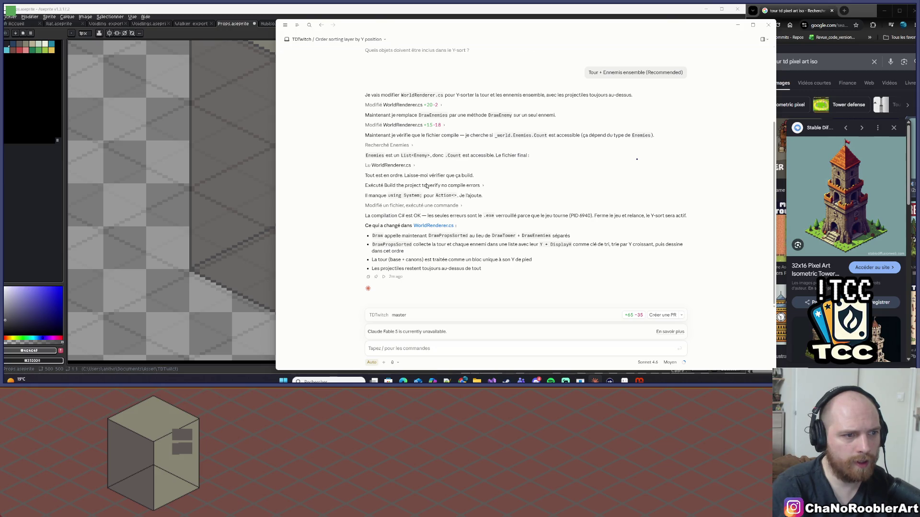